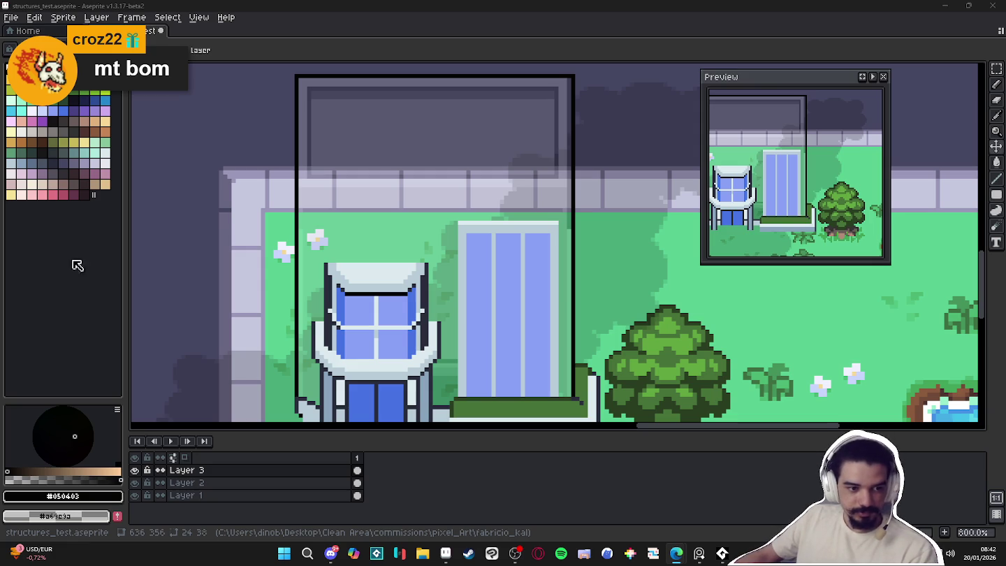
# Add a new Layer 4 on top of the town map
pyautogui.scroll(-1, 419, 229)
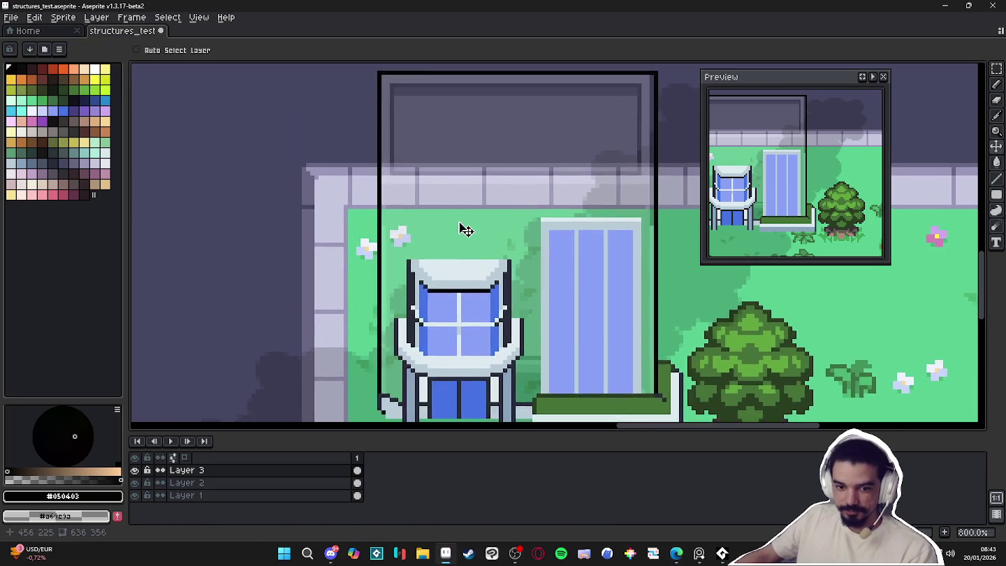
pyautogui.scroll(-1, 454, 227)
pyautogui.scroll(-1, 447, 224)
pyautogui.scroll(-1, 364, 230)
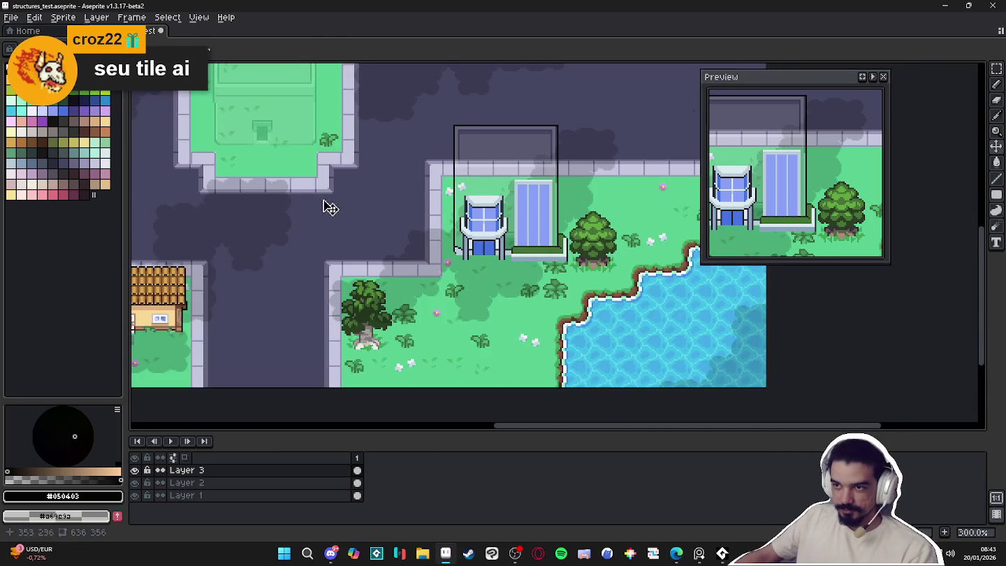
pyautogui.scroll(-1, 392, 237)
pyautogui.scroll(1, 413, 252)
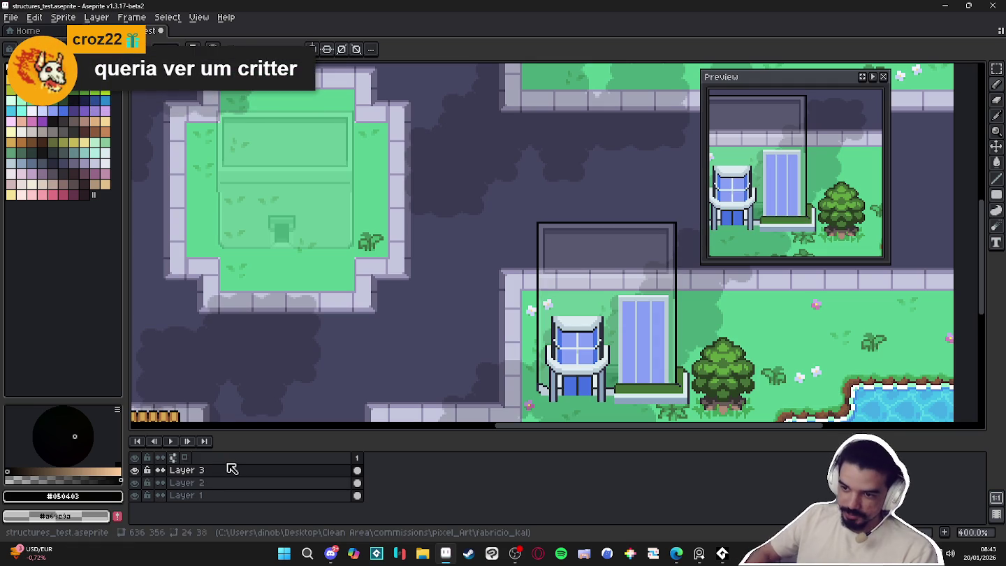
pyautogui.hotkey('shift', 'n')
# Frame the road beside the grey-blue building and choose orange as the drawing colour
pyautogui.scroll(-1, 403, 356)
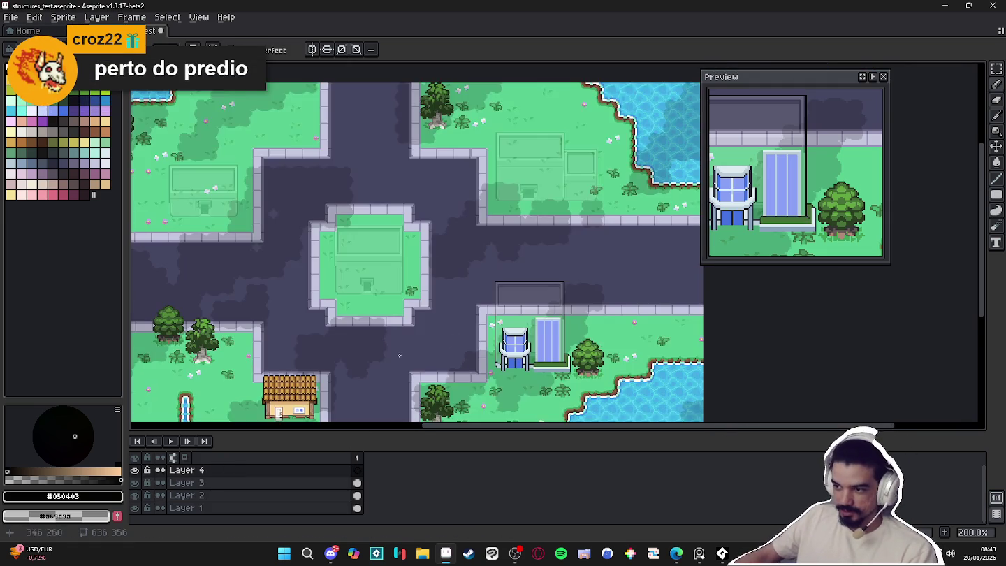
pyautogui.moveTo(403, 355); pyautogui.dragTo(431, 277)
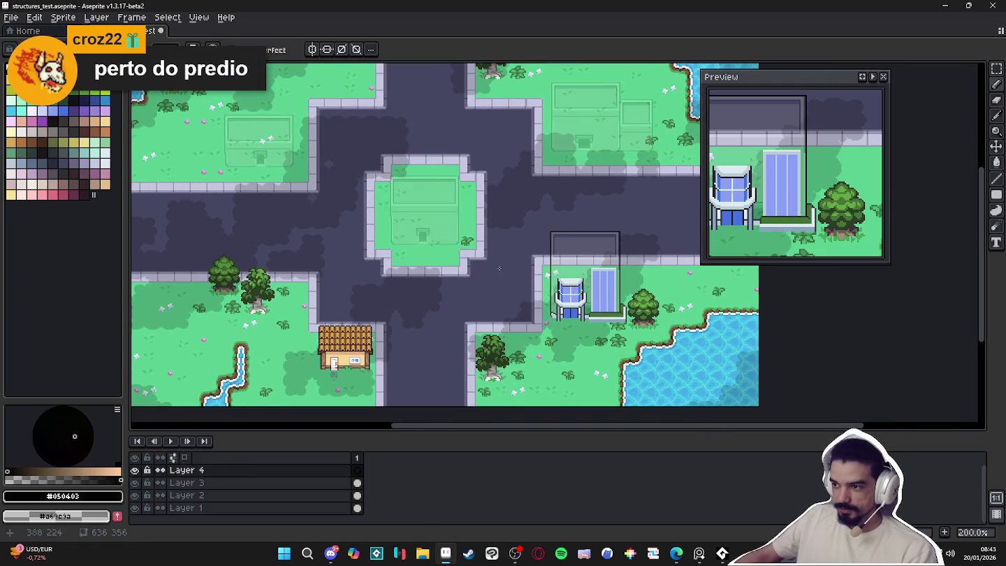
pyautogui.moveTo(481, 231)
pyautogui.mouseDown()
pyautogui.moveTo(452, 280)
pyautogui.moveTo(465, 255)
pyautogui.moveTo(448, 112)
pyautogui.mouseUp()
pyautogui.scroll(1, 453, 281)
pyautogui.scroll(1, 465, 255)
pyautogui.scroll(1, 452, 248)
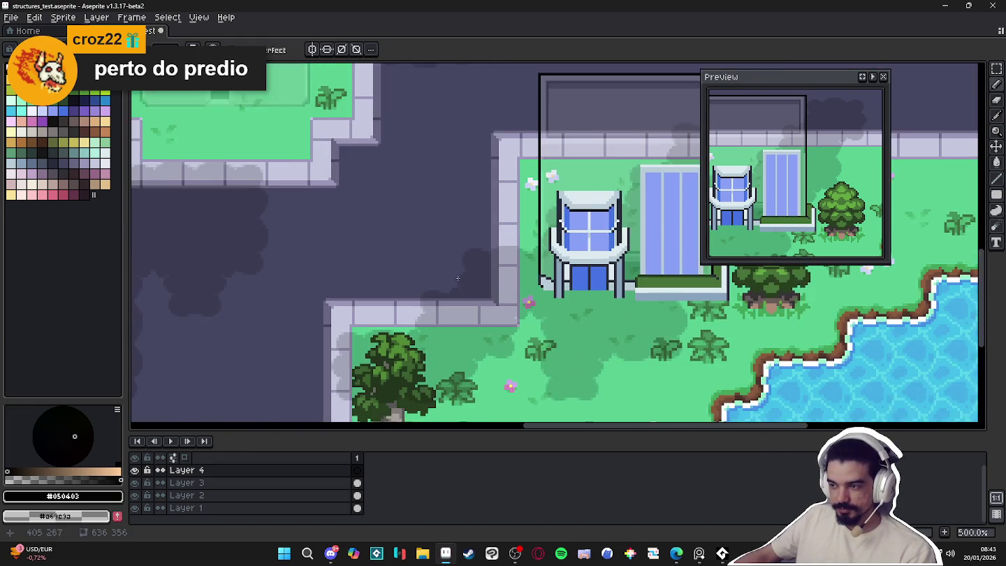
pyautogui.moveTo(416, 261); pyautogui.dragTo(382, 233)
pyautogui.scroll(1, 396, 259)
pyautogui.scroll(1, 397, 258)
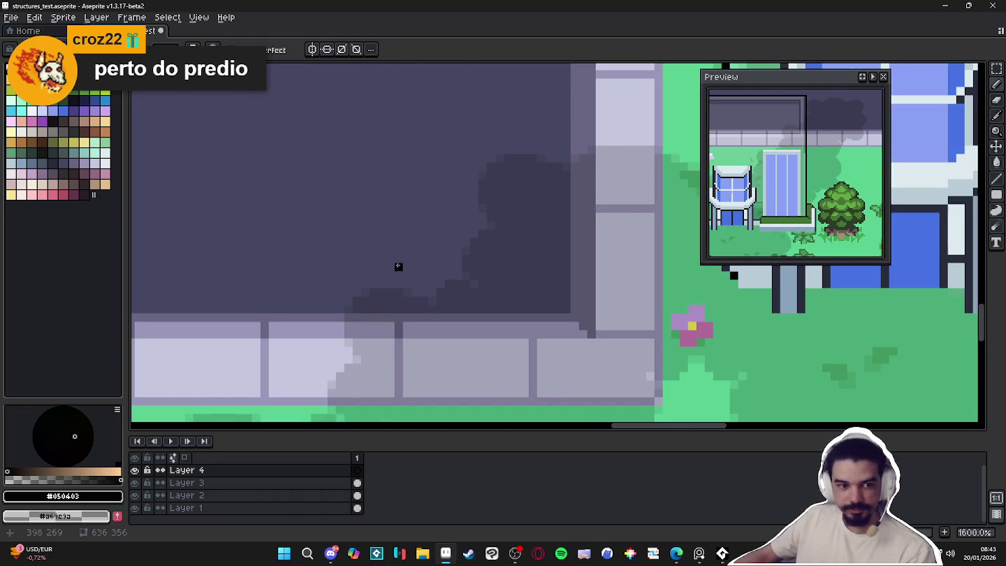
pyautogui.click(105, 131)
# Pencil the first orange blocks of the critter's body on the road
pyautogui.press('b')
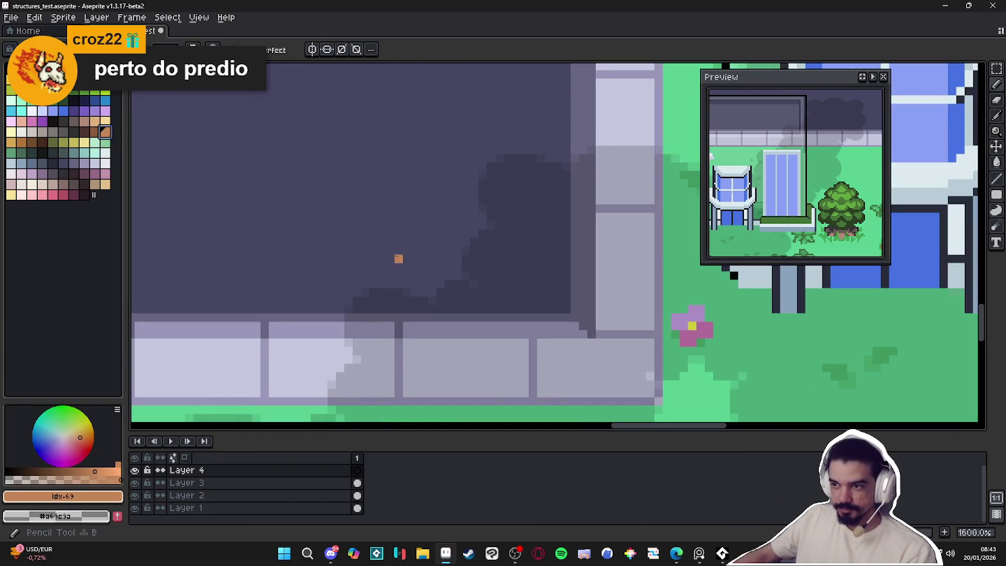
pyautogui.scroll(1, 382, 259)
pyautogui.moveTo(419, 255)
pyautogui.mouseDown()
pyautogui.moveTo(444, 255)
pyautogui.moveTo(431, 235)
pyautogui.mouseUp()
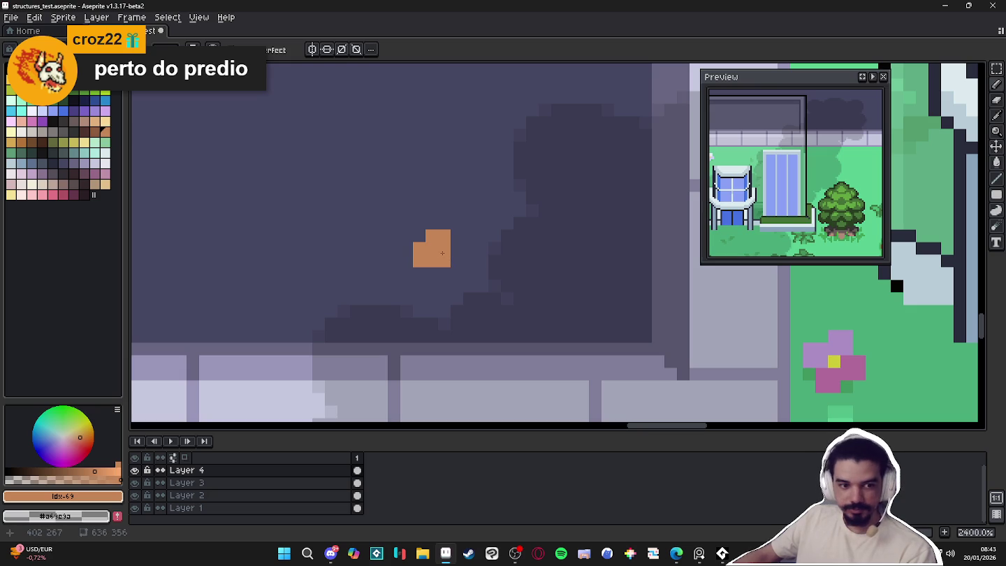
pyautogui.click(469, 279)
pyautogui.click(456, 261)
pyautogui.moveTo(463, 286); pyautogui.dragTo(458, 299)
pyautogui.moveTo(407, 261)
pyautogui.mouseDown()
pyautogui.moveTo(388, 260)
pyautogui.moveTo(380, 286)
pyautogui.moveTo(418, 275)
pyautogui.mouseUp()
pyautogui.scroll(2, 388, 293)
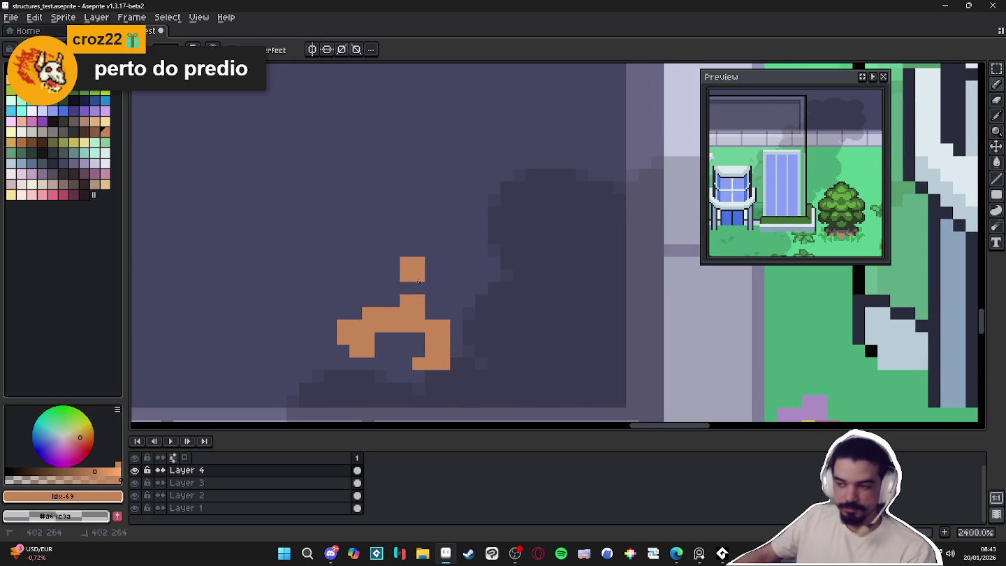
# Grow the orange silhouette upward and fill out the critter's right side and head
pyautogui.moveTo(425, 313); pyautogui.dragTo(393, 287)
pyautogui.moveTo(449, 276)
pyautogui.mouseDown()
pyautogui.moveTo(460, 293)
pyautogui.moveTo(444, 313)
pyautogui.mouseUp()
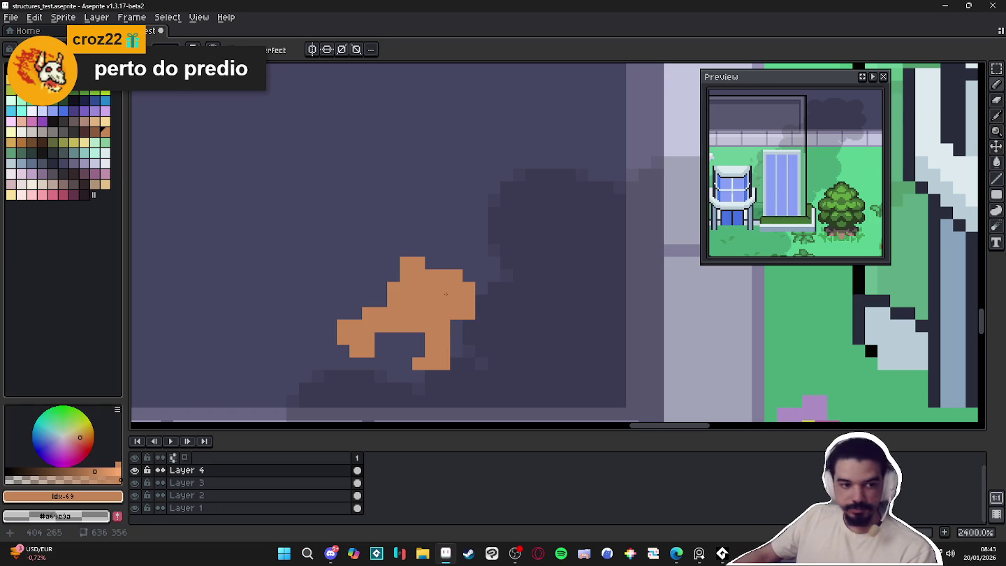
pyautogui.moveTo(468, 269)
pyautogui.mouseDown()
pyautogui.moveTo(450, 228)
pyautogui.moveTo(412, 220)
pyautogui.mouseUp()
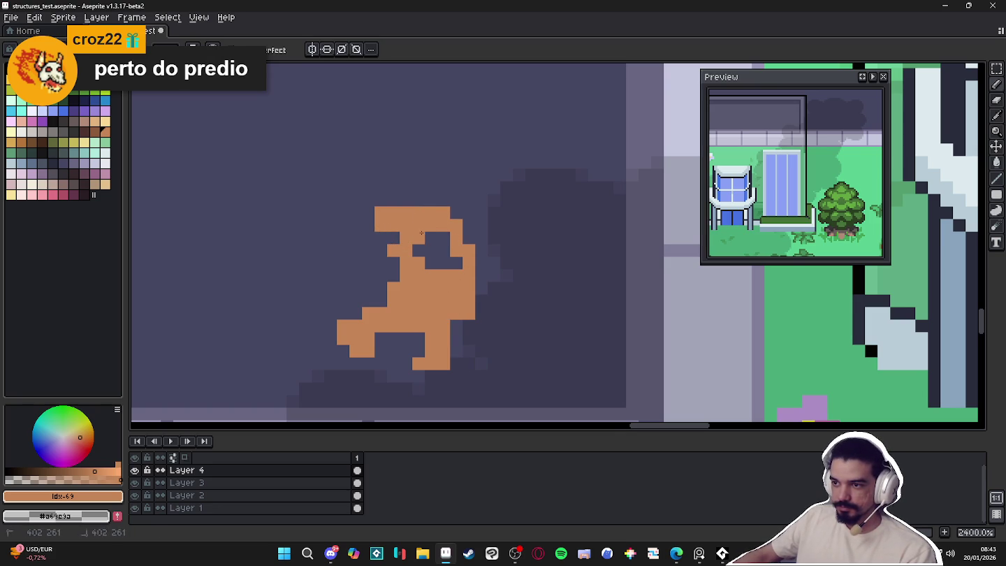
pyautogui.scroll(-3, 421, 233)
pyautogui.scroll(3, 443, 276)
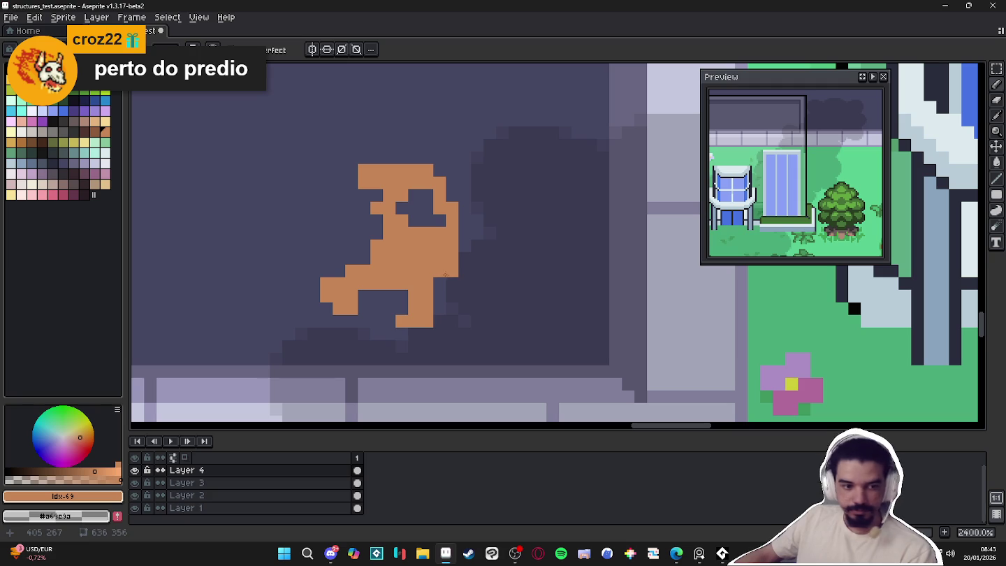
pyautogui.click(464, 271)
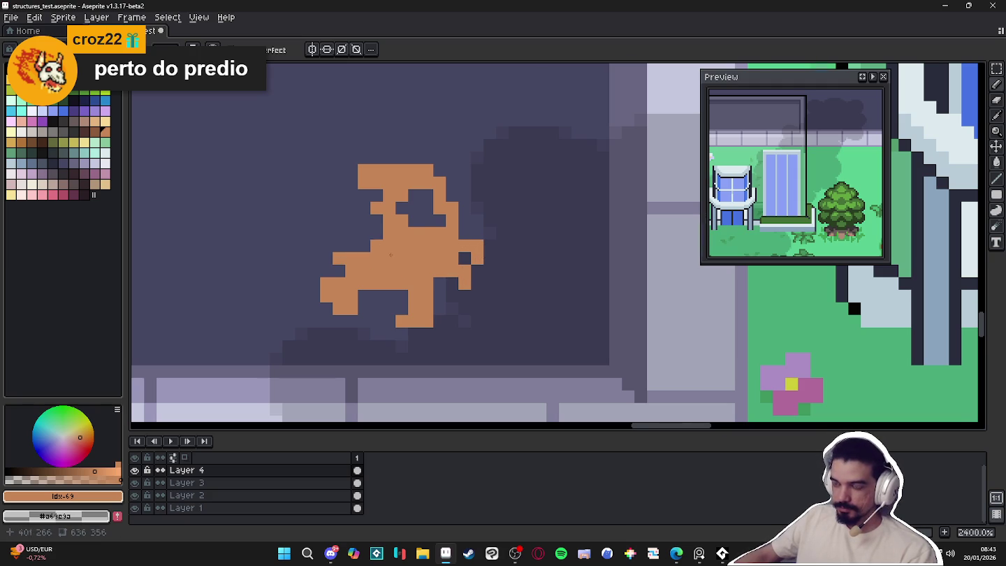
# Zoom out to review the orange critter and select black from the palette
pyautogui.scroll(-5, 382, 245)
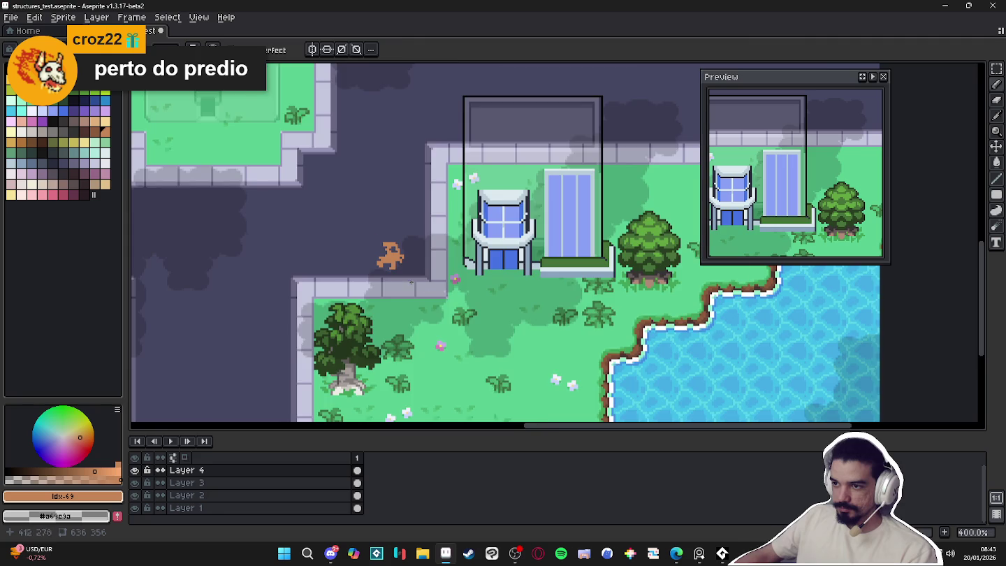
pyautogui.scroll(4, 418, 286)
pyautogui.scroll(-4, 418, 286)
pyautogui.scroll(-1, 417, 283)
pyautogui.scroll(-1, 417, 278)
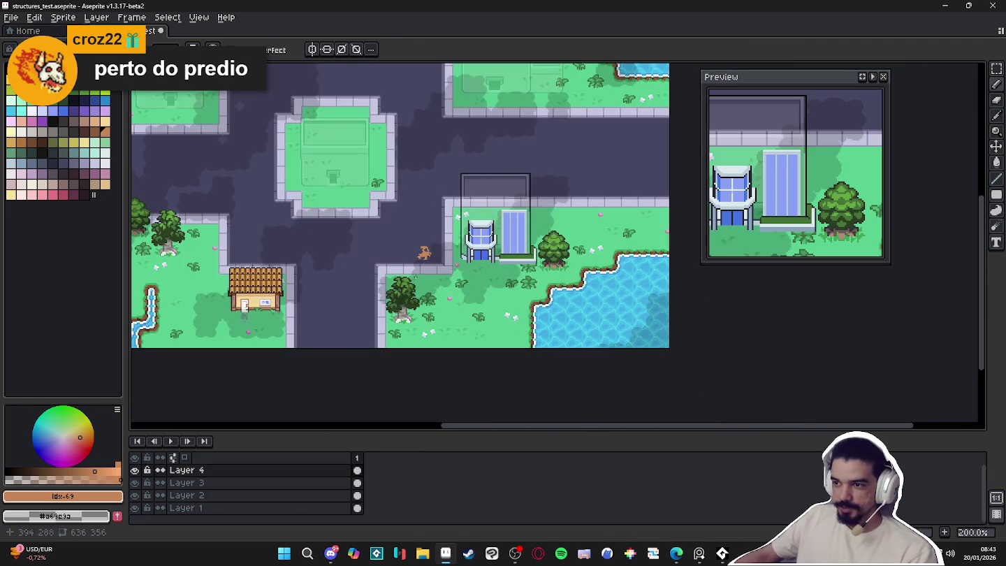
pyautogui.scroll(4, 409, 244)
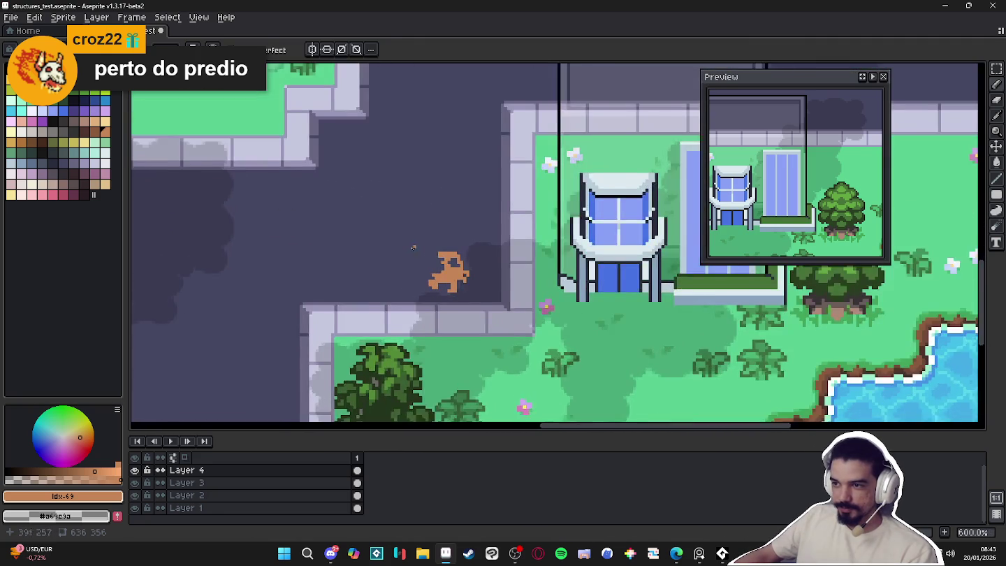
pyautogui.scroll(1, 435, 276)
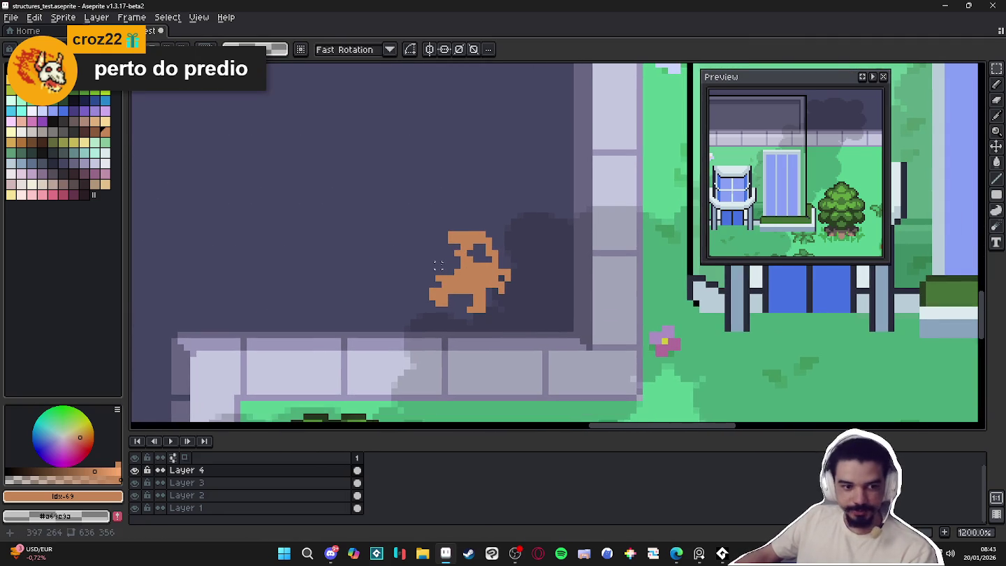
pyautogui.scroll(1, 434, 277)
pyautogui.click(10, 70)
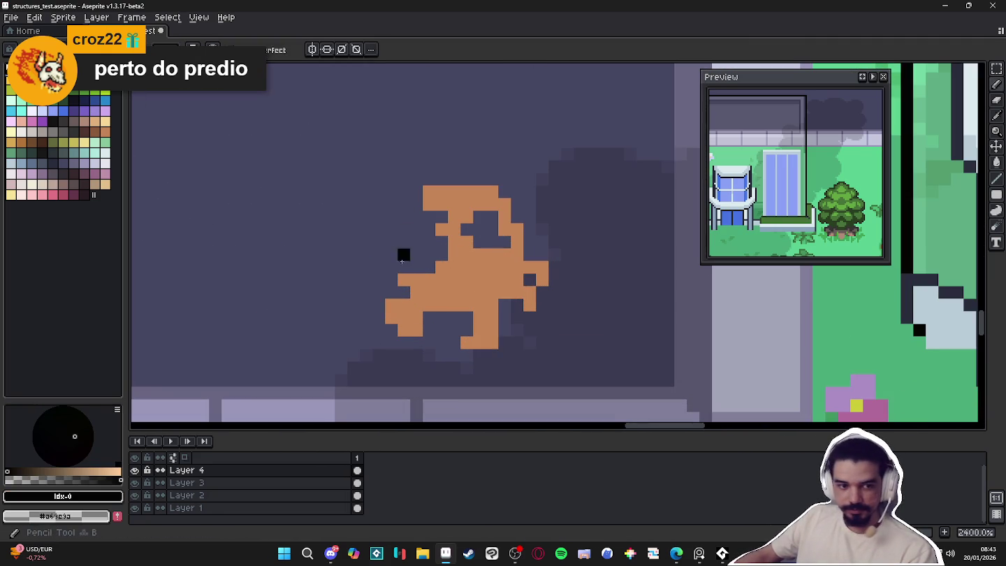
# Start the black outline along the critter's top, fixing pixels with the eraser
pyautogui.scroll(1, 567, 257)
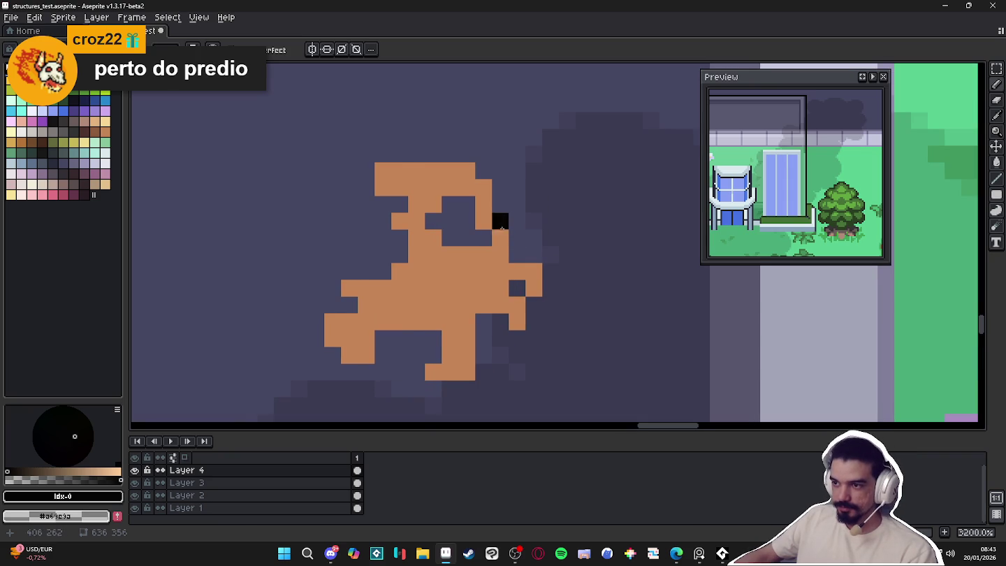
pyautogui.scroll(-2, 497, 226)
pyautogui.scroll(1, 532, 297)
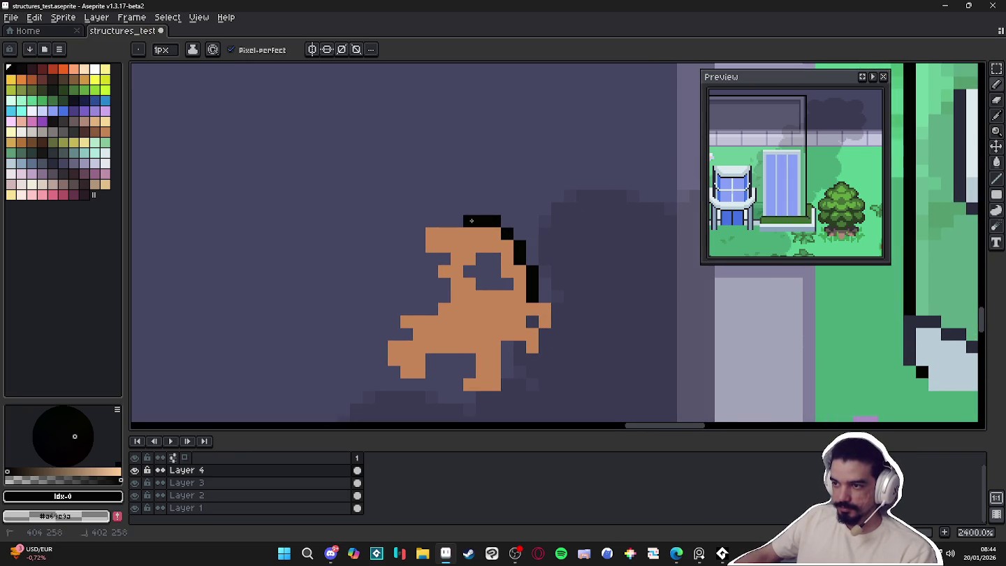
pyautogui.click(457, 222)
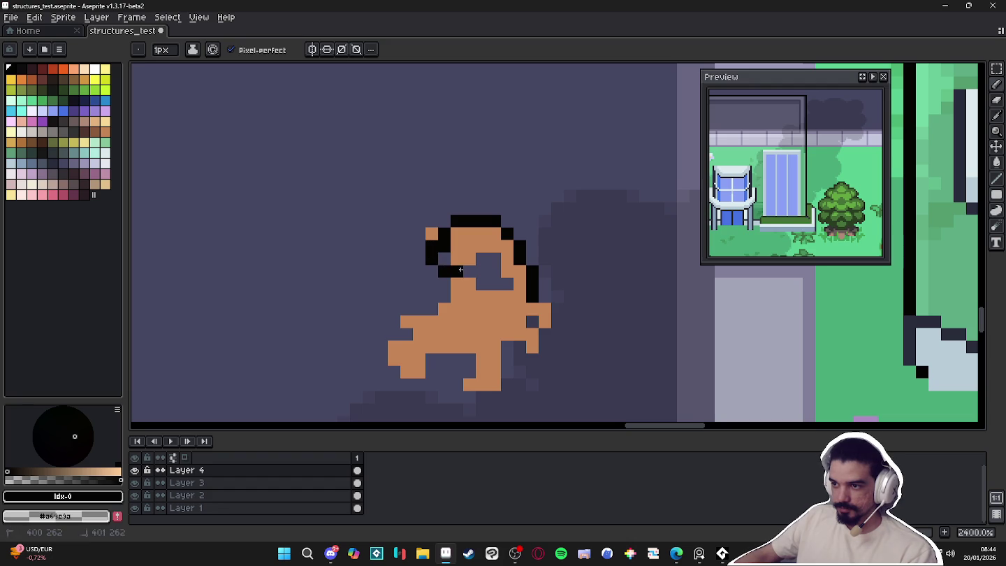
pyautogui.keyDown('alt'); pyautogui.click(505, 273); pyautogui.keyUp('alt')
pyautogui.press('e')
pyautogui.press('b')
# Add black outline pixels on the right and left edges and below the left eye
pyautogui.scroll(-1, 488, 293)
pyautogui.scroll(1, 489, 294)
pyautogui.keyDown('alt'); pyautogui.click(522, 294); pyautogui.keyUp('alt')
pyautogui.click(542, 304)
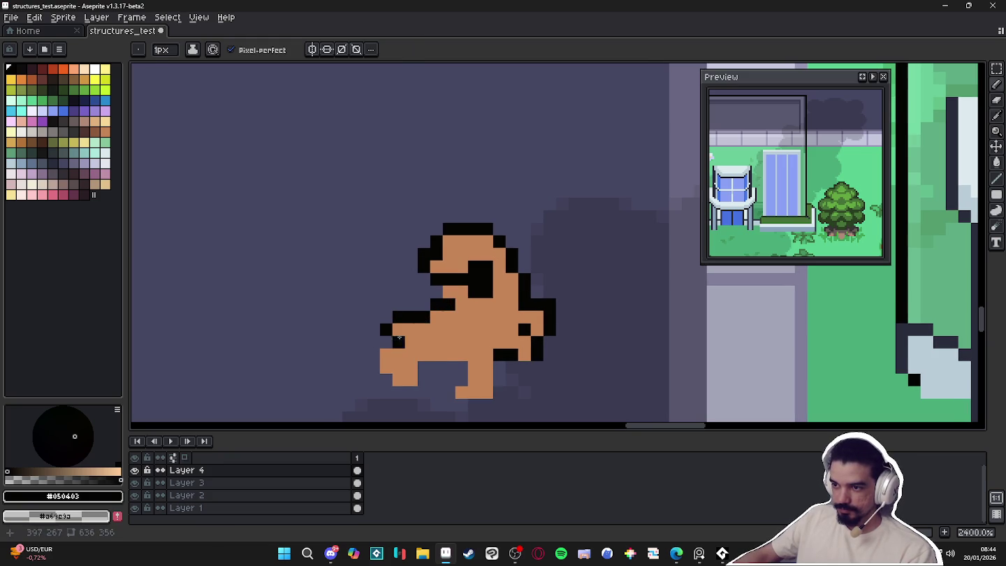
pyautogui.click(387, 342)
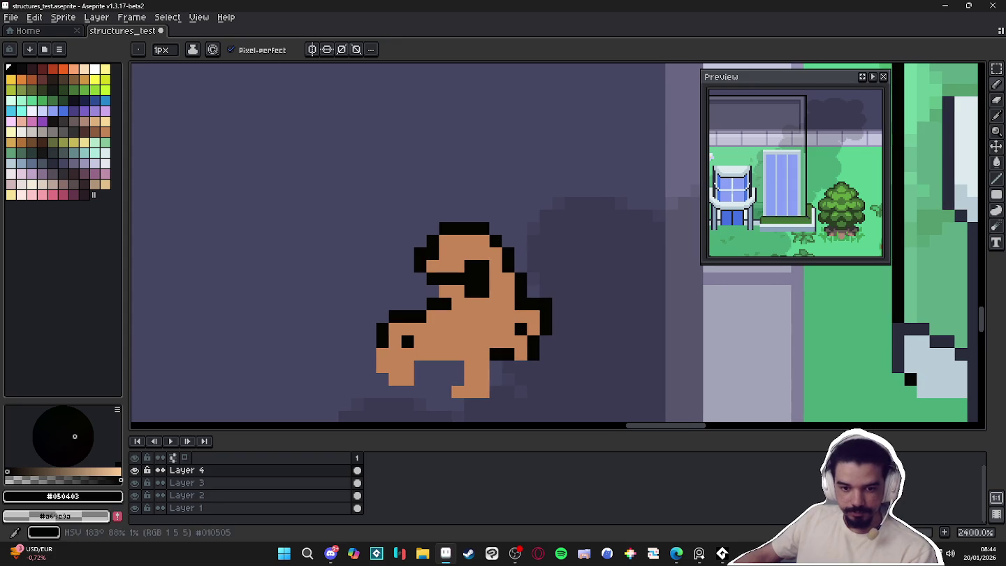
pyautogui.hotkey('alt', 'Tab')
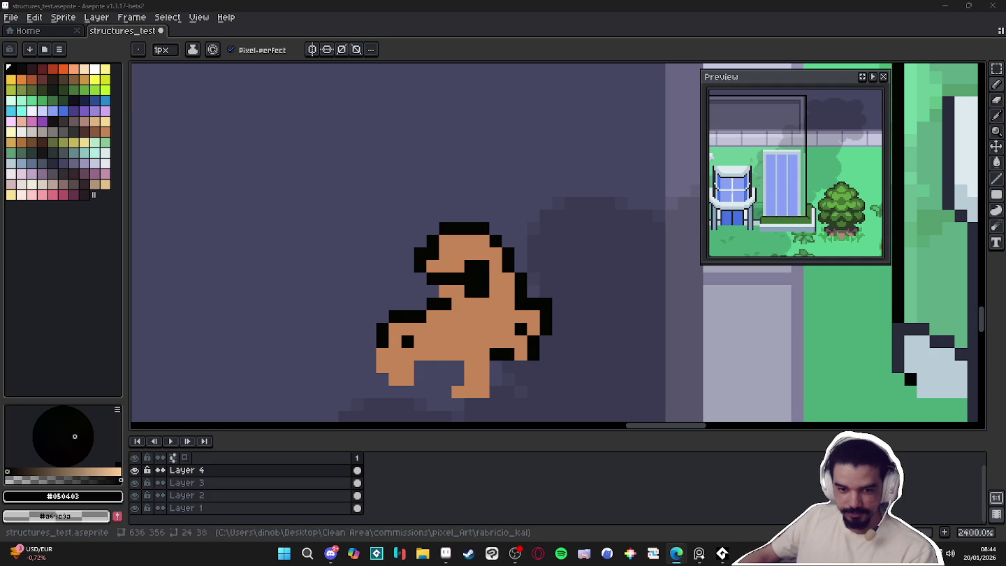
pyautogui.scroll(-2, 370, 317)
pyautogui.scroll(1, 370, 317)
pyautogui.scroll(2, 370, 318)
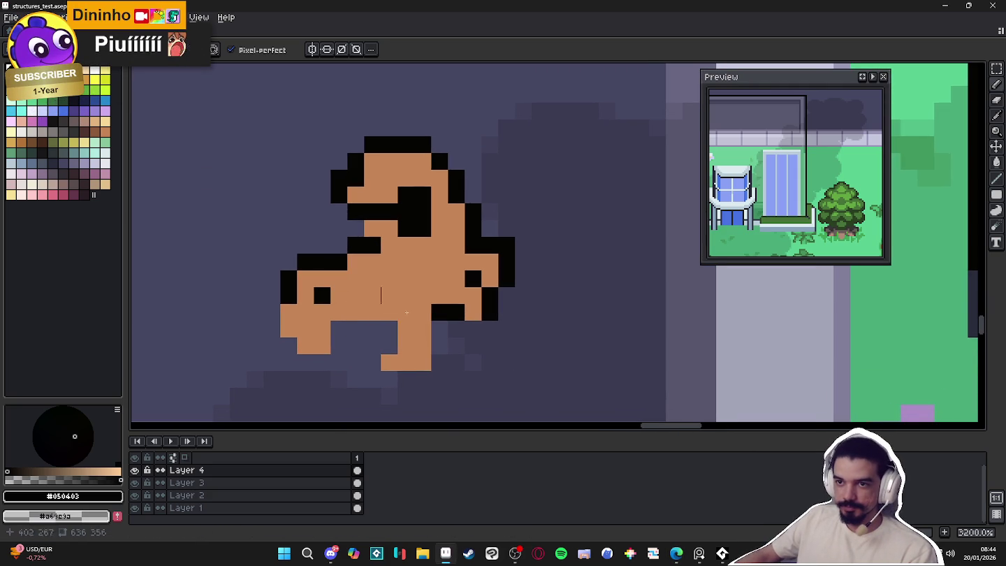
pyautogui.click(389, 296)
# Finish blackening under the eye; try darker tan shading beside the right eye, then undo it
pyautogui.click(389, 279)
pyautogui.scroll(-3, 412, 314)
pyautogui.scroll(3, 421, 323)
pyautogui.scroll(-3, 421, 324)
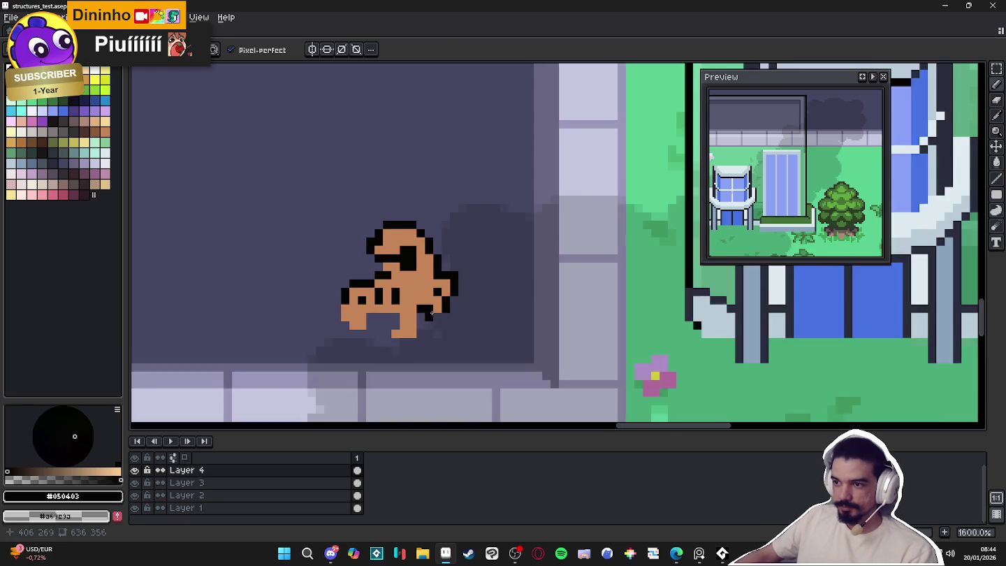
pyautogui.scroll(2, 414, 254)
pyautogui.click(70, 82)
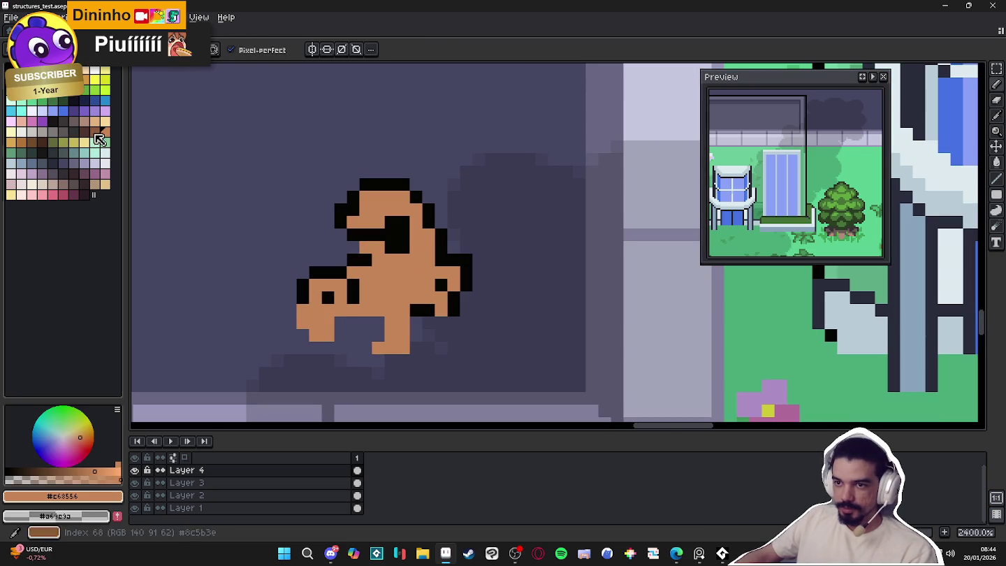
pyautogui.click(94, 131)
pyautogui.moveTo(441, 234)
pyautogui.mouseDown()
pyautogui.moveTo(428, 259)
pyautogui.moveTo(412, 225)
pyautogui.mouseUp()
pyautogui.hotkey('ctrl', 'z')
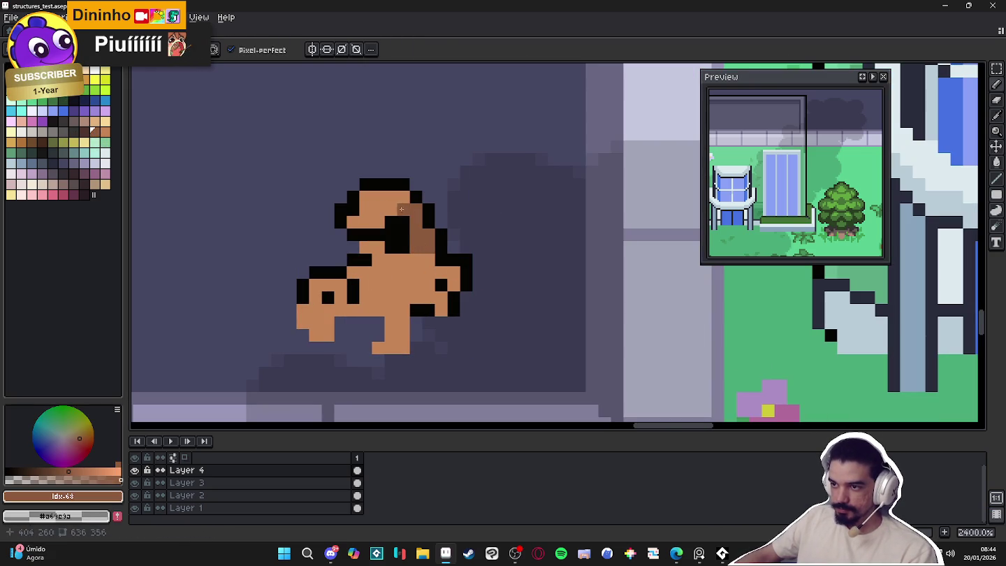
# Paint two light-tan highlight pixels on top of the critter's head
pyautogui.click(10, 141)
pyautogui.click(381, 208)
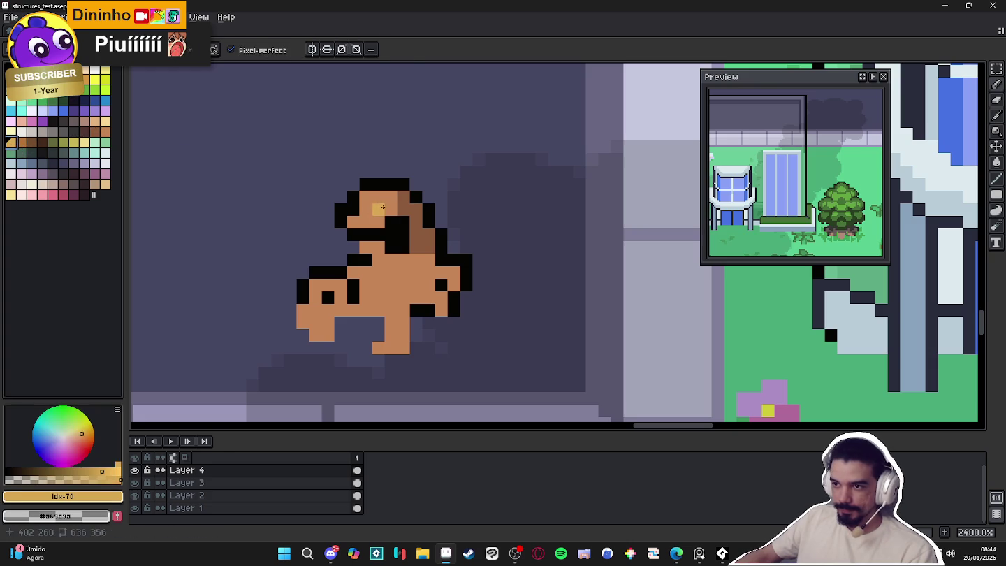
pyautogui.click(377, 197)
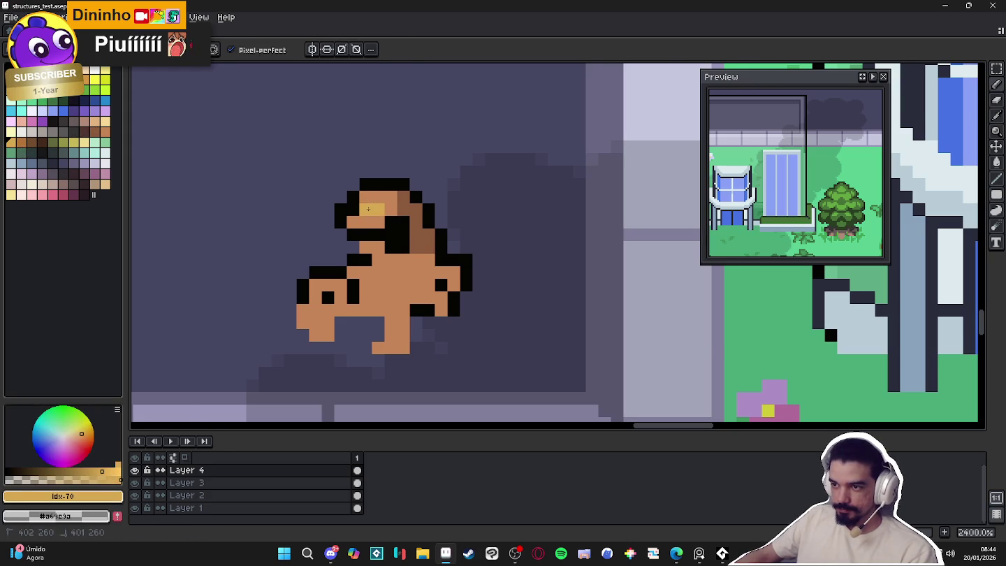
pyautogui.scroll(-1, 375, 241)
pyautogui.click(862, 77)
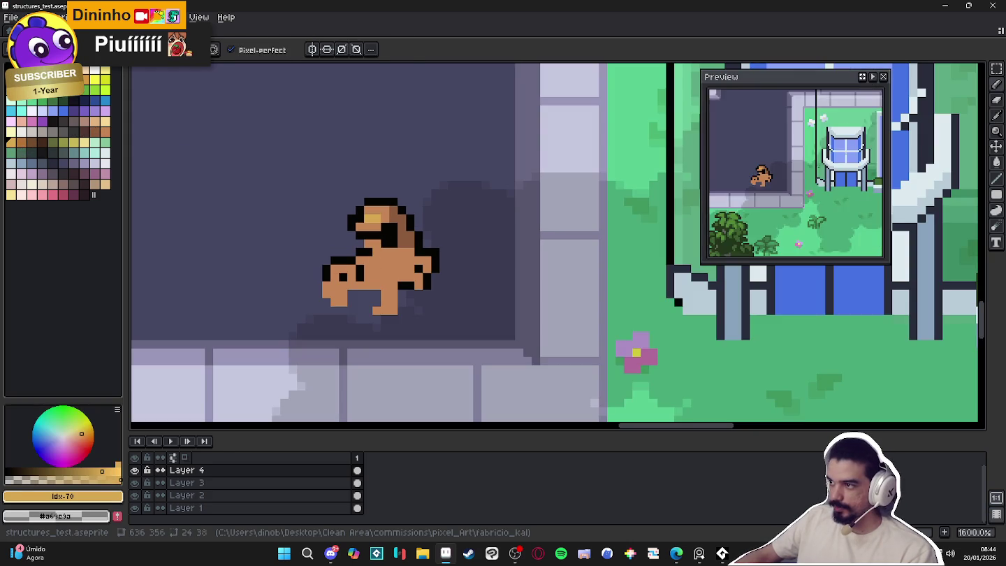
# Eyedrop the tan body colour and repaint a stray black body pixel tan
pyautogui.scroll(1, 366, 269)
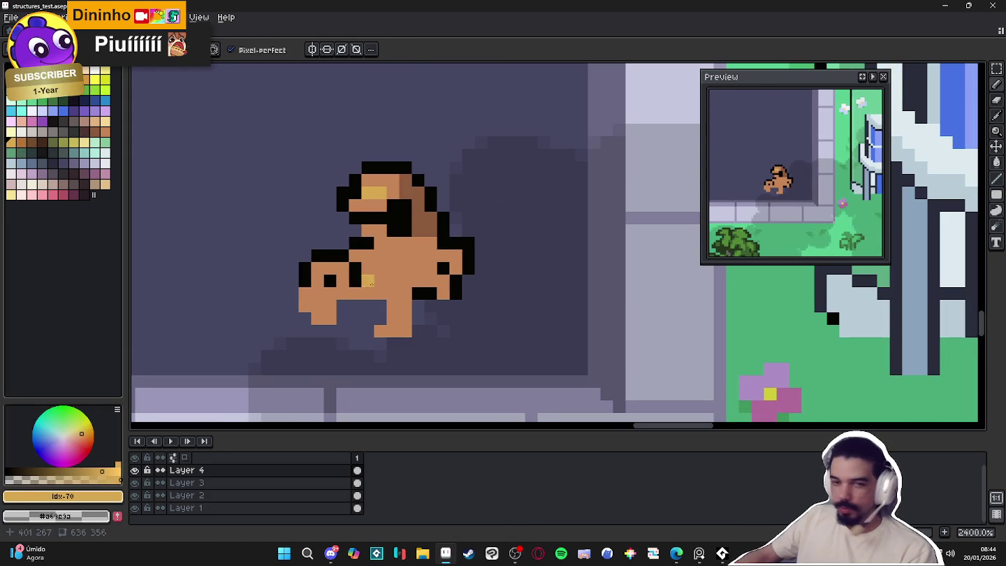
pyautogui.keyDown('alt'); pyautogui.click(377, 271); pyautogui.keyUp('alt')
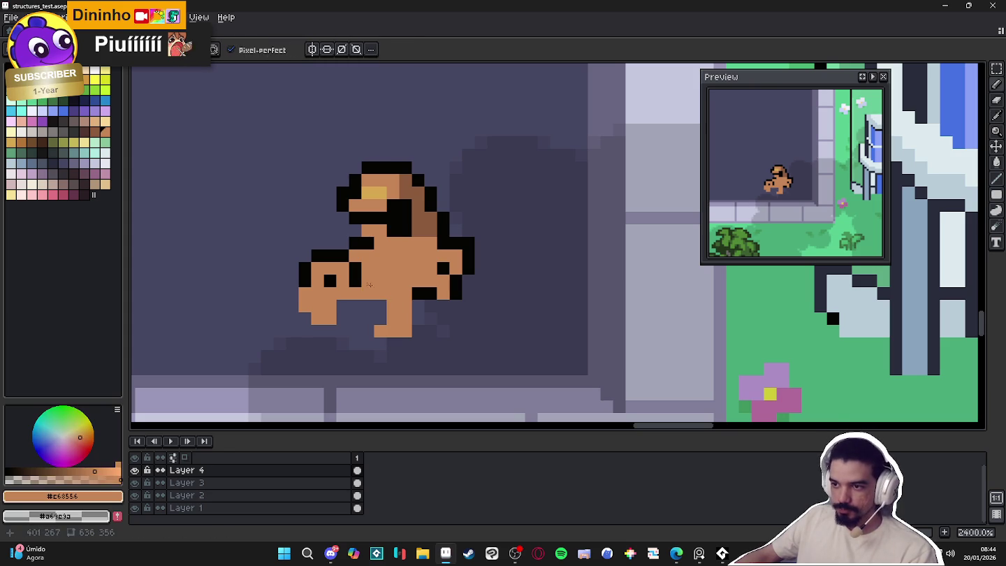
pyautogui.click(359, 282)
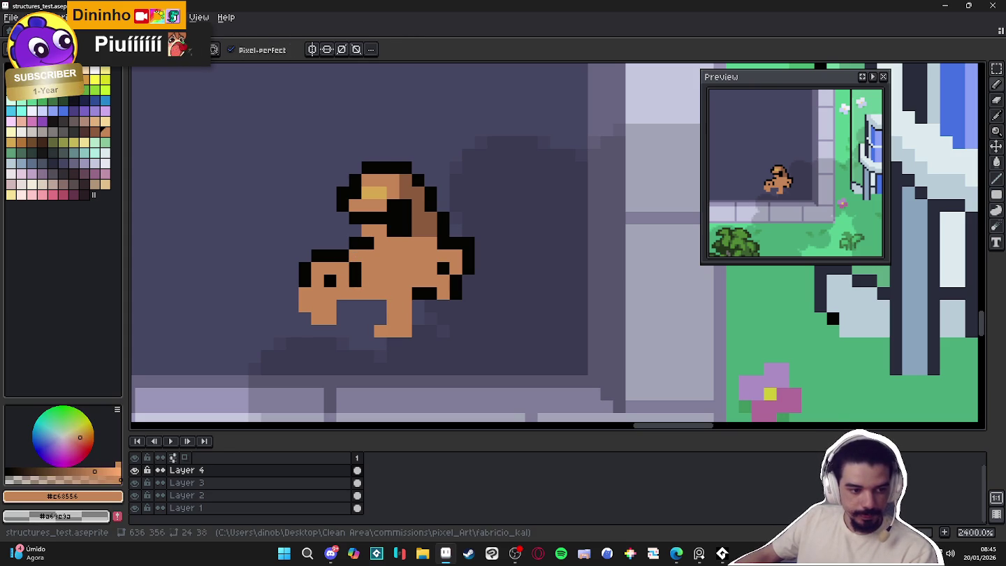
pyautogui.scroll(1, 374, 280)
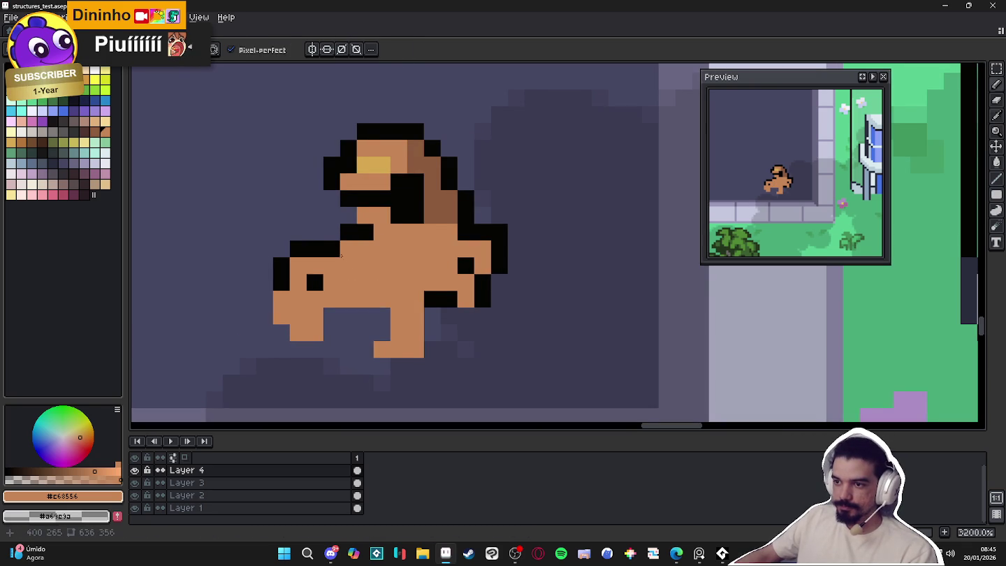
# Extend the black outline along the back and near the eye, reverting one neck pixel to tan
pyautogui.keyDown('alt'); pyautogui.click(331, 248); pyautogui.keyUp('alt')
pyautogui.click(315, 266)
pyautogui.click(349, 249)
pyautogui.moveTo(381, 249); pyautogui.dragTo(387, 271)
pyautogui.rightClick(388, 271)
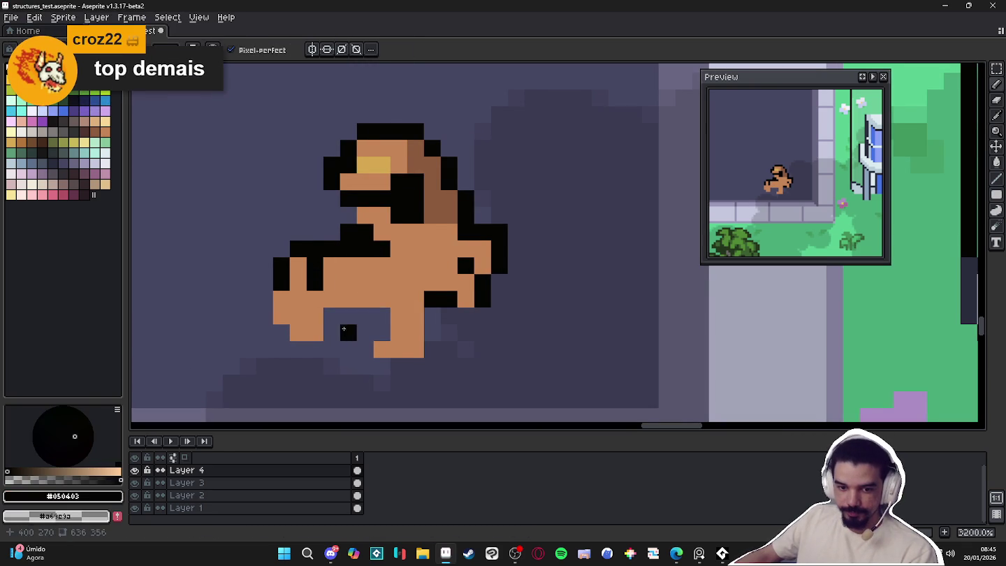
pyautogui.scroll(-1, 343, 332)
pyautogui.scroll(-3, 323, 289)
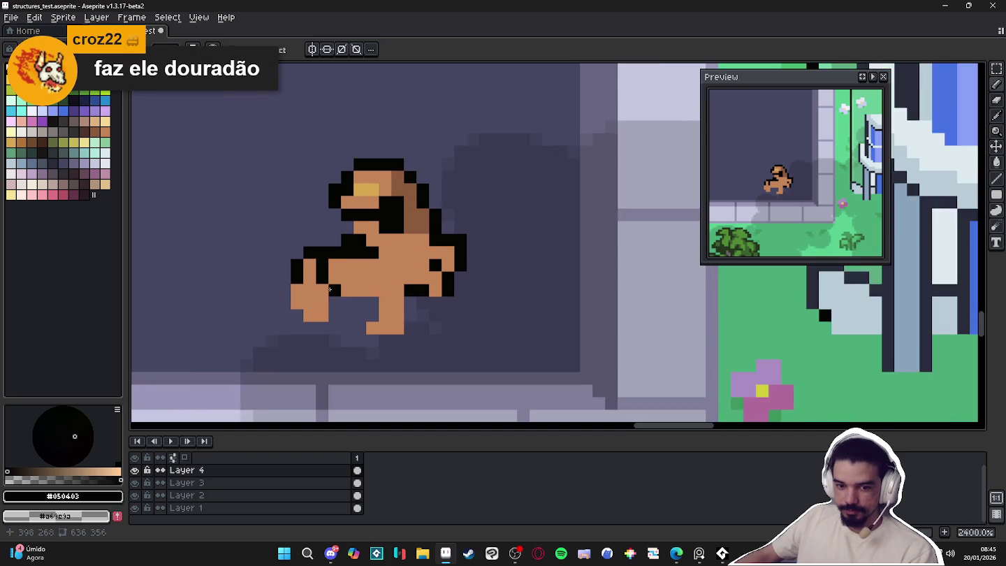
pyautogui.scroll(1, 343, 292)
pyautogui.scroll(2, 401, 299)
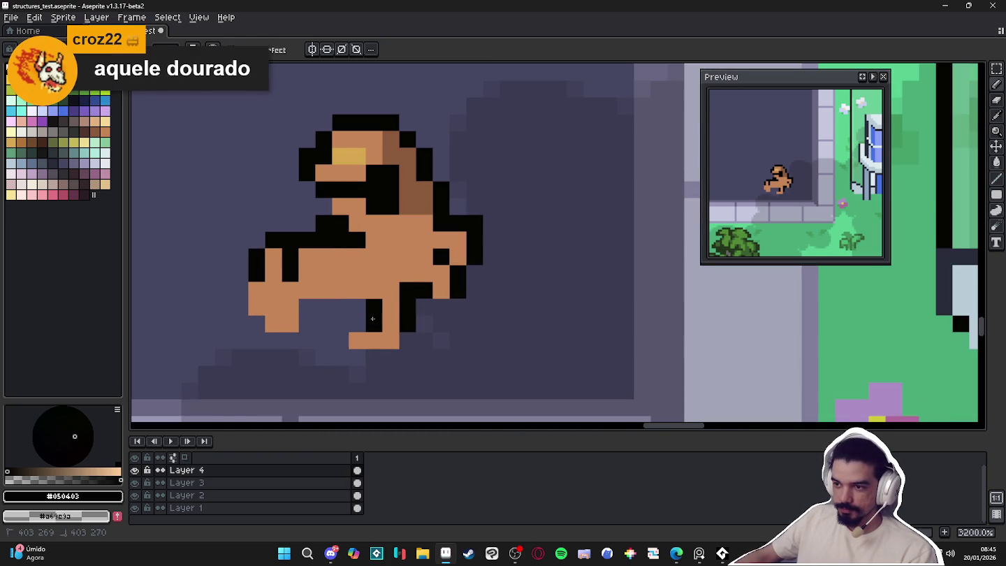
# Reshape the lower leg with skin-coloured pixels
pyautogui.keyDown('alt'); pyautogui.click(374, 340); pyautogui.keyUp('alt')
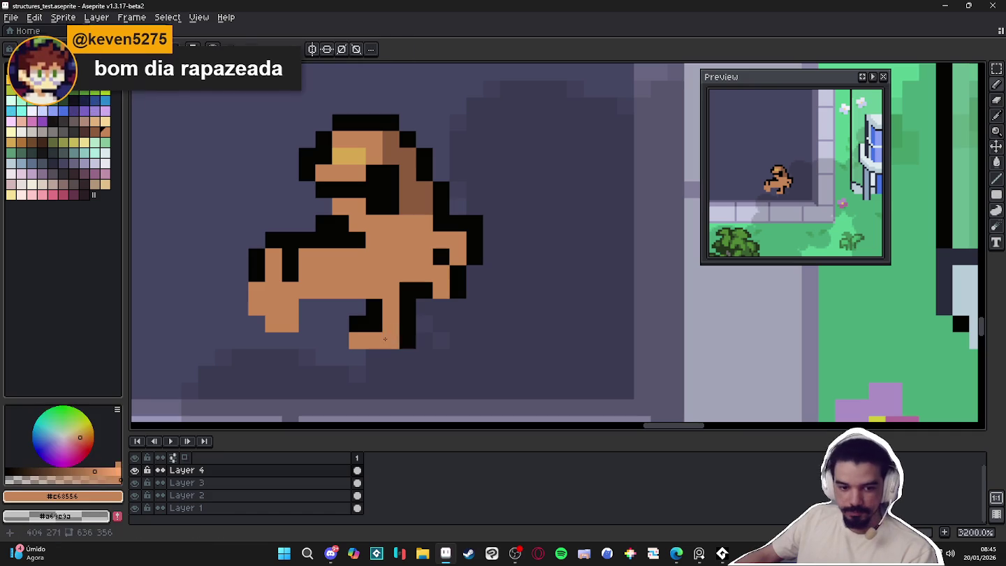
pyautogui.moveTo(391, 356)
pyautogui.mouseDown()
pyautogui.moveTo(357, 356)
pyautogui.moveTo(357, 374)
pyautogui.mouseUp()
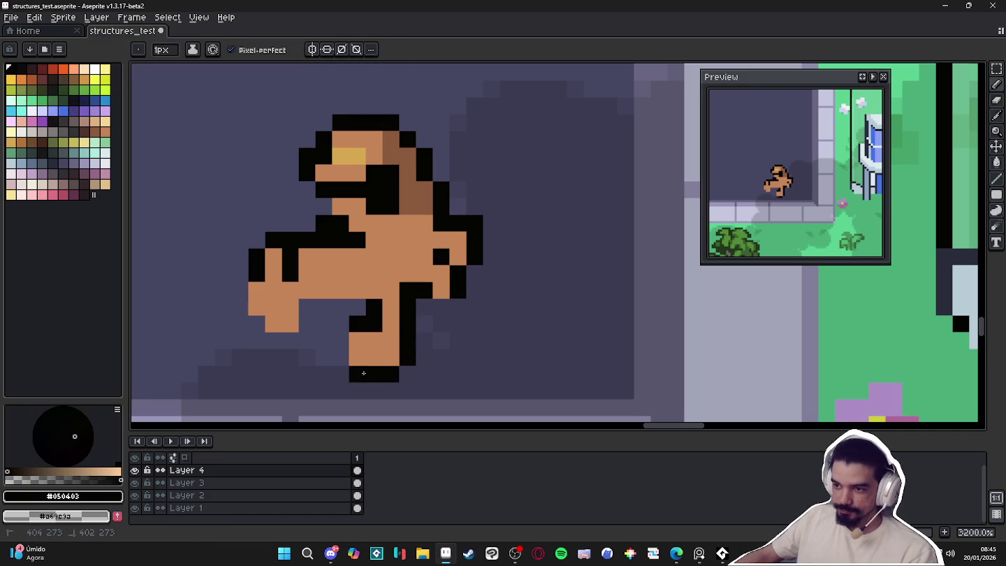
pyautogui.click(340, 357)
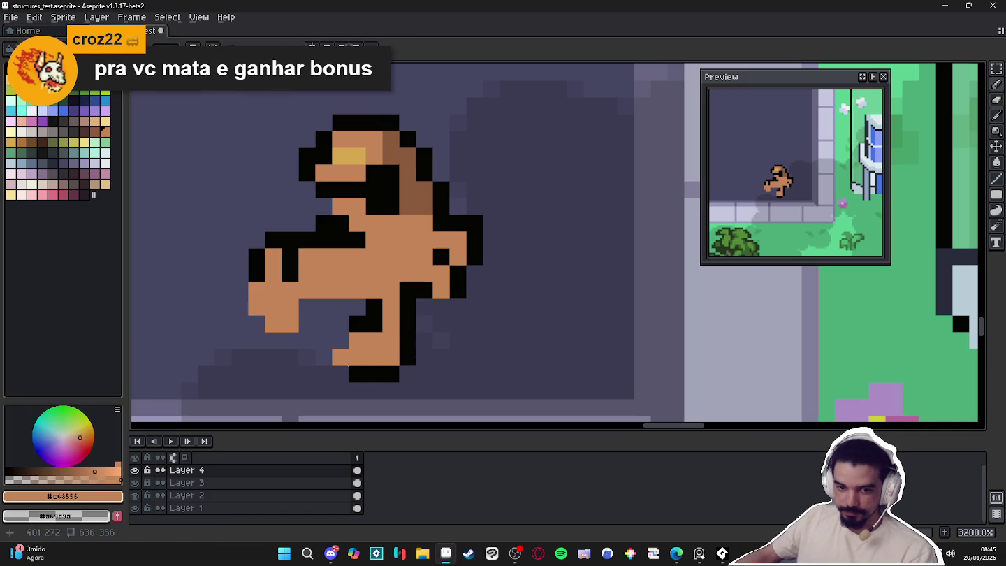
pyautogui.hotkey('ctrl', 'z')
pyautogui.click(341, 374)
pyautogui.click(324, 374)
pyautogui.click(340, 324)
# Outline the upper leg, lower leg and foot in black
pyautogui.keyDown('alt'); pyautogui.click(368, 322); pyautogui.keyUp('alt')
pyautogui.moveTo(340, 308); pyautogui.dragTo(323, 324)
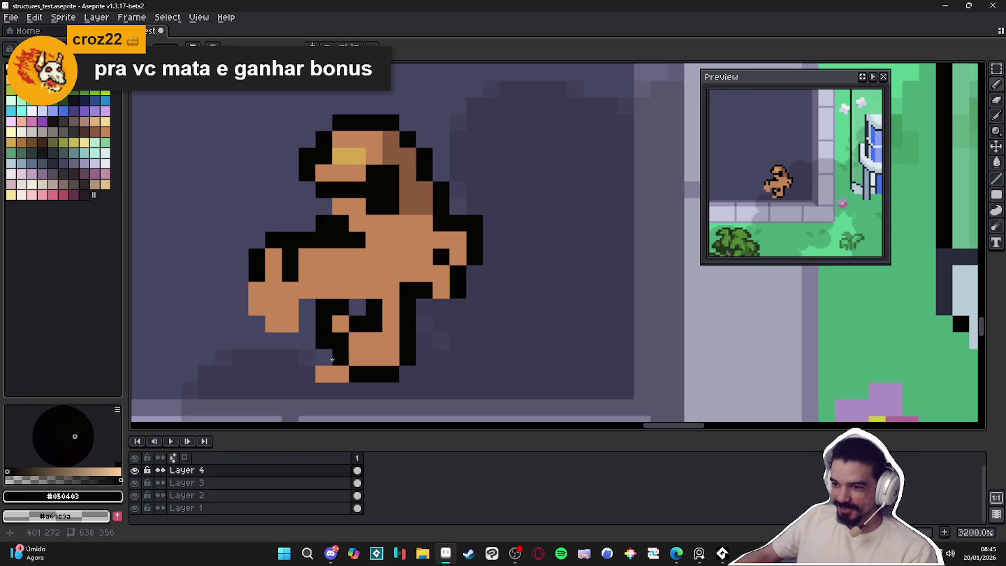
pyautogui.moveTo(307, 359)
pyautogui.mouseDown()
pyautogui.moveTo(307, 384)
pyautogui.moveTo(357, 391)
pyautogui.moveTo(381, 380)
pyautogui.mouseUp()
pyautogui.keyDown('alt'); pyautogui.click(341, 375); pyautogui.keyUp('alt')
pyautogui.rightClick(381, 380)
# Add a black pixel on the arm, undoing a second one
pyautogui.moveTo(368, 301); pyautogui.dragTo(409, 307)
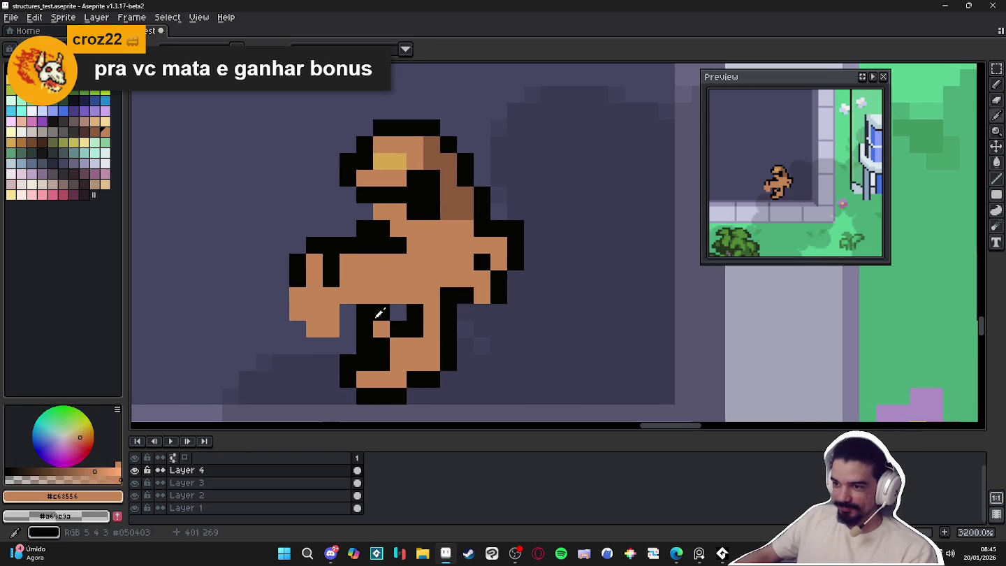
pyautogui.keyDown('alt'); pyautogui.click(409, 306); pyautogui.keyUp('alt')
pyautogui.click(365, 278)
pyautogui.click(400, 279)
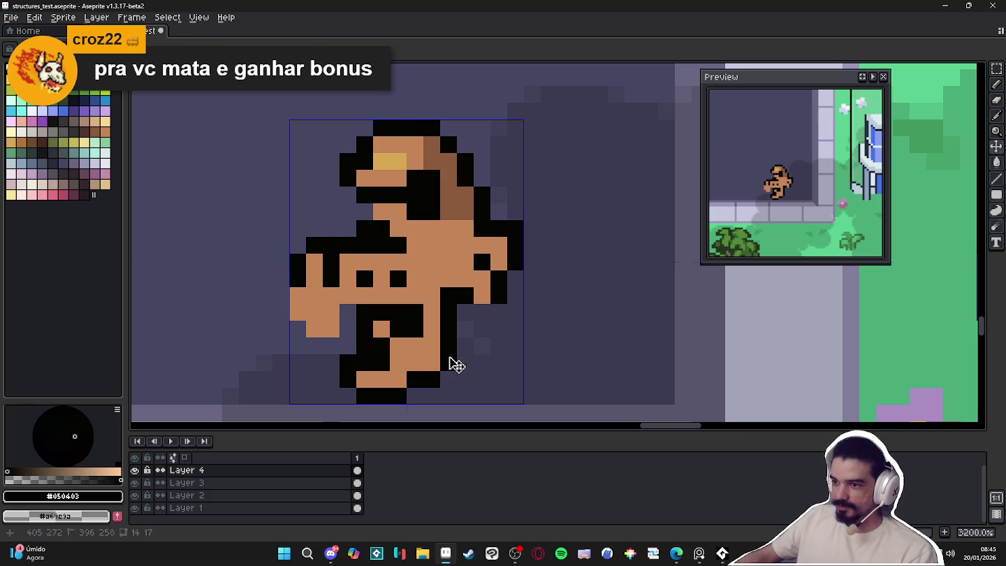
pyautogui.hotkey('ctrl', 'z')
# Move the foot down one pixel with a rectangle selection and fill the gap with skin colour
pyautogui.press('m')
pyautogui.moveTo(345, 396); pyautogui.dragTo(415, 311)
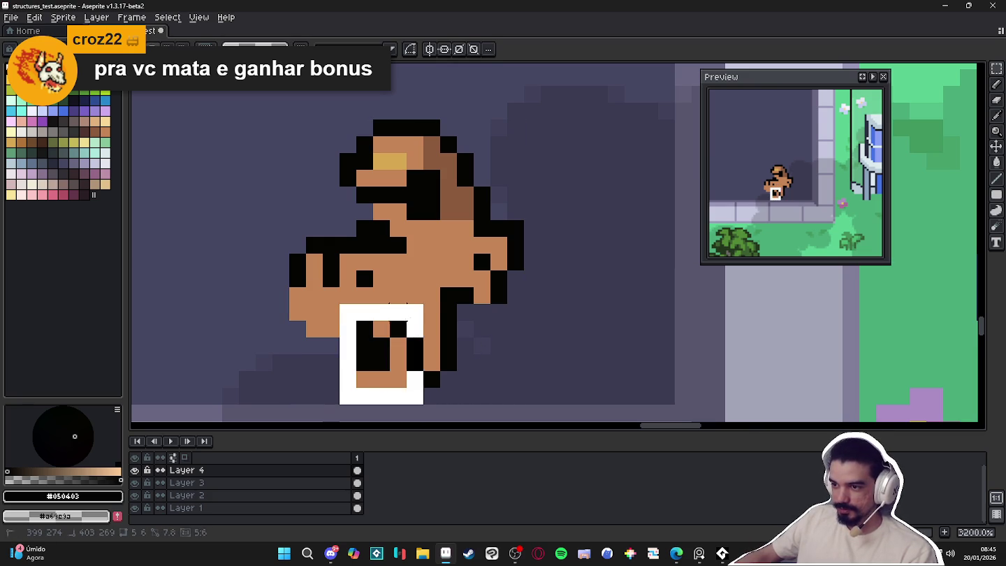
pyautogui.moveTo(394, 352)
pyautogui.mouseDown()
pyautogui.moveTo(411, 368)
pyautogui.moveTo(445, 347)
pyautogui.moveTo(433, 348)
pyautogui.mouseUp()
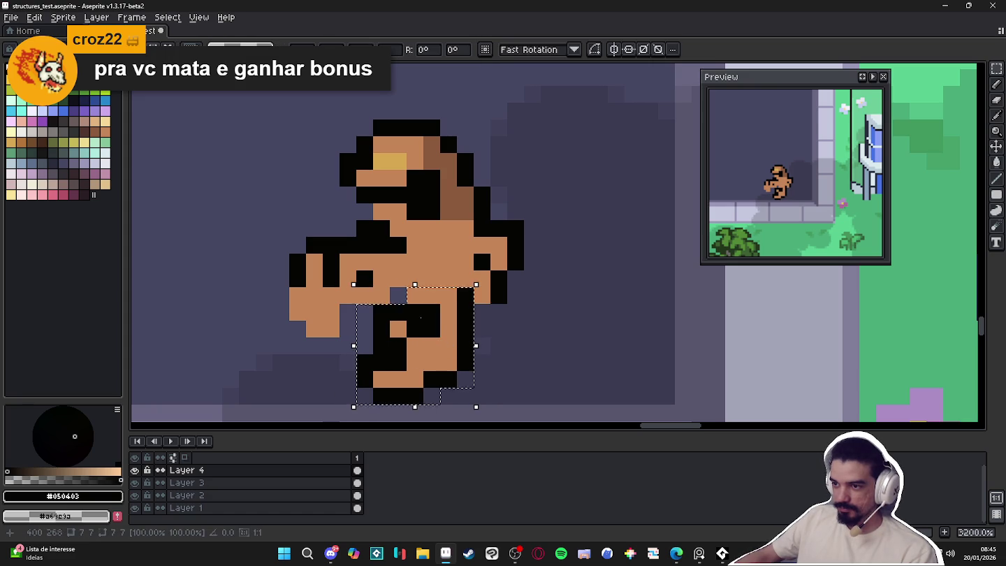
pyautogui.press('Return')
pyautogui.keyDown('alt'); pyautogui.click(422, 286); pyautogui.keyUp('alt')
pyautogui.click(398, 296)
# Add a black pixel beside the eye and paint the eye pixel near-white
pyautogui.keyDown('alt'); pyautogui.click(370, 280); pyautogui.keyUp('alt')
pyautogui.click(398, 278)
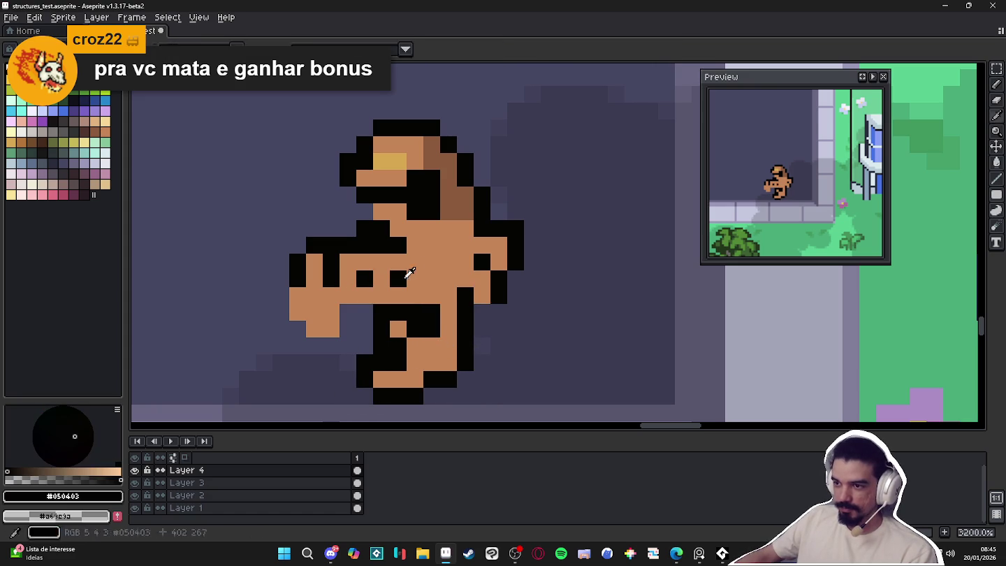
pyautogui.click(32, 110)
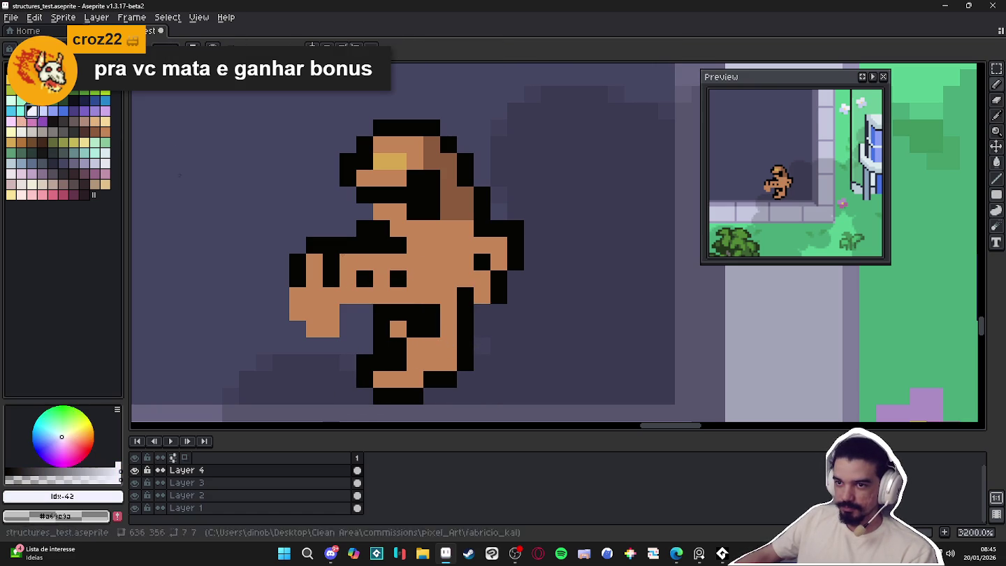
pyautogui.click(363, 279)
pyautogui.scroll(-4, 398, 280)
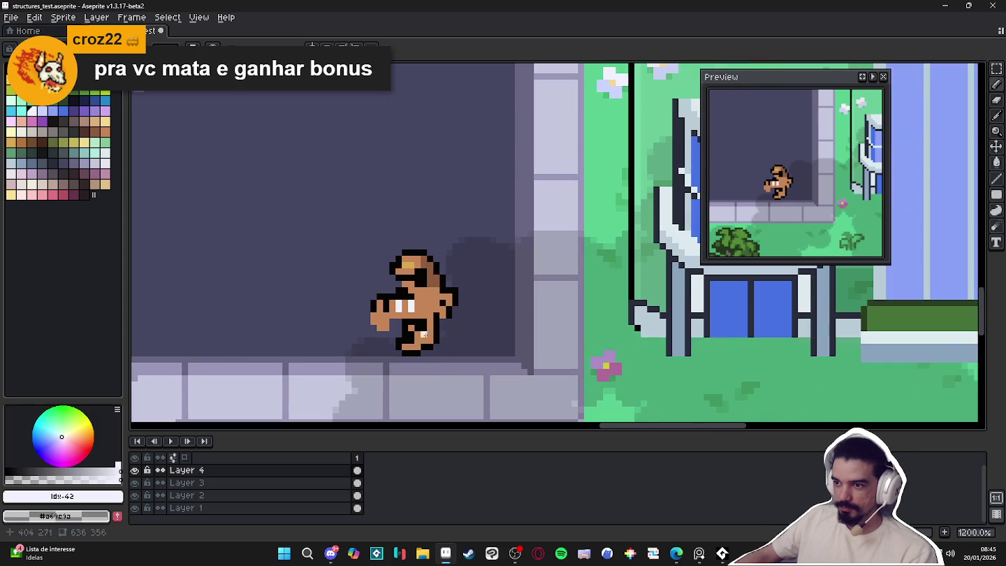
# Paint over the lower hand pixels with the background purple
pyautogui.scroll(1, 410, 340)
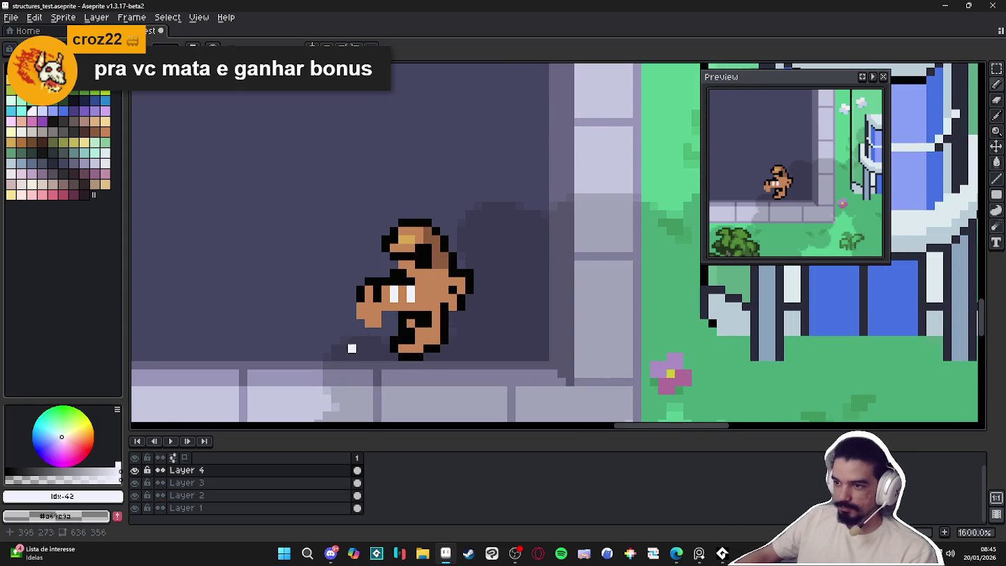
pyautogui.scroll(2, 360, 348)
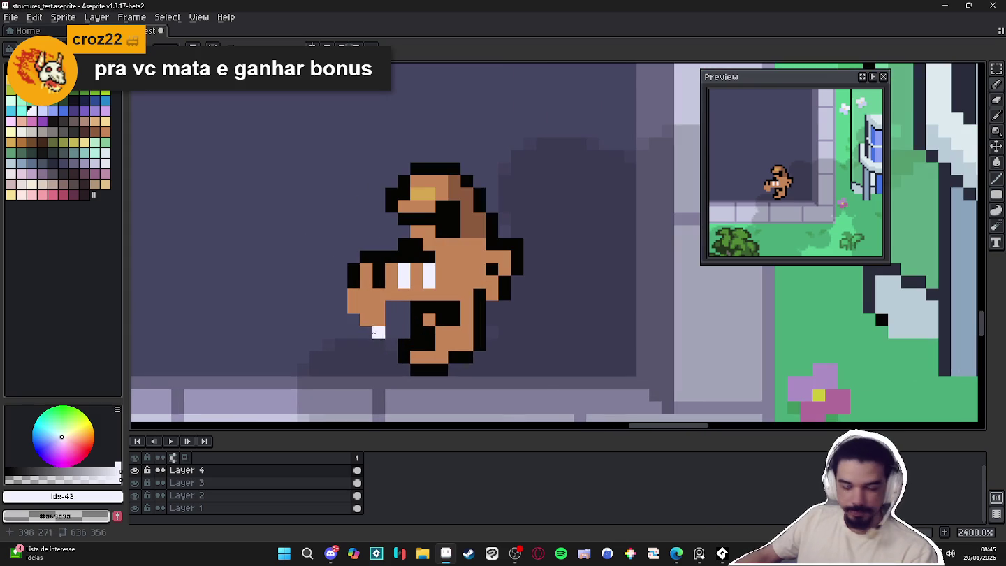
pyautogui.keyDown('alt'); pyautogui.click(376, 289); pyautogui.keyUp('alt')
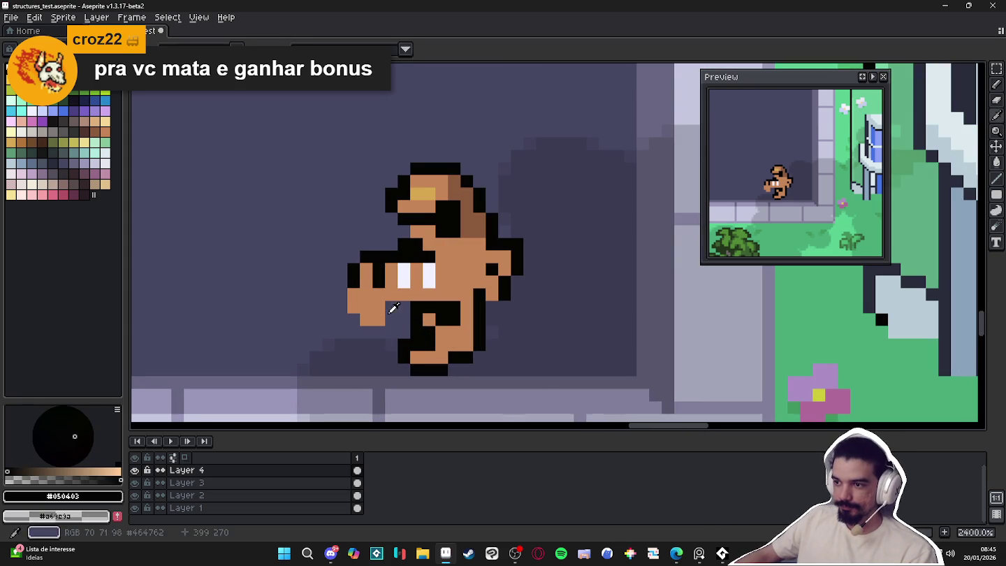
pyautogui.keyDown('alt'); pyautogui.click(364, 327); pyautogui.keyUp('alt')
pyautogui.moveTo(382, 332)
pyautogui.mouseDown()
pyautogui.moveTo(333, 312)
pyautogui.moveTo(367, 294)
pyautogui.moveTo(353, 277)
pyautogui.moveTo(381, 256)
pyautogui.mouseUp()
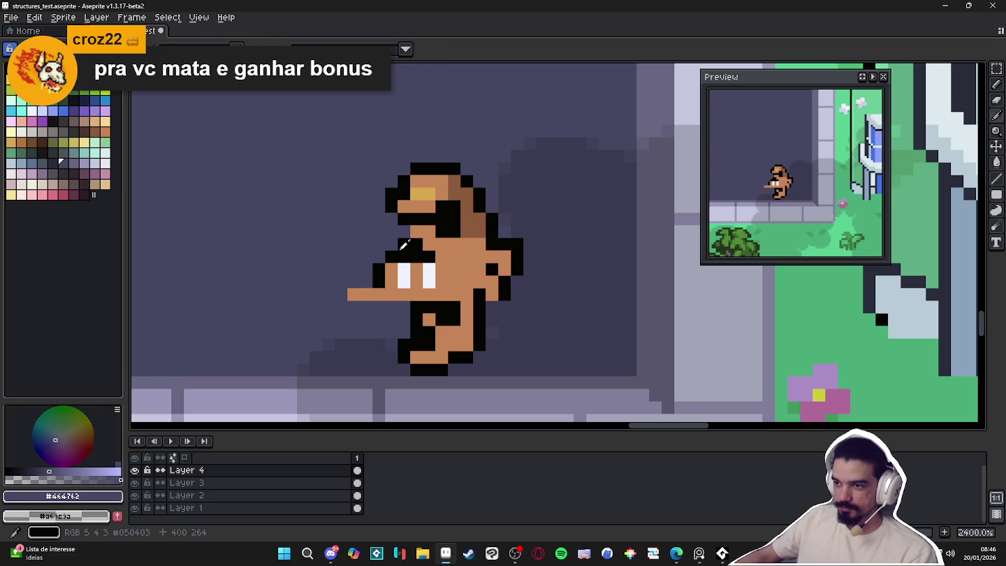
# Eyedrop the black and skin colours and return to the Pencil with black selected
pyautogui.keyDown('alt'); pyautogui.click(428, 250); pyautogui.keyUp('alt')
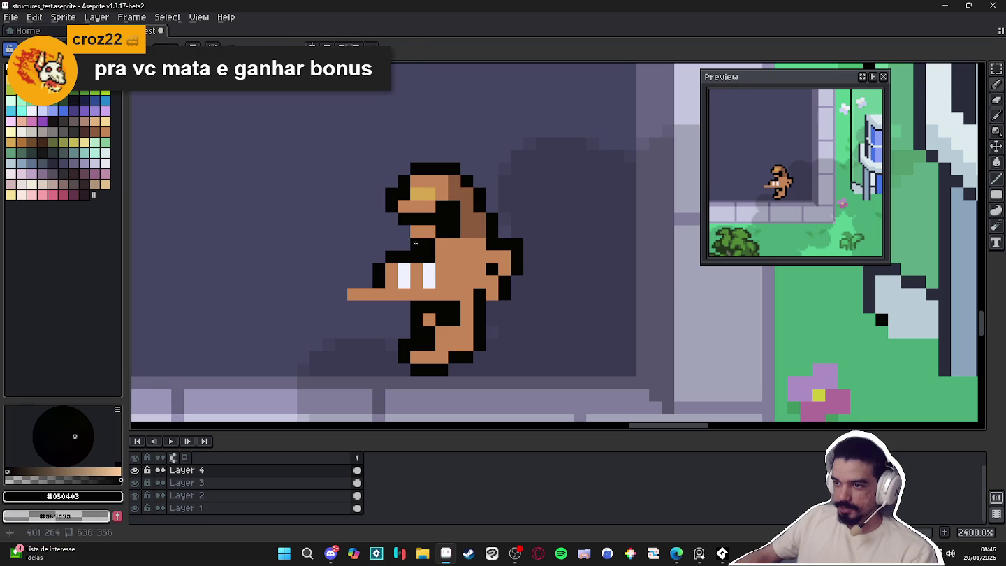
pyautogui.click(442, 253)
pyautogui.scroll(-4, 419, 265)
pyautogui.scroll(2, 406, 274)
pyautogui.press('b')
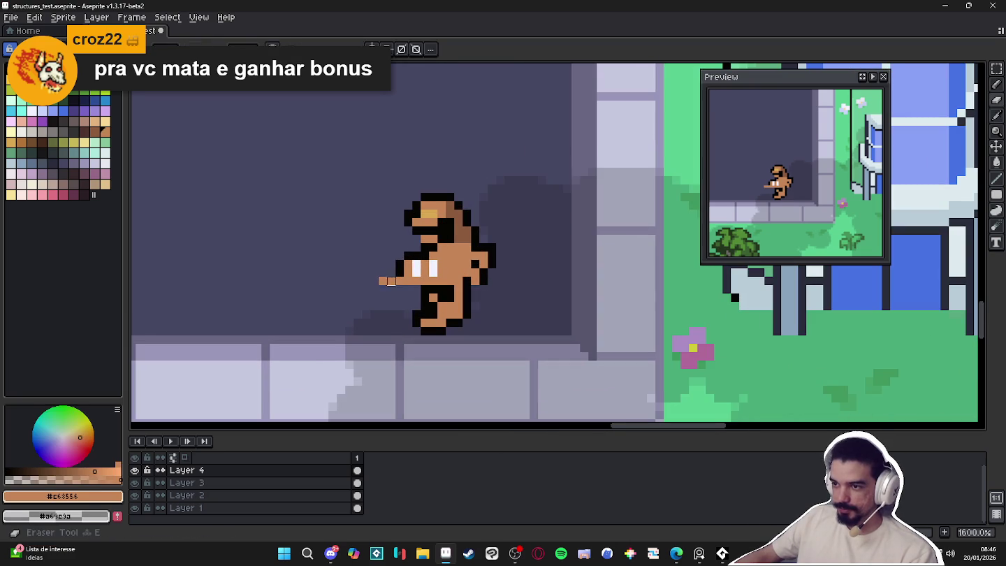
pyautogui.scroll(-3, 398, 273)
pyautogui.scroll(5, 397, 272)
pyautogui.keyDown('alt'); pyautogui.click(389, 262); pyautogui.keyUp('alt')
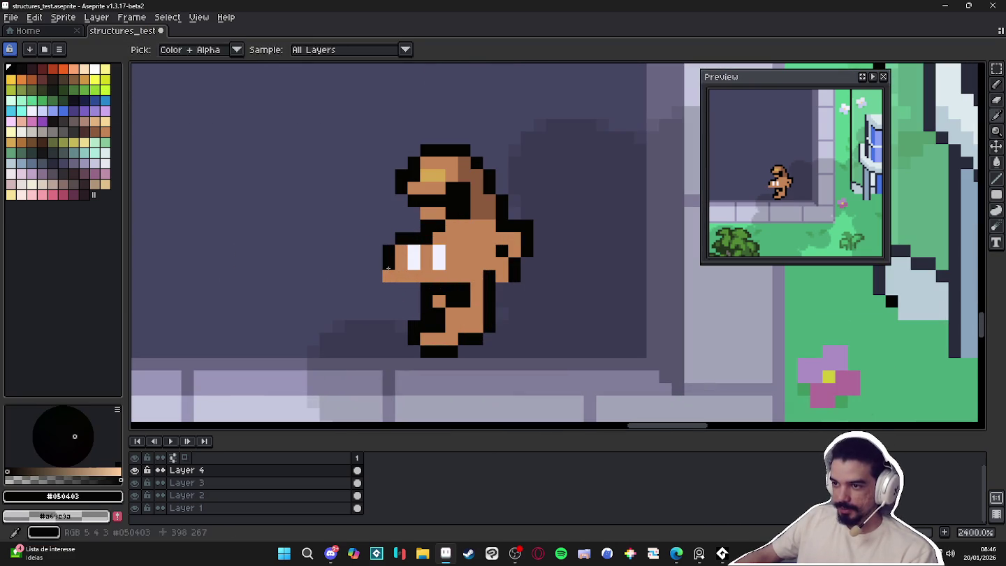
# Select the sprite's lower legs and move them 6 pixels left to form a claw
pyautogui.press('m')
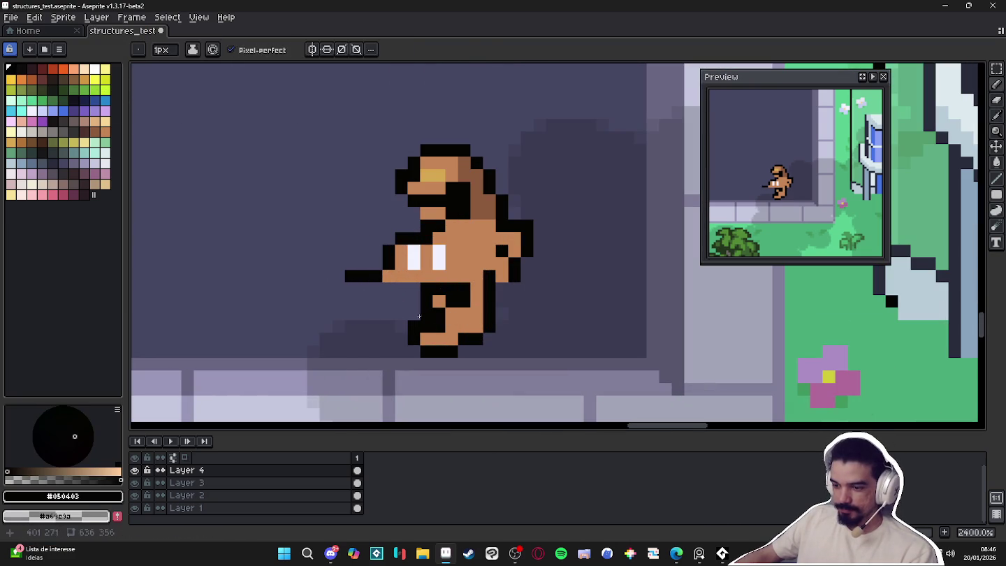
pyautogui.moveTo(397, 296); pyautogui.dragTo(450, 343)
pyautogui.moveTo(405, 282); pyautogui.dragTo(474, 360)
pyautogui.click(465, 349)
pyautogui.moveTo(440, 328)
pyautogui.mouseDown()
pyautogui.moveTo(358, 327)
pyautogui.moveTo(366, 311)
pyautogui.mouseUp()
pyautogui.press('Return')
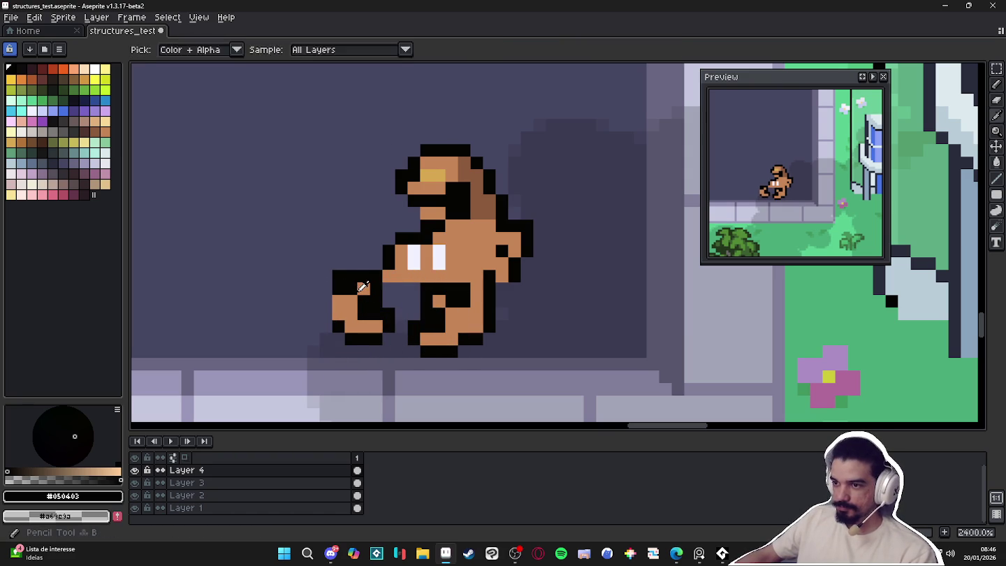
# Tidy the claw outline: erase a stray arm pixel and add black outline pixels by the hand
pyautogui.press('b')
pyautogui.press('e')
pyautogui.click(335, 275)
pyautogui.press('b')
pyautogui.click(330, 297)
pyautogui.click(390, 296)
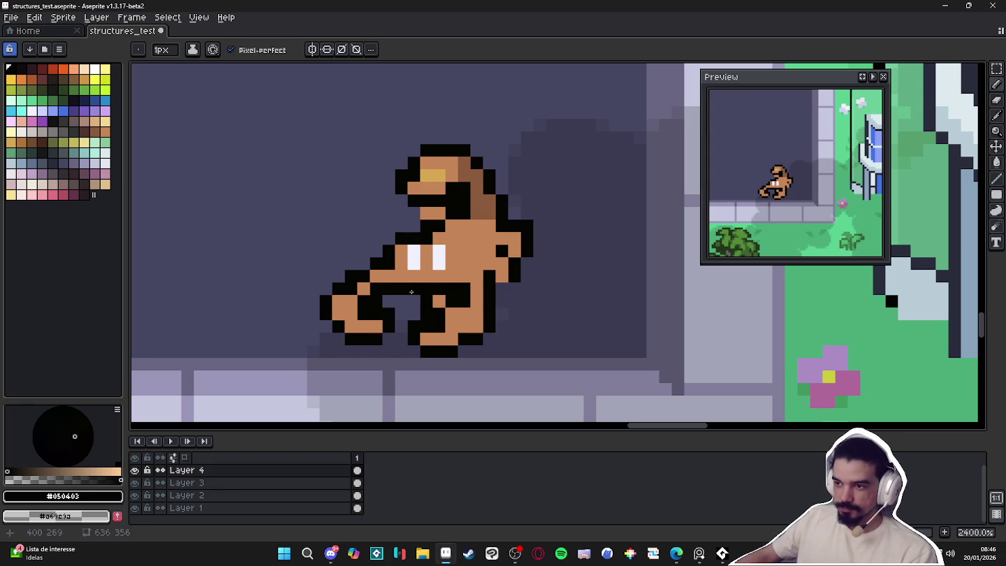
# Start painting the white eye pixels green
pyautogui.moveTo(407, 291); pyautogui.dragTo(428, 292)
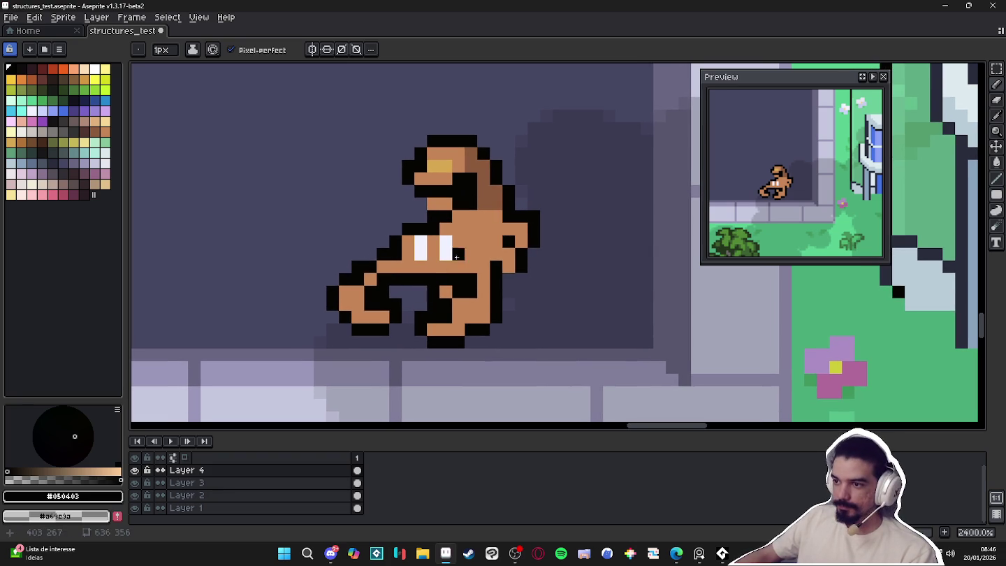
pyautogui.click(105, 141)
pyautogui.click(446, 241)
pyautogui.click(446, 255)
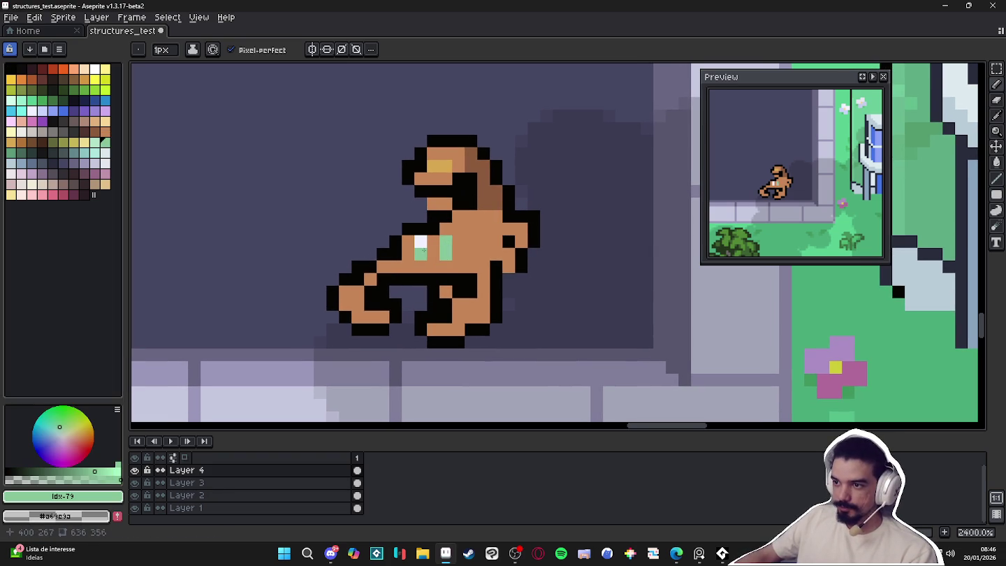
# Try green, brown and black touch-up pixels on the chest and neck, undoing each mistake
pyautogui.scroll(-3, 442, 267)
pyautogui.scroll(3, 454, 262)
pyautogui.click(471, 222)
pyautogui.hotkey('ctrl', 'z')
pyautogui.keyDown('alt'); pyautogui.click(484, 223); pyautogui.keyUp('alt')
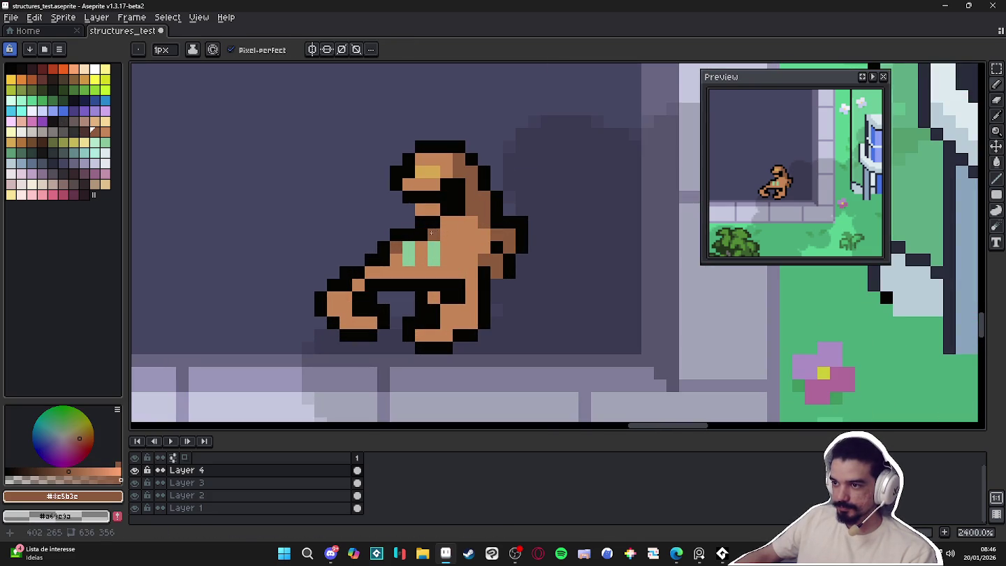
pyautogui.hotkey('ctrl', 'z')
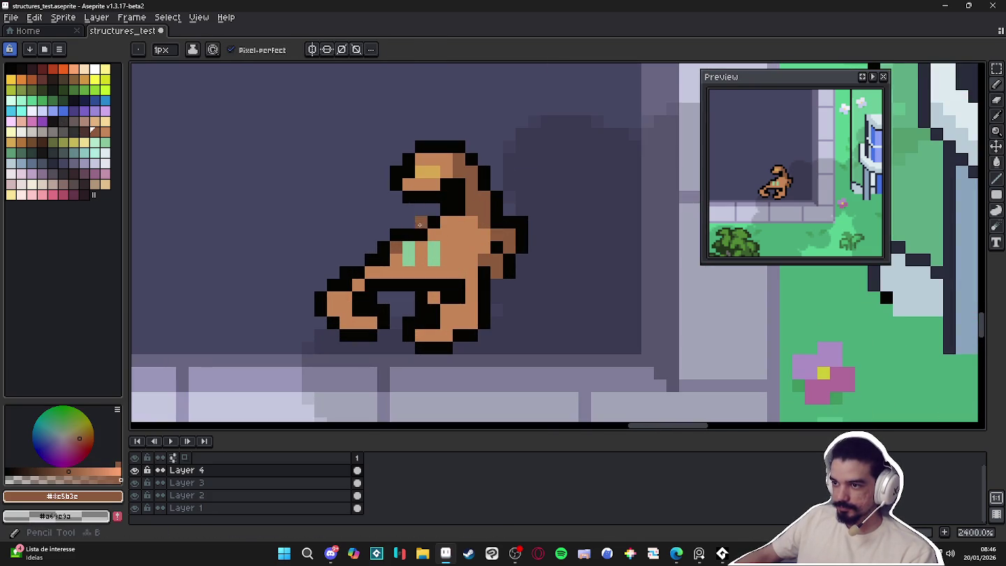
pyautogui.keyDown('alt'); pyautogui.click(410, 225); pyautogui.keyUp('alt')
pyautogui.hotkey('ctrl', 'z')
pyautogui.scroll(-2, 438, 252)
pyautogui.scroll(2, 472, 286)
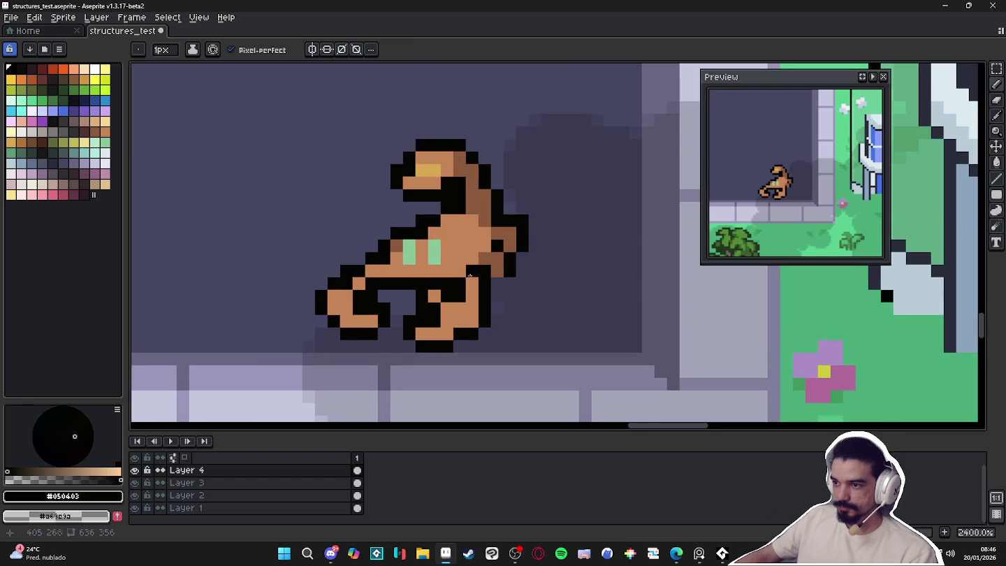
pyautogui.click(232, 157)
pyautogui.hotkey('ctrl', 'z')
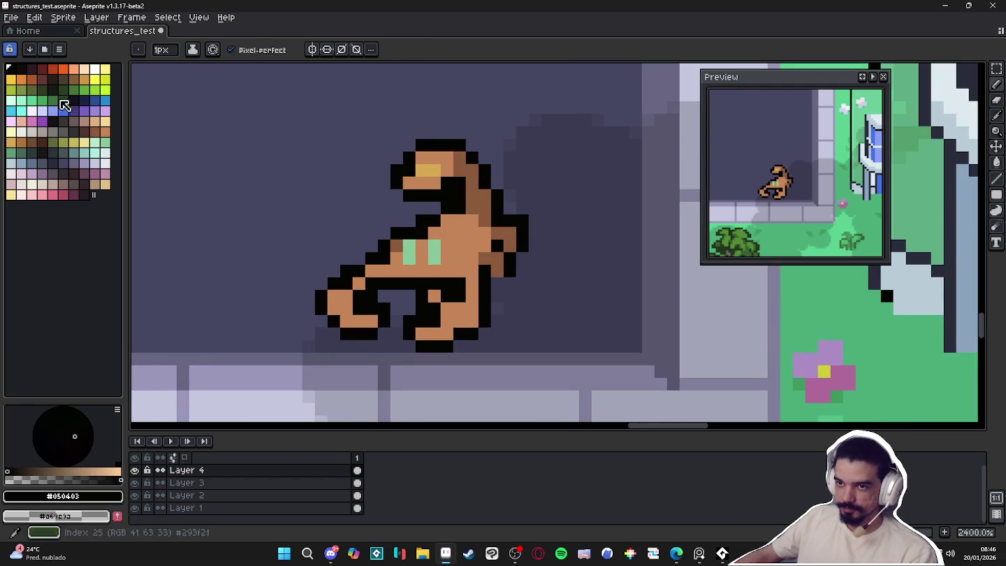
# Flood-fill the scorpion's brown body with the yellow swatch
pyautogui.click(73, 142)
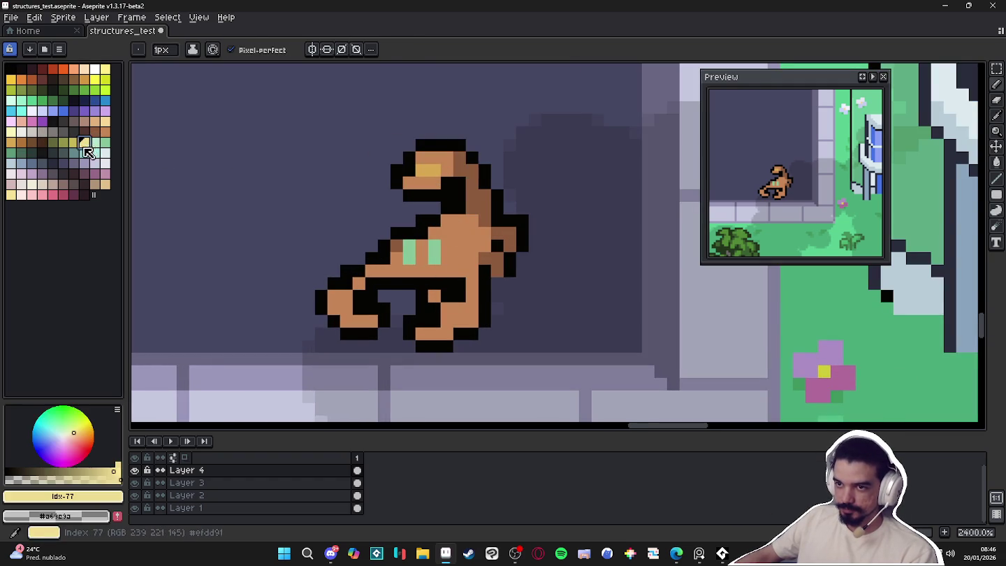
pyautogui.press('g')
pyautogui.click(481, 280)
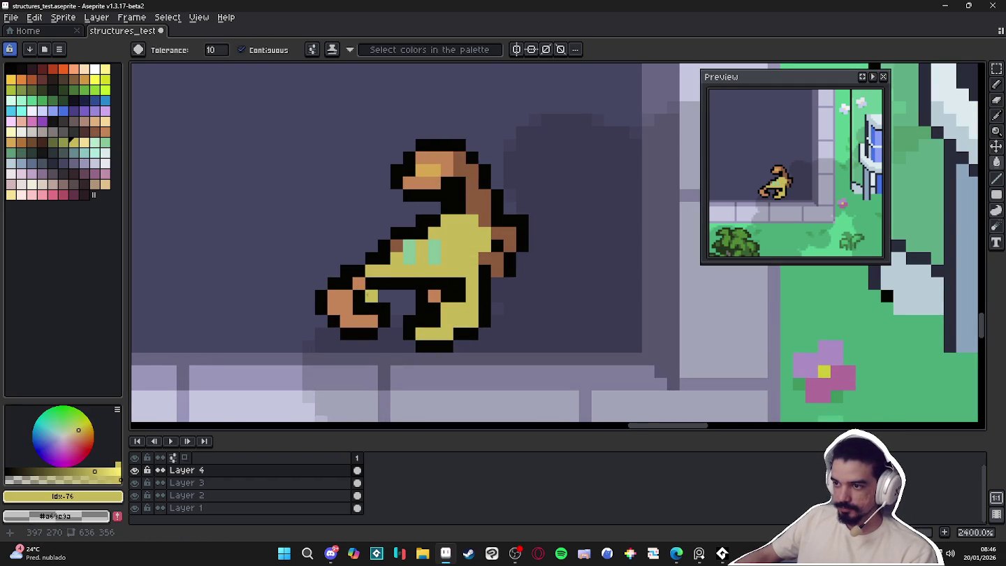
# Bucket-fill the lower-left claw yellow and the back region orange
pyautogui.rightClick(366, 295)
pyautogui.click(341, 302)
pyautogui.click(63, 141)
pyautogui.click(105, 133)
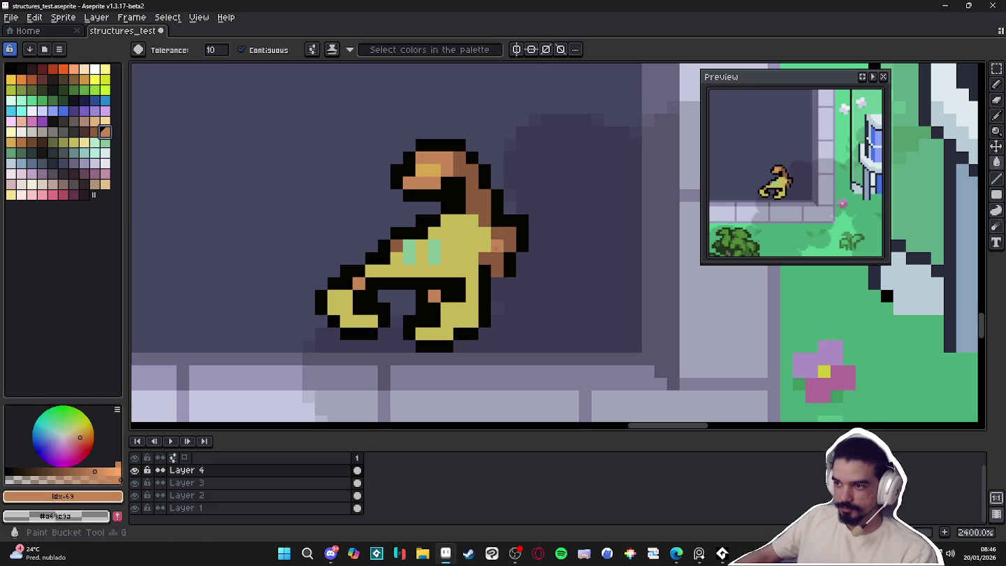
pyautogui.click(479, 200)
# Paint the head yellow with the sampled body colour using a 1-pixel pencil
pyautogui.press('i')
pyautogui.click(458, 227)
pyautogui.press('b')
pyautogui.moveTo(451, 160); pyautogui.dragTo(438, 171)
pyautogui.press('-')
pyautogui.click(460, 158)
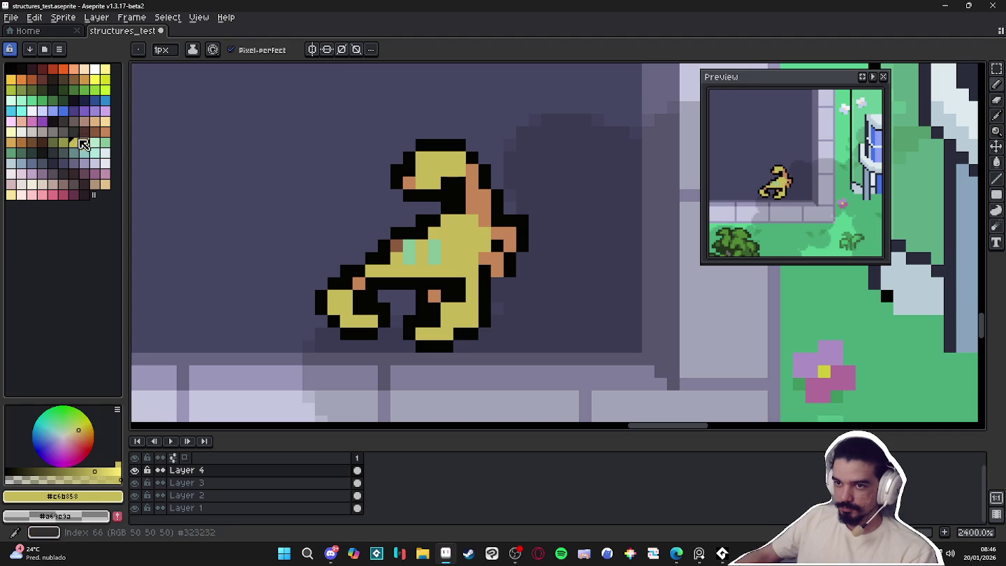
# Add light peach highlight pixels on the head and body
pyautogui.click(104, 122)
pyautogui.click(408, 146)
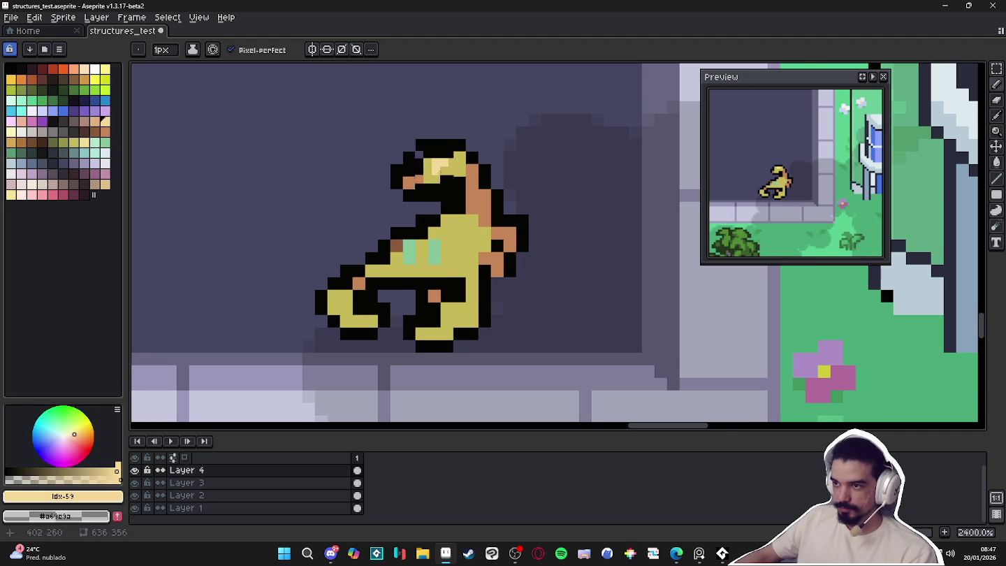
pyautogui.scroll(-1, 440, 171)
pyautogui.keyDown('alt'); pyautogui.click(440, 170); pyautogui.keyUp('alt')
pyautogui.scroll(-2, 536, 211)
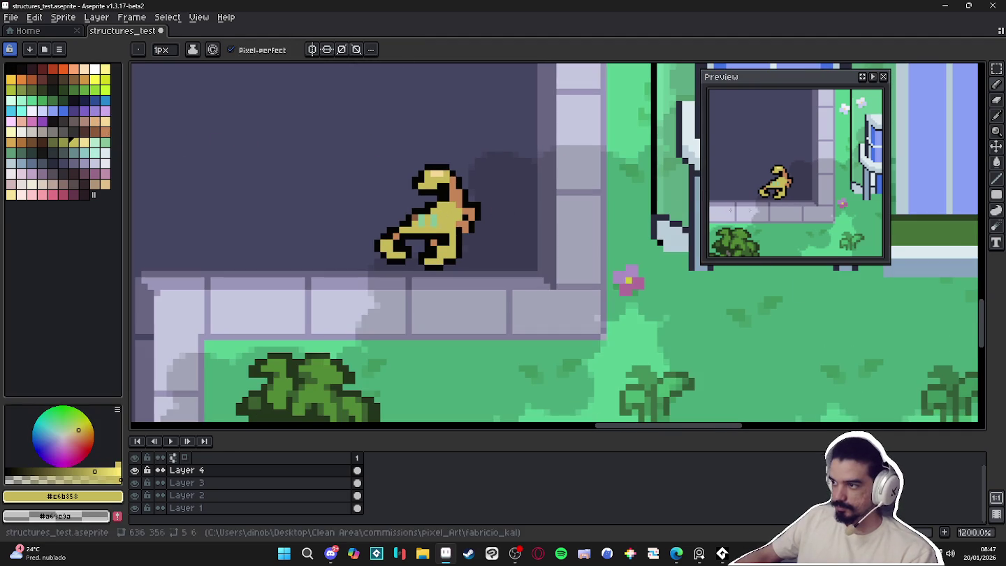
pyautogui.scroll(2, 484, 216)
pyautogui.keyDown('alt'); pyautogui.click(390, 131); pyautogui.keyUp('alt')
pyautogui.click(423, 222)
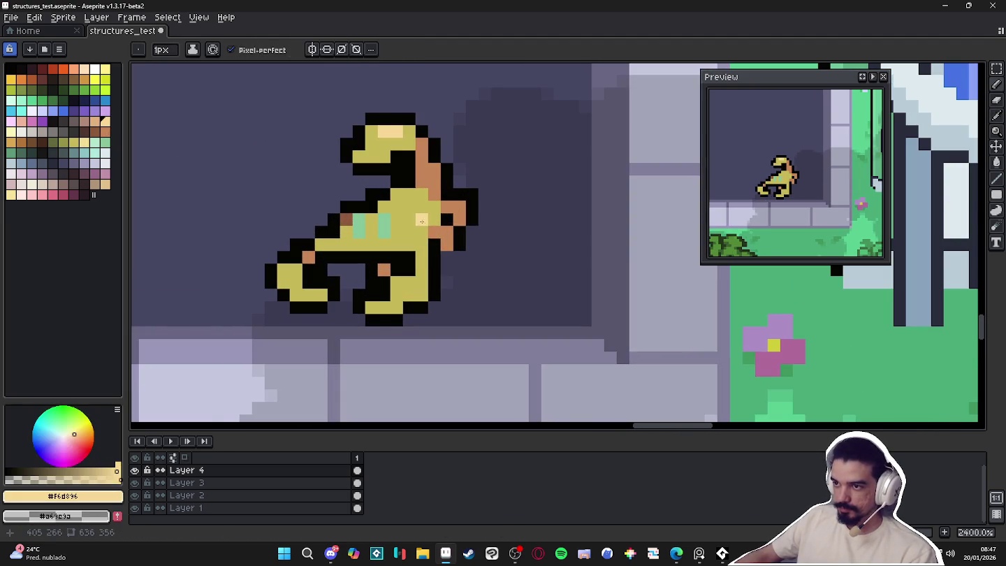
# With a 2-pixel brush, paint a peach chest block and a brown body pixel
pyautogui.scroll(1, 416, 218)
pyautogui.press('+')
pyautogui.click(407, 213)
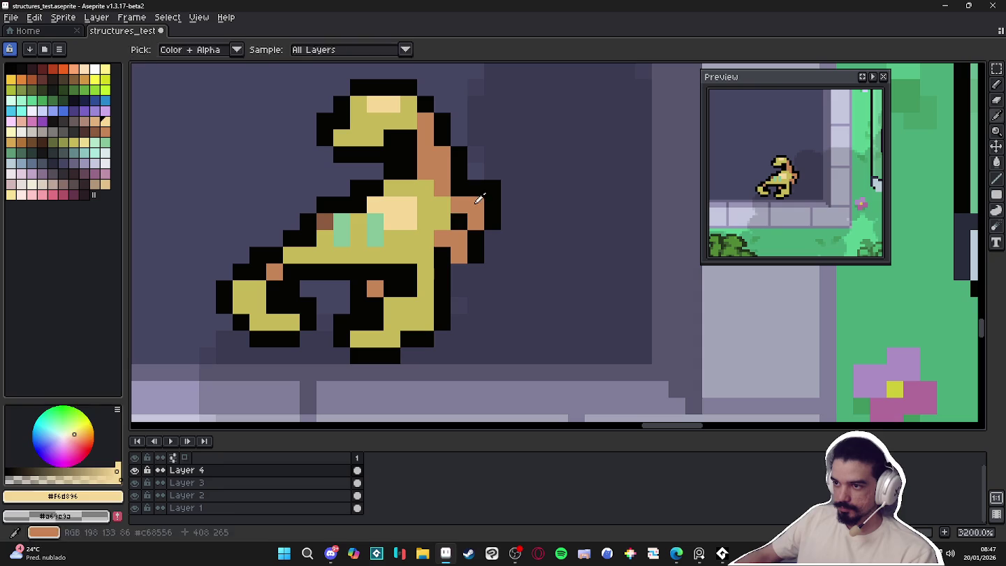
pyautogui.keyDown('alt'); pyautogui.click(442, 237); pyautogui.keyUp('alt')
pyautogui.click(425, 222)
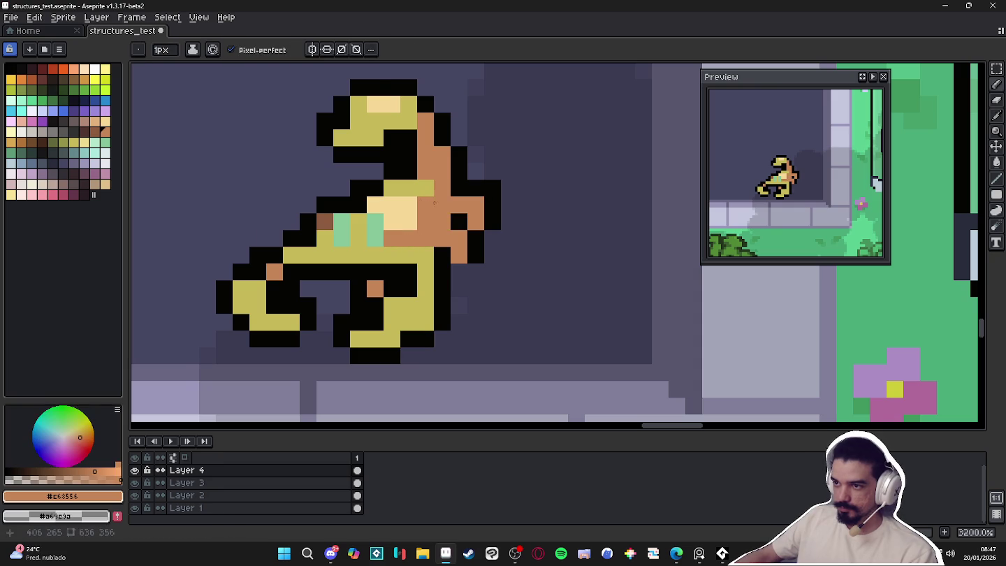
# Shade several body pixels with a darker brown
pyautogui.scroll(1, 444, 241)
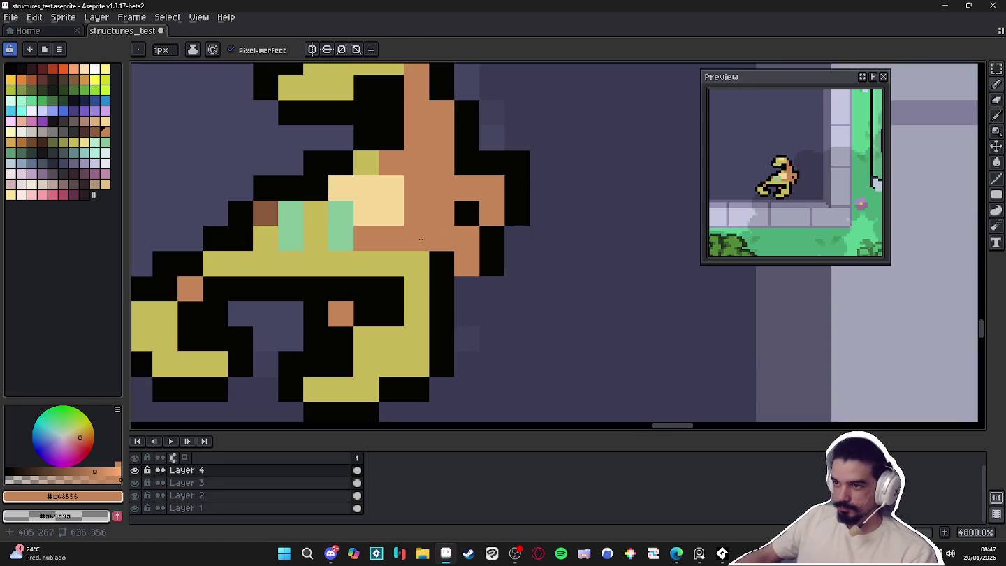
pyautogui.click(91, 136)
pyautogui.moveTo(442, 239); pyautogui.dragTo(467, 264)
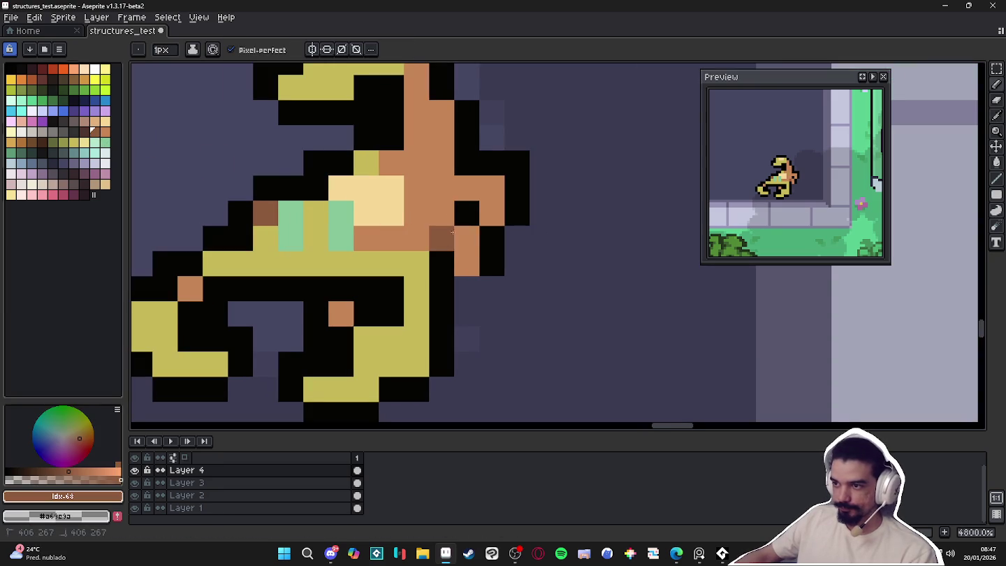
pyautogui.click(491, 213)
pyautogui.click(492, 188)
pyautogui.click(468, 187)
pyautogui.scroll(-1, 466, 188)
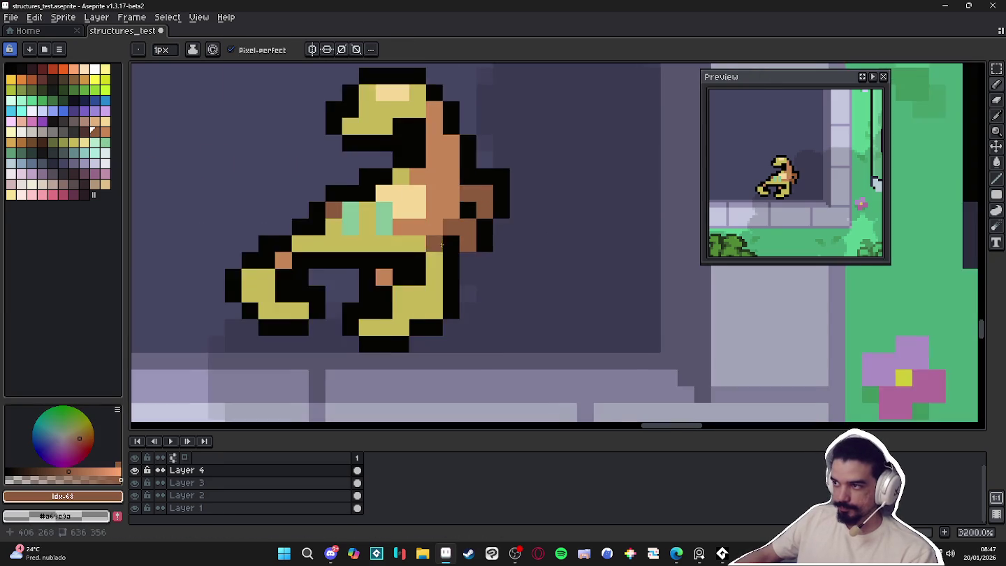
# Paint brown shading on the feet, then zoom out to check the sprite
pyautogui.keyDown('alt'); pyautogui.click(452, 248); pyautogui.keyUp('alt')
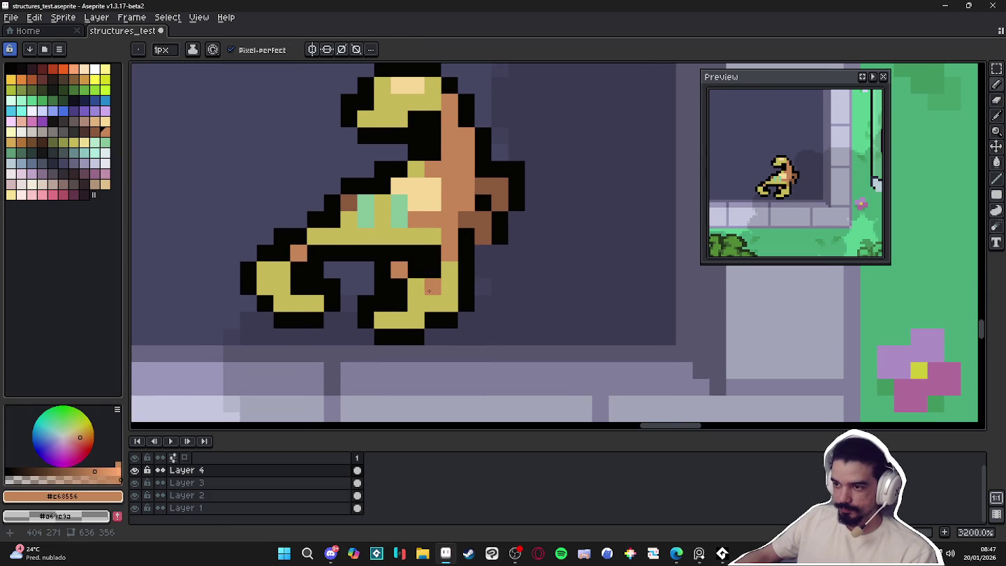
pyautogui.keyDown('alt'); pyautogui.click(418, 292); pyautogui.keyUp('alt')
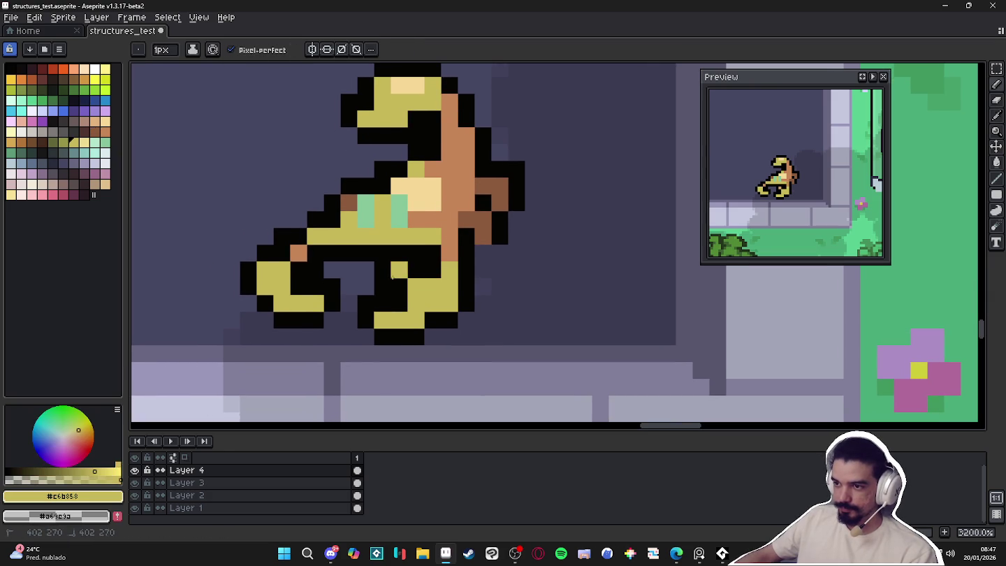
pyautogui.keyDown('alt'); pyautogui.click(449, 224); pyautogui.keyUp('alt')
pyautogui.keyDown('alt'); pyautogui.click(430, 194); pyautogui.keyUp('alt')
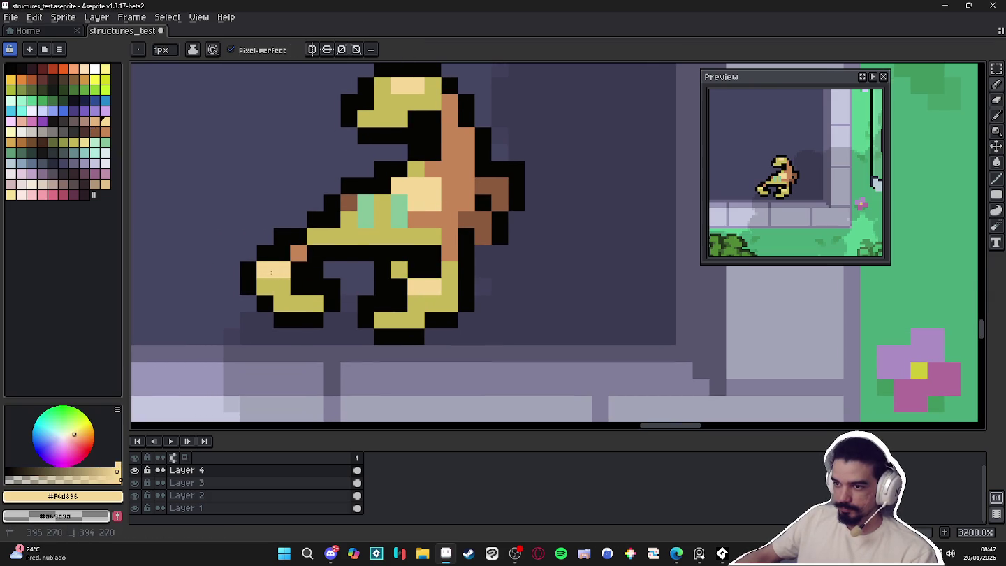
pyautogui.keyDown('alt'); pyautogui.click(433, 235); pyautogui.keyUp('alt')
pyautogui.moveTo(416, 304); pyautogui.dragTo(444, 292)
pyautogui.scroll(-1, 449, 294)
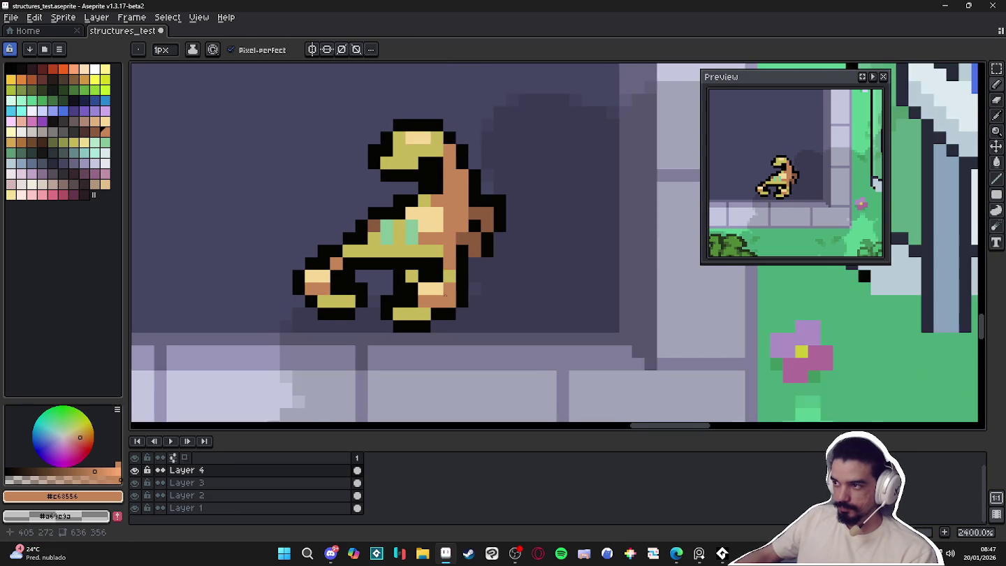
pyautogui.scroll(-2, 449, 293)
pyautogui.scroll(-5, 447, 290)
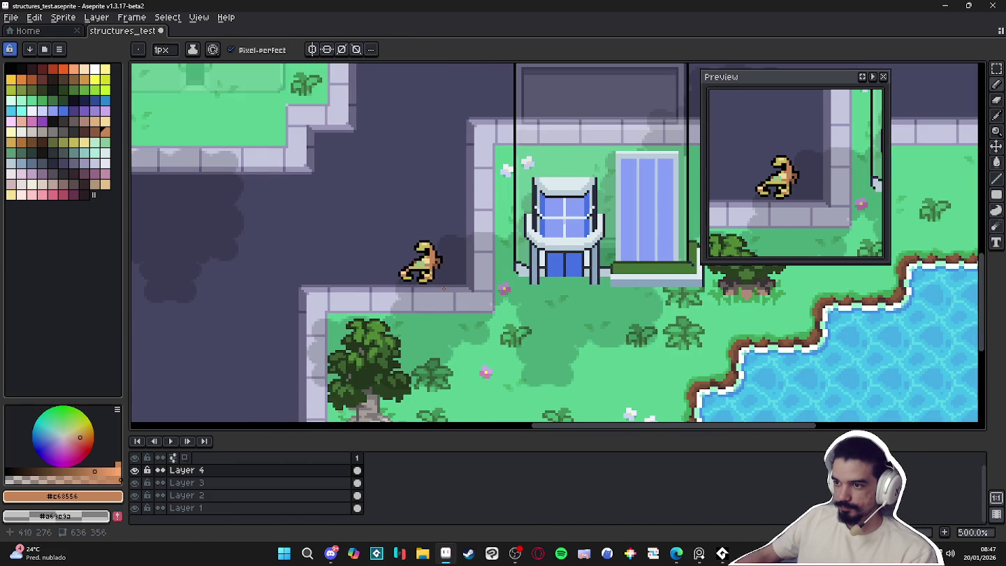
# Recolour right-edge outline pixels with the darker and orange-brown body colours
pyautogui.scroll(1, 444, 287)
pyautogui.scroll(2, 436, 265)
pyautogui.scroll(4, 430, 242)
pyautogui.keyDown('alt'); pyautogui.click(426, 232); pyautogui.keyUp('alt')
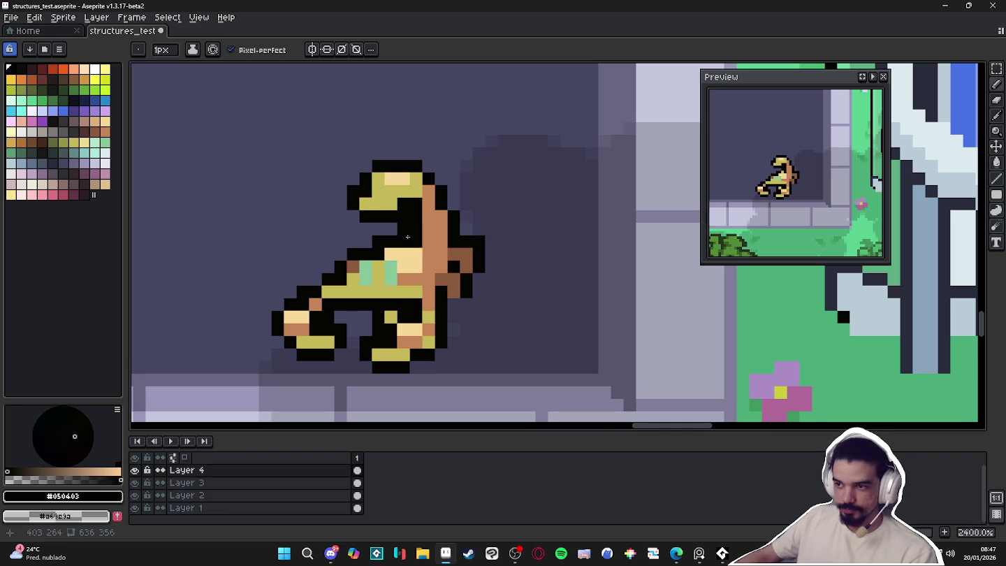
pyautogui.scroll(-4, 415, 245)
pyautogui.scroll(-2, 433, 255)
pyautogui.scroll(4, 447, 262)
pyautogui.scroll(2, 457, 259)
pyautogui.keyDown('alt'); pyautogui.click(457, 258); pyautogui.keyUp('alt')
pyautogui.click(435, 236)
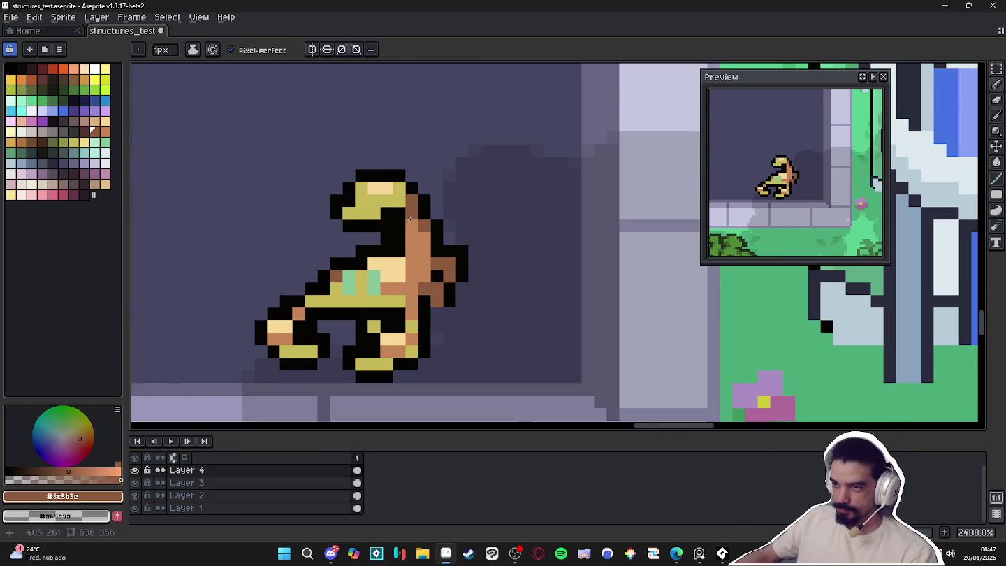
pyautogui.keyDown('alt'); pyautogui.click(410, 218); pyautogui.keyUp('alt')
pyautogui.moveTo(424, 224); pyautogui.dragTo(448, 248)
pyautogui.scroll(-3, 432, 239)
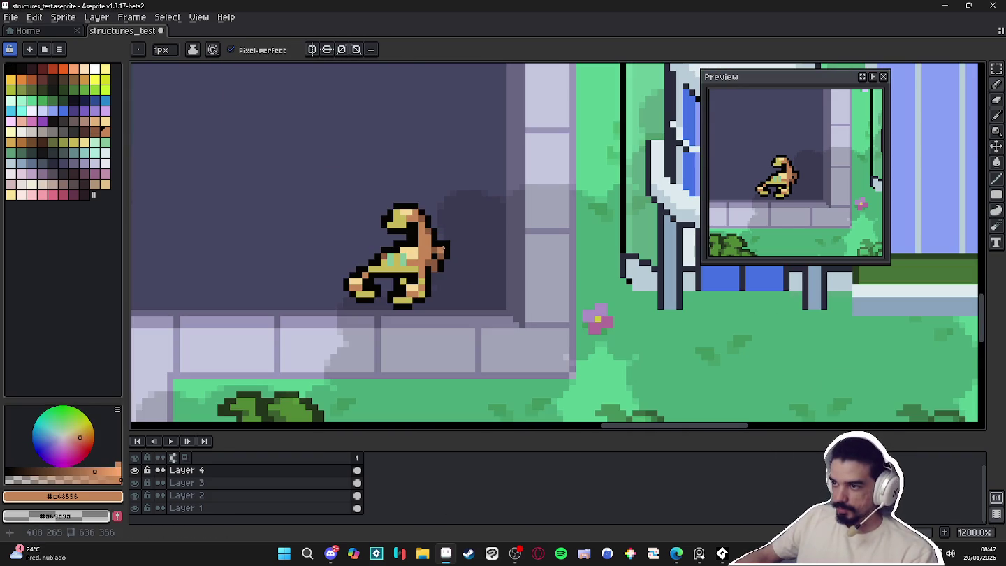
pyautogui.scroll(3, 415, 236)
# Trial a light-yellow bucket fill on the olive middle band, then undo it
pyautogui.press('g')
pyautogui.click(84, 142)
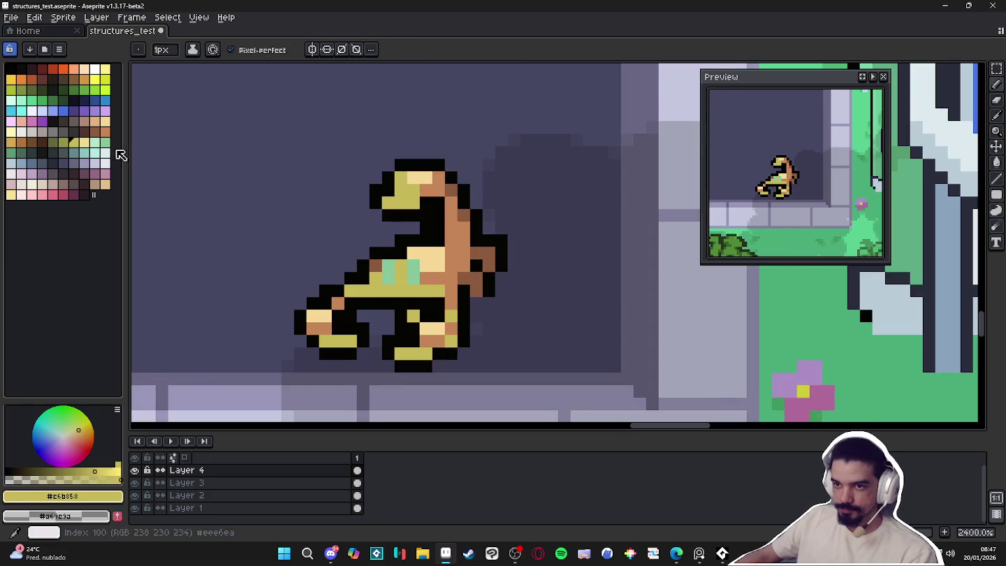
pyautogui.click(396, 282)
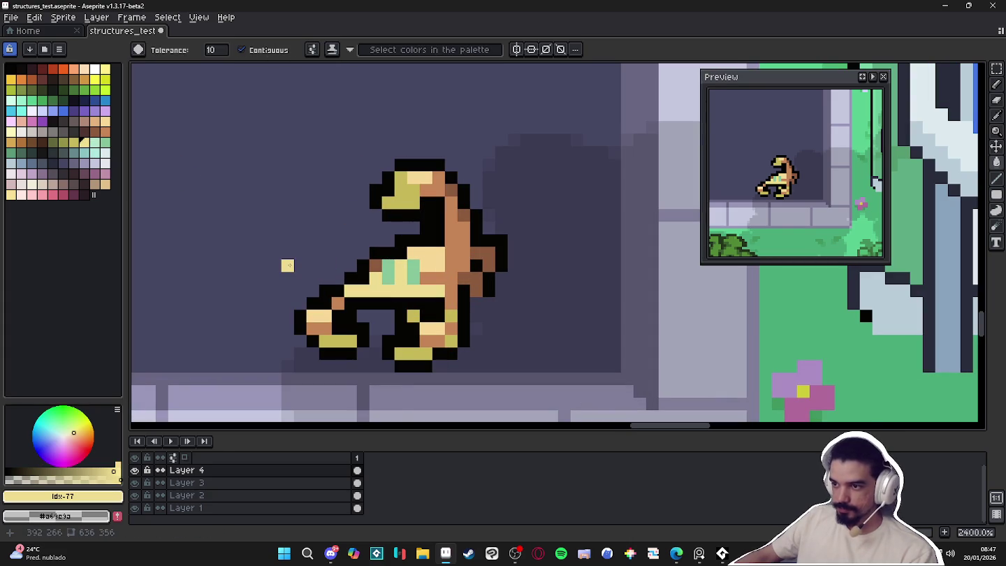
pyautogui.hotkey('ctrl', 'z')
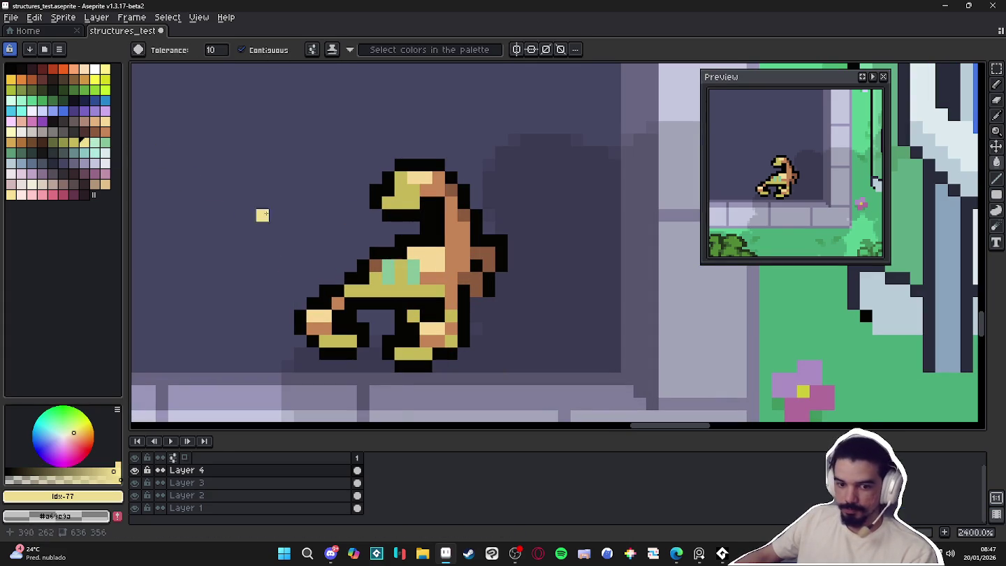
# Turn the left-side, head top-left and lower-left outline pixels brown
pyautogui.scroll(-2, 448, 276)
pyautogui.scroll(-3, 448, 277)
pyautogui.scroll(-1, 449, 280)
pyautogui.scroll(4, 460, 287)
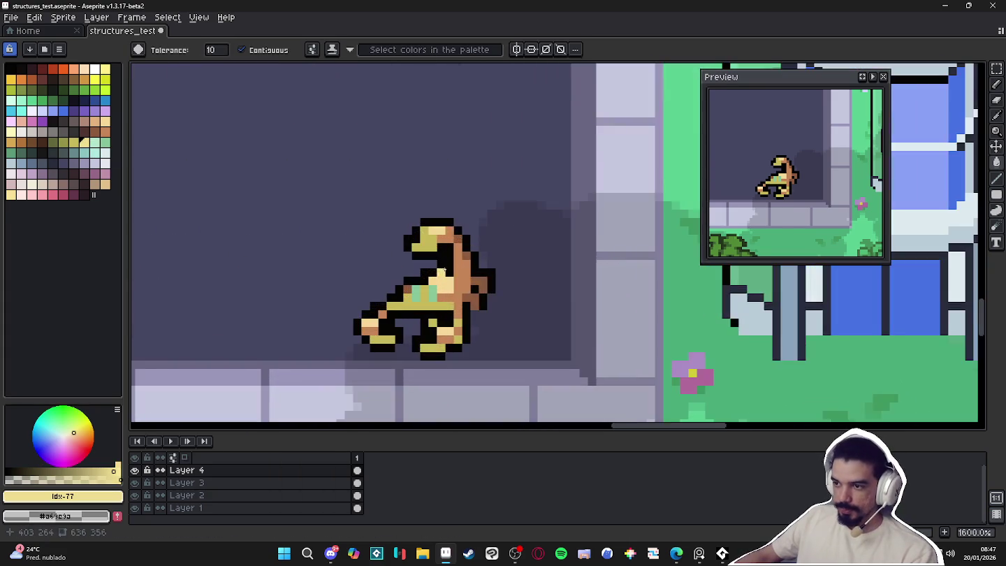
pyautogui.press('b')
pyautogui.scroll(3, 420, 299)
pyautogui.keyDown('alt'); pyautogui.click(509, 292); pyautogui.keyUp('alt')
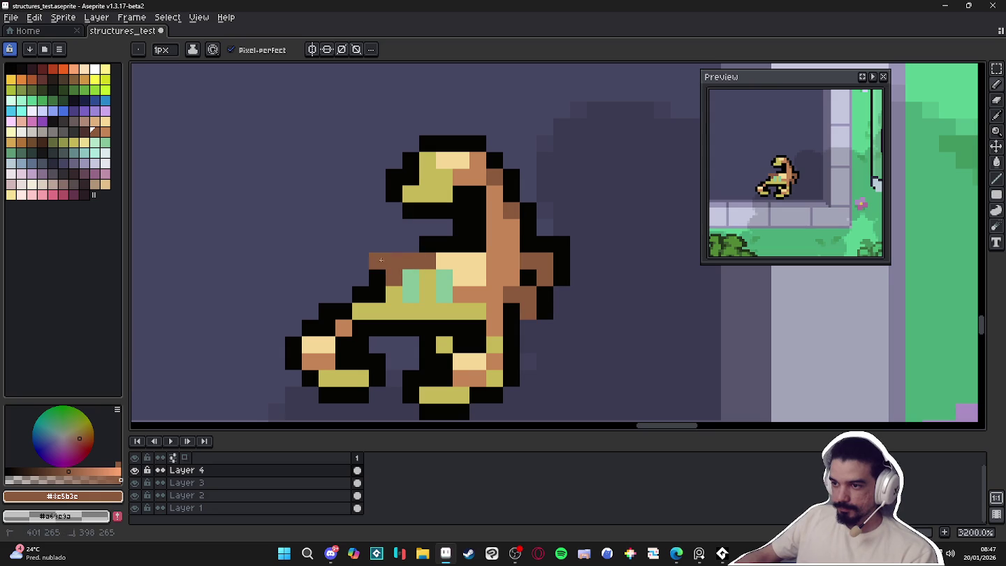
pyautogui.hotkey('ctrl', 'z')
pyautogui.moveTo(433, 241); pyautogui.dragTo(456, 215)
pyautogui.moveTo(439, 145); pyautogui.dragTo(407, 165)
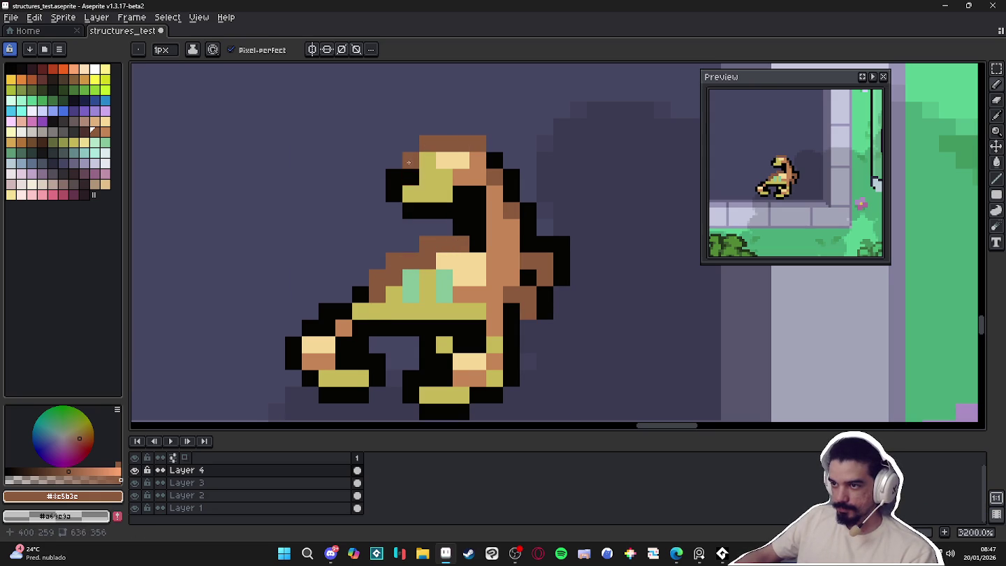
pyautogui.scroll(-4, 414, 190)
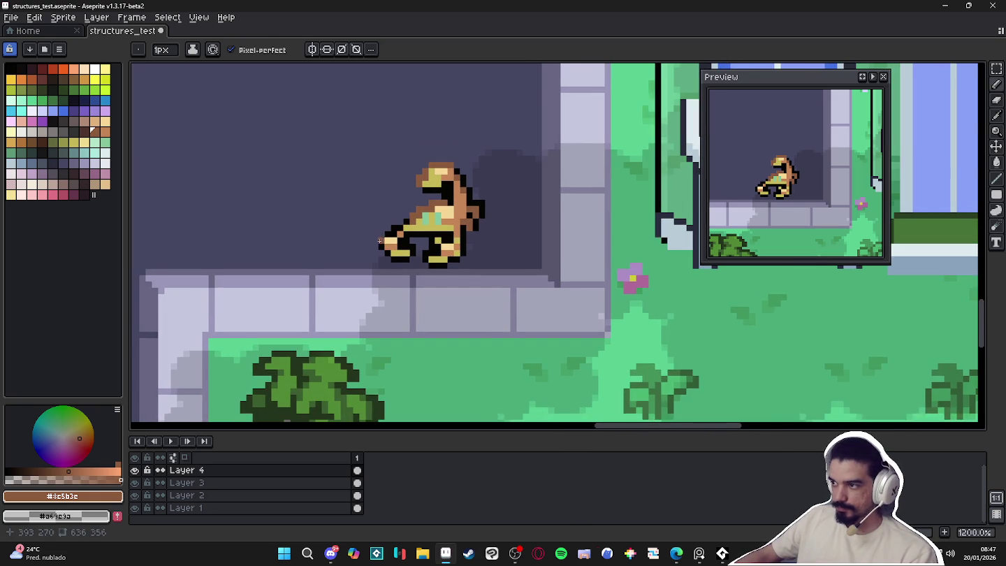
pyautogui.scroll(4, 380, 241)
pyautogui.moveTo(400, 227); pyautogui.dragTo(371, 240)
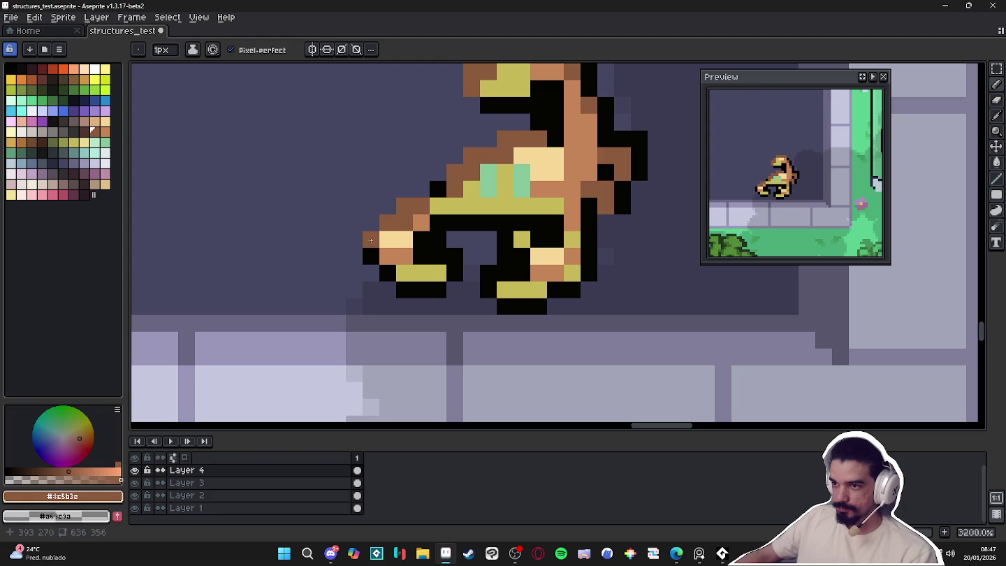
# Paint black over the green patches on the body
pyautogui.scroll(-6, 385, 226)
pyautogui.scroll(-2, 419, 233)
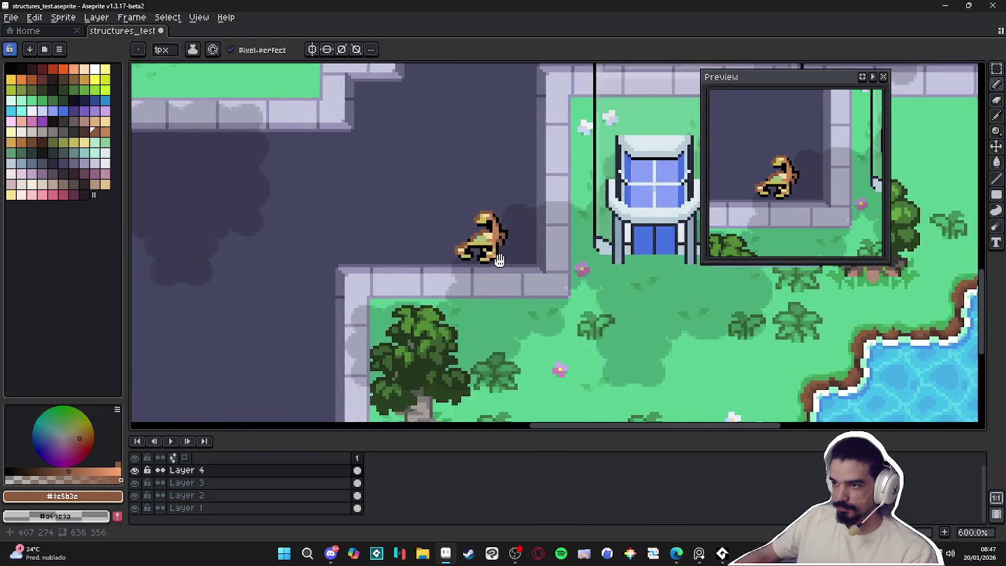
pyautogui.scroll(-1, 489, 244)
pyautogui.scroll(-2, 546, 255)
pyautogui.scroll(1, 544, 257)
pyautogui.scroll(1, 531, 260)
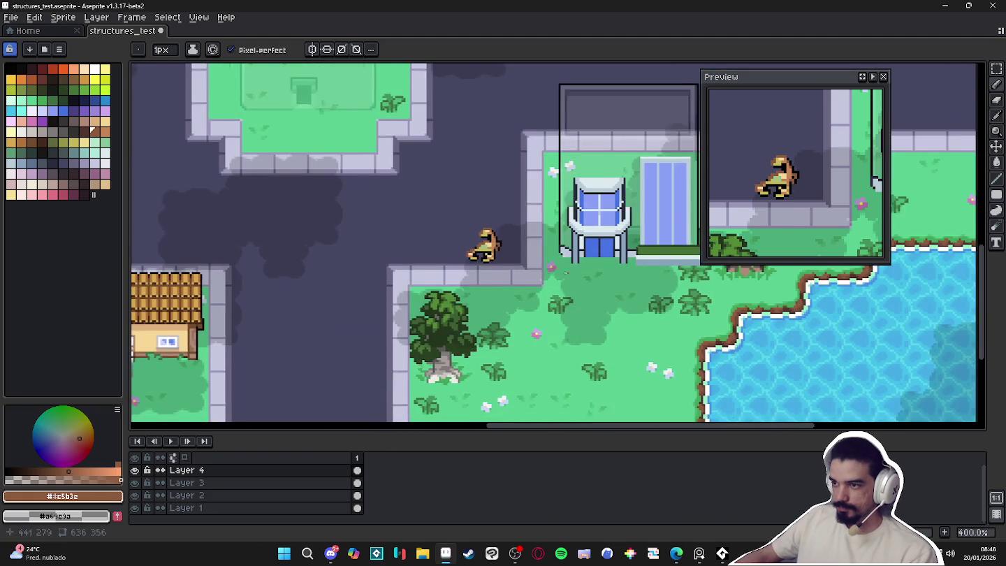
pyautogui.hscroll(1, 454, 271)
pyautogui.hscroll(1, 454, 271)
pyautogui.hscroll(1, 447, 273)
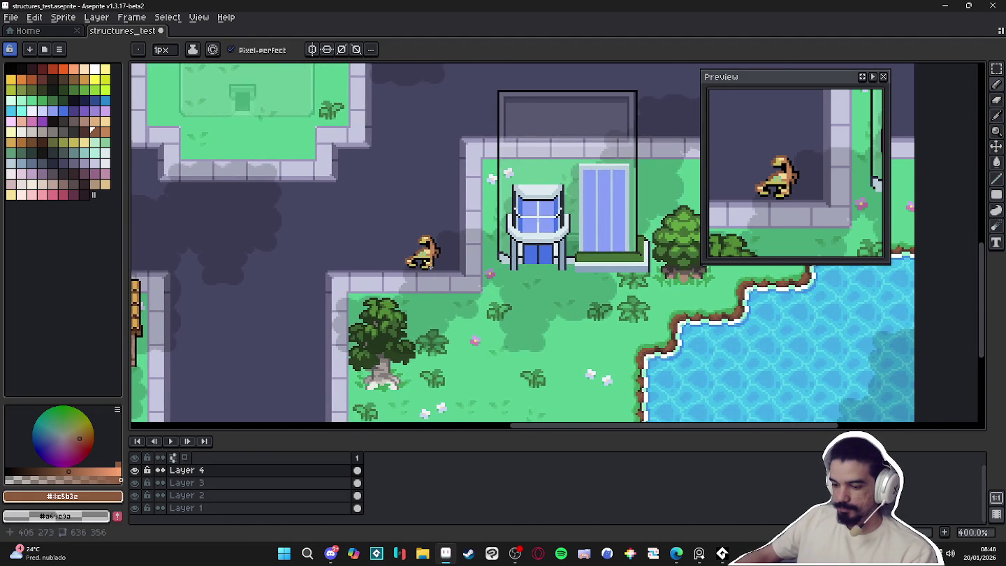
pyautogui.scroll(1, 441, 276)
pyautogui.scroll(4, 433, 278)
pyautogui.scroll(3, 423, 237)
pyautogui.keyDown('alt'); pyautogui.click(411, 161); pyautogui.keyUp('alt')
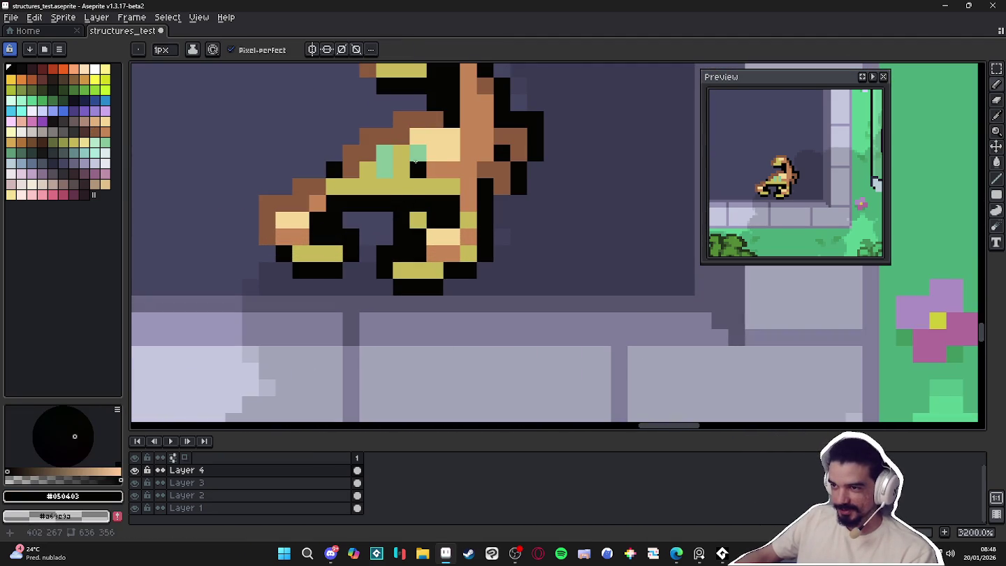
pyautogui.moveTo(384, 153); pyautogui.dragTo(385, 171)
# Switch to the eraser and sample the tan and black outline colours while inspecting
pyautogui.scroll(-3, 419, 181)
pyautogui.scroll(-2, 426, 223)
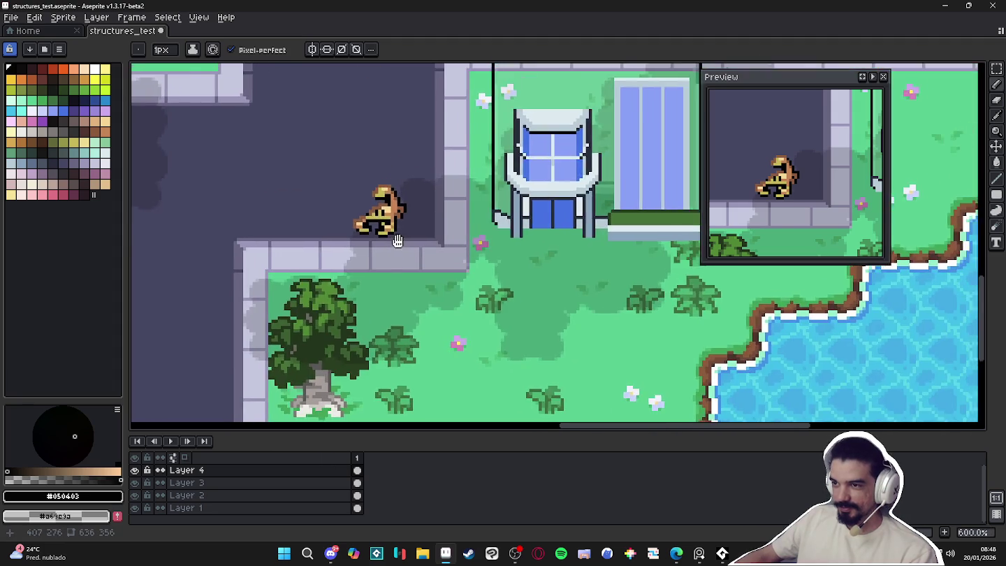
pyautogui.scroll(-2, 433, 257)
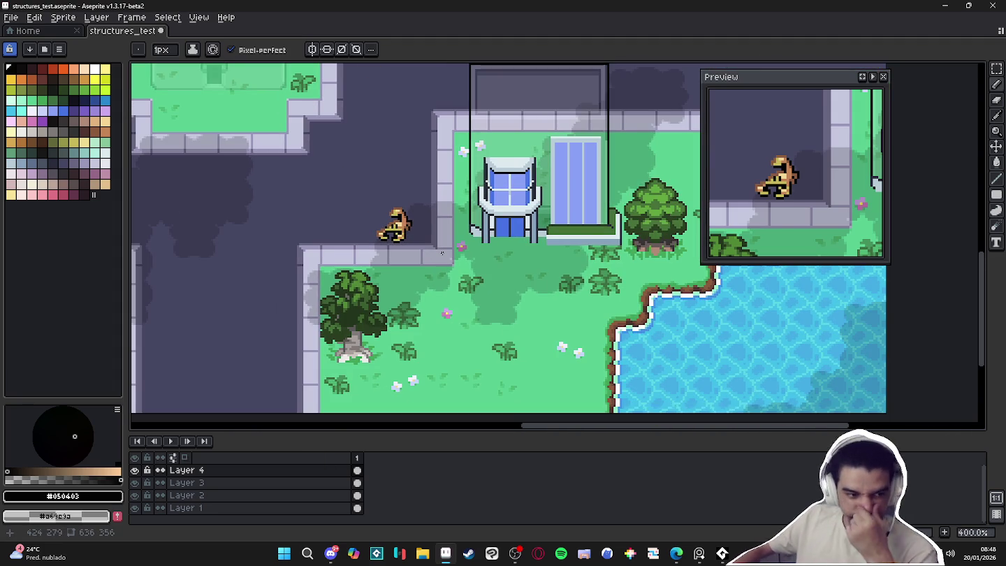
pyautogui.scroll(-1, 441, 253)
pyautogui.scroll(1, 447, 258)
pyautogui.scroll(-2, 462, 269)
pyautogui.scroll(2, 479, 279)
pyautogui.scroll(1, 511, 260)
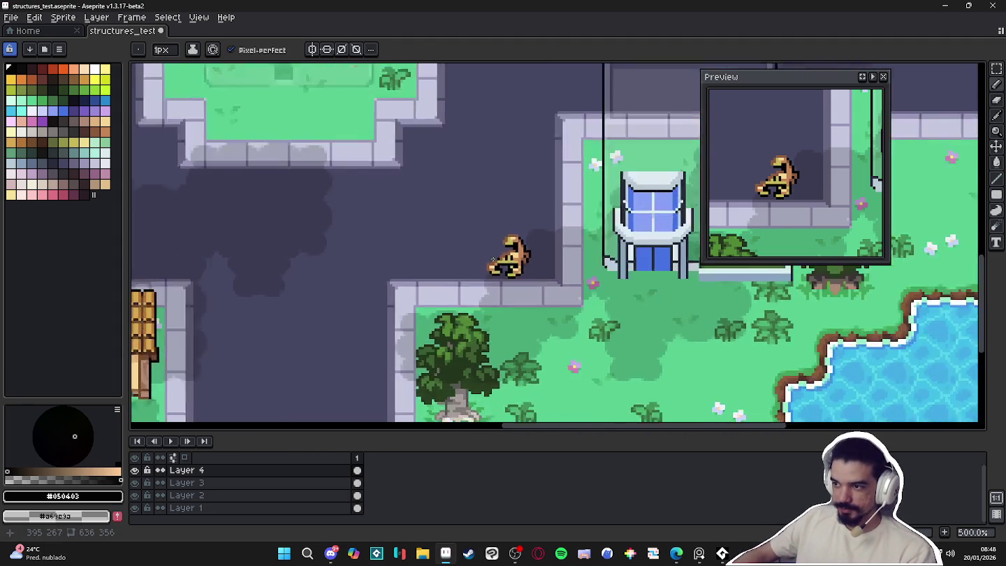
pyautogui.scroll(3, 513, 258)
pyautogui.scroll(2, 518, 257)
pyautogui.press('e')
pyautogui.scroll(2, 591, 251)
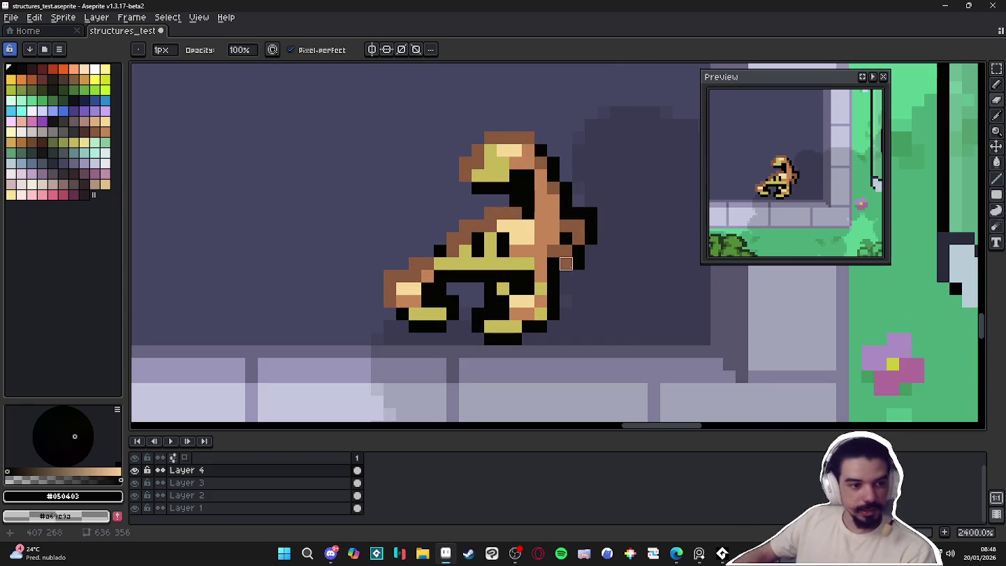
pyautogui.scroll(-5, 579, 223)
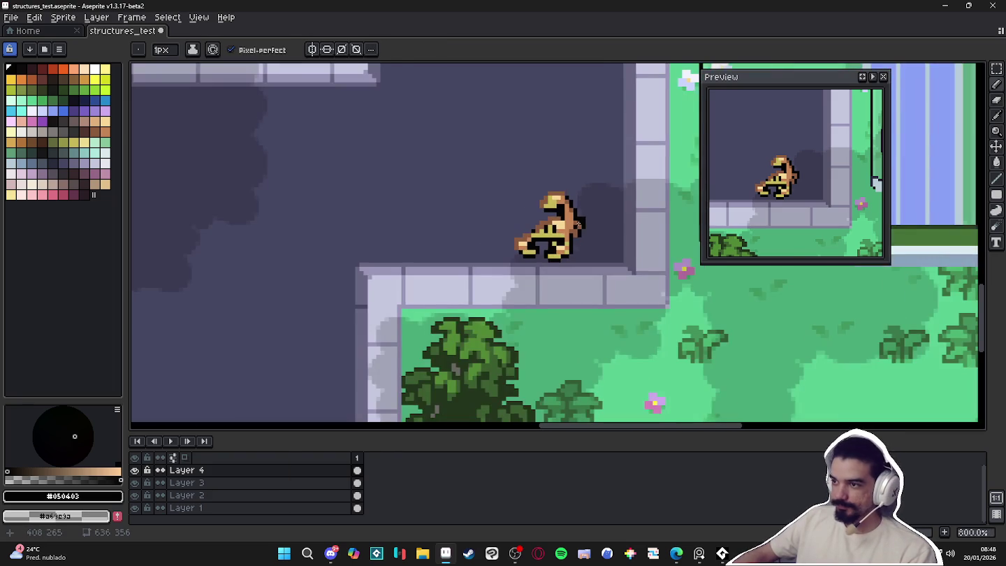
pyautogui.scroll(5, 586, 222)
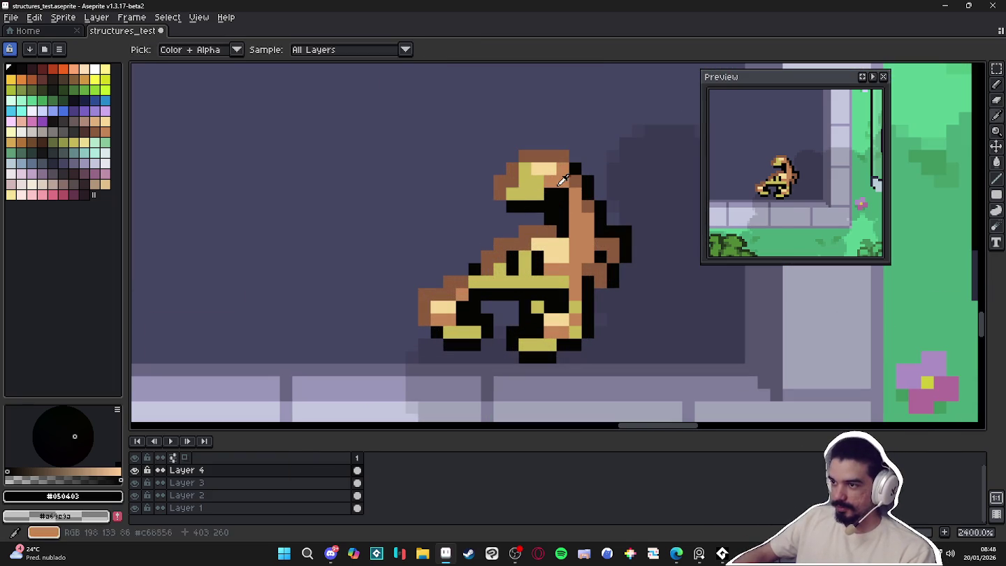
pyautogui.keyDown('alt'); pyautogui.click(498, 180); pyautogui.keyUp('alt')
pyautogui.scroll(-2, 500, 179)
pyautogui.scroll(-2, 513, 224)
pyautogui.scroll(5, 517, 233)
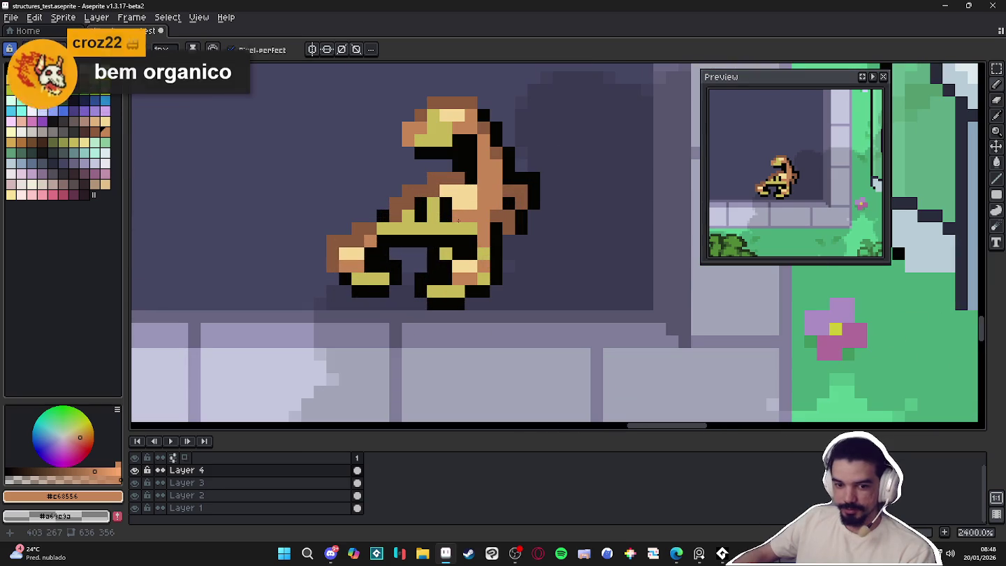
pyautogui.scroll(-4, 498, 244)
pyautogui.scroll(-1, 498, 244)
pyautogui.scroll(2, 380, 220)
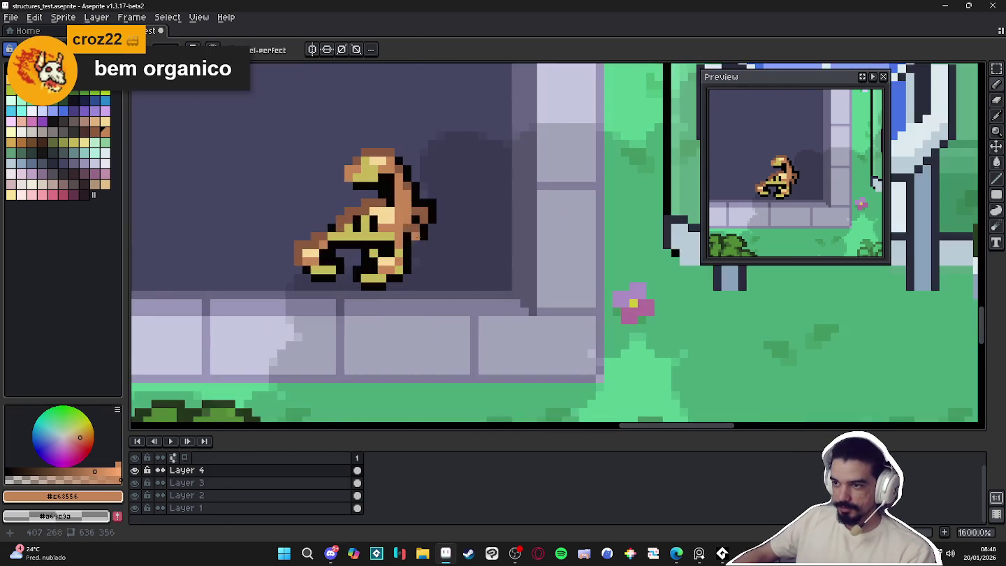
pyautogui.scroll(1, 382, 220)
pyautogui.keyDown('alt'); pyautogui.click(333, 210); pyautogui.keyUp('alt')
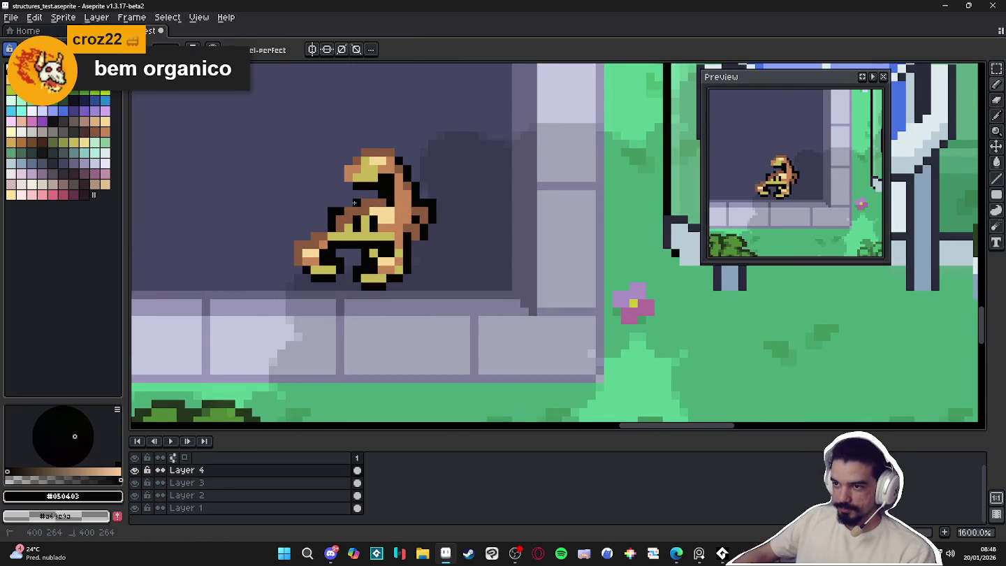
pyautogui.scroll(-3, 348, 204)
pyautogui.scroll(3, 358, 220)
pyautogui.hotkey('ctrl', 'z')
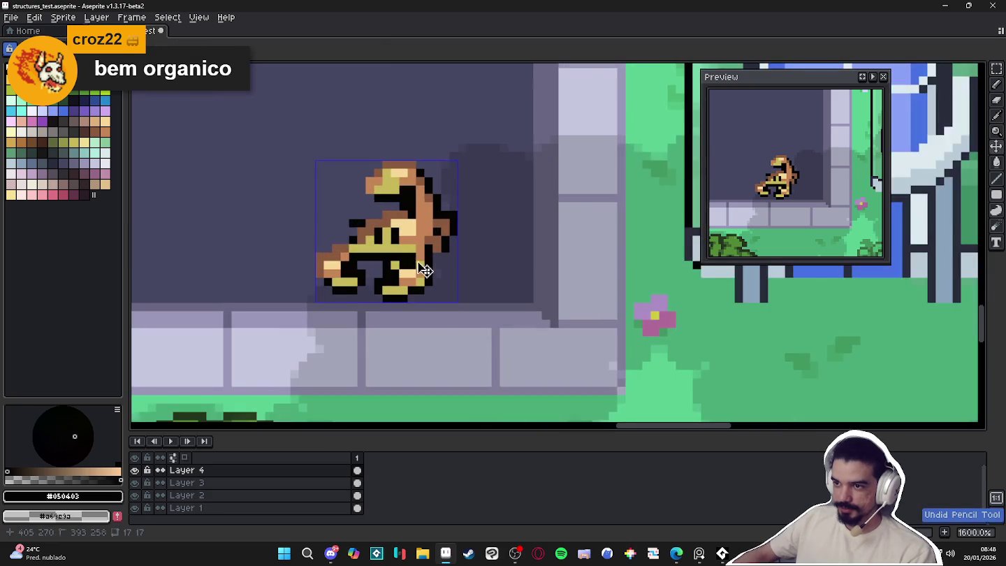
pyautogui.scroll(-3, 426, 274)
pyautogui.scroll(5, 408, 257)
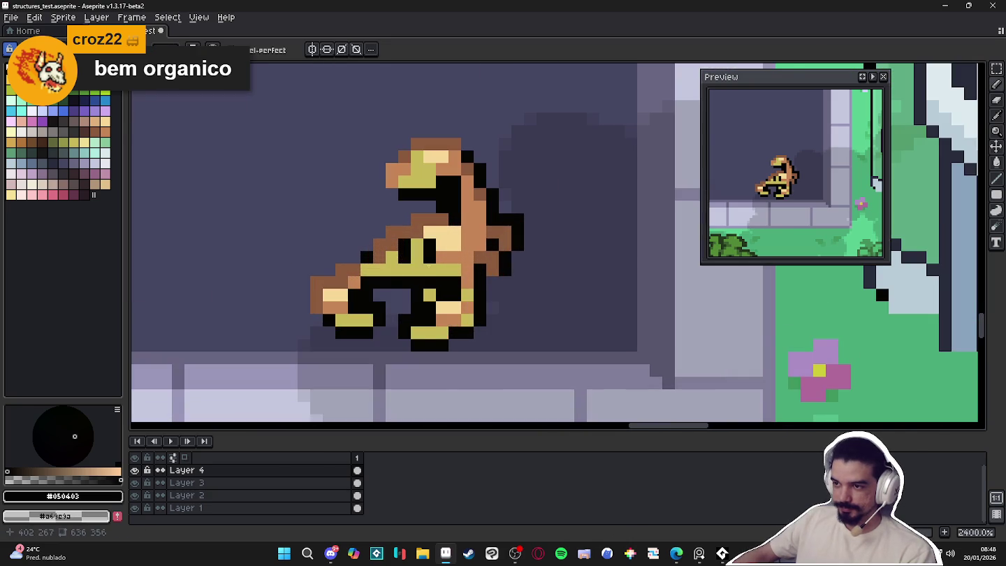
pyautogui.scroll(-3, 425, 257)
pyautogui.scroll(4, 412, 241)
pyautogui.keyDown('alt'); pyautogui.click(409, 238); pyautogui.keyUp('alt')
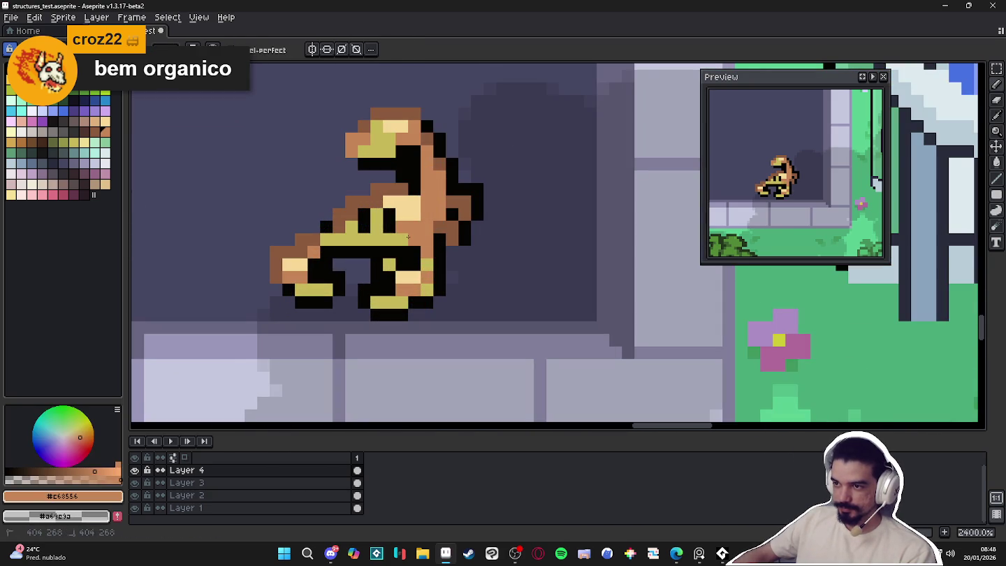
pyautogui.scroll(-3, 399, 236)
pyautogui.press('m')
pyautogui.moveTo(331, 185)
pyautogui.mouseDown()
pyautogui.moveTo(416, 264)
pyautogui.moveTo(384, 250)
pyautogui.moveTo(362, 189)
pyautogui.mouseUp()
pyautogui.press("ctrl+'")
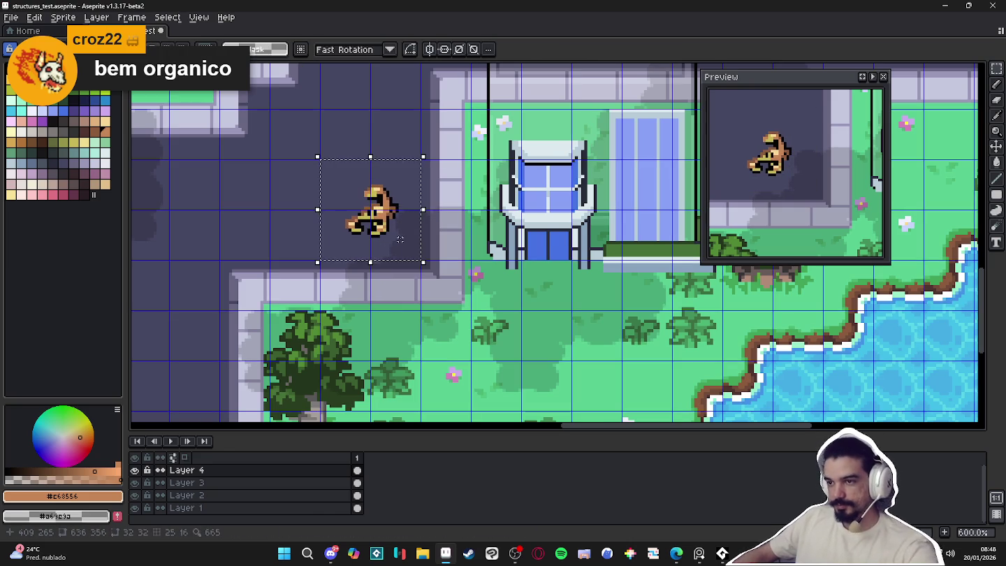
pyautogui.scroll(-1, 407, 246)
pyautogui.scroll(-1, 407, 247)
pyautogui.scroll(-1, 406, 246)
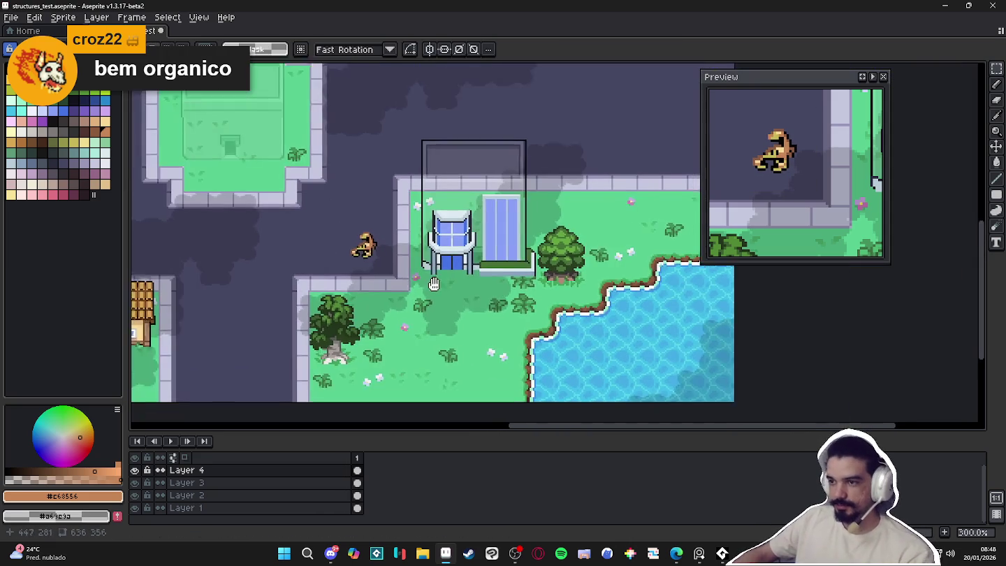
pyautogui.scroll(1, 451, 252)
pyautogui.press('b')
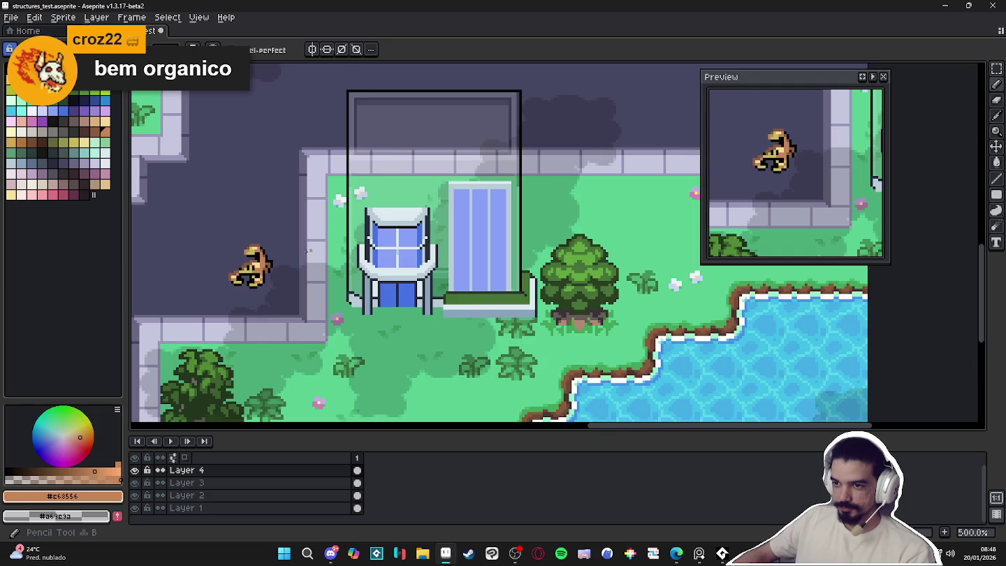
pyautogui.scroll(7, 255, 266)
pyautogui.keyDown('alt'); pyautogui.click(256, 266); pyautogui.keyUp('alt')
pyautogui.scroll(-5, 254, 266)
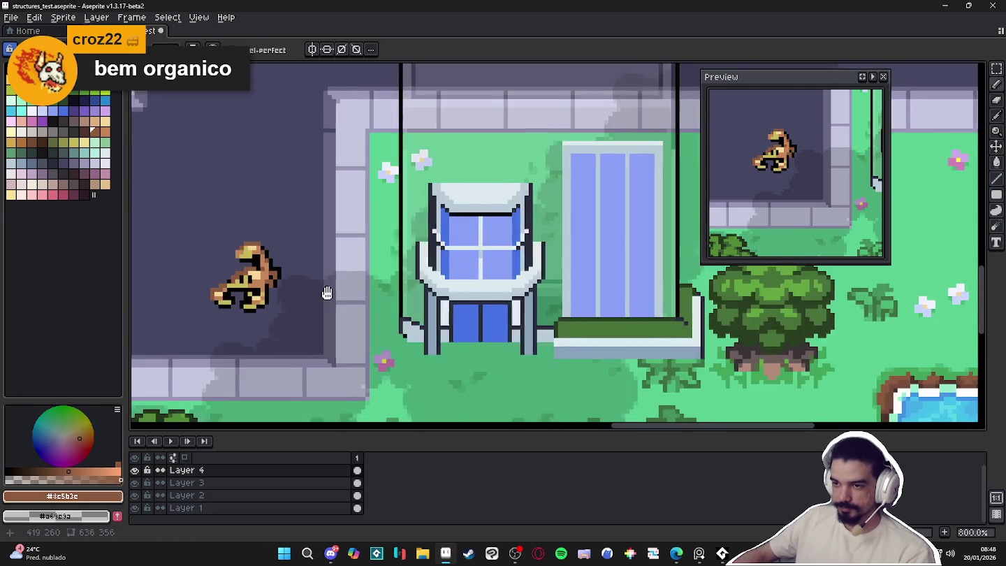
pyautogui.scroll(-1, 344, 279)
pyautogui.scroll(-1, 344, 280)
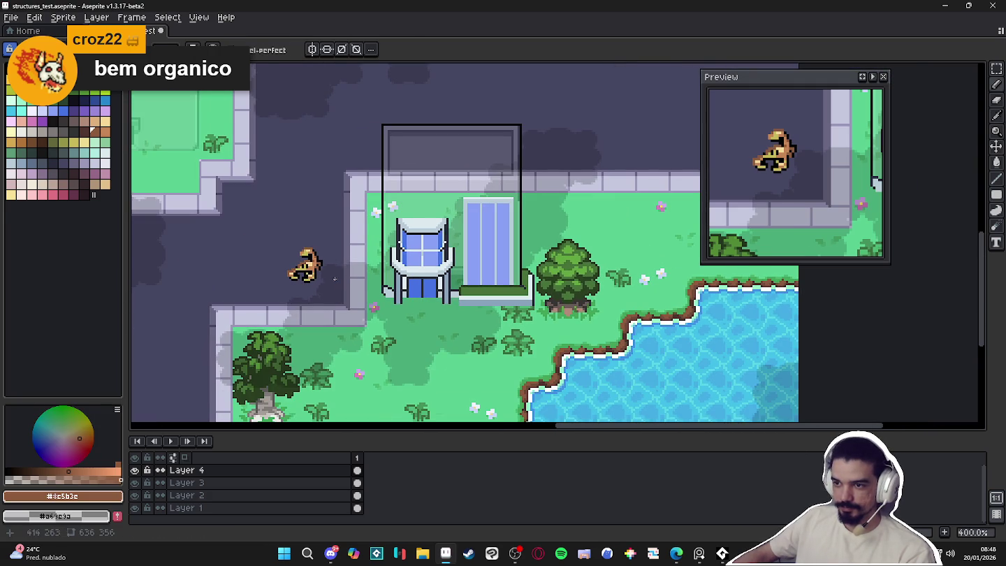
pyautogui.scroll(3, 334, 279)
pyautogui.scroll(-3, 335, 272)
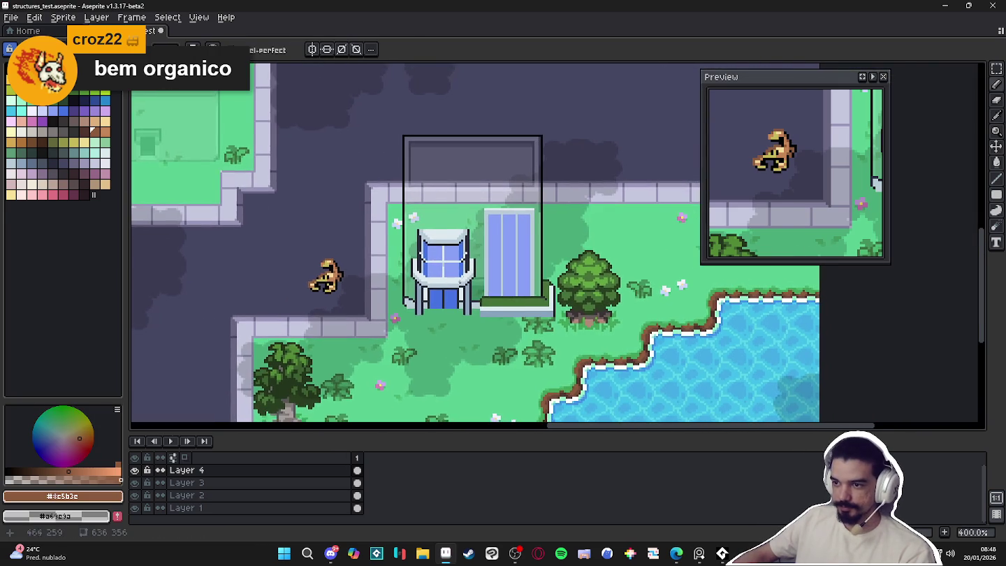
pyautogui.scroll(1, 481, 287)
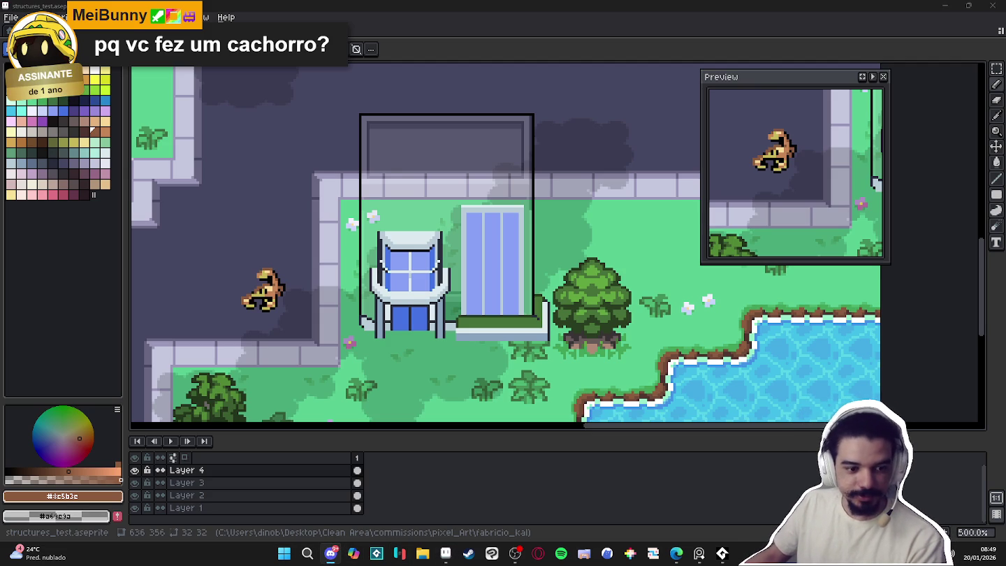
# Restore the Discord window from the Windows taskbar
pyautogui.click(330, 553)
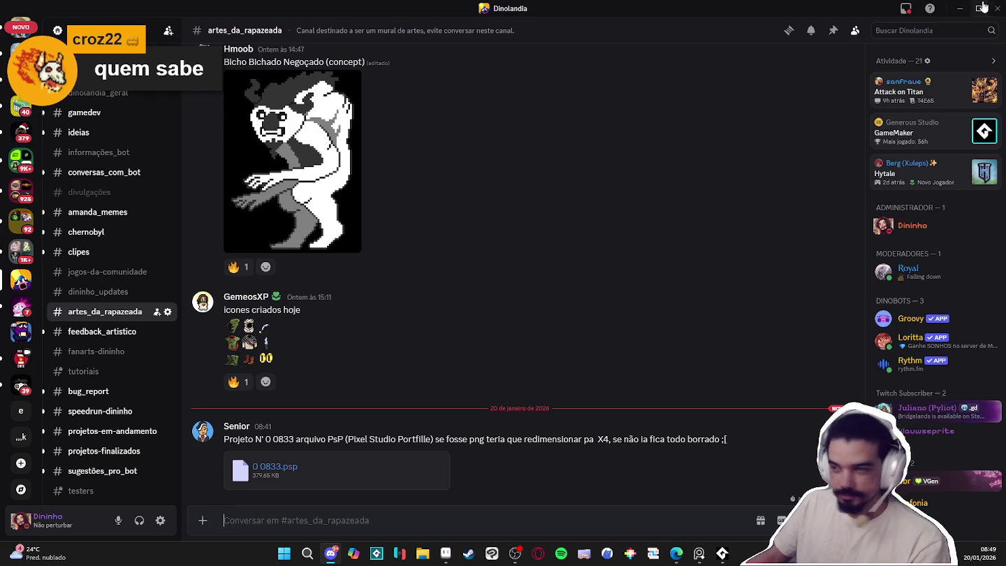
# Minimize Discord so the structures_test map in Aseprite is visible again
pyautogui.click(960, 8)
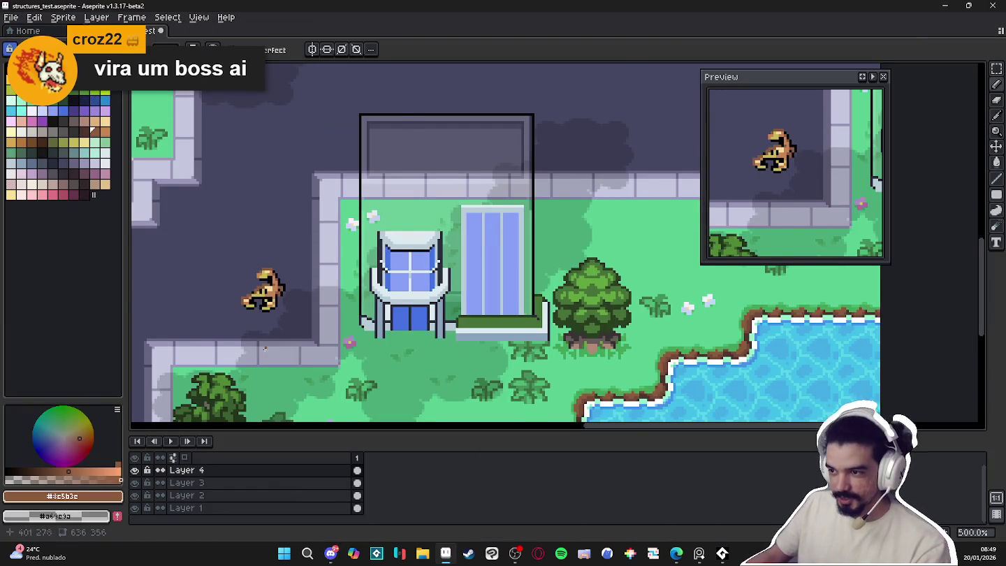
# Toggle the Move tool and return to pixel drawing while zooming around the map
pyautogui.scroll(-1, 447, 269)
pyautogui.scroll(1, 475, 250)
pyautogui.scroll(1, 475, 250)
pyautogui.press('m')
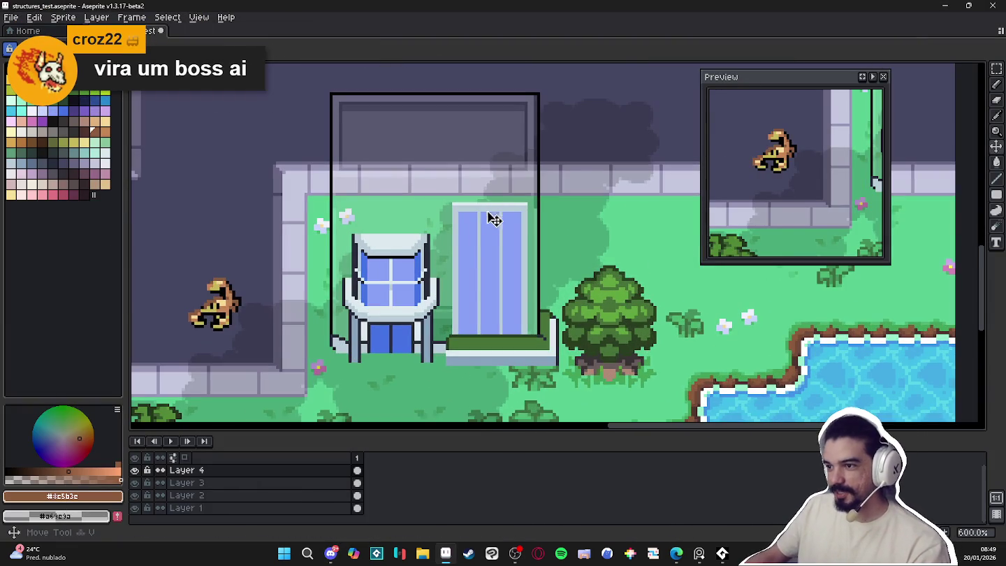
pyautogui.press('Down')
pyautogui.scroll(-1, 479, 215)
pyautogui.scroll(1, 479, 215)
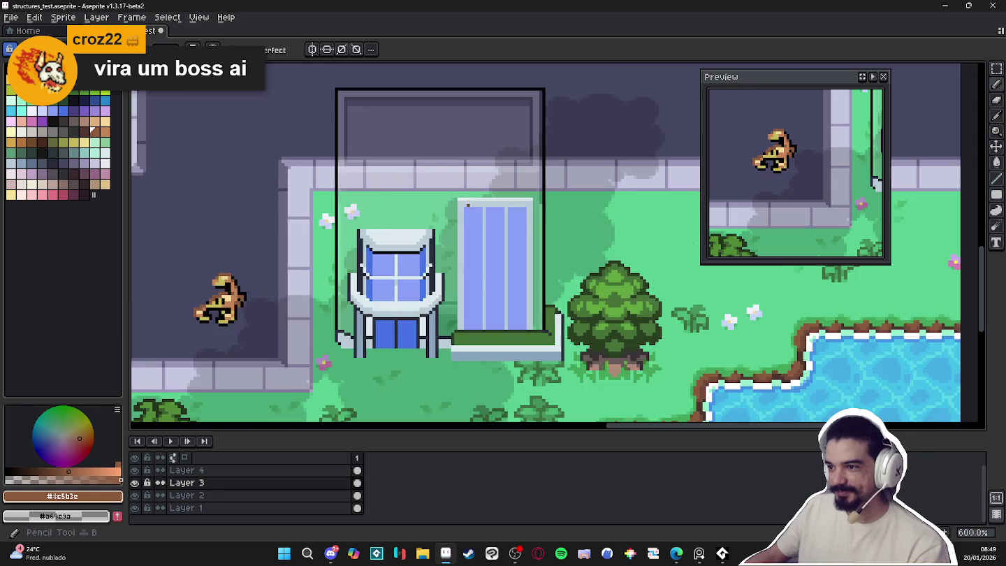
pyautogui.scroll(1, 429, 222)
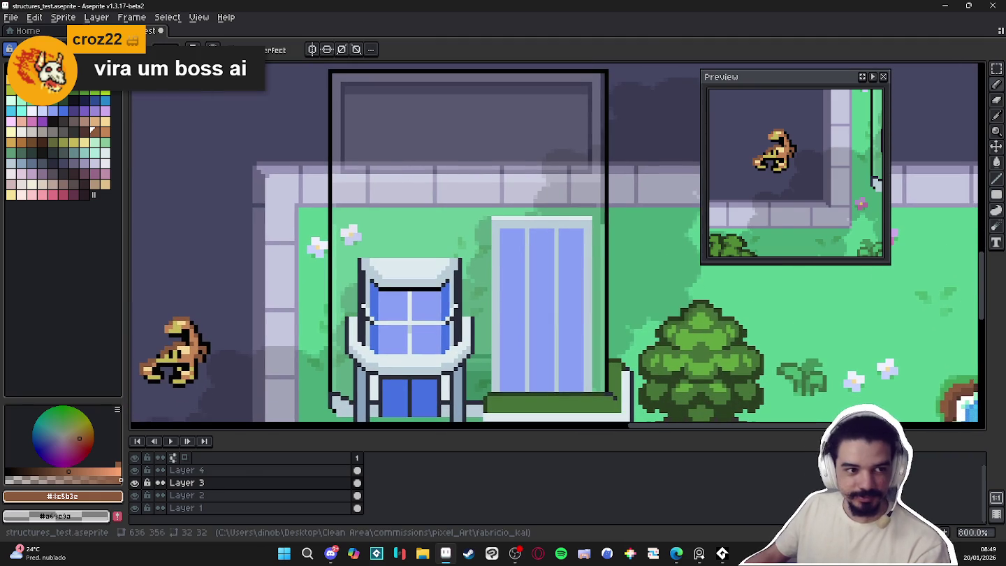
pyautogui.scroll(-2, 519, 158)
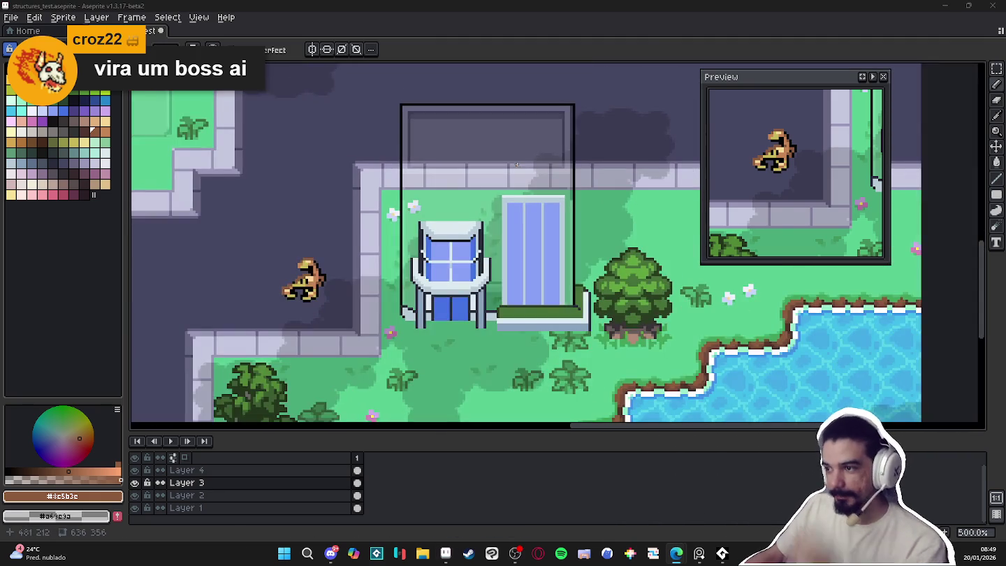
pyautogui.scroll(-2, 512, 175)
pyautogui.scroll(1, 513, 180)
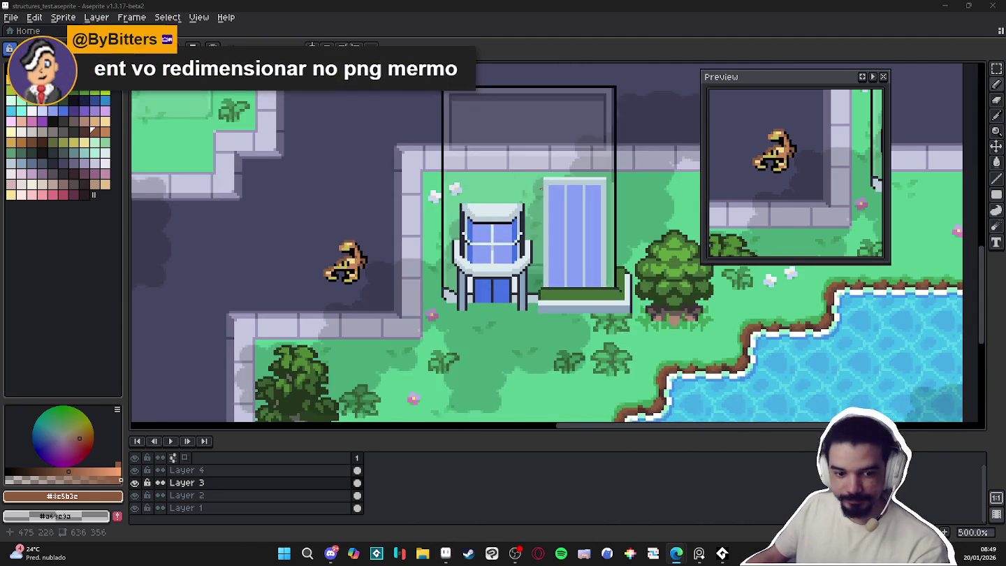
pyautogui.scroll(1, 524, 210)
# Save structures_test.aseprite and recentre the view on the building
pyautogui.hotkey('ctrl', 's')
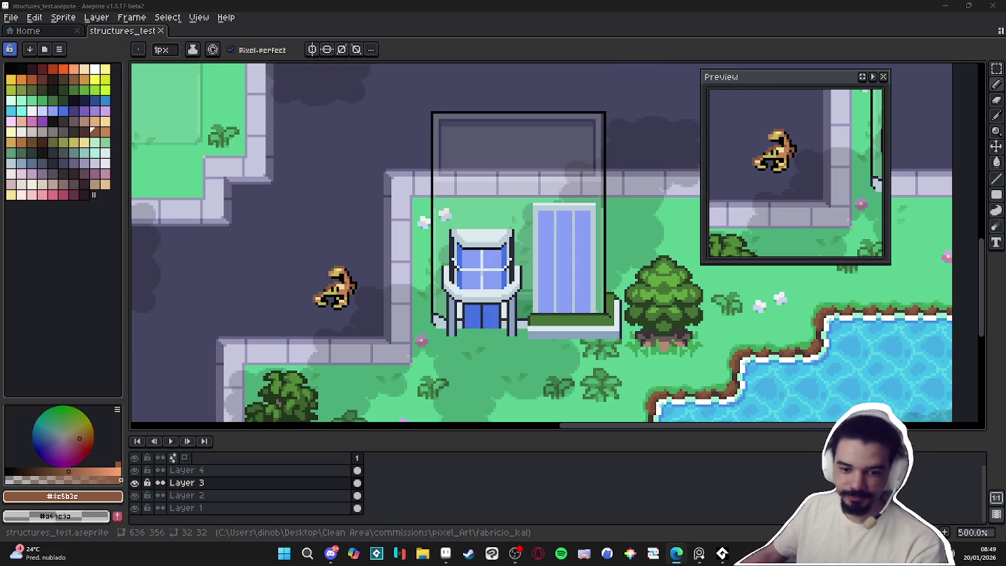
pyautogui.moveTo(404, 289); pyautogui.dragTo(387, 302)
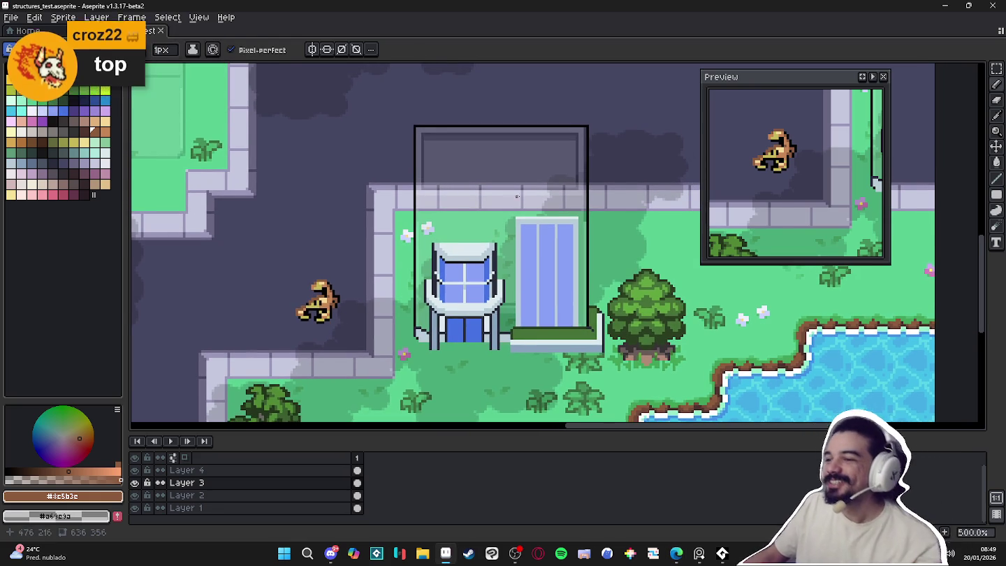
pyautogui.scroll(-1, 552, 190)
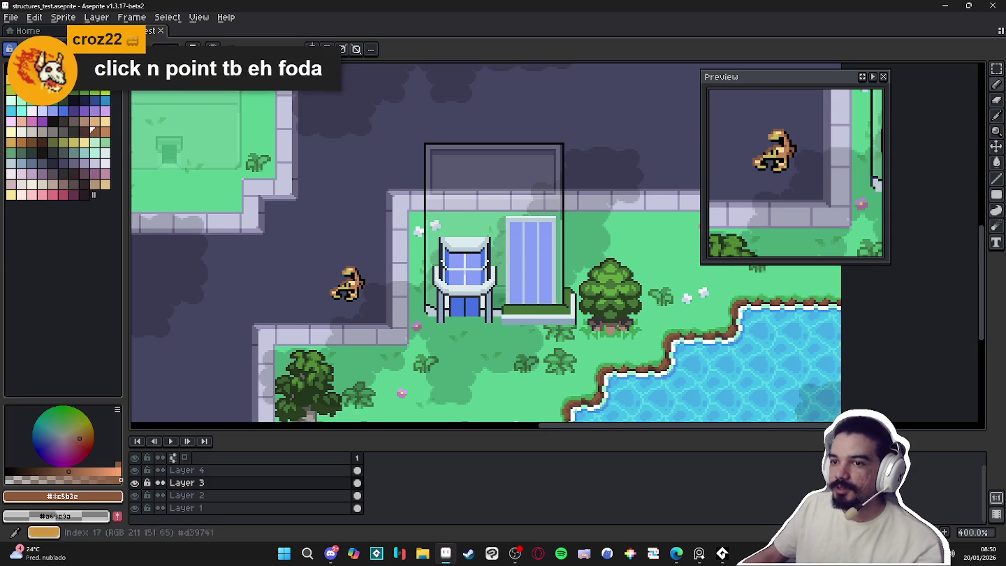
# Draw short white marks above and left of the scorpion's head
pyautogui.click(95, 71)
pyautogui.scroll(2, 328, 282)
pyautogui.scroll(4, 279, 280)
pyautogui.scroll(2, 277, 277)
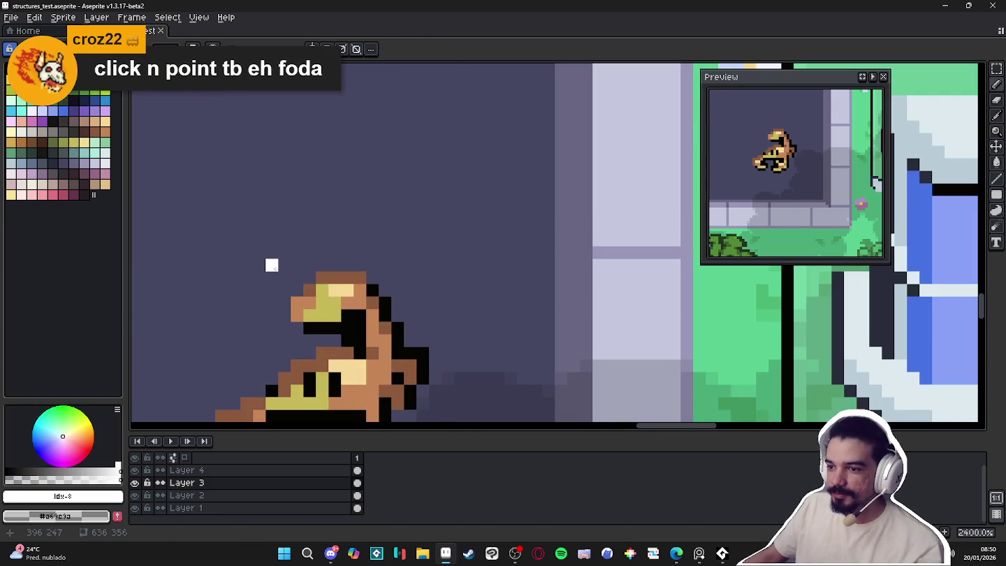
pyautogui.moveTo(284, 278); pyautogui.dragTo(284, 266)
pyautogui.moveTo(259, 303); pyautogui.dragTo(246, 303)
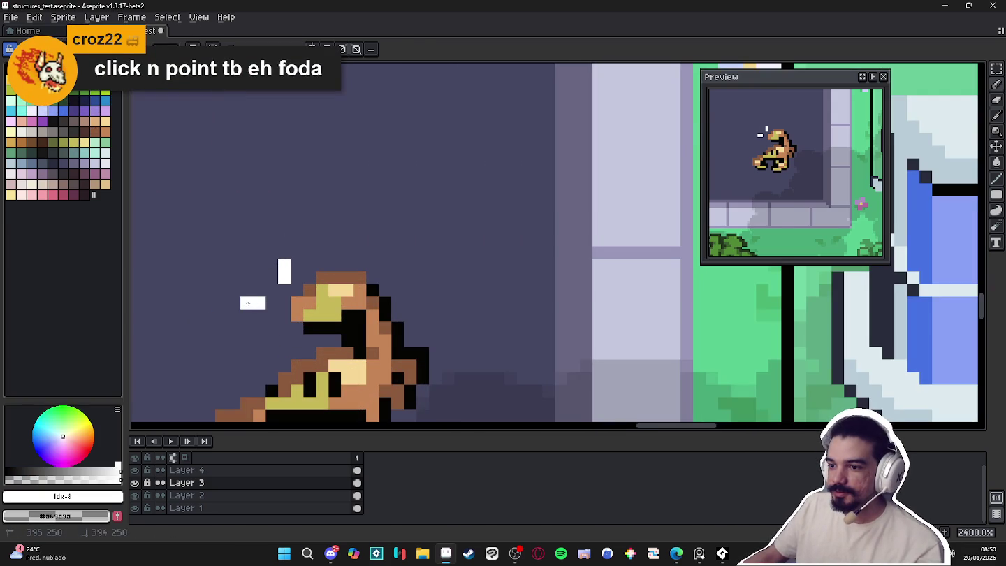
# Zoom in and out to inspect the new white marks on the scorpion
pyautogui.scroll(-6, 351, 308)
pyautogui.scroll(-1, 351, 308)
pyautogui.scroll(2, 252, 284)
pyautogui.scroll(-3, 382, 289)
pyautogui.scroll(-1, 336, 289)
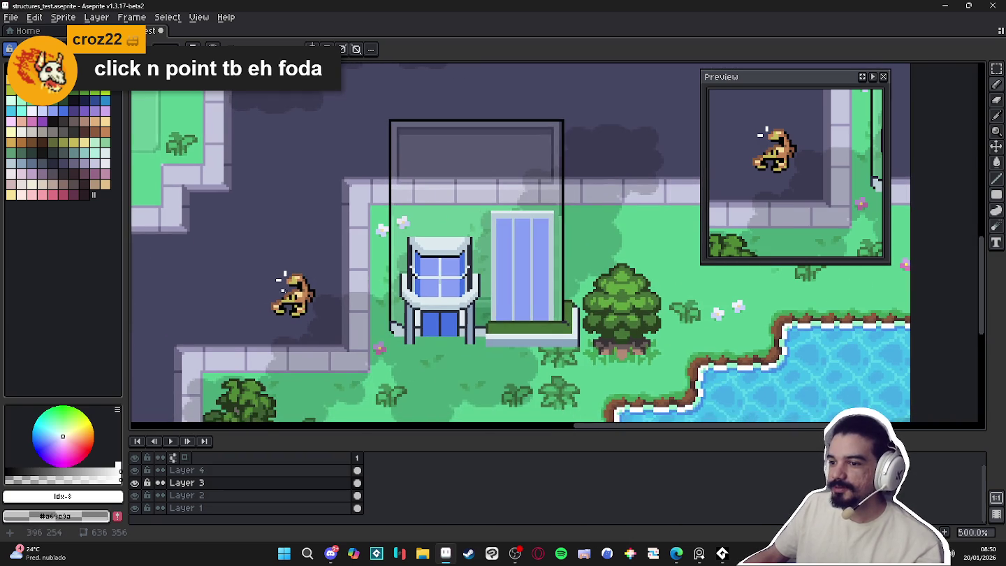
pyautogui.scroll(4, 283, 290)
pyautogui.scroll(-2, 331, 293)
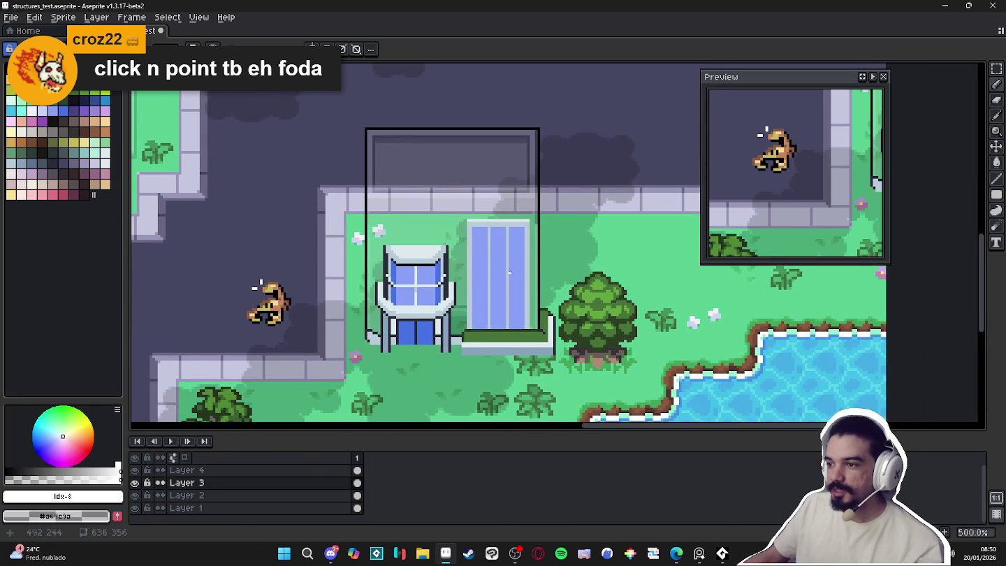
pyautogui.scroll(-1, 510, 267)
pyautogui.scroll(1, 462, 214)
pyautogui.scroll(-1, 462, 214)
pyautogui.scroll(-1, 503, 223)
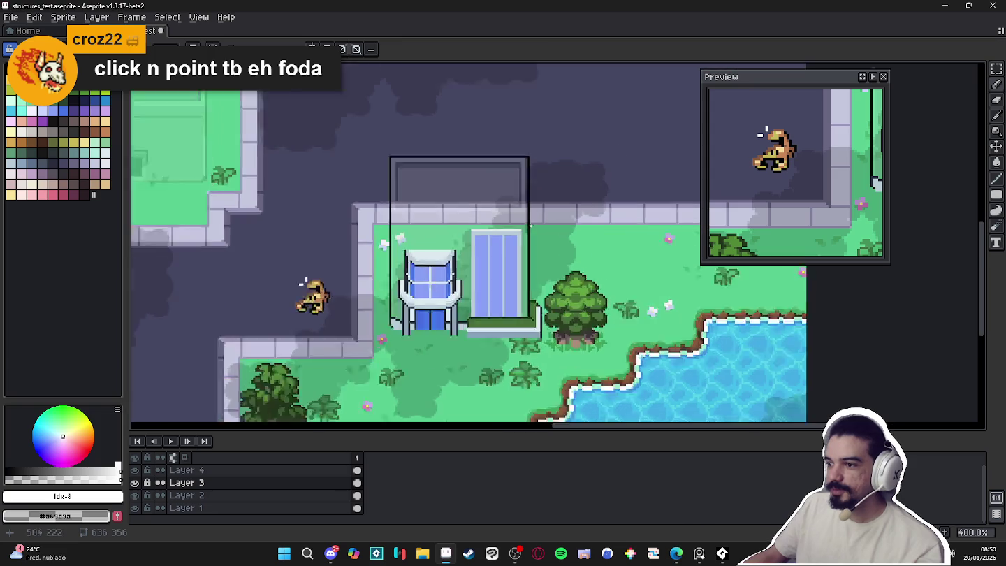
pyautogui.scroll(2, 535, 236)
pyautogui.scroll(2, 534, 237)
pyautogui.scroll(-3, 512, 248)
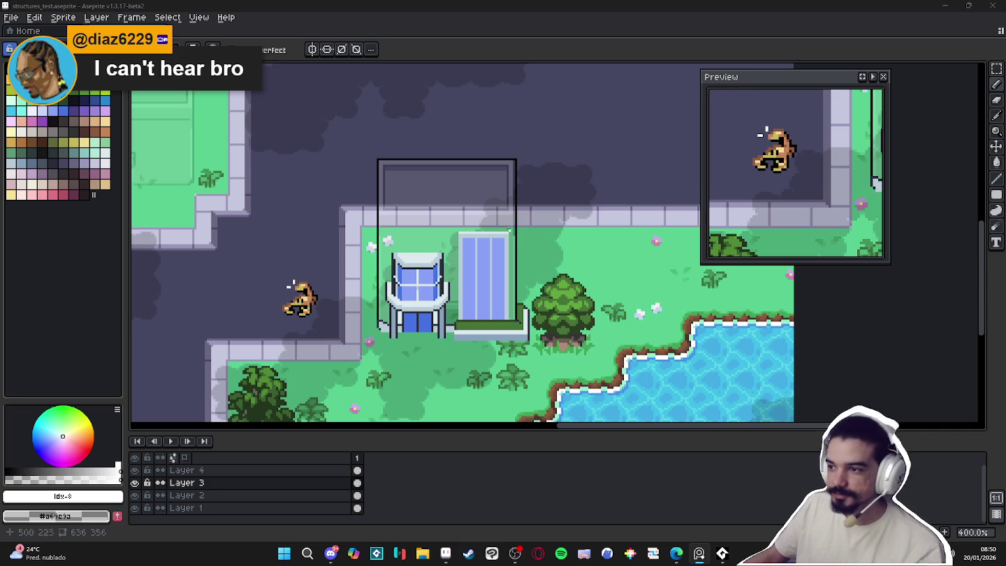
# Pan around the map to view the building's entrance and top wall
pyautogui.scroll(3, 436, 206)
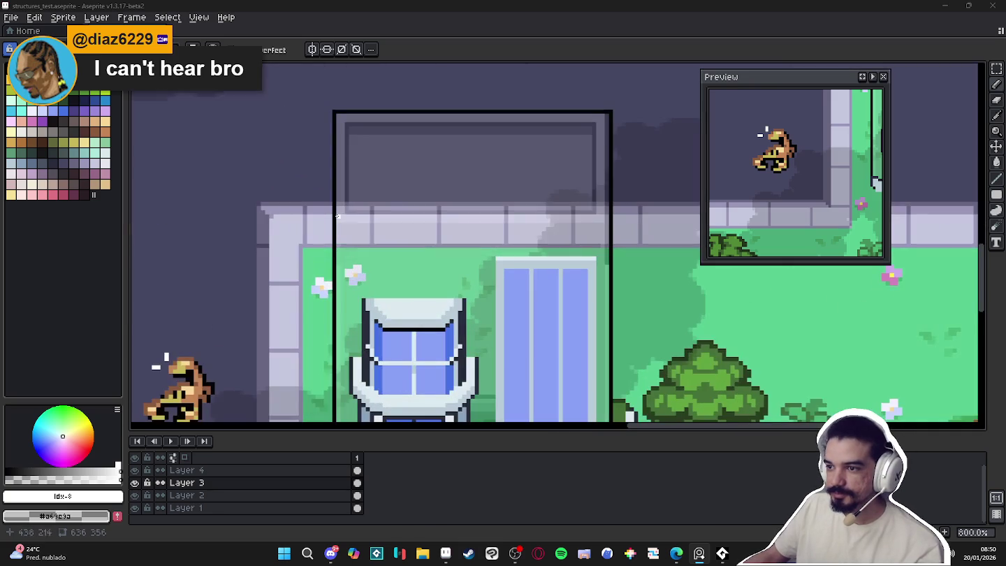
pyautogui.scroll(-2, 444, 317)
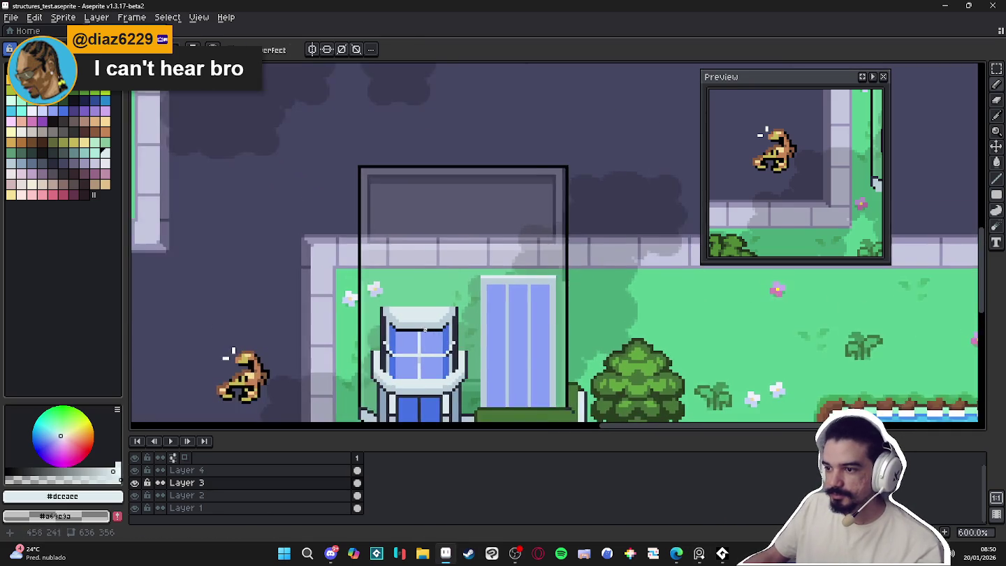
pyautogui.scroll(2, 489, 320)
pyautogui.scroll(-1, 512, 323)
pyautogui.scroll(2, 511, 322)
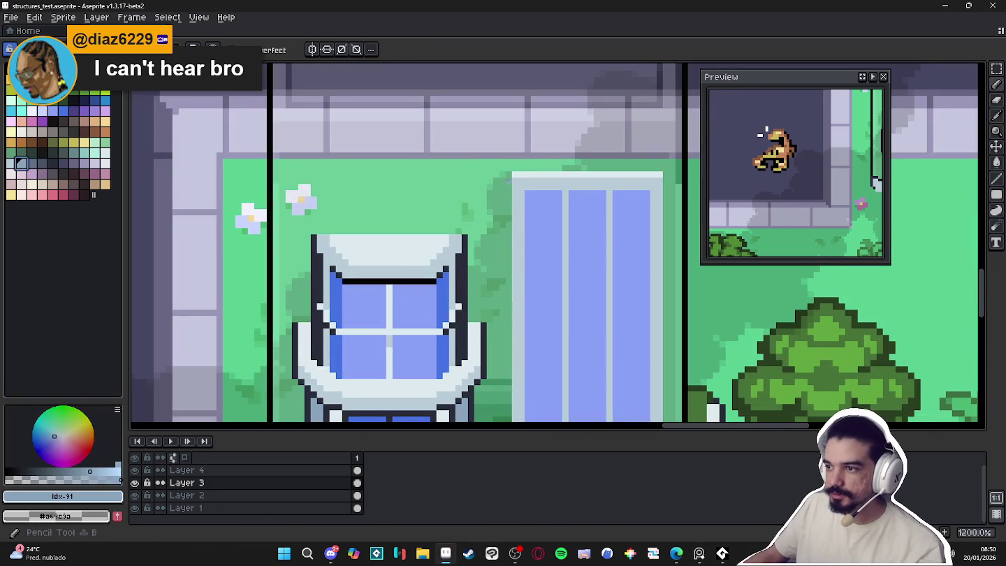
pyautogui.scroll(-3, 491, 307)
pyautogui.moveTo(491, 307); pyautogui.dragTo(491, 162)
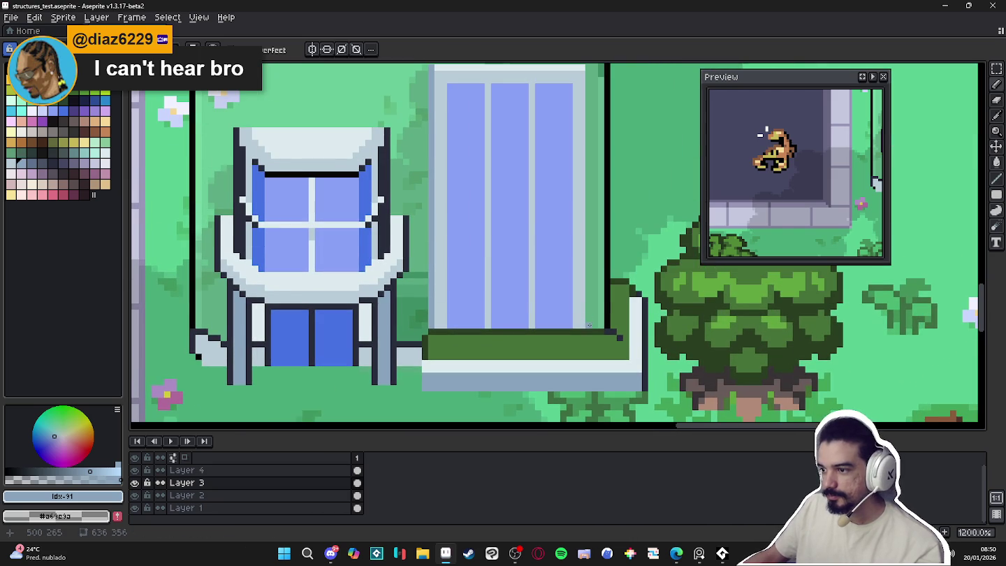
pyautogui.moveTo(487, 292); pyautogui.dragTo(584, 359)
# Frame the door and sample its pale grey-blue #b8ccd8 as the drawing colour
pyautogui.scroll(2, 583, 360)
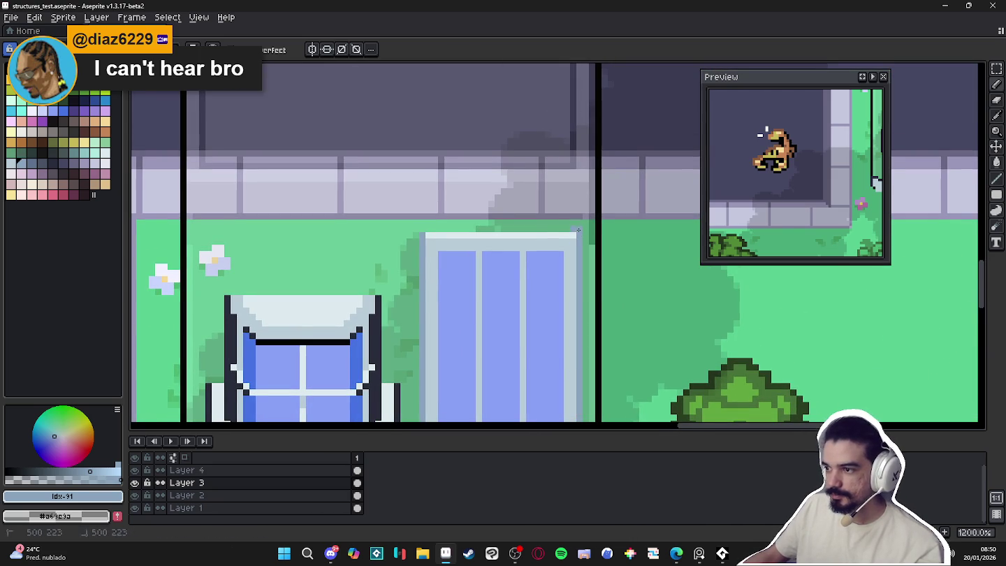
pyautogui.scroll(-2, 444, 258)
pyautogui.scroll(-1, 443, 258)
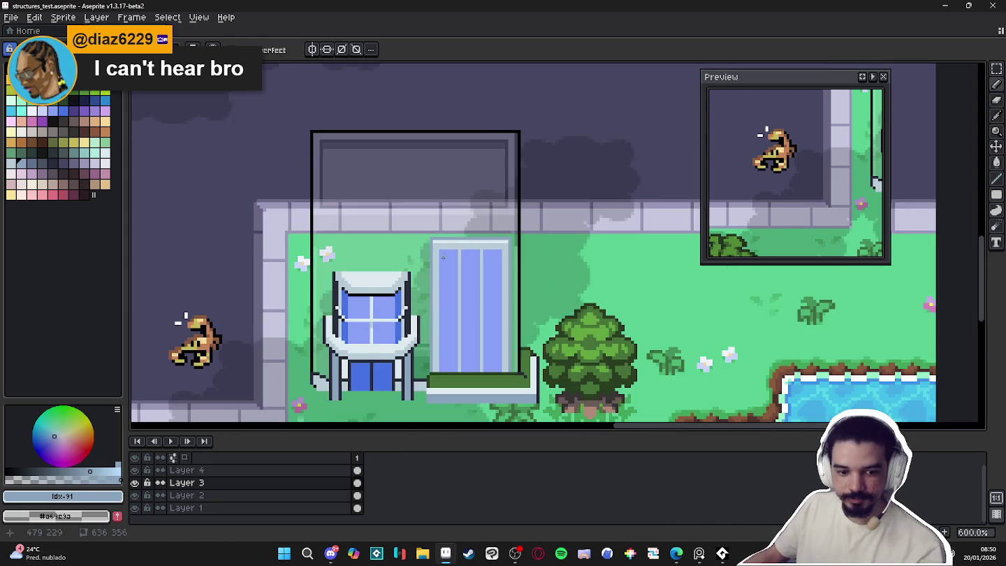
pyautogui.moveTo(443, 258); pyautogui.dragTo(456, 247)
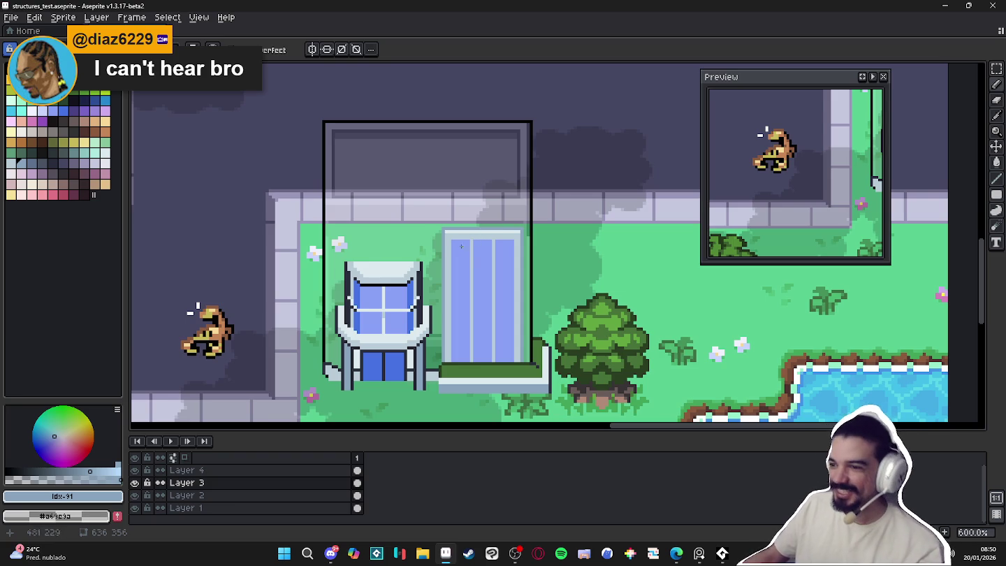
pyautogui.scroll(4, 416, 327)
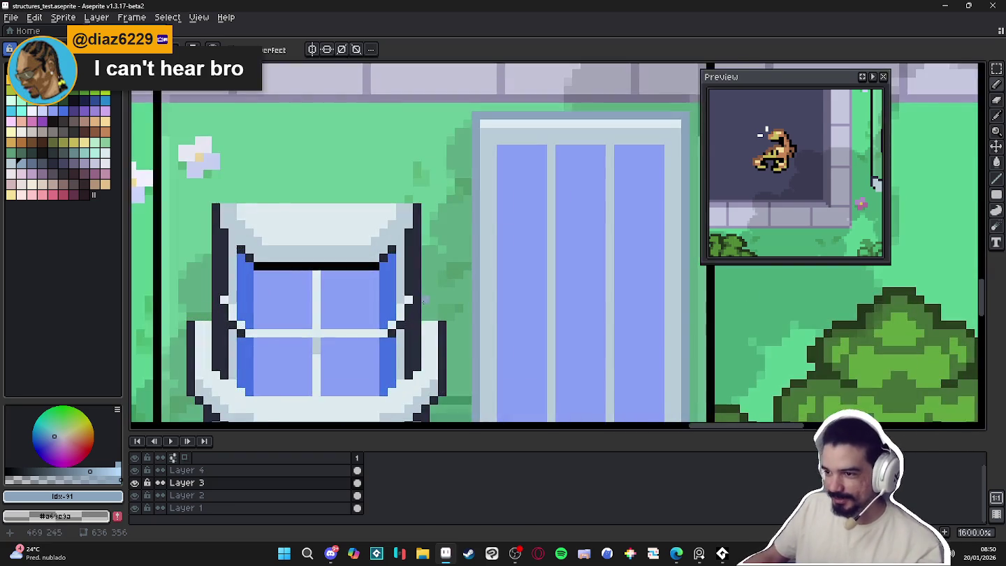
pyautogui.scroll(-3, 437, 268)
pyautogui.moveTo(438, 269); pyautogui.dragTo(438, 273)
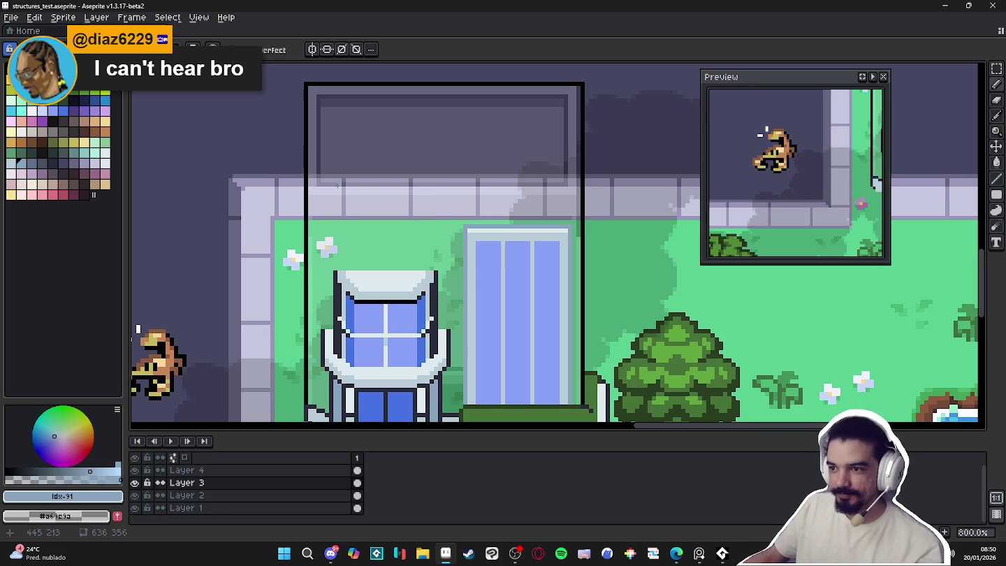
pyautogui.scroll(1, 475, 272)
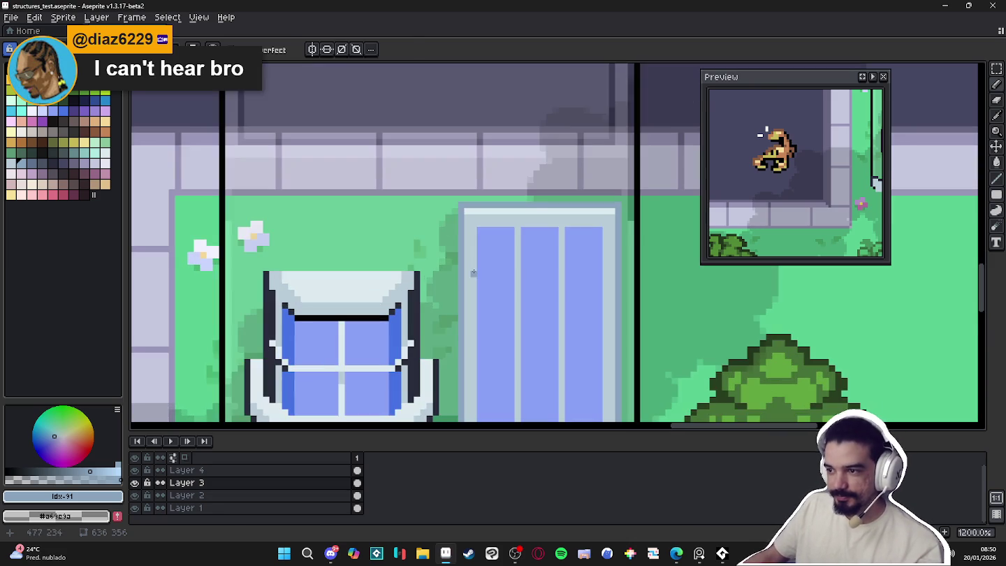
pyautogui.keyDown('alt'); pyautogui.click(475, 264); pyautogui.keyUp('alt')
# Switch to the Paint Bucket, then start a new sprite from the File menu
pyautogui.press('g')
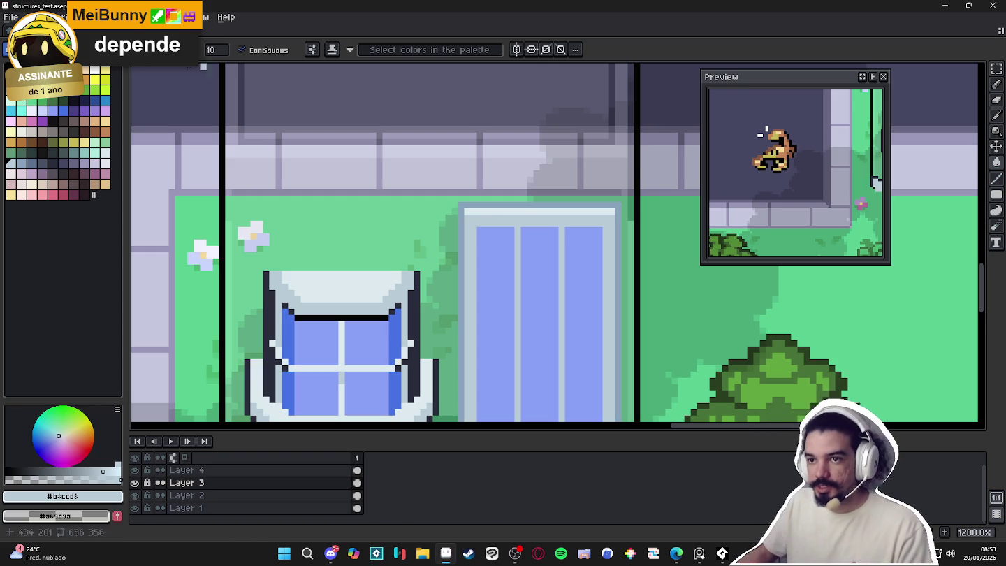
pyautogui.click(14, 17)
pyautogui.click(29, 32)
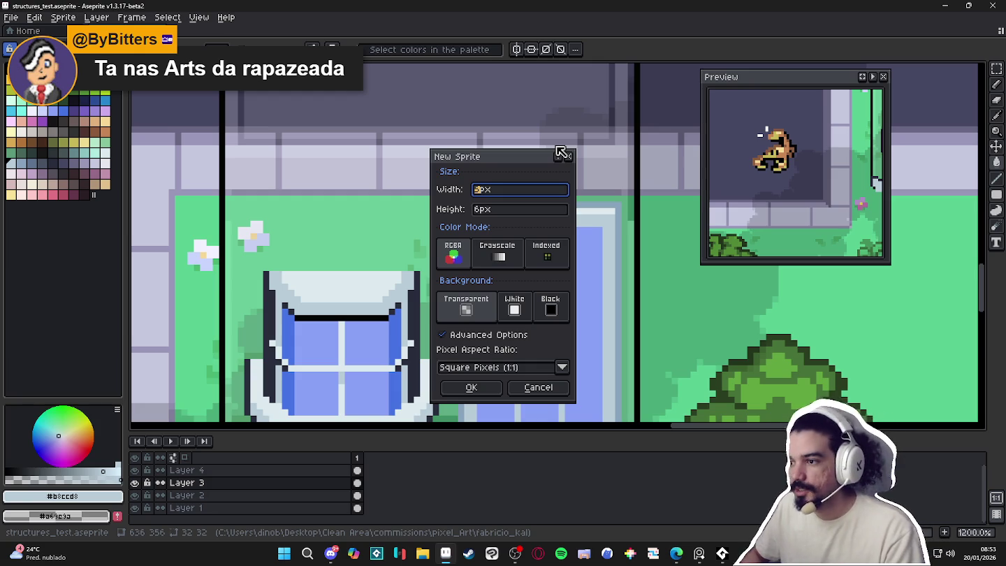
# Create a 180×320 sprite and bring its blank canvas into view
pyautogui.write('80')
pyautogui.press('Tab')
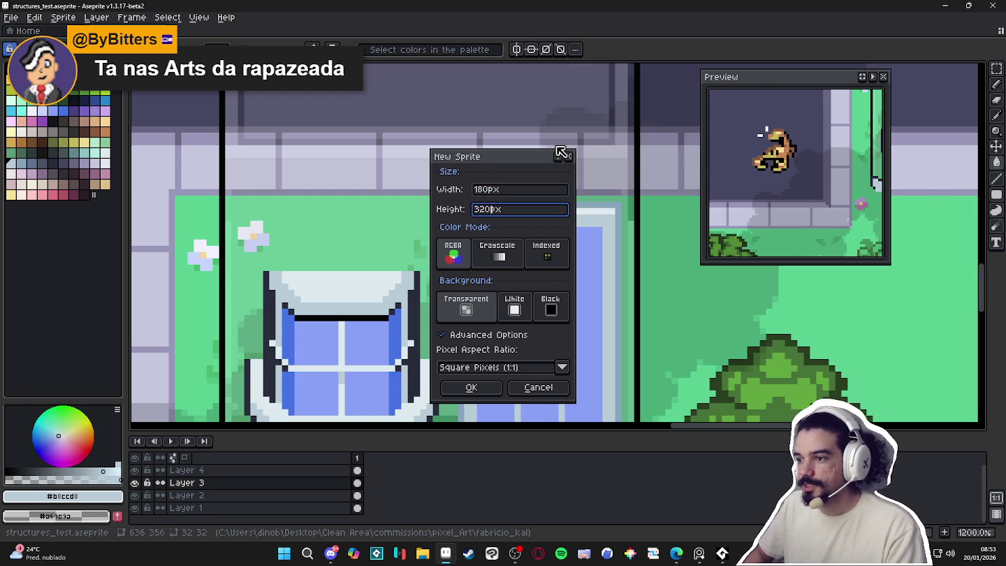
pyautogui.press('Return')
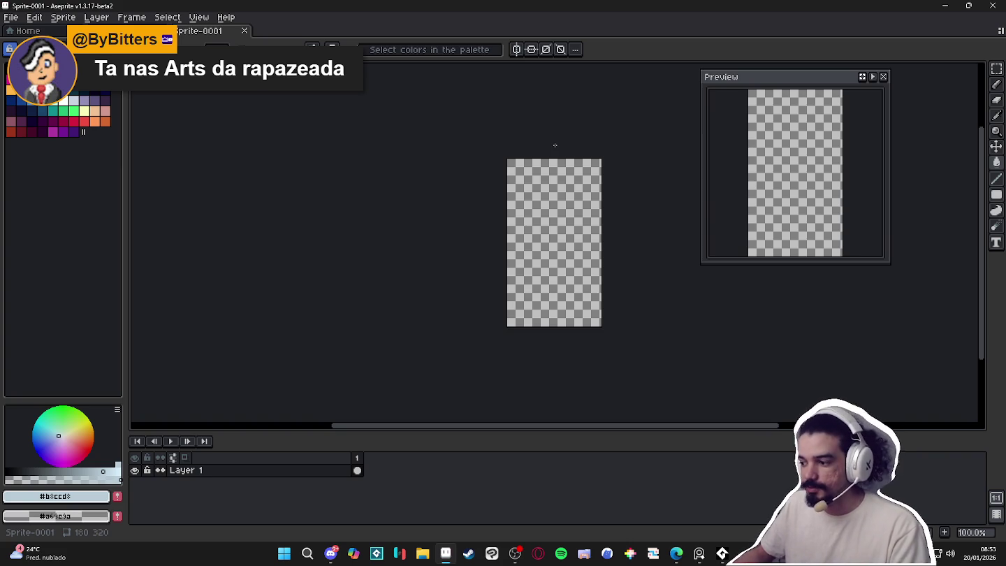
pyautogui.scroll(1, 506, 289)
pyautogui.moveTo(651, 279)
pyautogui.mouseDown()
pyautogui.moveTo(449, 333)
pyautogui.moveTo(463, 329)
pyautogui.mouseUp()
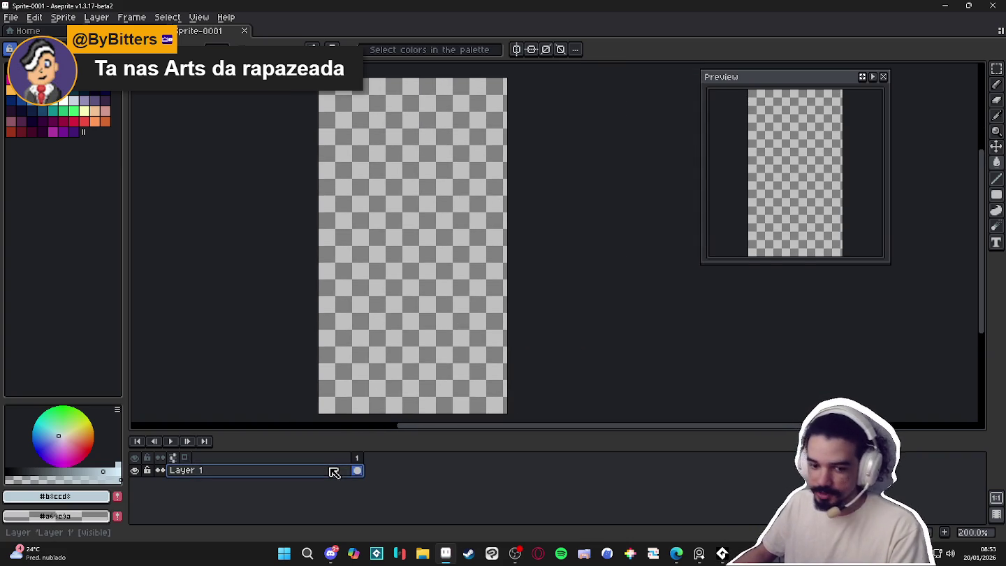
# Fill the whole canvas with green using the Paint Bucket
pyautogui.click(63, 110)
pyautogui.press('g')
pyautogui.click(392, 388)
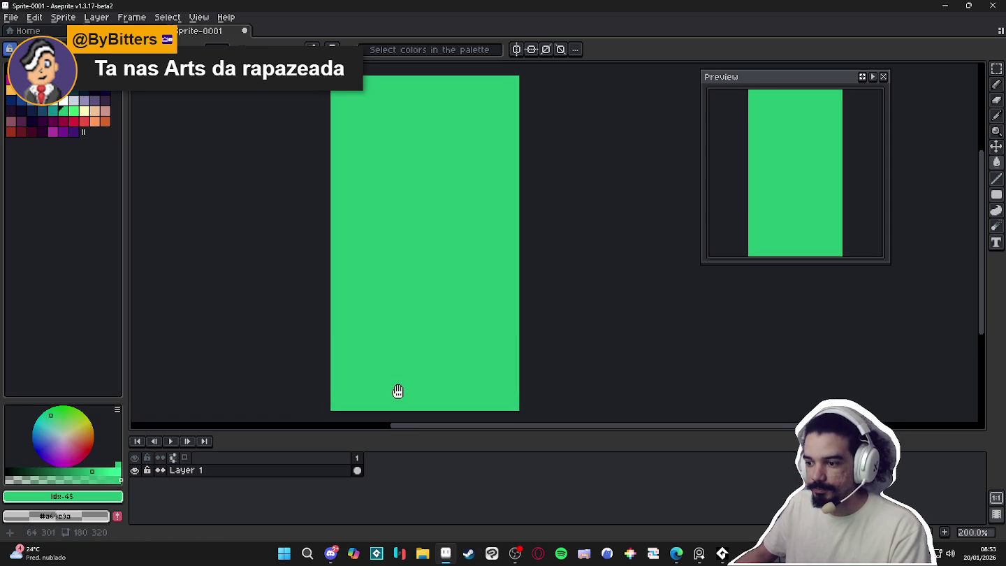
# Enlarge the canvas area and add a second layer above the green one
pyautogui.scroll(-1, 401, 387)
pyautogui.scroll(1, 418, 394)
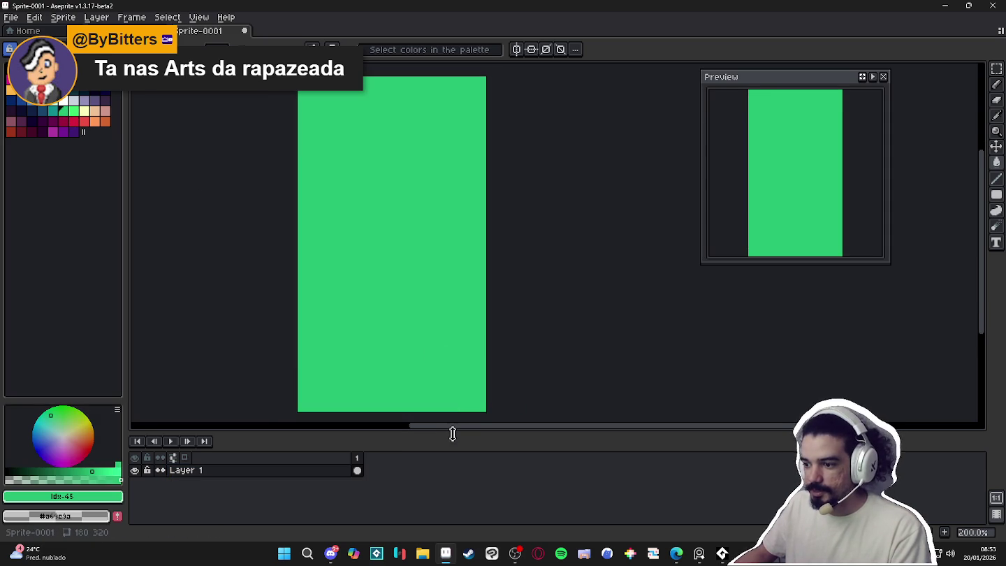
pyautogui.moveTo(450, 431); pyautogui.dragTo(461, 459)
pyautogui.hotkey('shift', 'n')
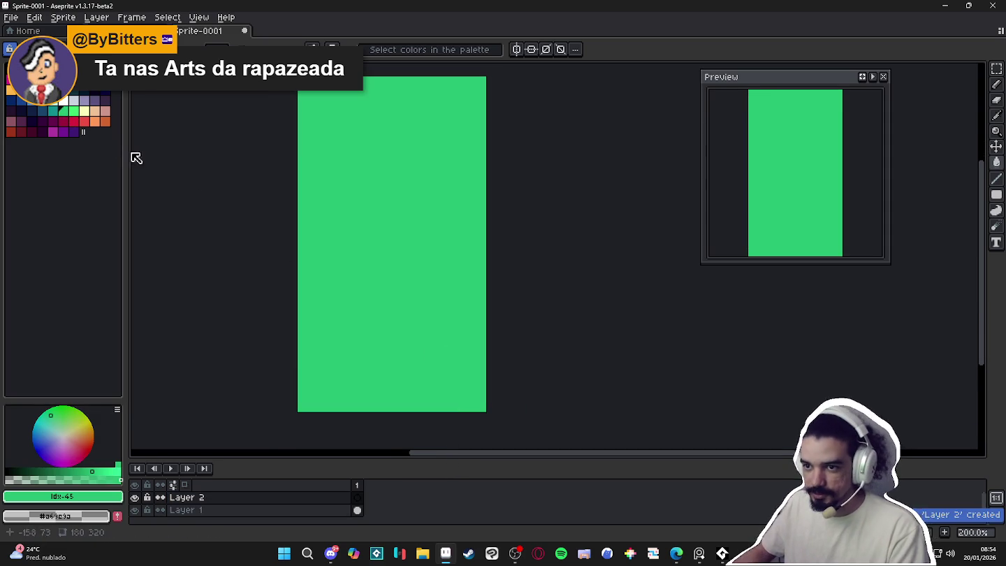
# Paint a small purple blob near the bottom of the new layer
pyautogui.press('b')
pyautogui.click(73, 131)
pyautogui.scroll(1, 350, 320)
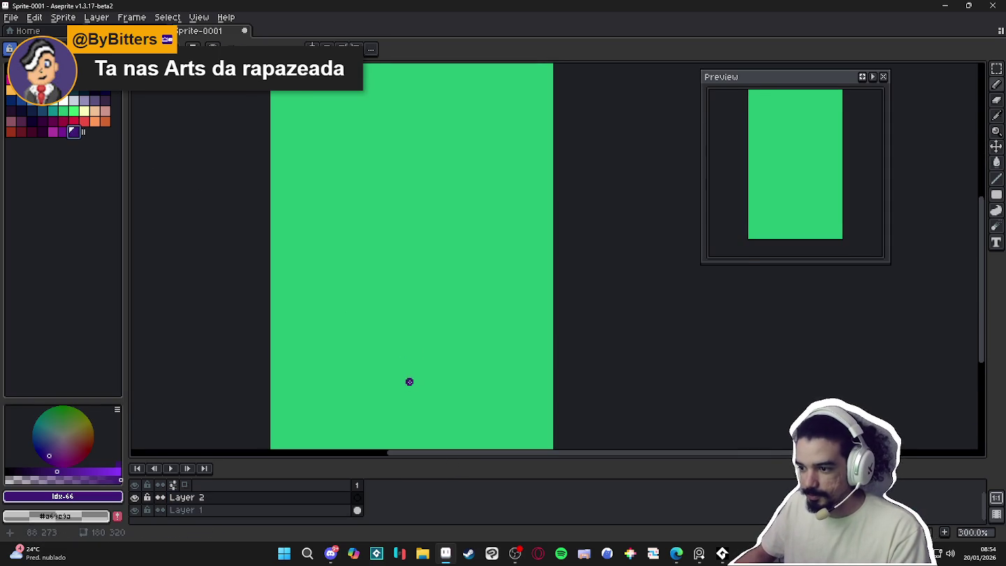
pyautogui.scroll(-1, 410, 381)
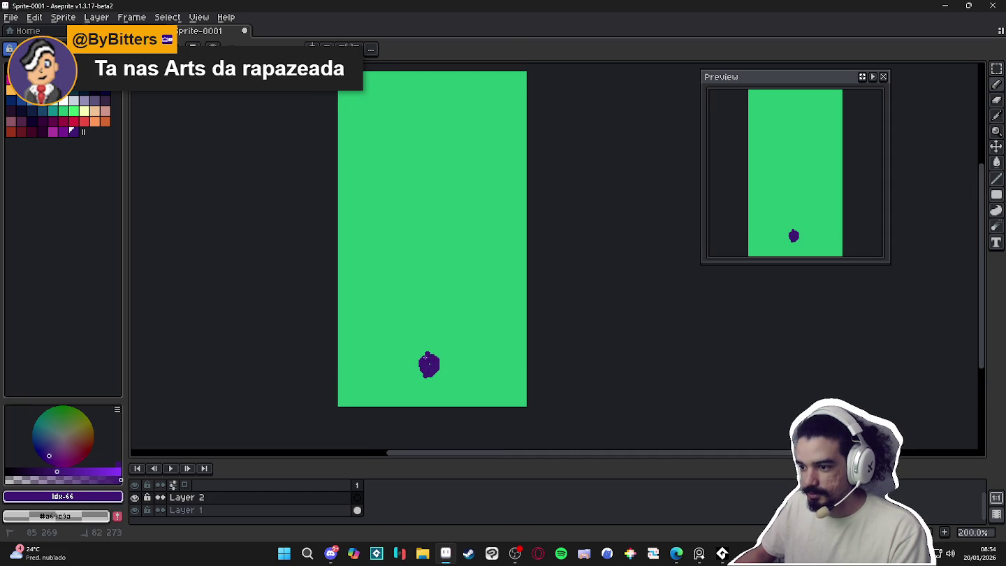
pyautogui.scroll(-1, 431, 362)
pyautogui.scroll(1, 431, 356)
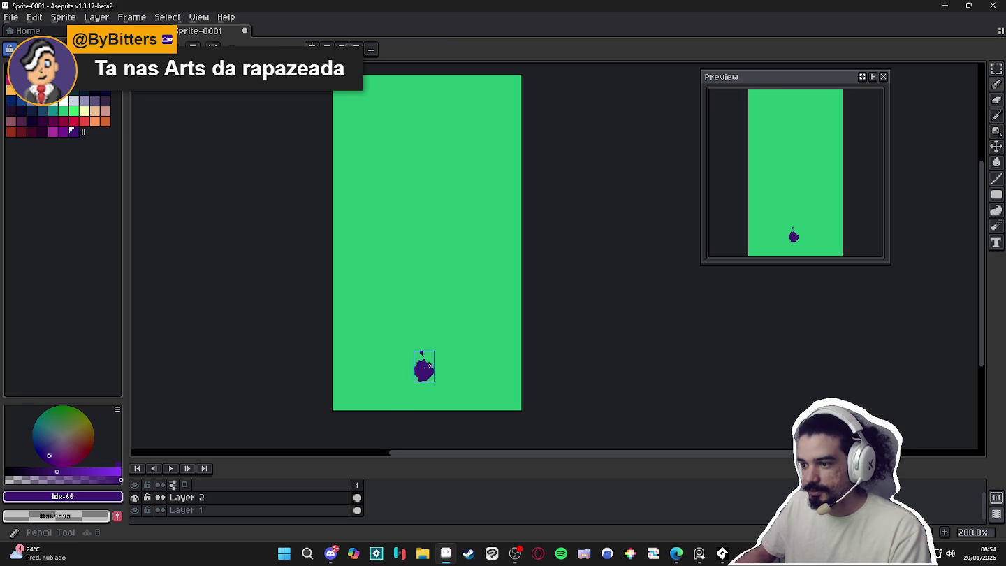
pyautogui.scroll(1, 431, 370)
pyautogui.scroll(-3, 466, 389)
pyautogui.scroll(2, 447, 373)
pyautogui.scroll(-1, 431, 363)
pyautogui.scroll(2, 431, 361)
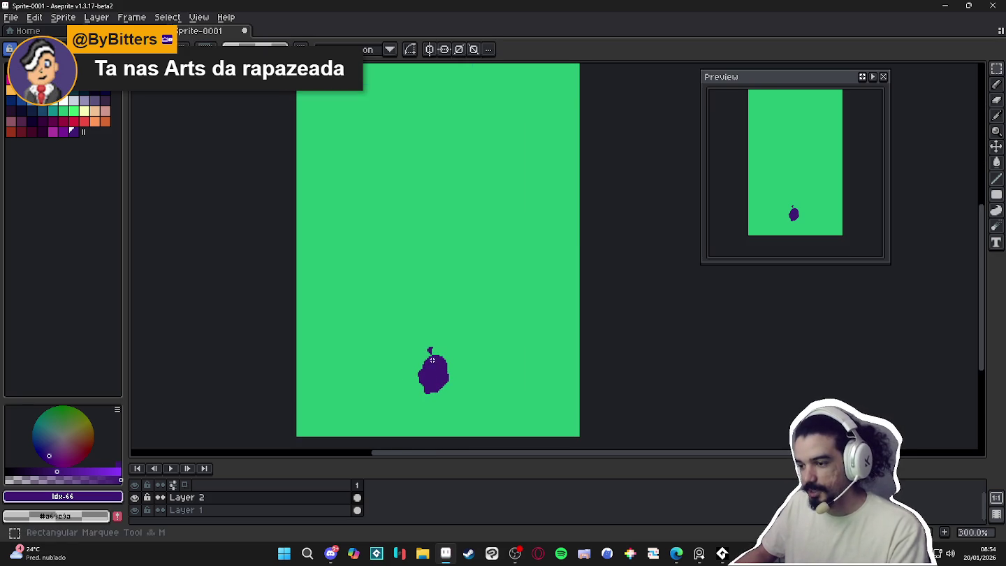
# Select the purple blob, shift it a few pixels left, and deselect
pyautogui.press("ctrl+'")
pyautogui.scroll(2, 433, 370)
pyautogui.moveTo(438, 399); pyautogui.dragTo(461, 385)
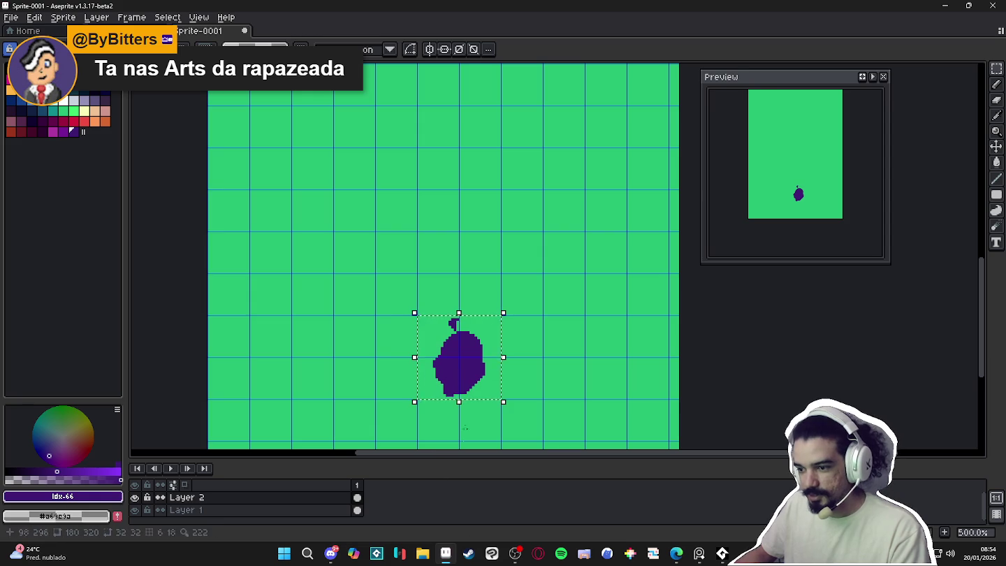
pyautogui.scroll(-3, 461, 384)
pyautogui.hotkey('ctrl', 'a')
pyautogui.scroll(-1, 491, 368)
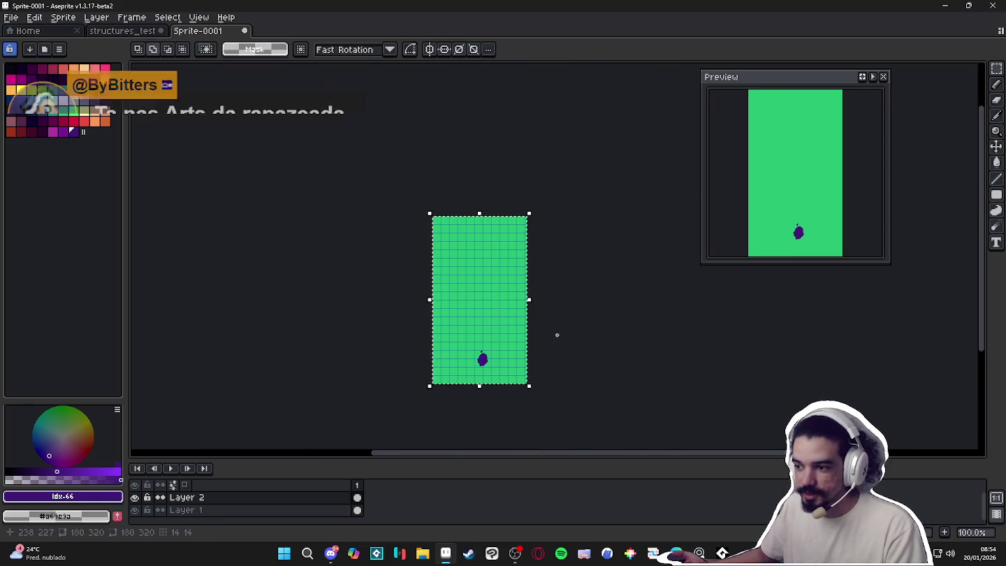
pyautogui.moveTo(523, 332); pyautogui.dragTo(519, 330)
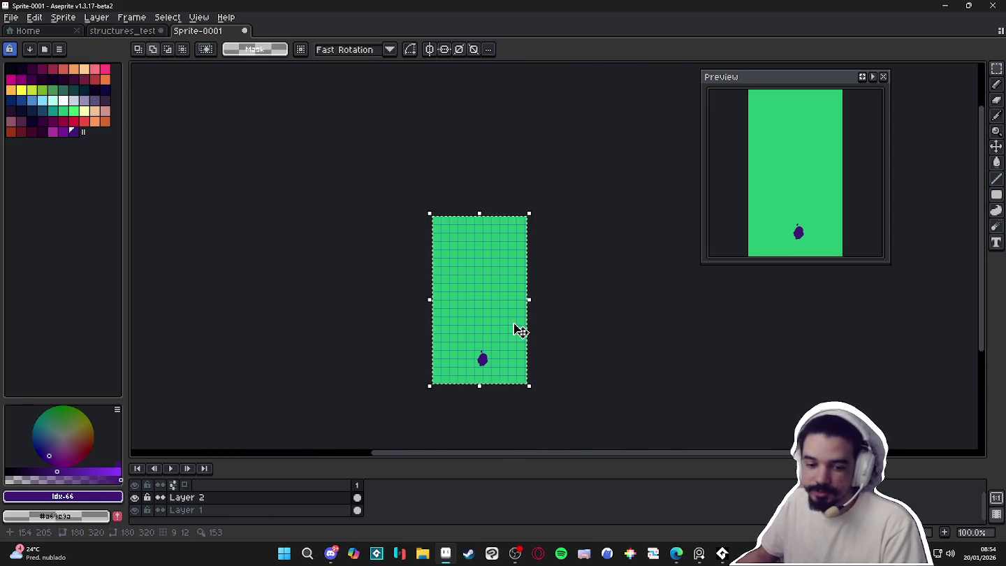
pyautogui.hotkey('ctrl', 'd')
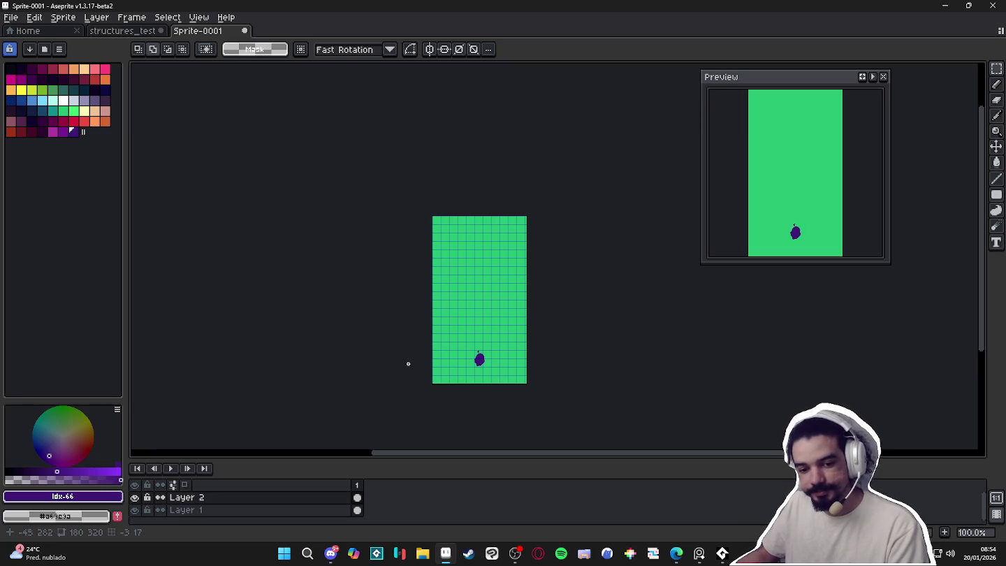
# Switch over to Discord from the taskbar
pyautogui.scroll(2, 466, 362)
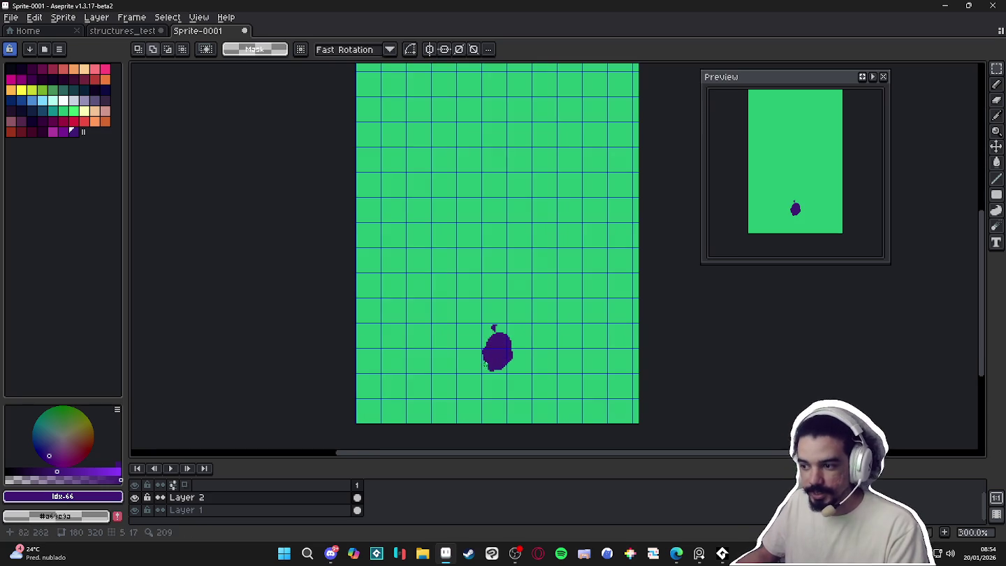
pyautogui.press('v')
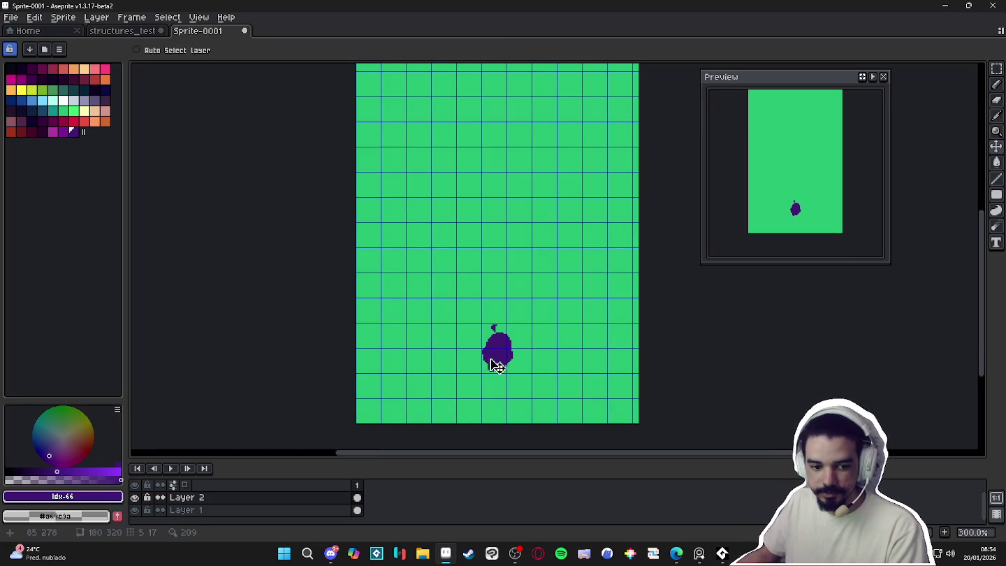
pyautogui.click(331, 554)
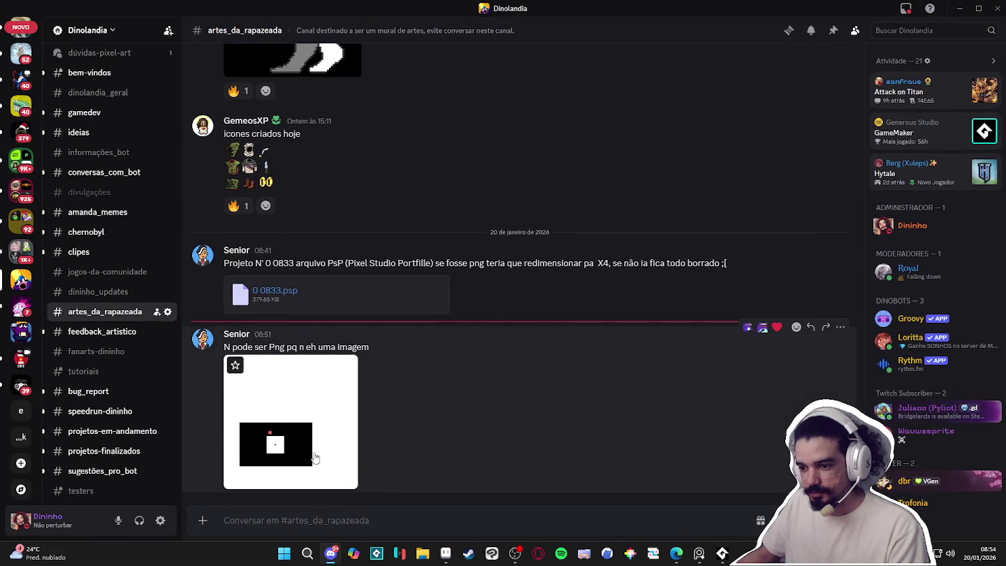
# Enlarge the Discord image attachment and open its link with Abrir link
pyautogui.click(299, 455)
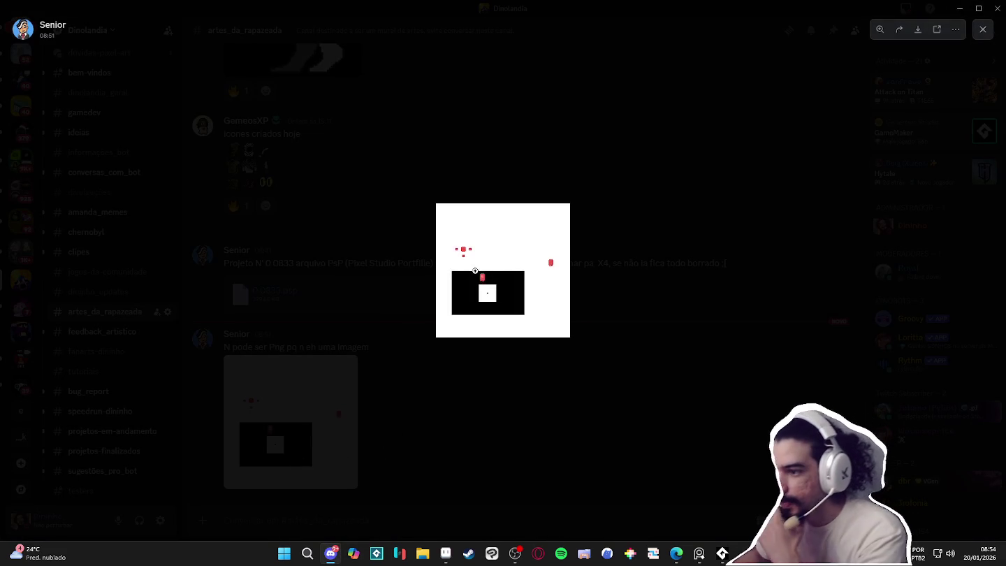
pyautogui.rightClick(516, 324)
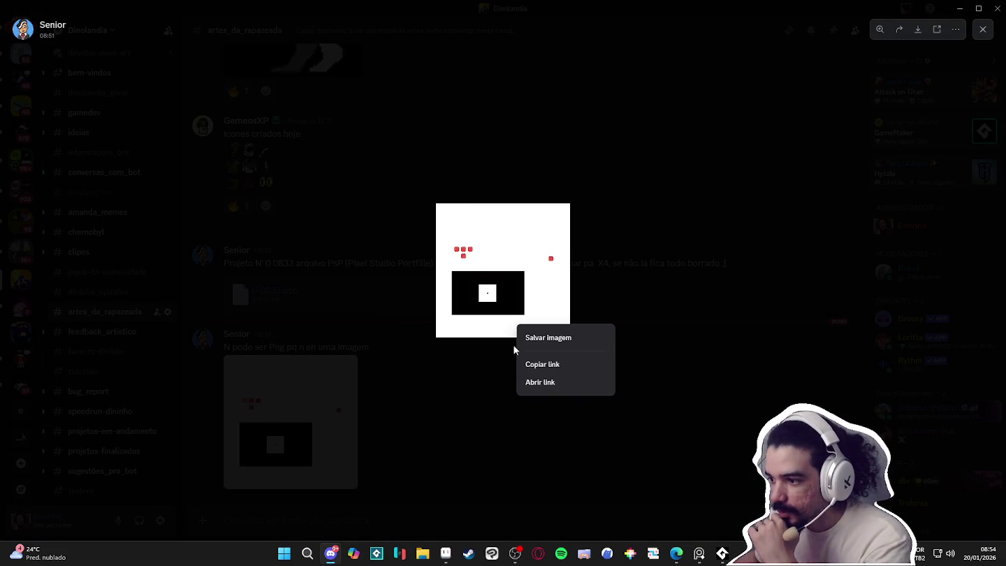
pyautogui.click(557, 393)
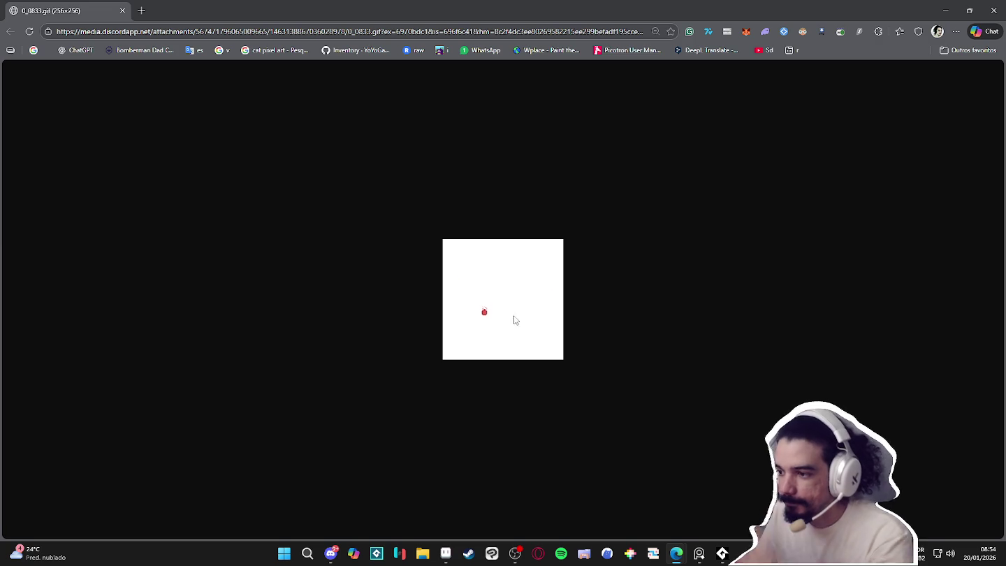
# Zoom into 0_0833.gif in Edge, then close the browser to return to Aseprite
pyautogui.keyDown('ctrl'); pyautogui.scroll(7, 509, 316); pyautogui.keyUp('ctrl')
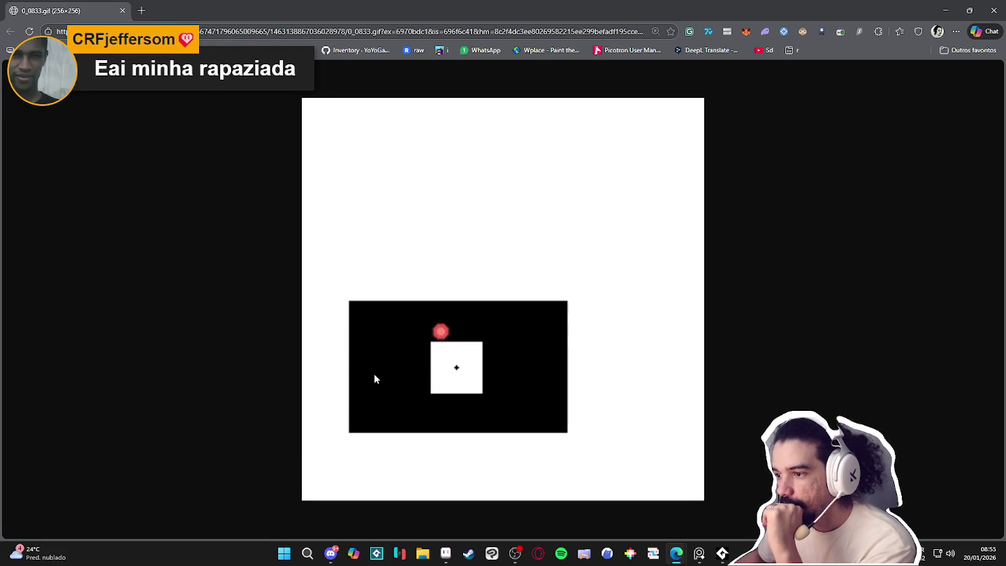
pyautogui.click(993, 10)
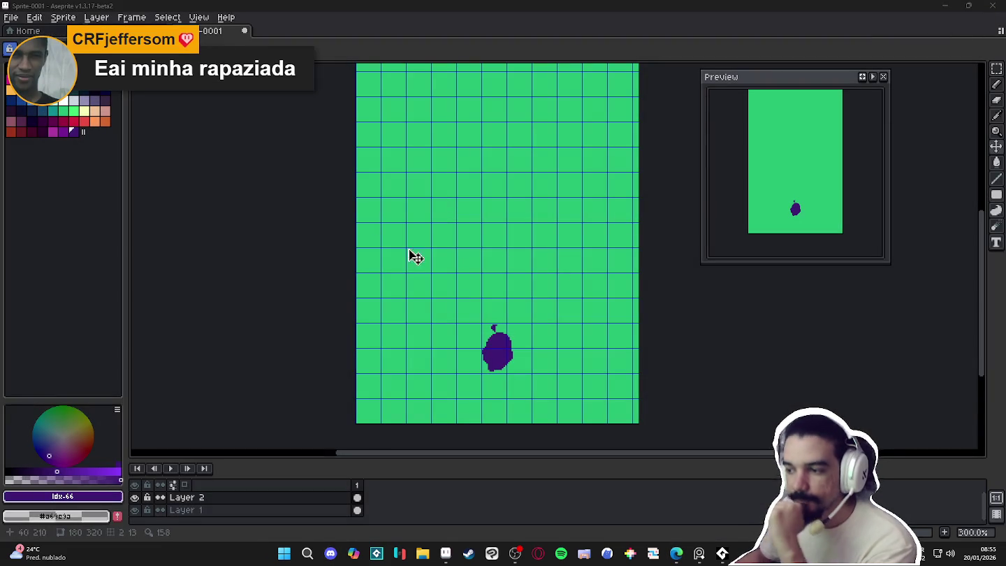
# Draw light trim lines along the roof's wall top, right side and left edge
pyautogui.scroll(-3, 463, 383)
pyautogui.scroll(-1, 459, 386)
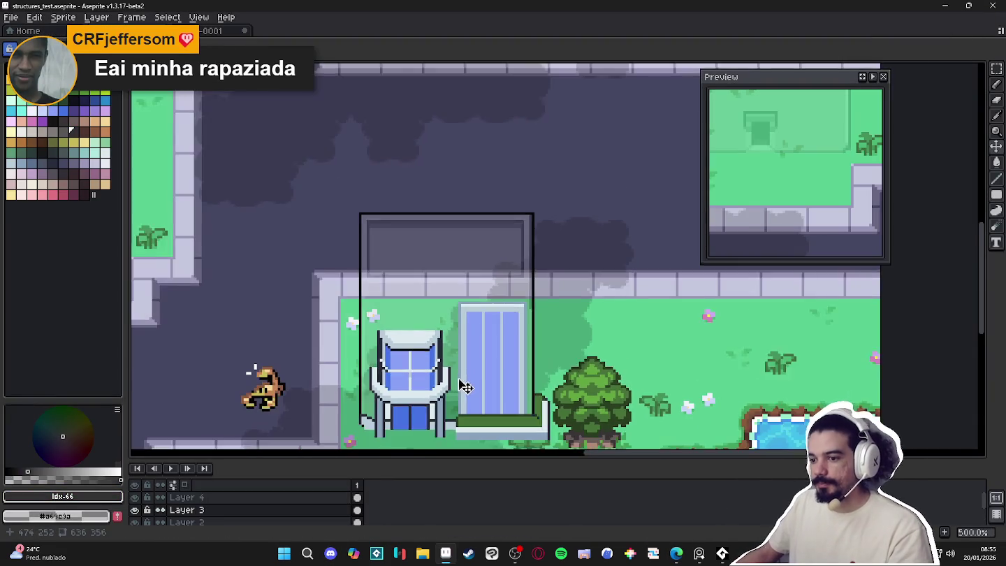
pyautogui.moveTo(459, 385); pyautogui.dragTo(524, 332)
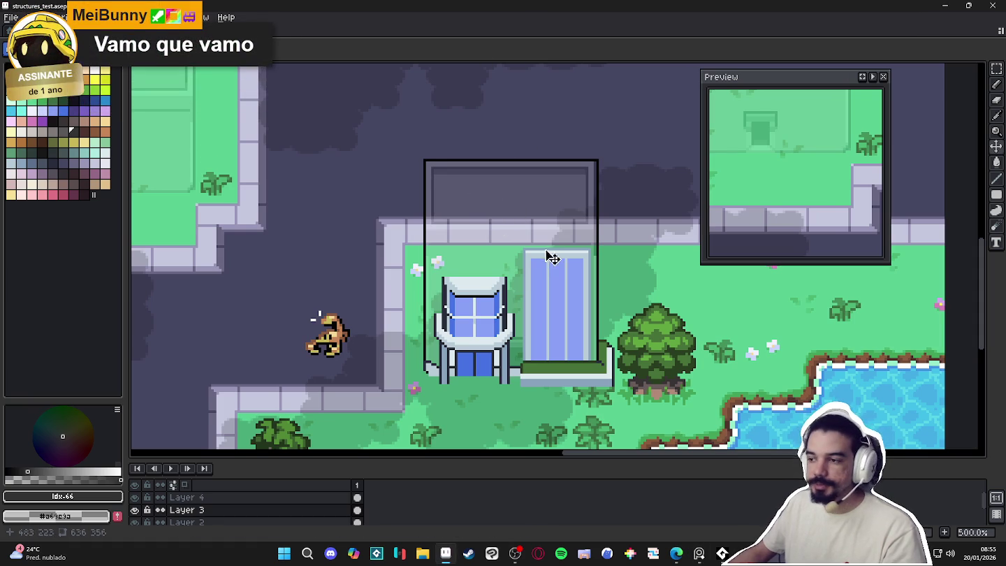
pyautogui.scroll(2, 487, 280)
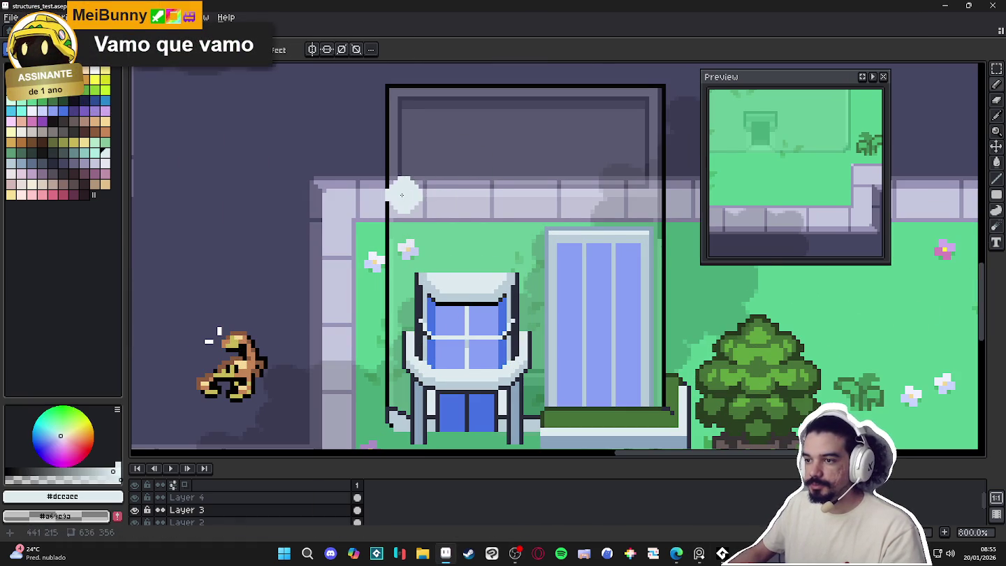
pyautogui.hotkey('ctrl', 'd')
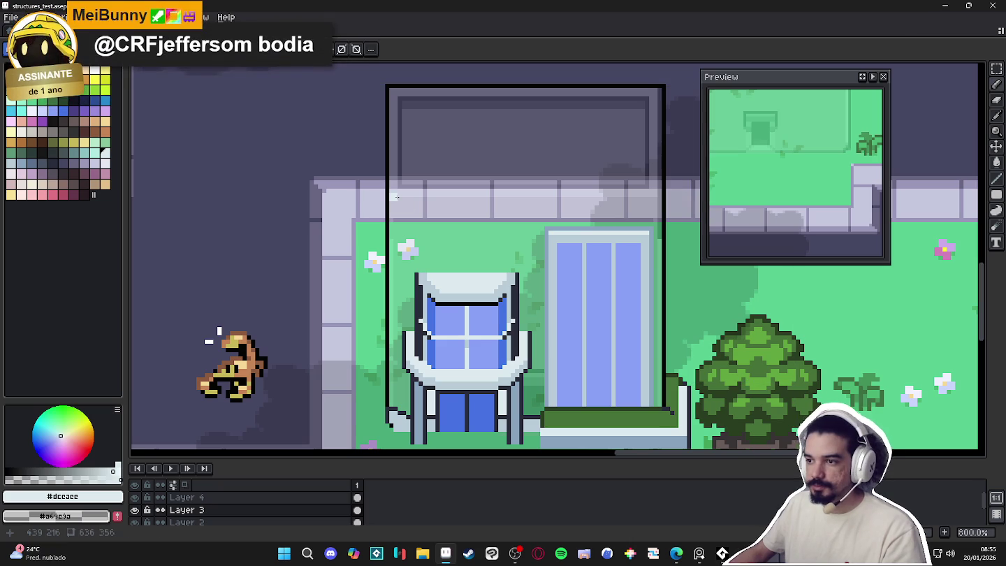
pyautogui.moveTo(395, 196); pyautogui.dragTo(575, 195)
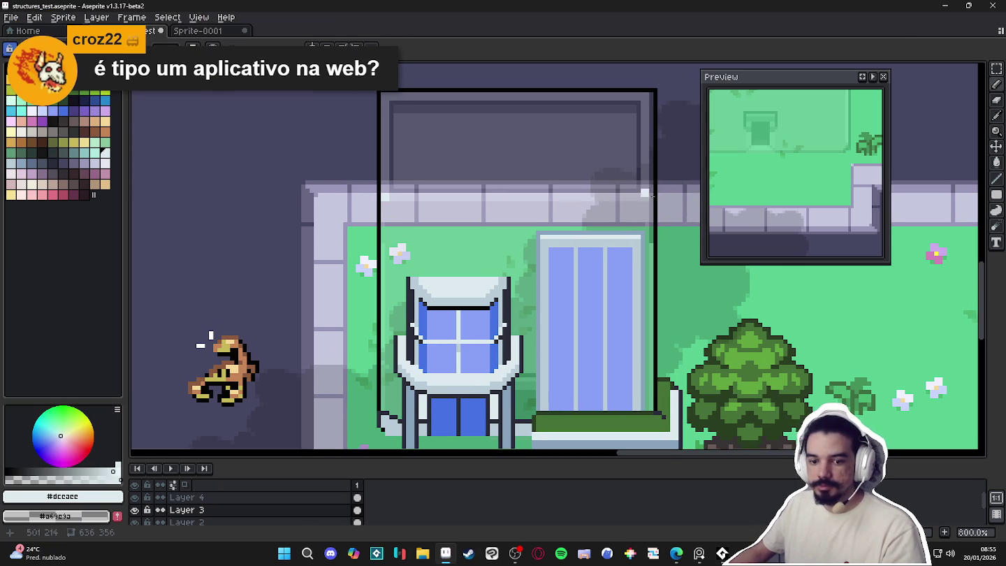
pyautogui.keyDown('shift'); pyautogui.click(645, 199); pyautogui.keyUp('shift')
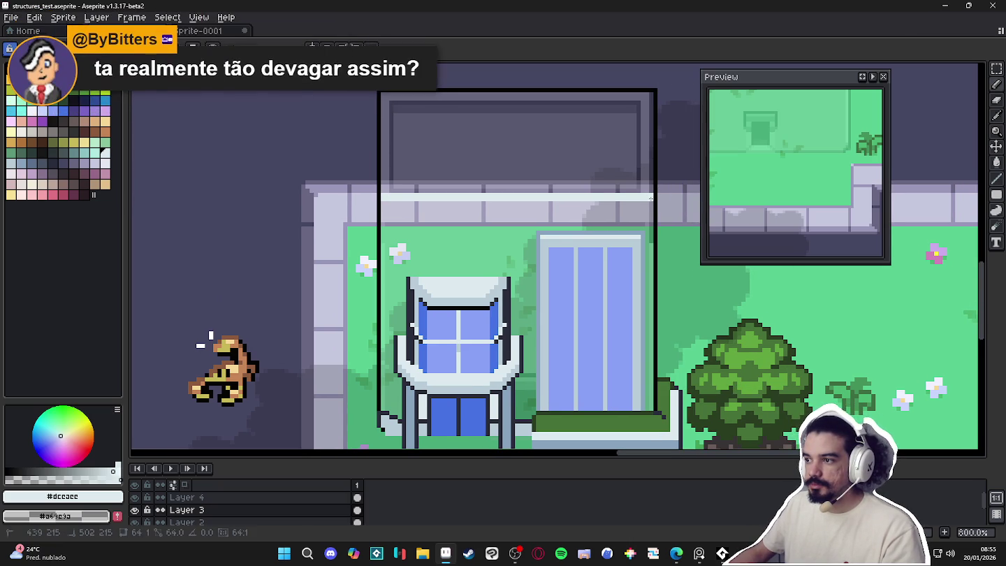
pyautogui.keyDown('shift'); pyautogui.click(648, 95); pyautogui.keyUp('shift')
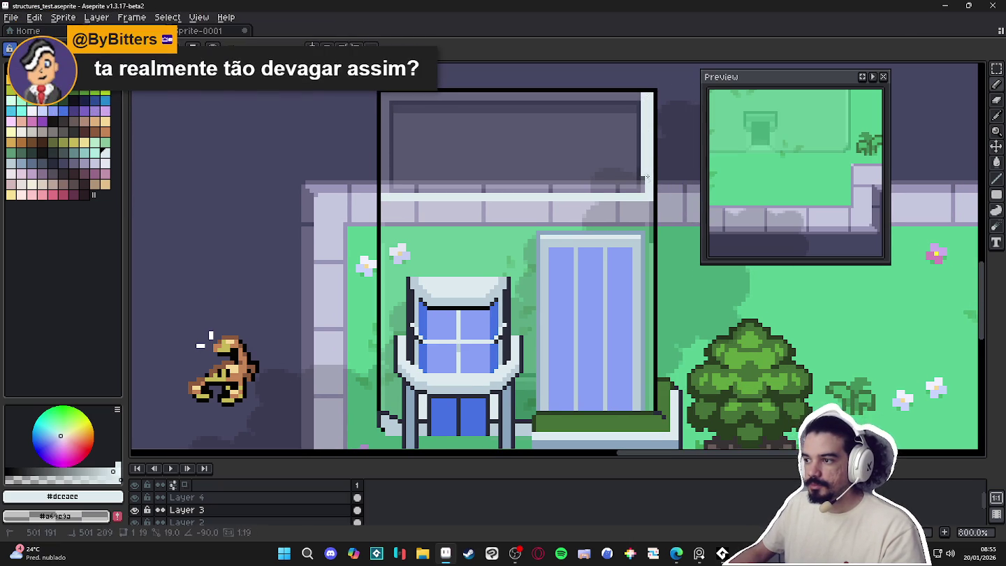
pyautogui.keyDown('shift'); pyautogui.click(387, 191); pyautogui.keyUp('shift')
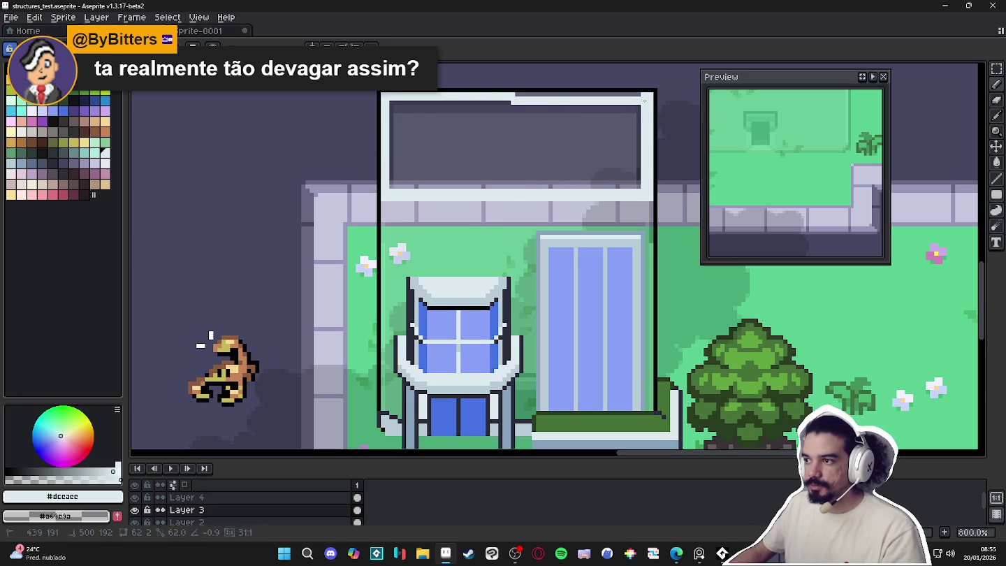
pyautogui.moveTo(390, 101)
pyautogui.mouseDown()
pyautogui.moveTo(392, 195)
pyautogui.moveTo(431, 192)
pyautogui.mouseUp()
# Fill the building's front wall pale grey-blue with the Paint Bucket
pyautogui.press('g')
pyautogui.keyDown('ctrl'); pyautogui.click(505, 217); pyautogui.keyUp('ctrl')
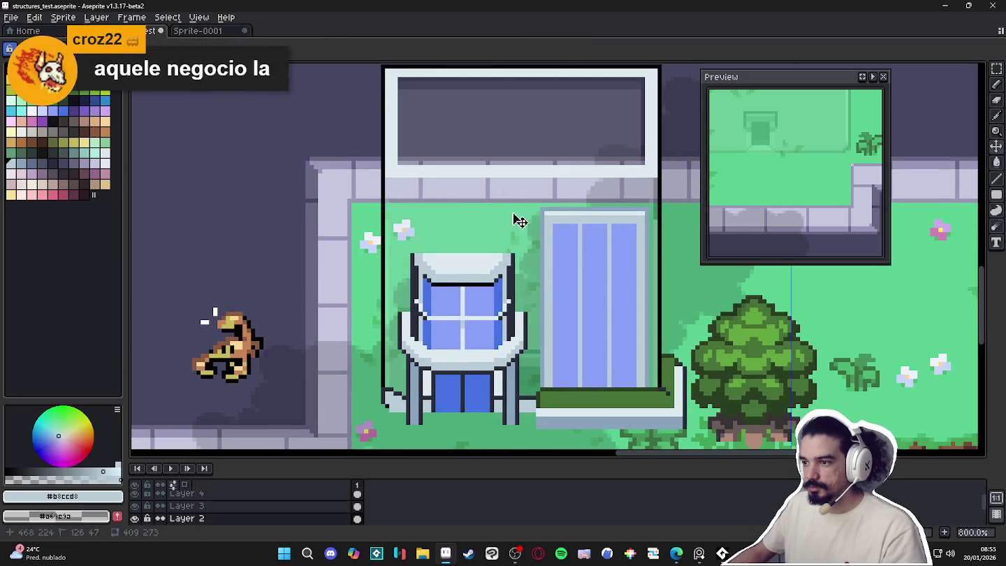
pyautogui.keyDown('ctrl'); pyautogui.click(520, 178); pyautogui.keyUp('ctrl')
pyautogui.click(501, 221)
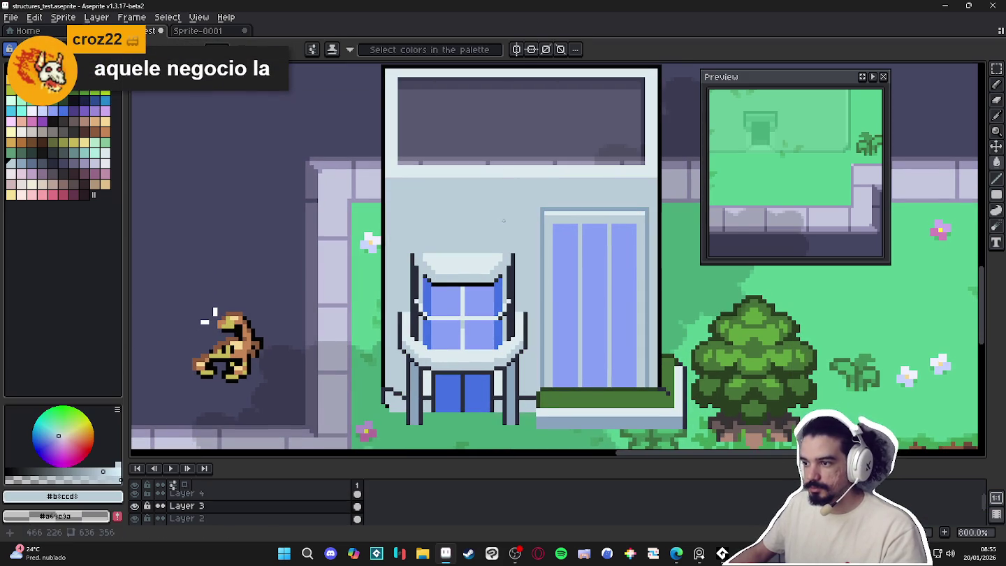
# Fill the dark roof panel with the walls' light blue-grey using the Paint Bucket
pyautogui.moveTo(531, 184); pyautogui.dragTo(537, 199)
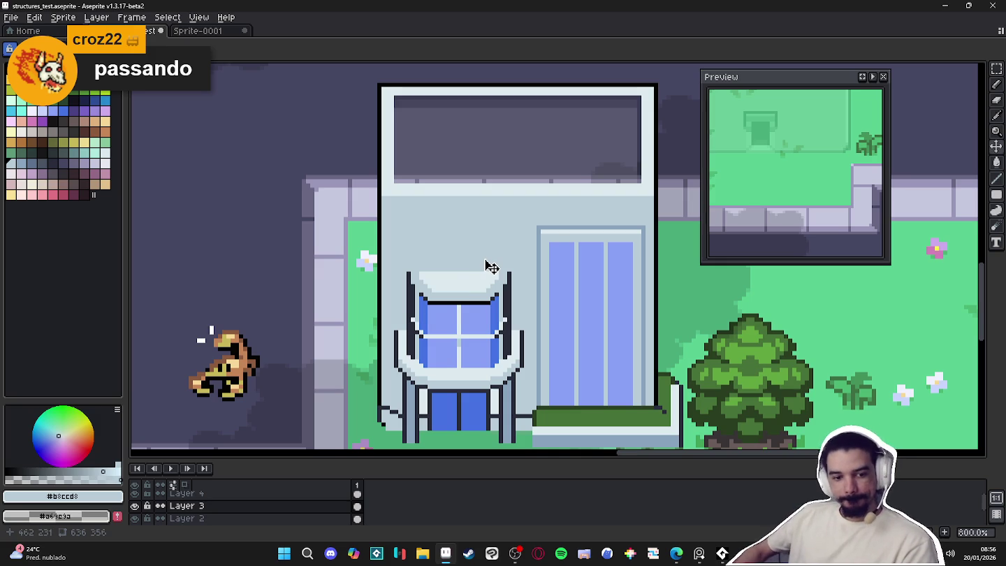
pyautogui.press('g')
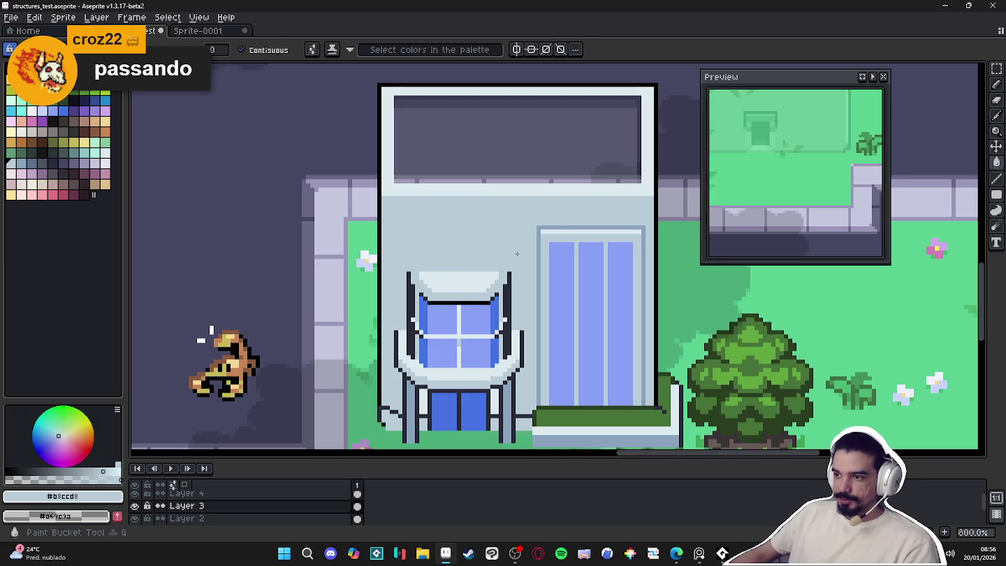
pyautogui.click(477, 154)
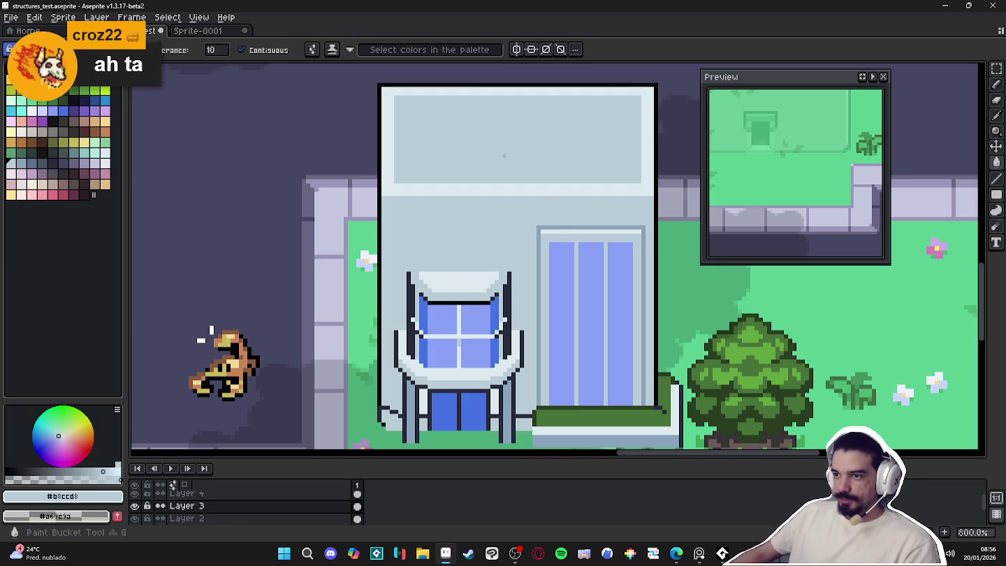
# Sample the door frame's grey-blue, zoom into the upper-left roof, and start a Pencil line there
pyautogui.keyDown('alt'); pyautogui.click(549, 228); pyautogui.keyUp('alt')
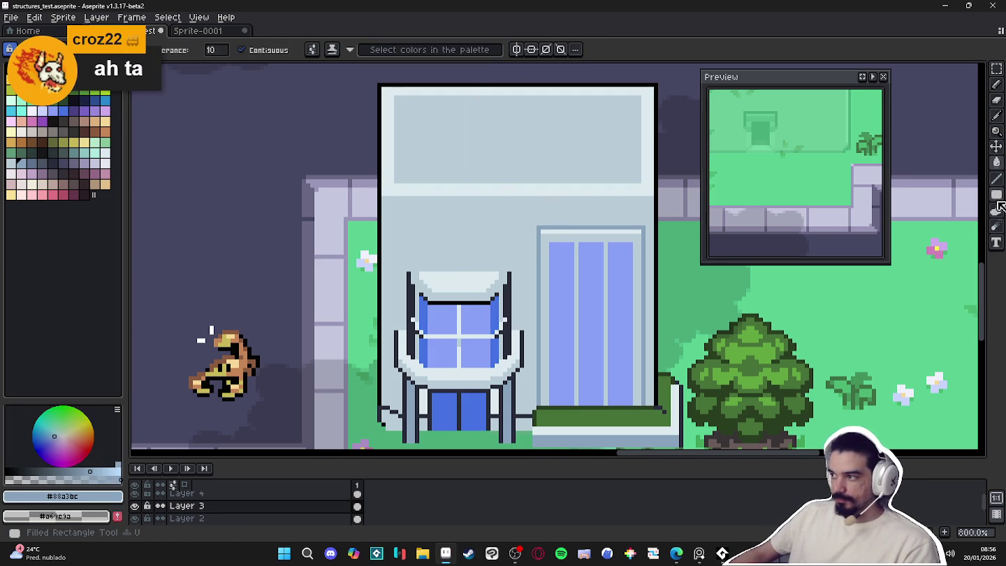
pyautogui.click(997, 195)
pyautogui.scroll(2, 372, 87)
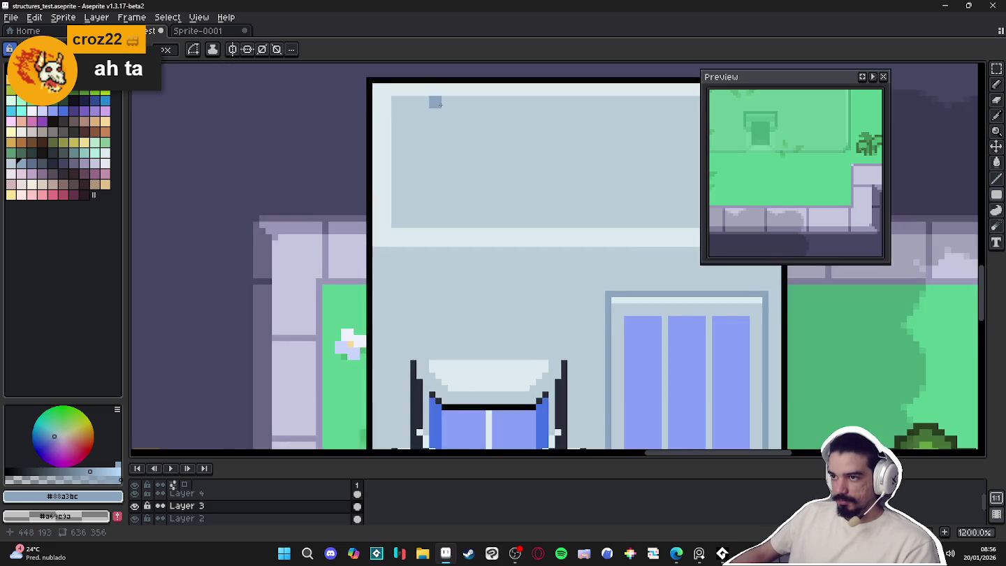
pyautogui.moveTo(433, 101); pyautogui.dragTo(284, 163)
pyautogui.press('m')
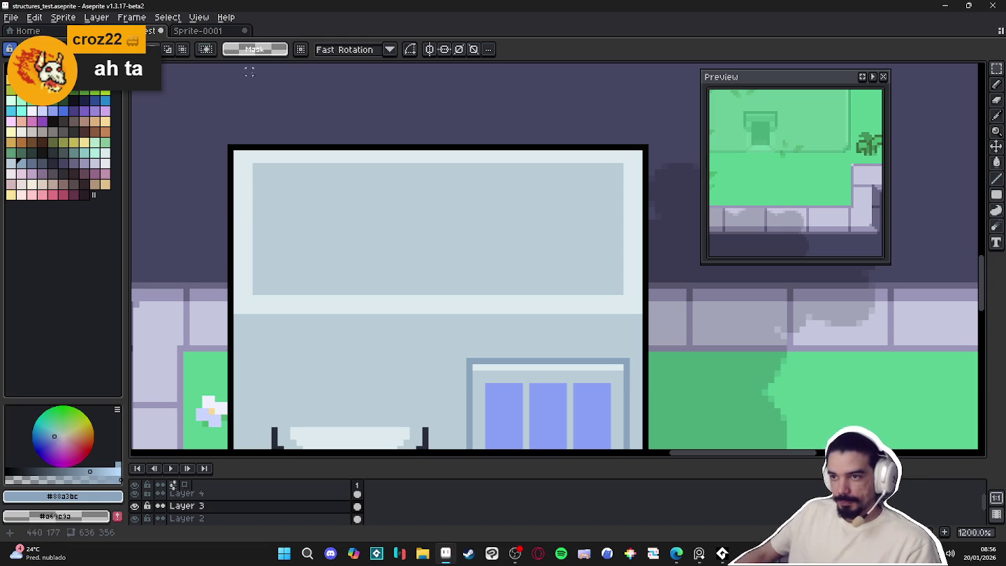
pyautogui.press('b')
pyautogui.click(265, 171)
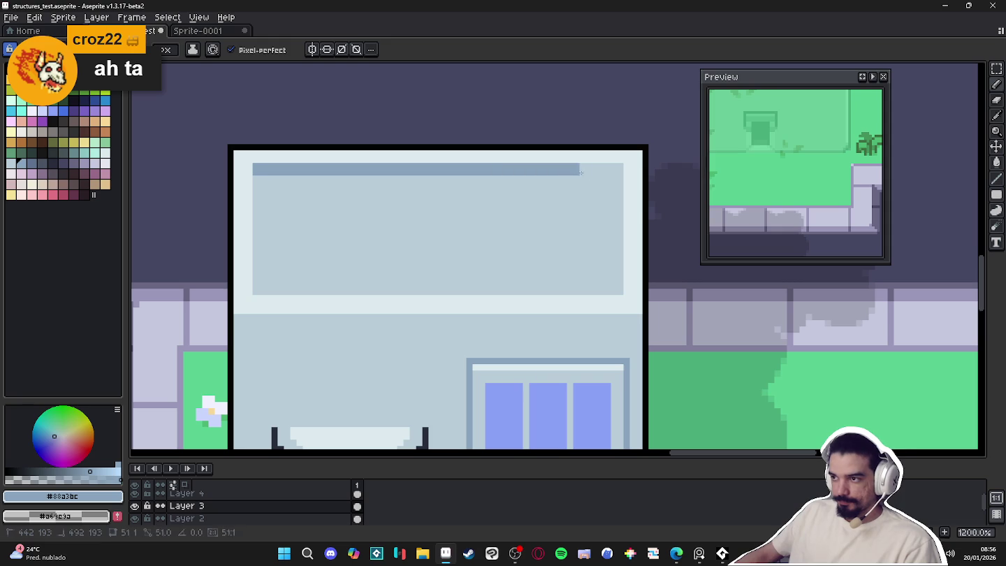
# Draw a two-row grey-blue shadow band across the top of the roof panel
pyautogui.keyDown('shift'); pyautogui.click(620, 172); pyautogui.keyUp('shift')
pyautogui.moveTo(620, 172); pyautogui.dragTo(280, 179)
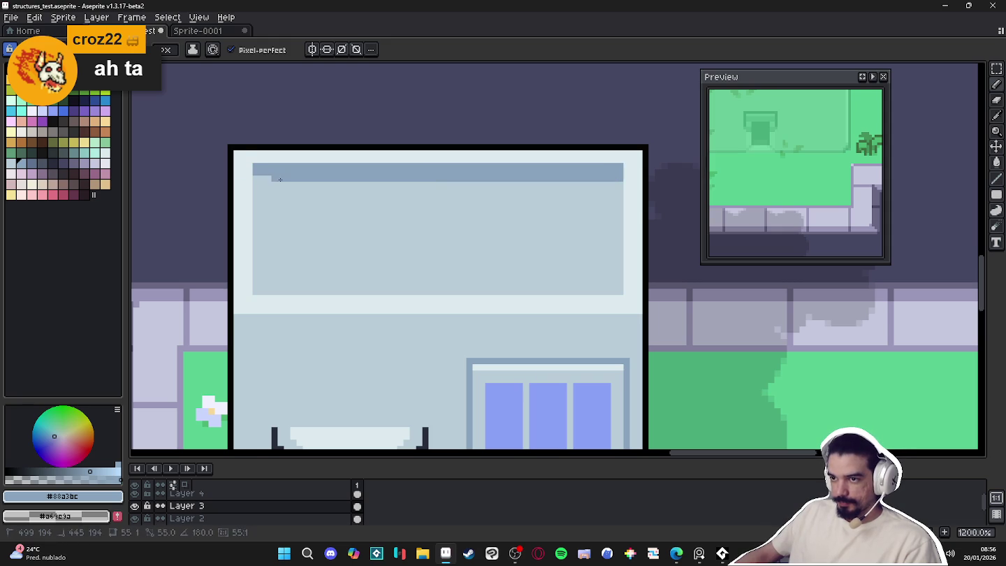
pyautogui.scroll(-2, 265, 180)
pyautogui.scroll(-2, 370, 225)
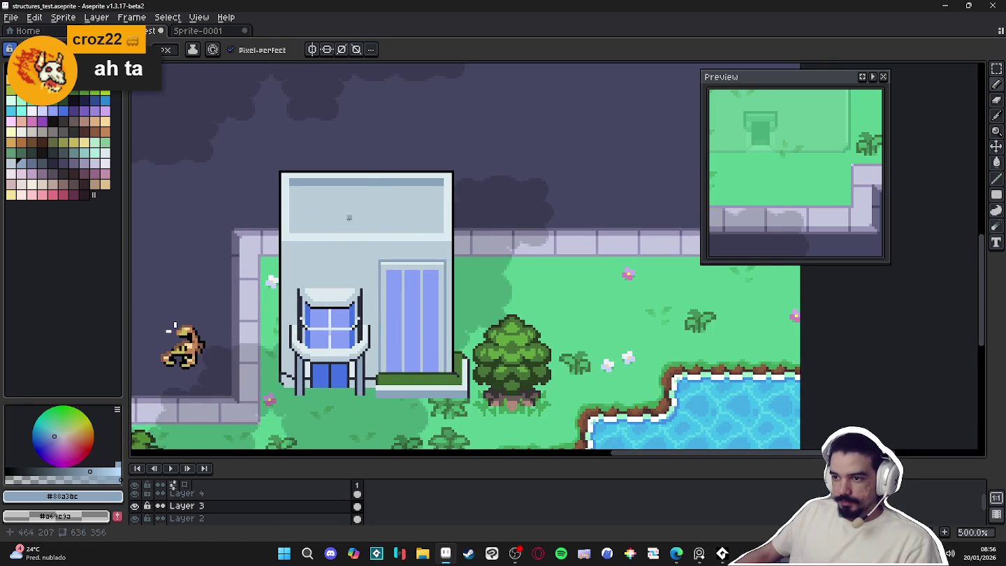
pyautogui.scroll(2, 353, 223)
pyautogui.hscroll(-3, 370, 244)
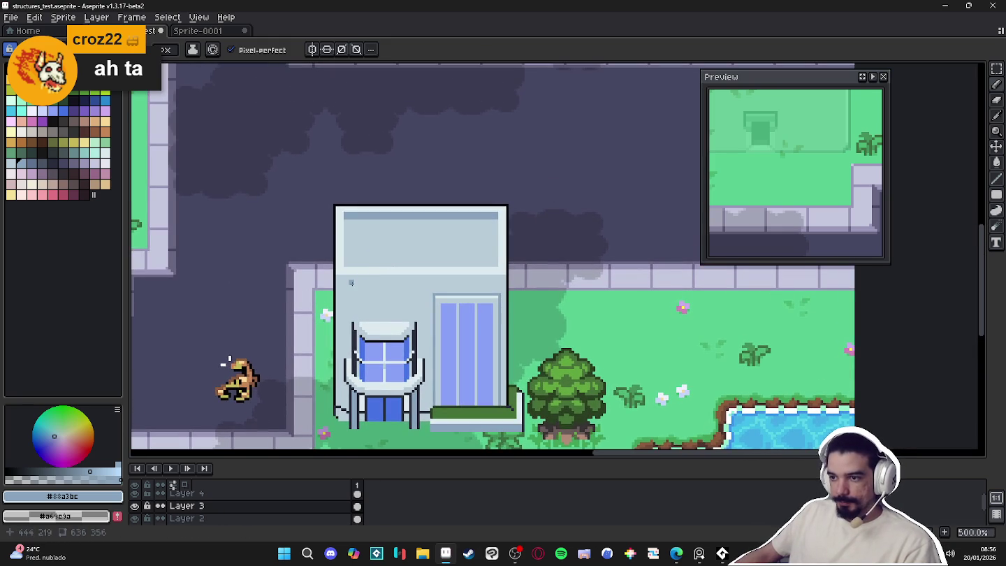
pyautogui.scroll(2, 337, 273)
# Sample the wall blue-grey, the #dceaee trim, and then the grey-blue shadow colour
pyautogui.keyDown('alt'); pyautogui.click(349, 279); pyautogui.keyUp('alt')
pyautogui.scroll(3, 332, 265)
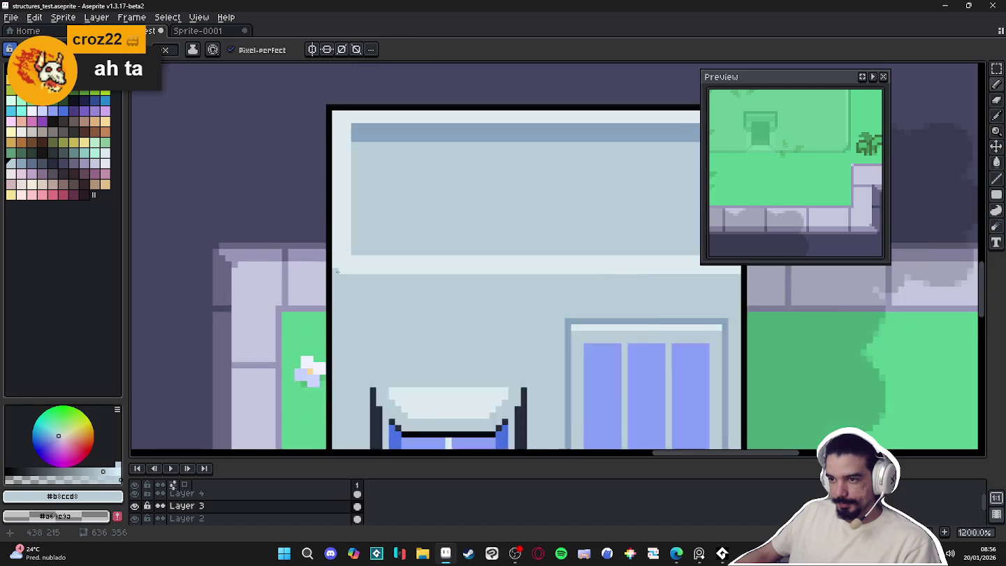
pyautogui.keyDown('alt'); pyautogui.click(342, 269); pyautogui.keyUp('alt')
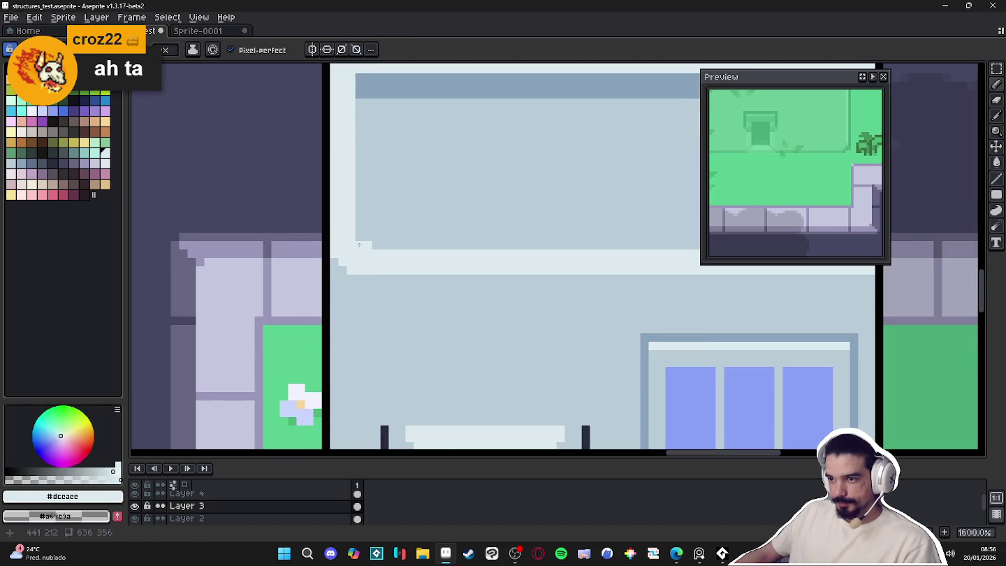
pyautogui.scroll(-3, 363, 243)
pyautogui.scroll(1, 489, 293)
pyautogui.scroll(-1, 532, 311)
pyautogui.scroll(-1, 531, 309)
pyautogui.scroll(1, 545, 299)
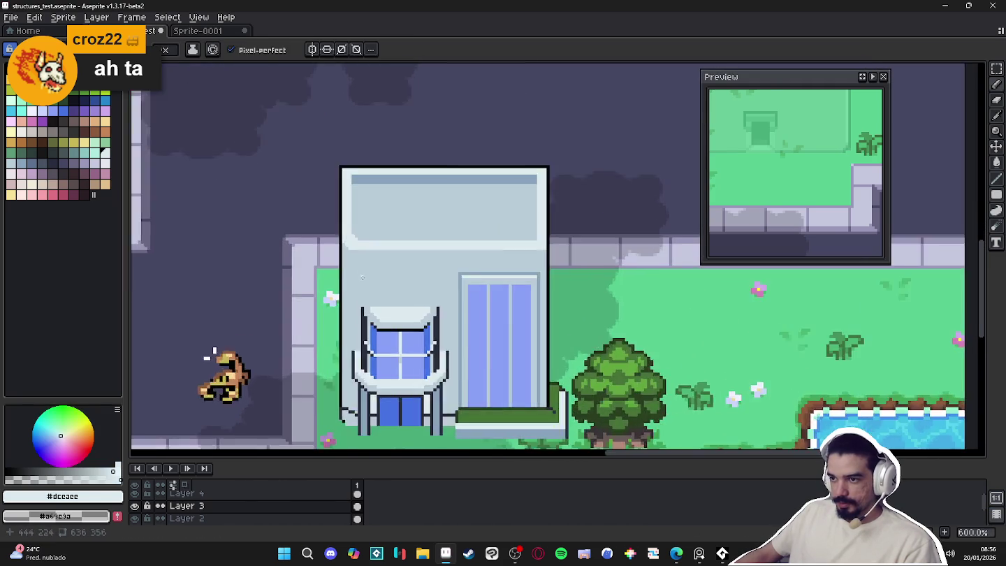
pyautogui.scroll(3, 564, 288)
pyautogui.keyDown('alt'); pyautogui.click(564, 288); pyautogui.keyUp('alt')
# Bring the wall's left edge into view and sample the #b8ccd8 wall colour
pyautogui.moveTo(360, 278); pyautogui.dragTo(370, 256)
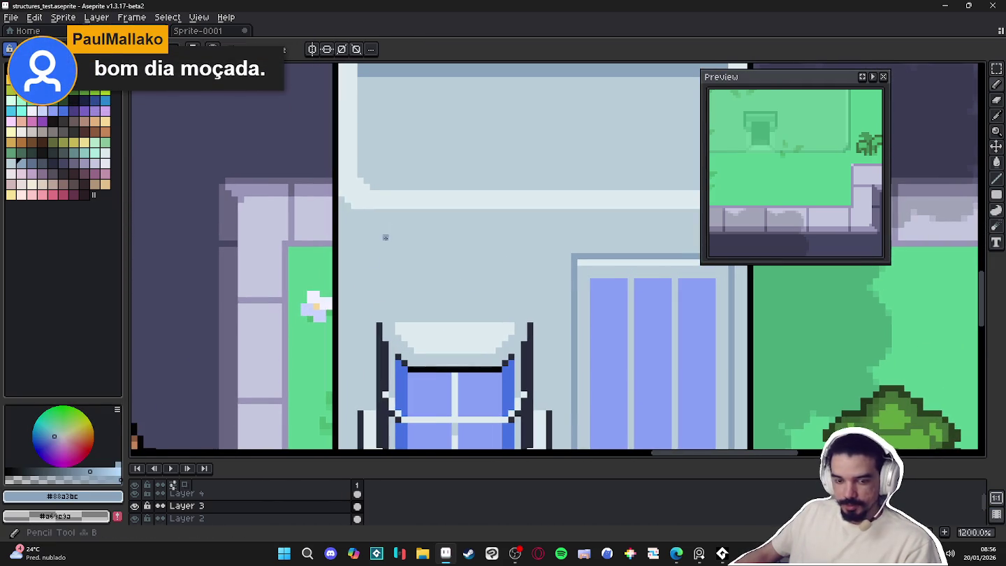
pyautogui.scroll(-1, 347, 211)
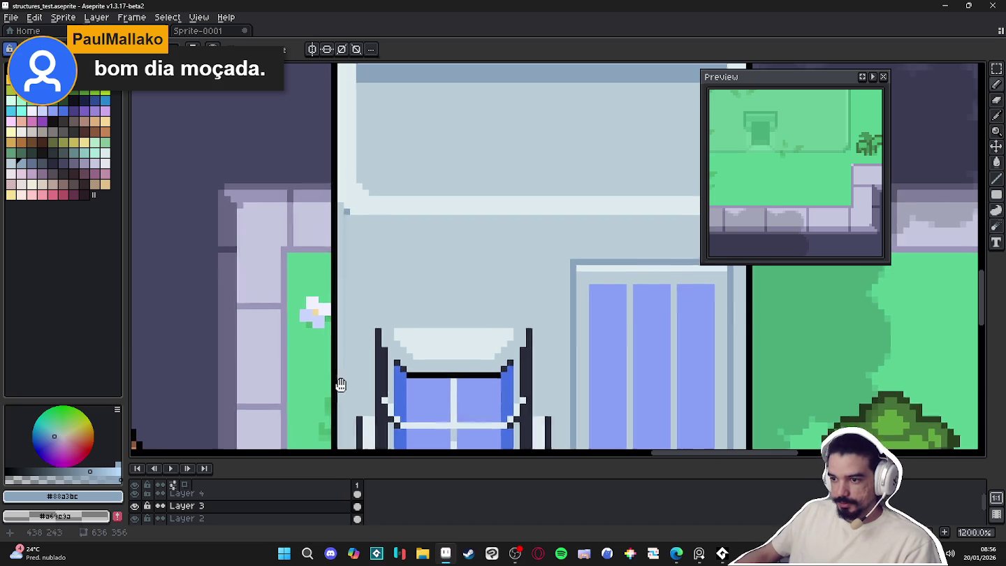
pyautogui.scroll(-2, 343, 349)
pyautogui.scroll(-1, 348, 354)
pyautogui.scroll(-1, 343, 294)
pyautogui.scroll(-1, 335, 238)
pyautogui.scroll(3, 332, 219)
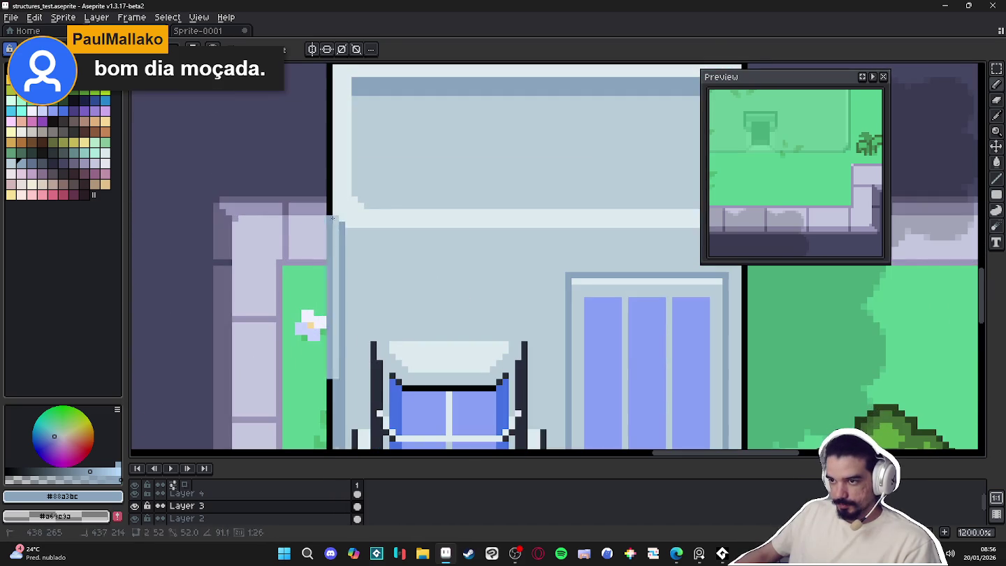
pyautogui.scroll(-4, 333, 219)
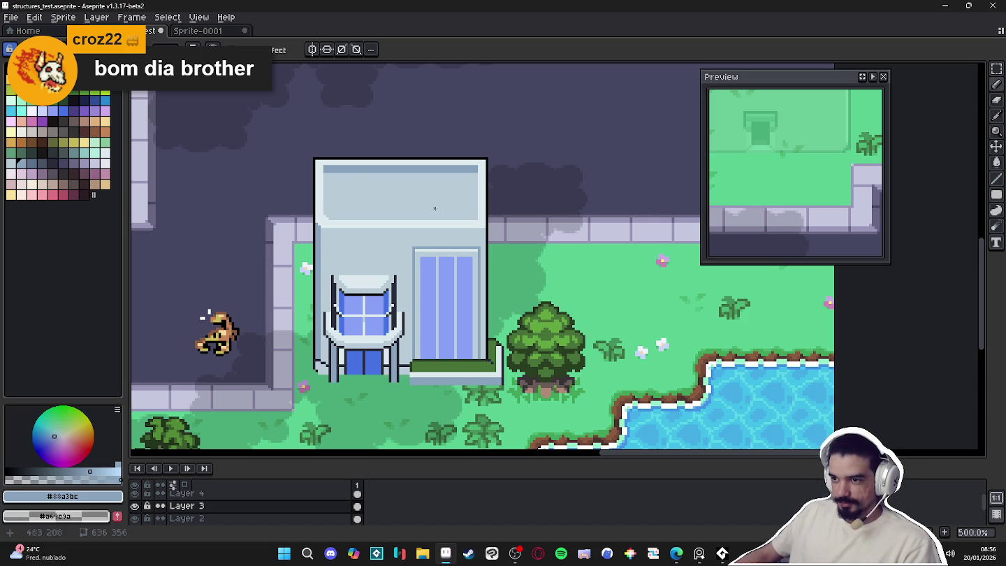
pyautogui.scroll(-1, 376, 166)
pyautogui.scroll(1, 367, 210)
pyautogui.scroll(4, 363, 320)
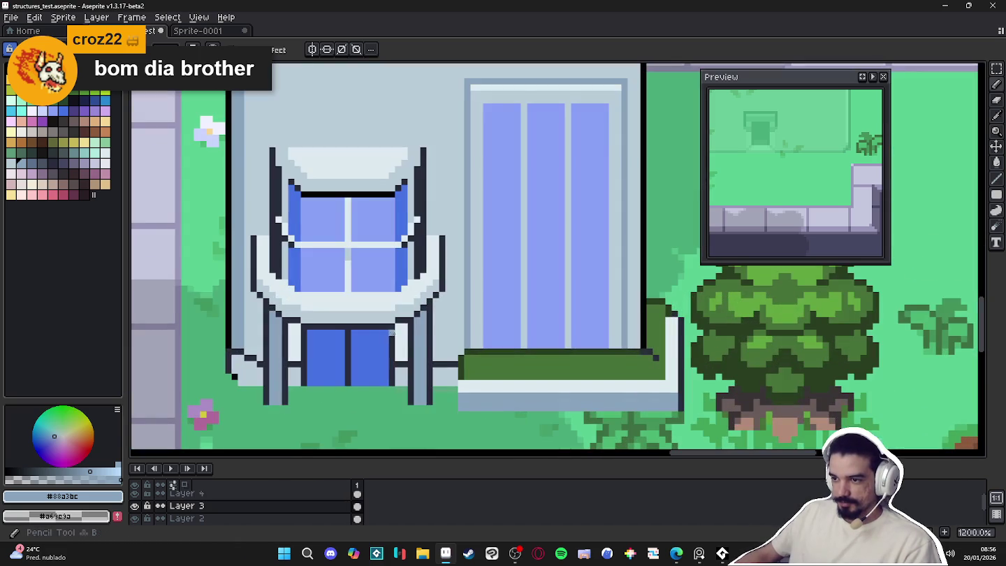
pyautogui.keyDown('alt'); pyautogui.click(449, 333); pyautogui.keyUp('alt')
# Pick the near-black outline colour and draw a dark stroke across the front wall
pyautogui.scroll(-1, 342, 356)
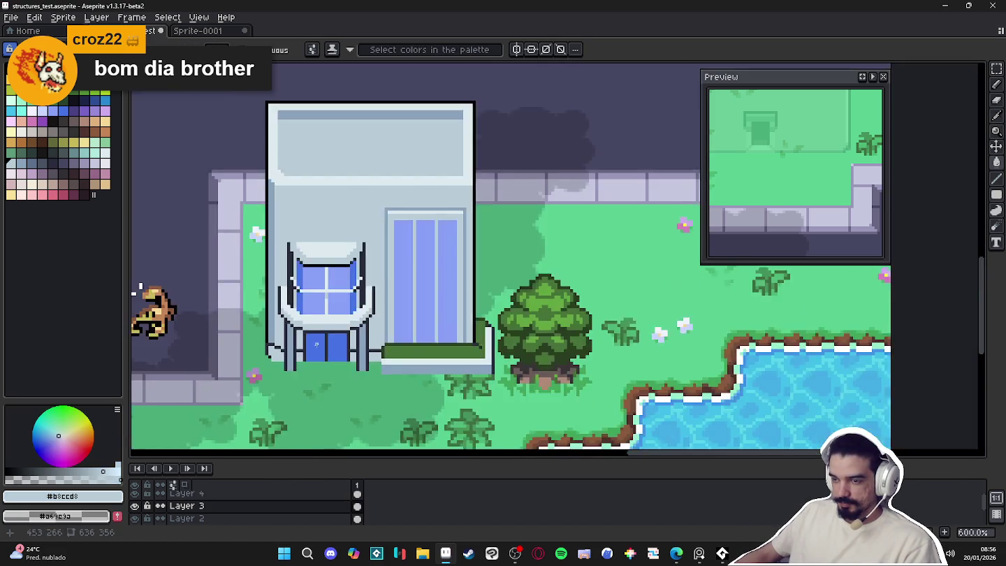
pyautogui.scroll(-3, 343, 357)
pyautogui.moveTo(343, 356); pyautogui.dragTo(450, 343)
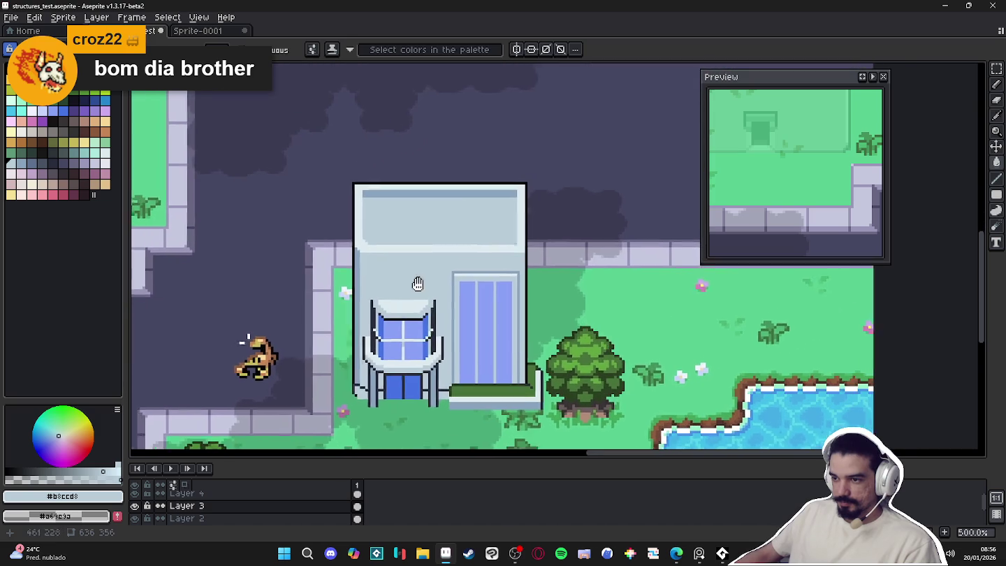
pyautogui.scroll(-1, 469, 254)
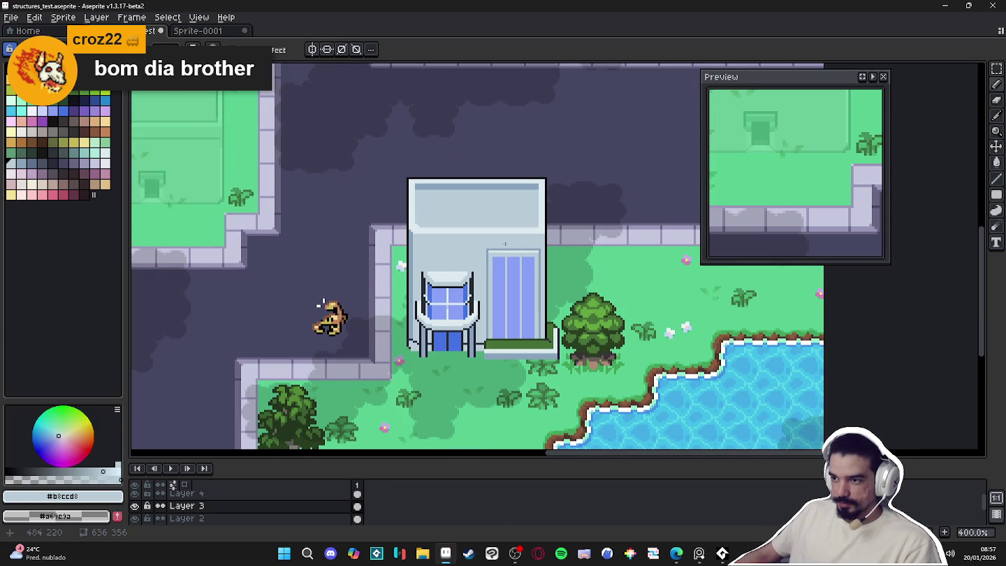
pyautogui.scroll(2, 418, 237)
pyautogui.scroll(4, 380, 232)
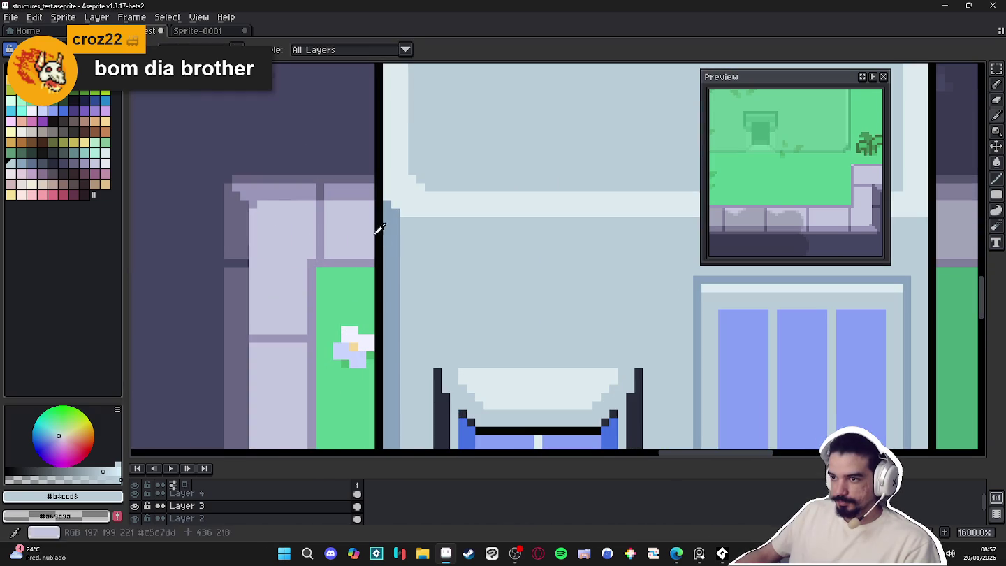
pyautogui.keyDown('alt'); pyautogui.click(380, 232); pyautogui.keyUp('alt')
pyautogui.scroll(-3, 380, 233)
pyautogui.moveTo(383, 240); pyautogui.dragTo(653, 245)
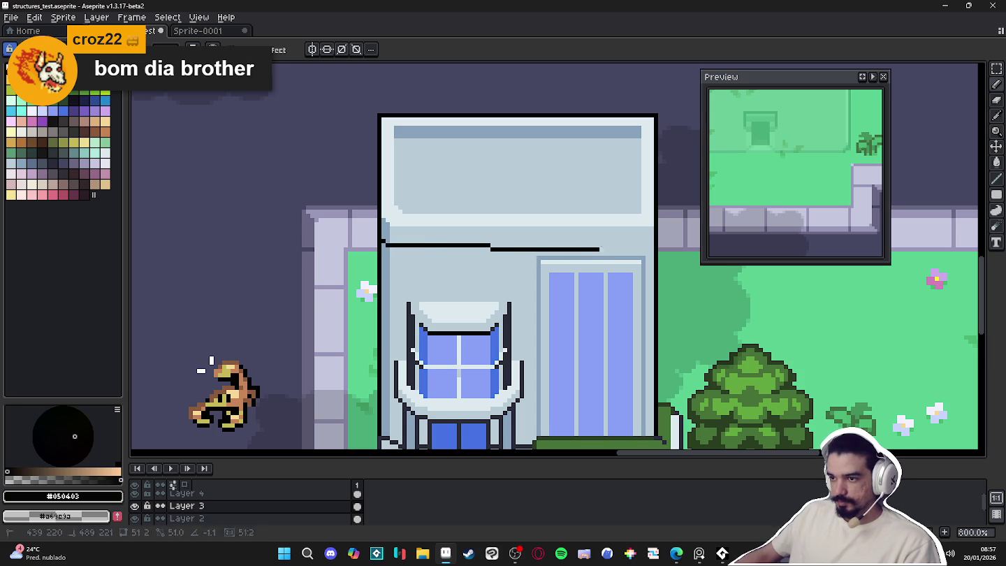
# Sample the building's grey-blue and black, then try light pink palette swatches
pyautogui.scroll(-3, 650, 246)
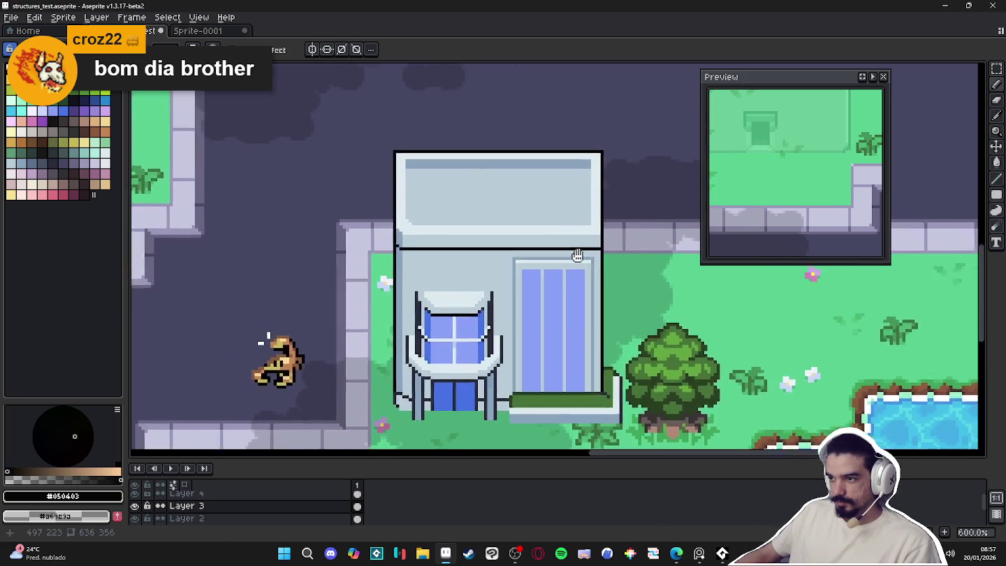
pyautogui.scroll(-1, 594, 244)
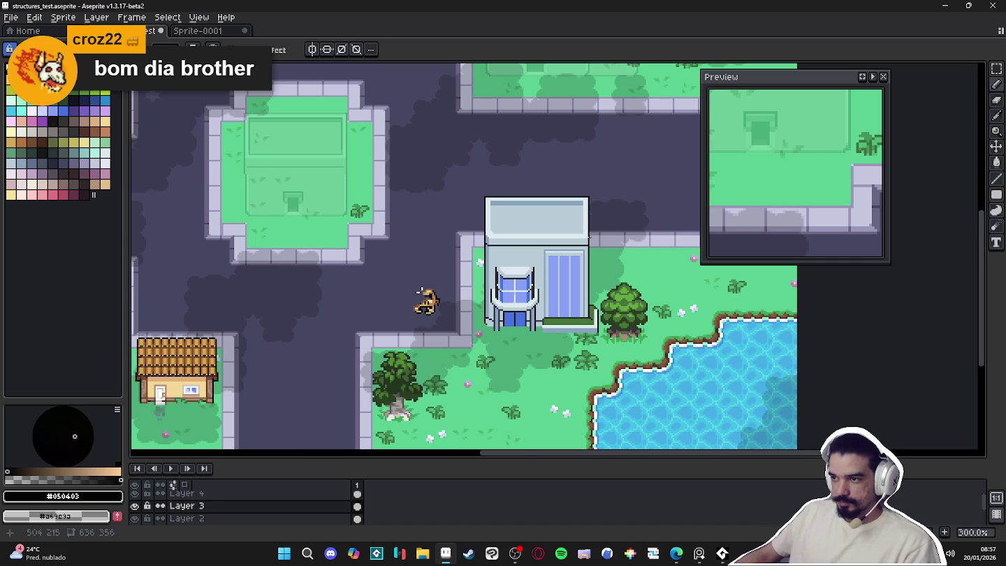
pyautogui.scroll(1, 589, 238)
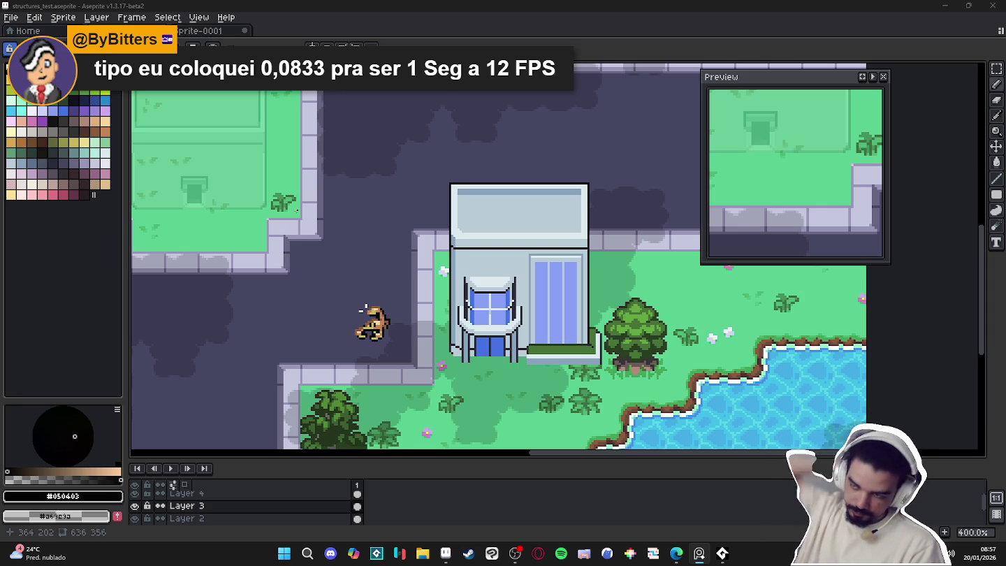
pyautogui.scroll(1, 507, 241)
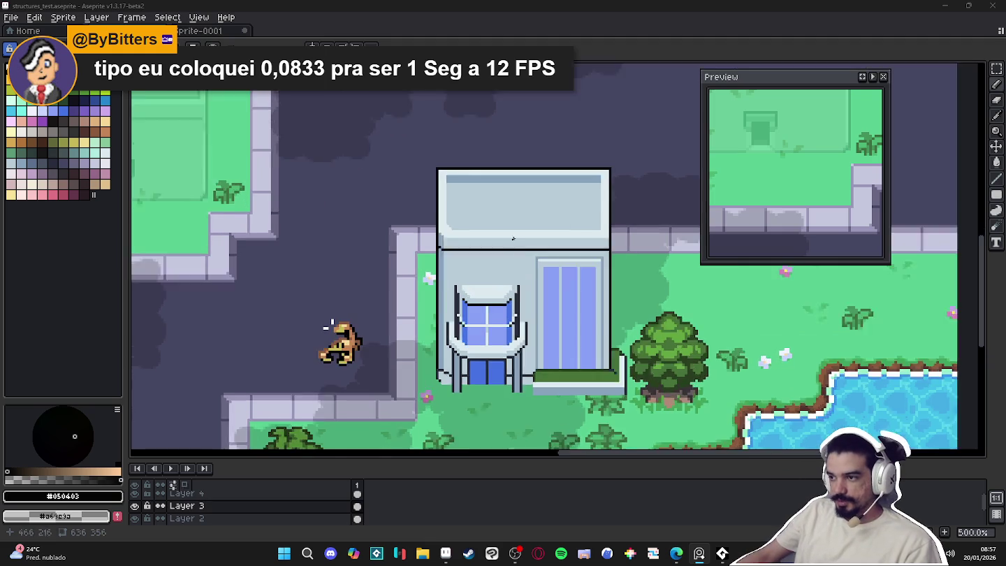
pyautogui.scroll(1, 482, 245)
pyautogui.scroll(4, 451, 248)
pyautogui.scroll(-4, 451, 249)
pyautogui.scroll(4, 451, 248)
pyautogui.scroll(-4, 450, 248)
pyautogui.scroll(4, 450, 248)
pyautogui.keyDown('alt'); pyautogui.click(365, 265); pyautogui.keyUp('alt')
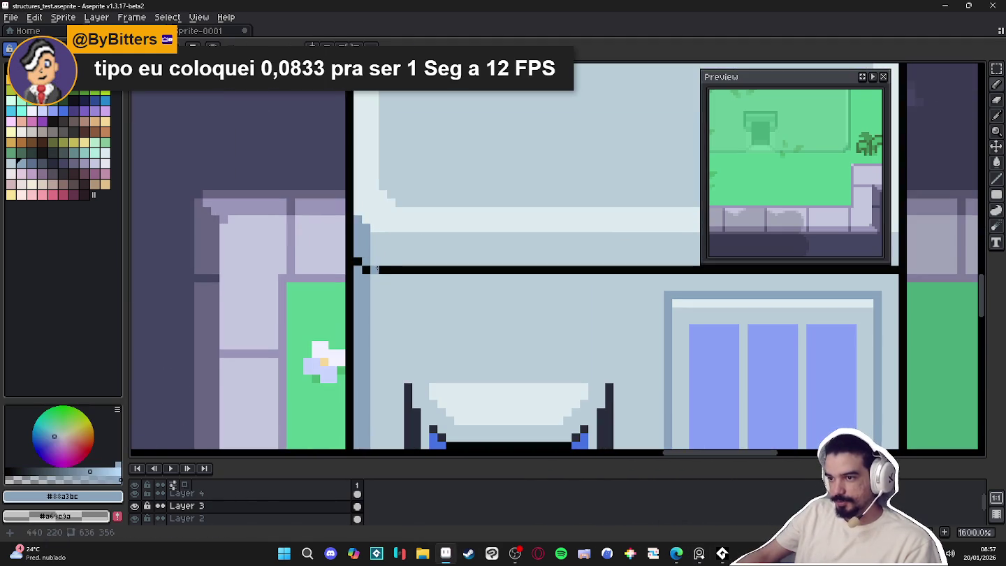
pyautogui.keyDown('alt'); pyautogui.click(366, 267); pyautogui.keyUp('alt')
pyautogui.click(48, 164)
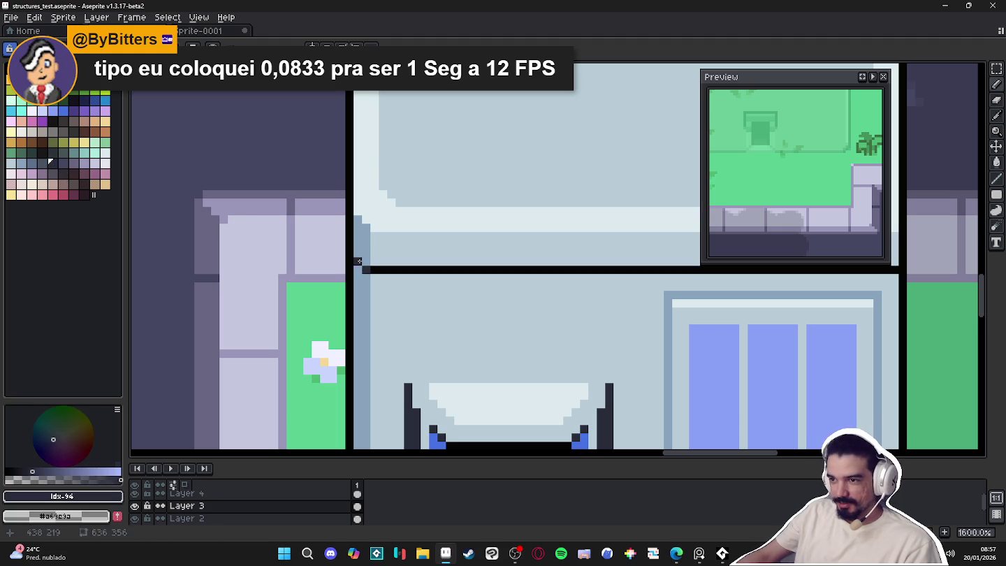
pyautogui.click(40, 164)
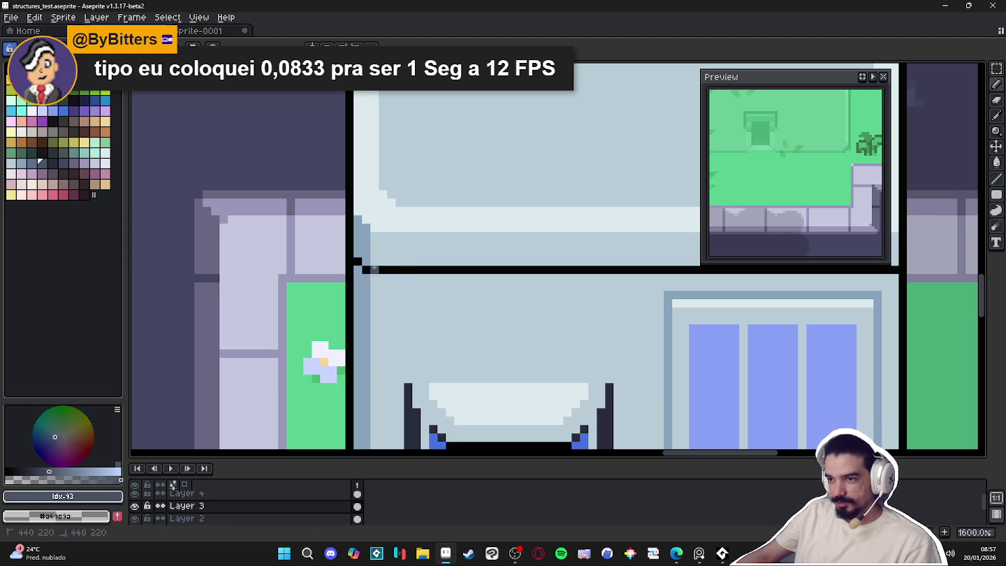
# Re-pick the grey-blue and draw a line along the roof's bottom edge
pyautogui.scroll(-2, 366, 259)
pyautogui.scroll(1, 505, 286)
pyautogui.scroll(-4, 580, 283)
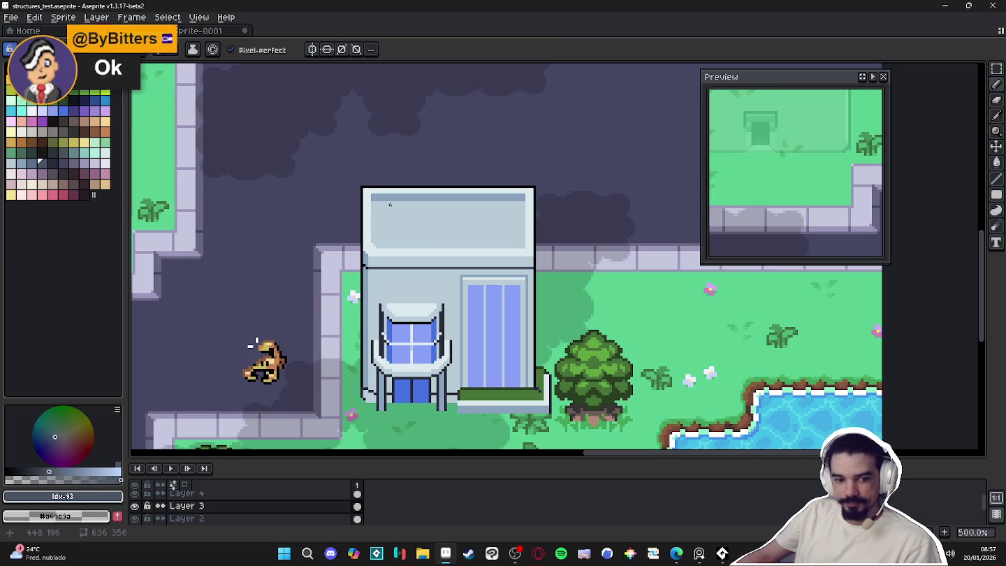
pyautogui.scroll(2, 431, 231)
pyautogui.scroll(2, 371, 190)
pyautogui.moveTo(372, 189); pyautogui.dragTo(269, 218)
pyautogui.keyDown('alt'); pyautogui.click(300, 210); pyautogui.keyUp('alt')
pyautogui.keyDown('alt'); pyautogui.click(614, 230); pyautogui.keyUp('alt')
pyautogui.moveTo(614, 236); pyautogui.dragTo(290, 236)
# Zoom out and recentre the view on the building
pyautogui.scroll(-2, 251, 235)
pyautogui.scroll(-2, 279, 235)
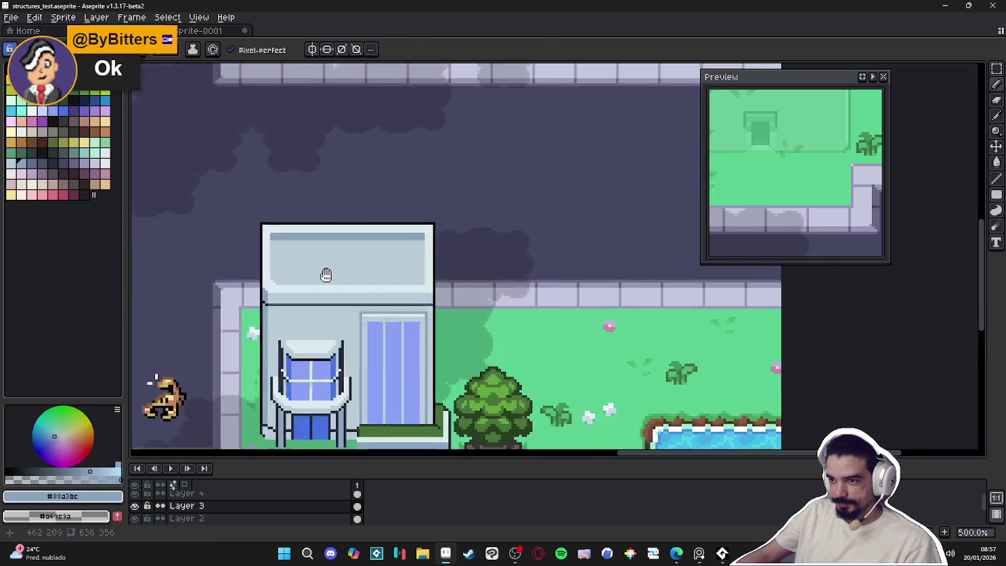
pyautogui.scroll(-1, 367, 236)
pyautogui.scroll(1, 404, 242)
pyautogui.moveTo(440, 263)
pyautogui.mouseDown()
pyautogui.moveTo(499, 259)
pyautogui.moveTo(524, 236)
pyautogui.mouseUp()
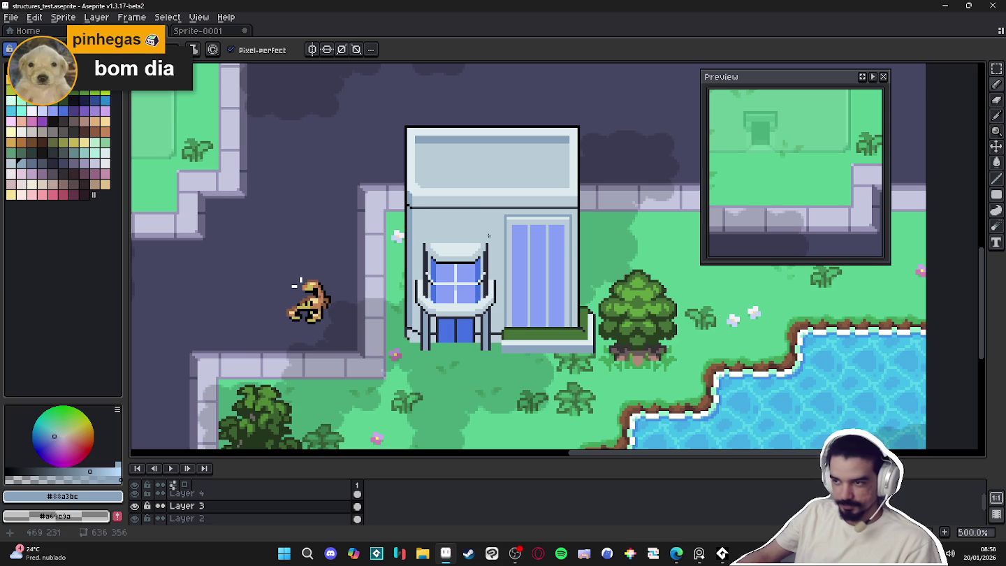
# Draw a grey-blue line across the full width of the upper wall
pyautogui.scroll(-1, 336, 274)
pyautogui.scroll(5, 497, 229)
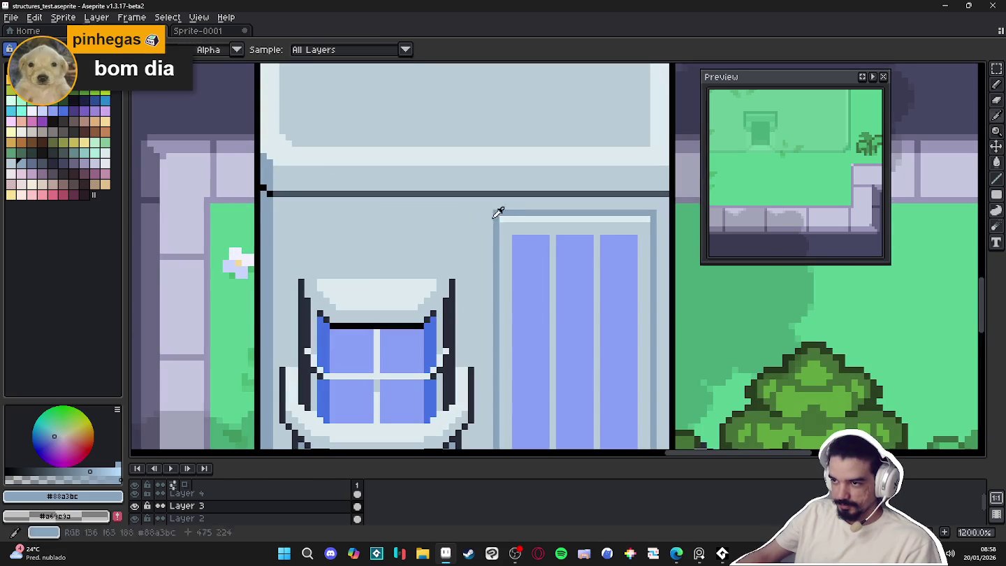
pyautogui.moveTo(282, 207); pyautogui.dragTo(671, 206)
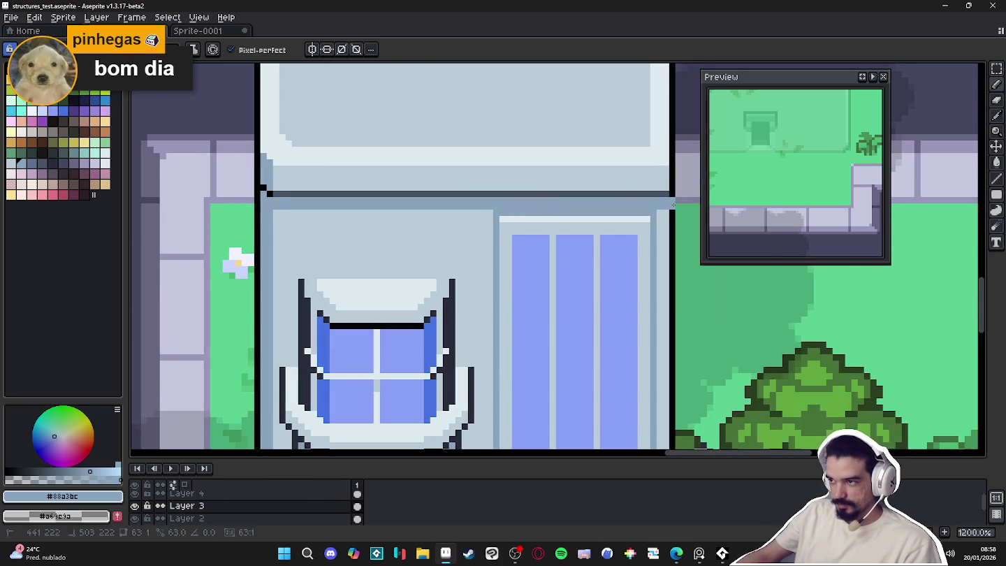
# Sample the light grey-blue wall colour and touch up the wall's corner pixel
pyautogui.scroll(3, 230, 210)
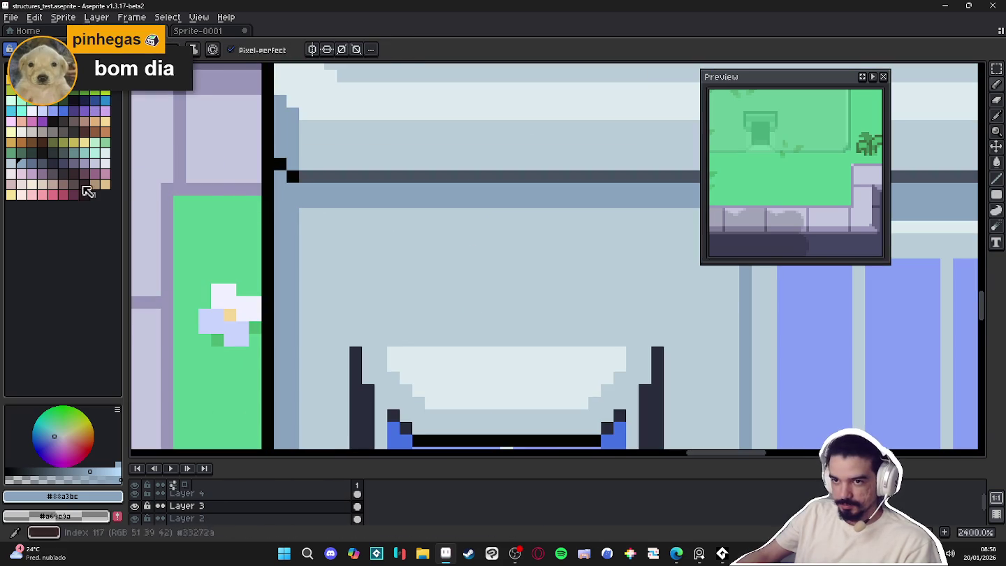
pyautogui.click(32, 155)
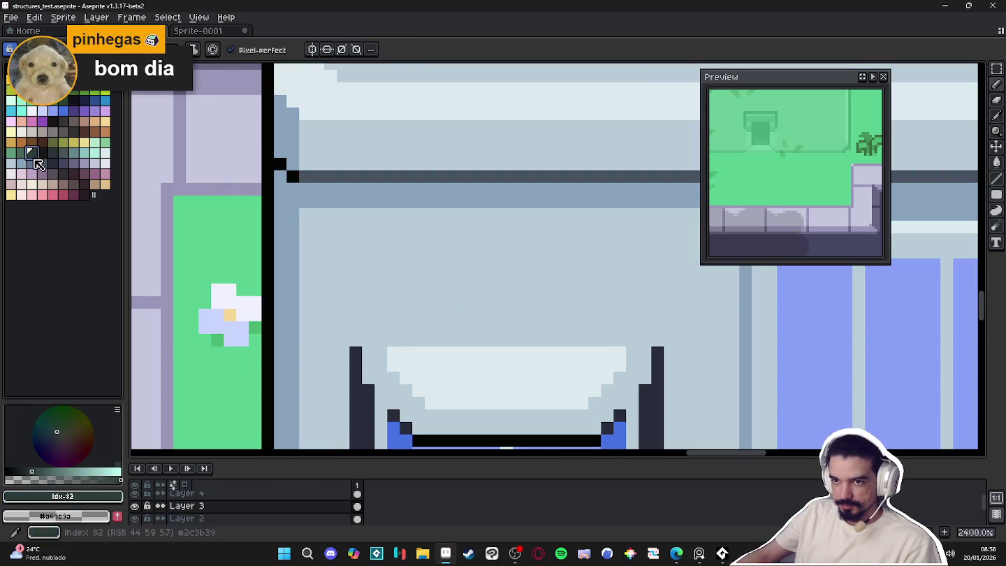
pyautogui.keyDown('alt'); pyautogui.click(392, 213); pyautogui.keyUp('alt')
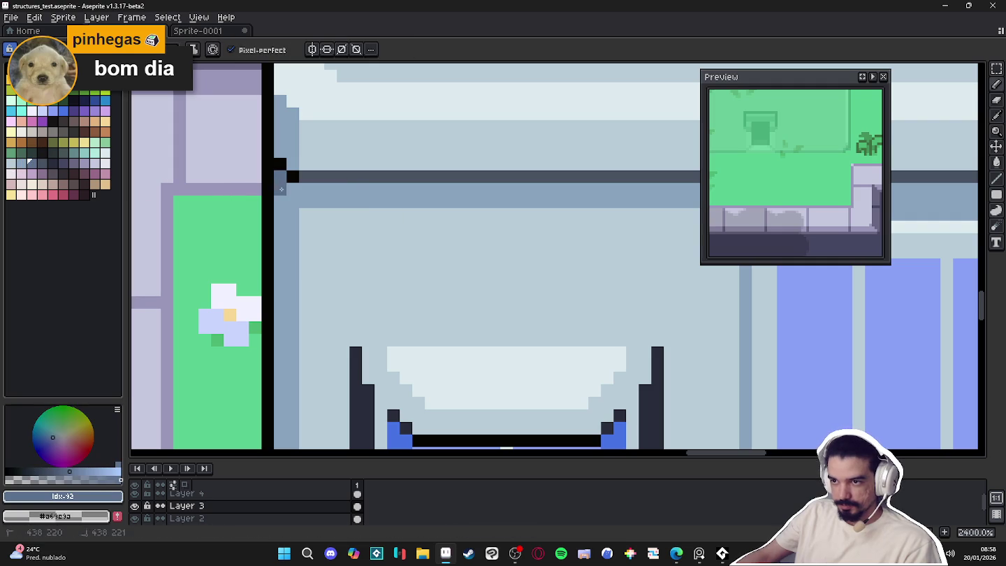
pyautogui.moveTo(293, 183); pyautogui.dragTo(292, 198)
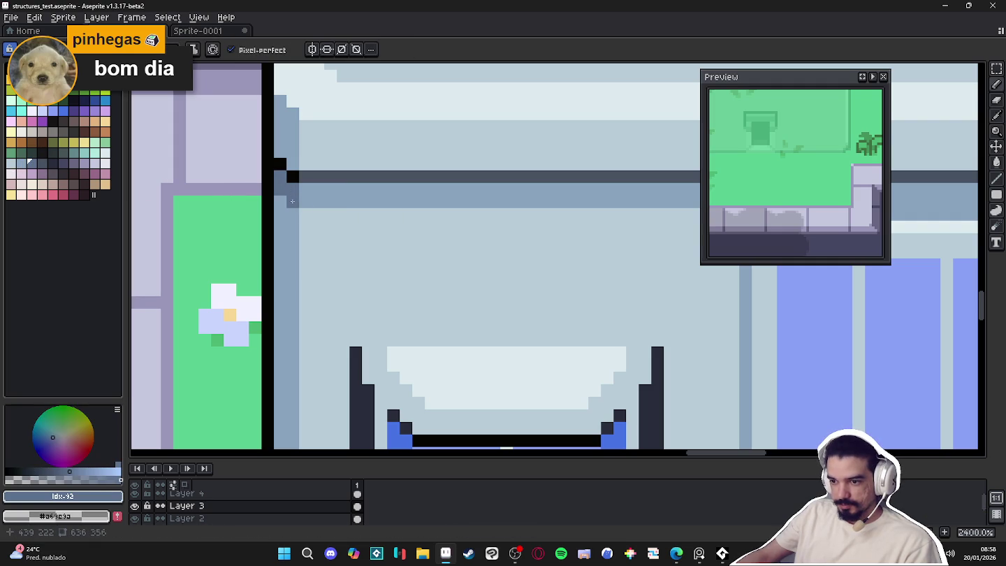
# Darken the band just under the roof stripe to complete the shadow strip
pyautogui.scroll(-6, 292, 201)
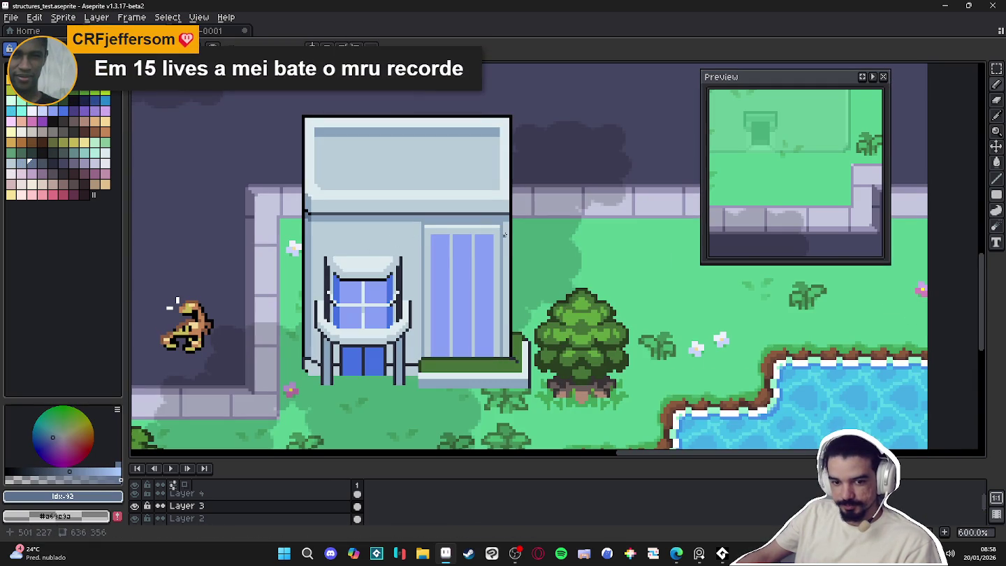
pyautogui.scroll(1, 504, 236)
pyautogui.scroll(2, 419, 217)
pyautogui.scroll(2, 296, 192)
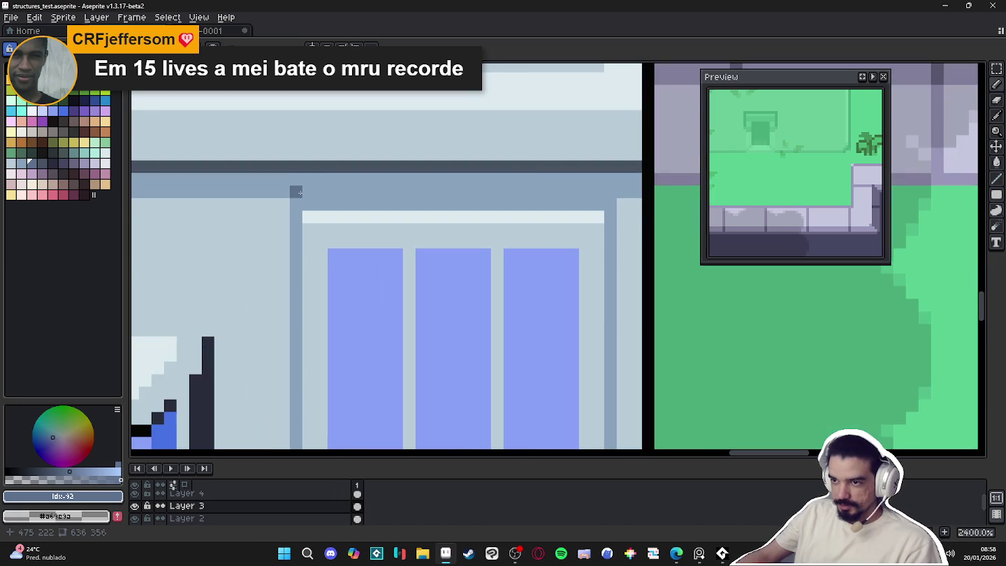
pyautogui.keyDown('shift'); pyautogui.click(606, 188); pyautogui.keyUp('shift')
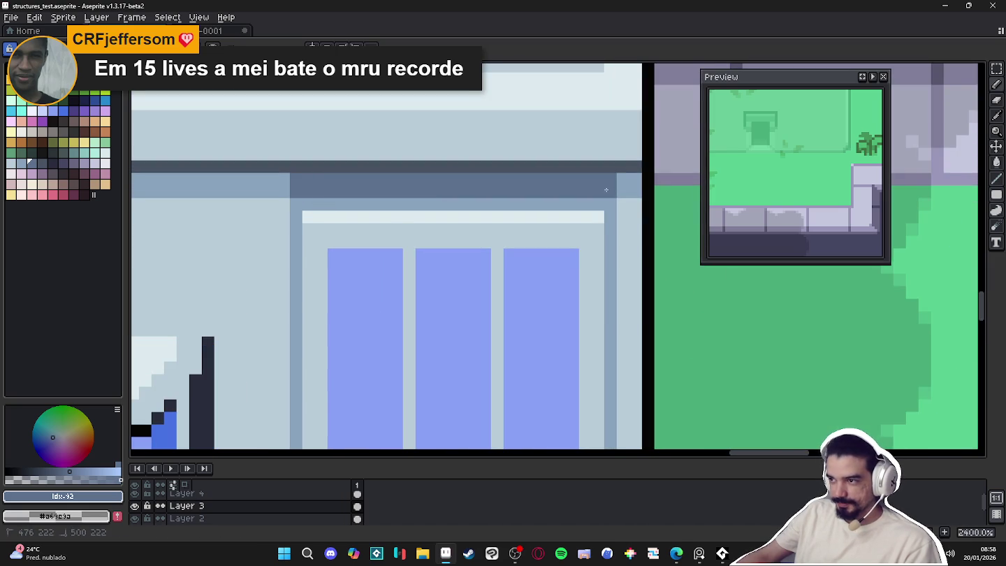
pyautogui.scroll(-6, 605, 196)
pyautogui.scroll(-2, 599, 202)
pyautogui.scroll(1, 508, 218)
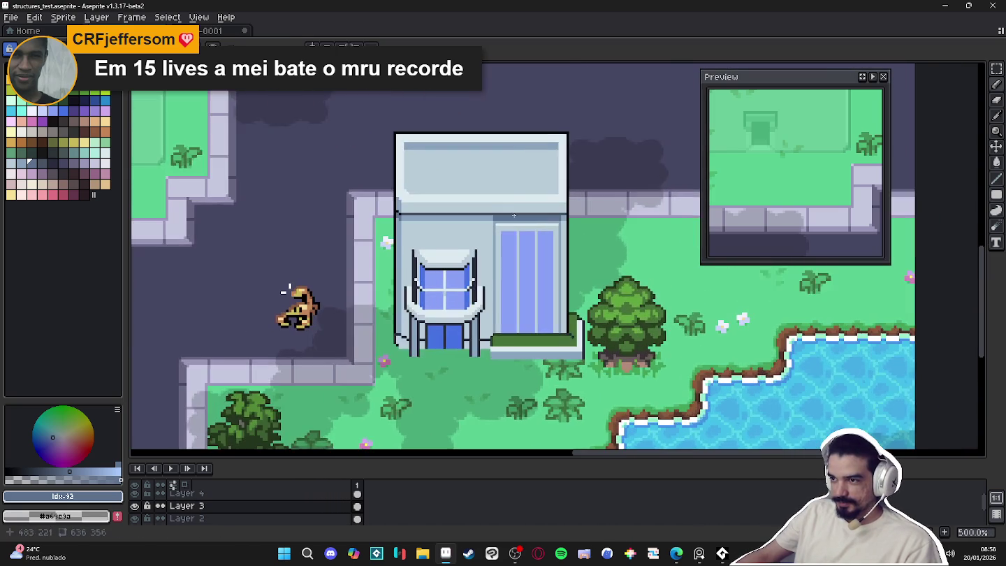
pyautogui.scroll(-1, 357, 285)
pyautogui.scroll(1, 450, 231)
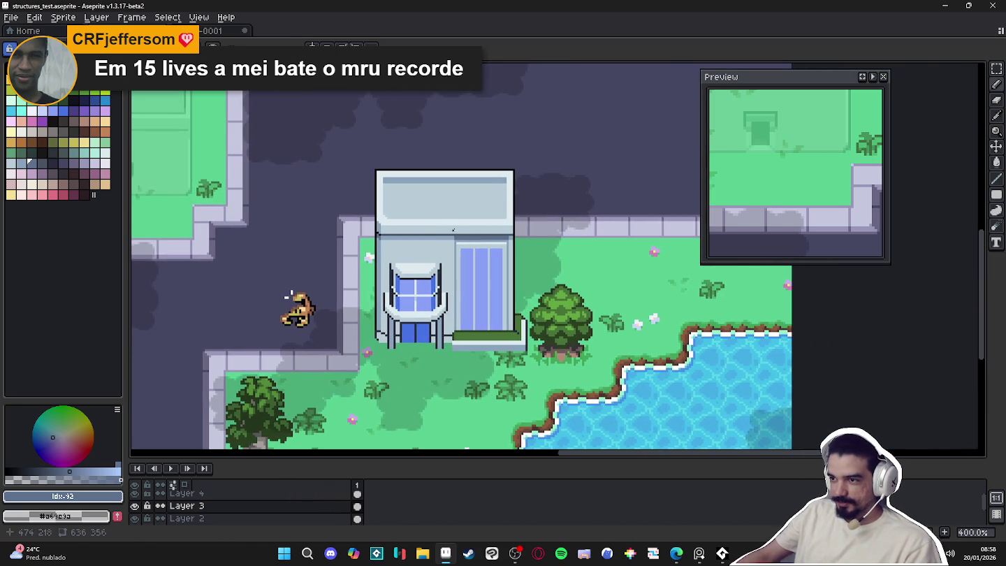
pyautogui.scroll(-1, 291, 294)
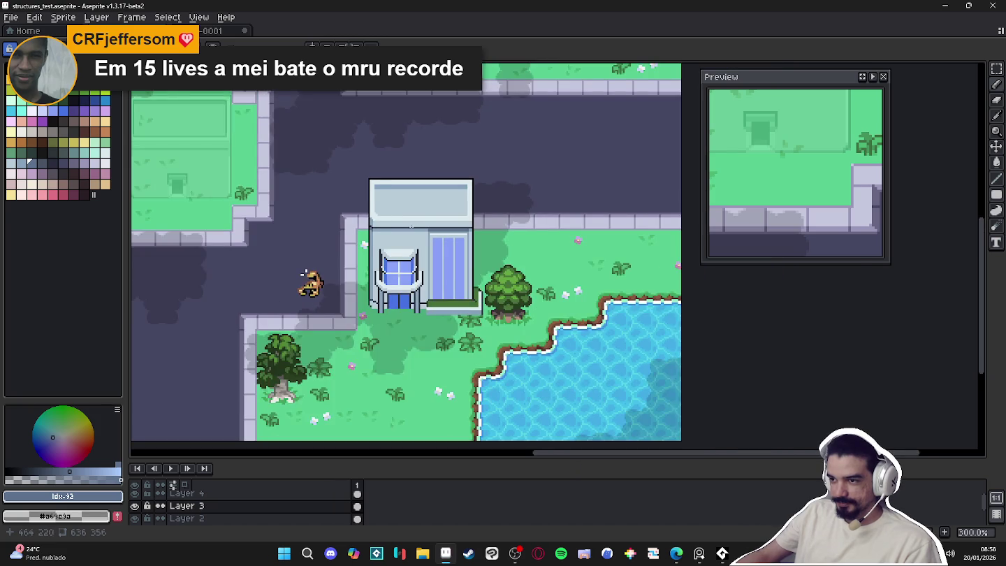
pyautogui.scroll(2, 410, 225)
# Check the building layers' visibility, then add new Layer 5 above Layer 4
pyautogui.click(136, 506)
pyautogui.click(139, 510)
pyautogui.click(135, 496)
pyautogui.click(136, 496)
pyautogui.click(198, 499)
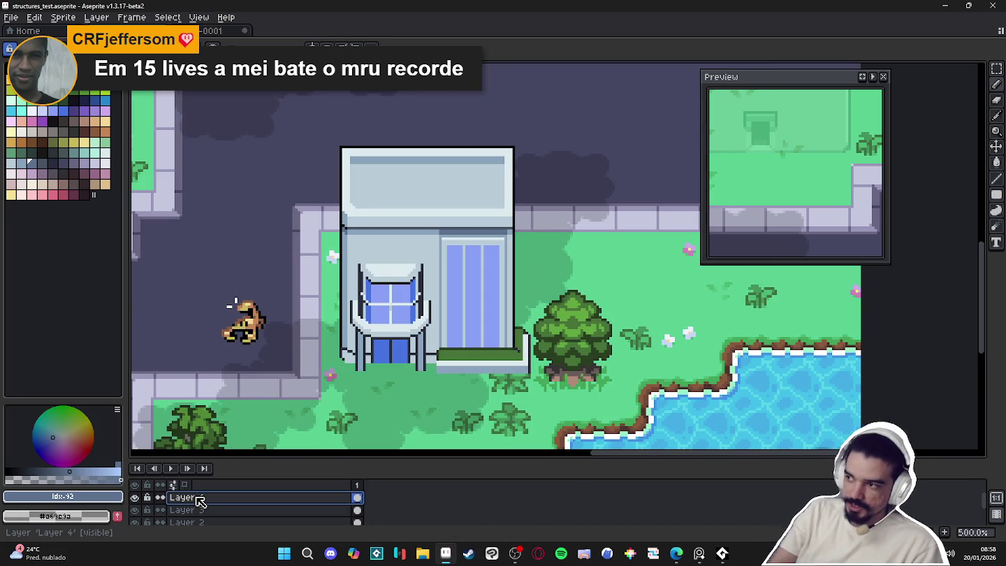
pyautogui.hotkey('shift', 'n')
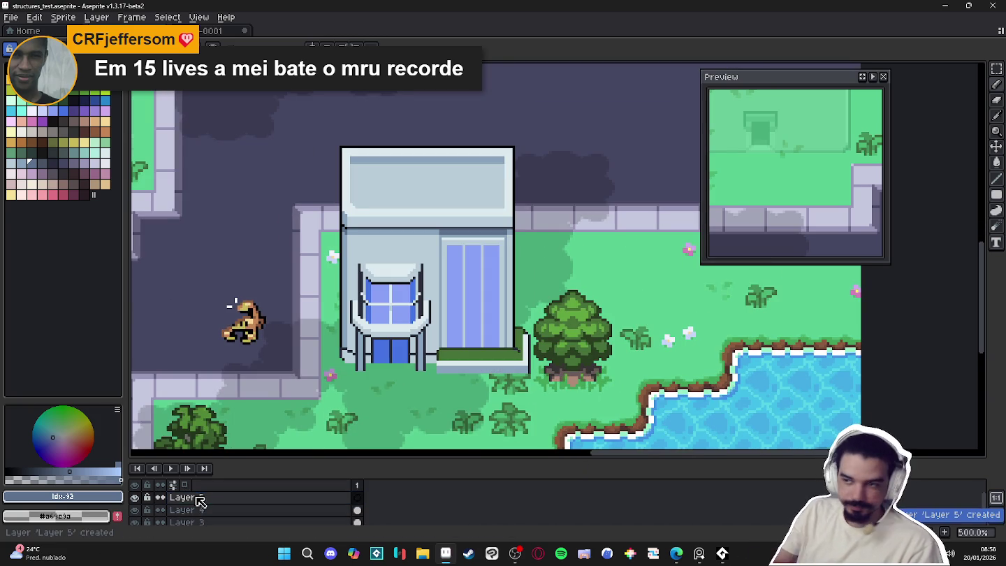
# Choose the Text tool with a peach colour and show the font list
pyautogui.click(197, 499)
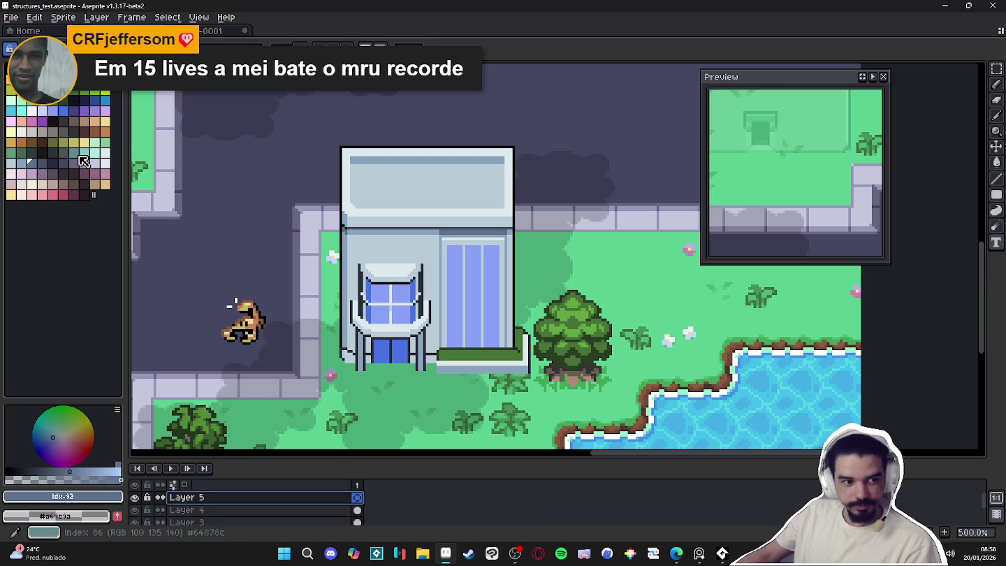
pyautogui.click(104, 121)
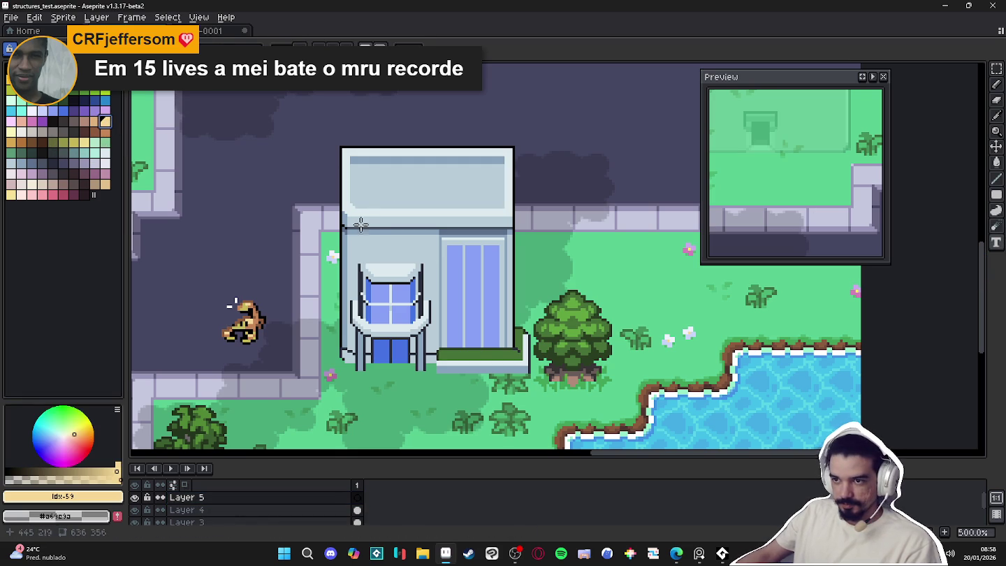
pyautogui.click(230, 48)
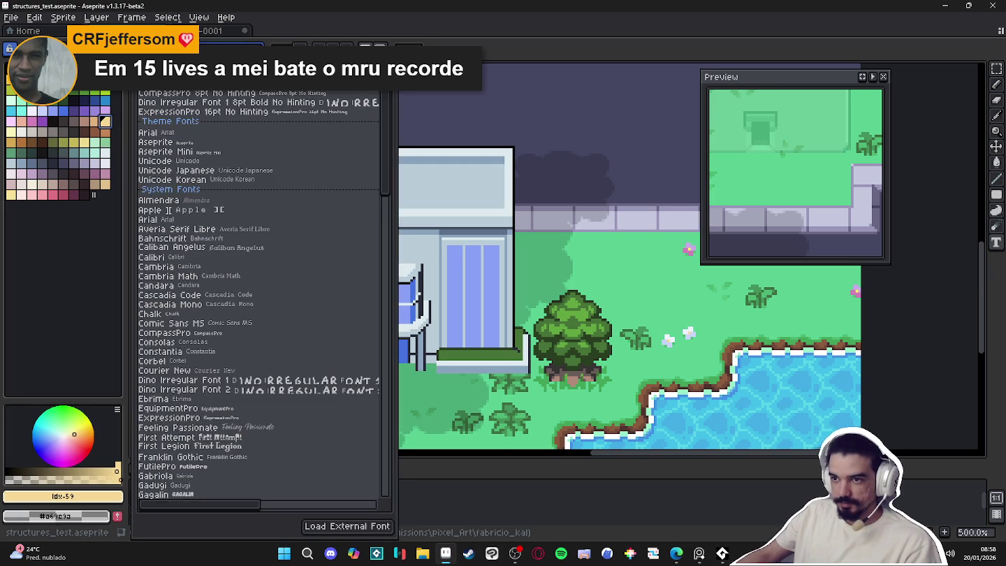
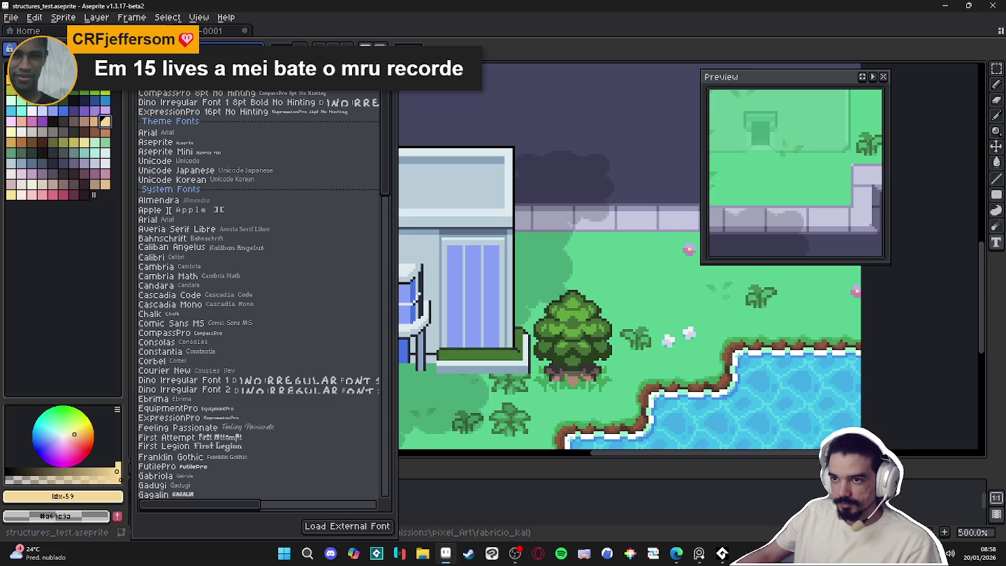
# Type 'Shopping' across the shop building's front in CompassPro font and commit it
pyautogui.click(280, 95)
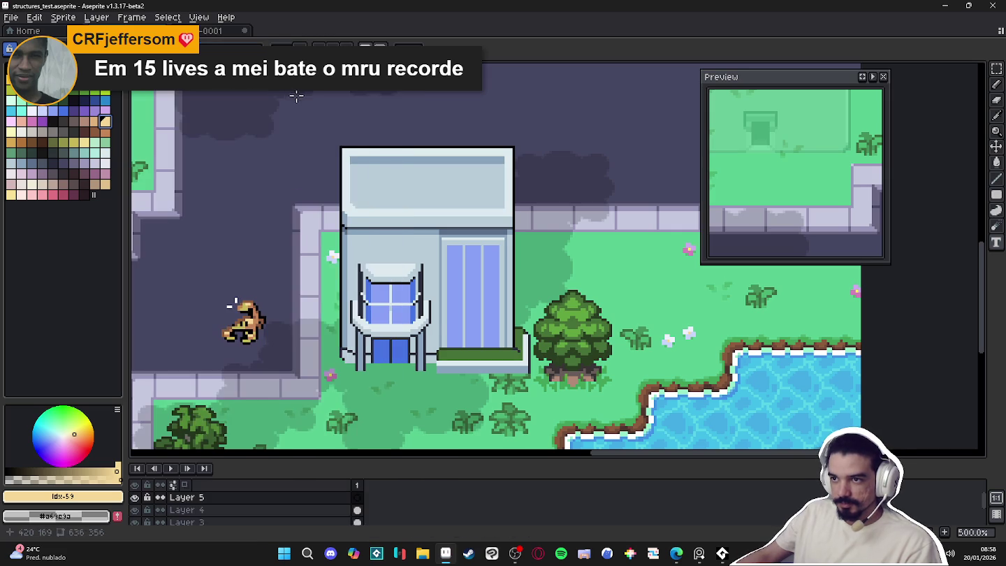
pyautogui.click(289, 133)
pyautogui.click(374, 223)
pyautogui.write('hop')
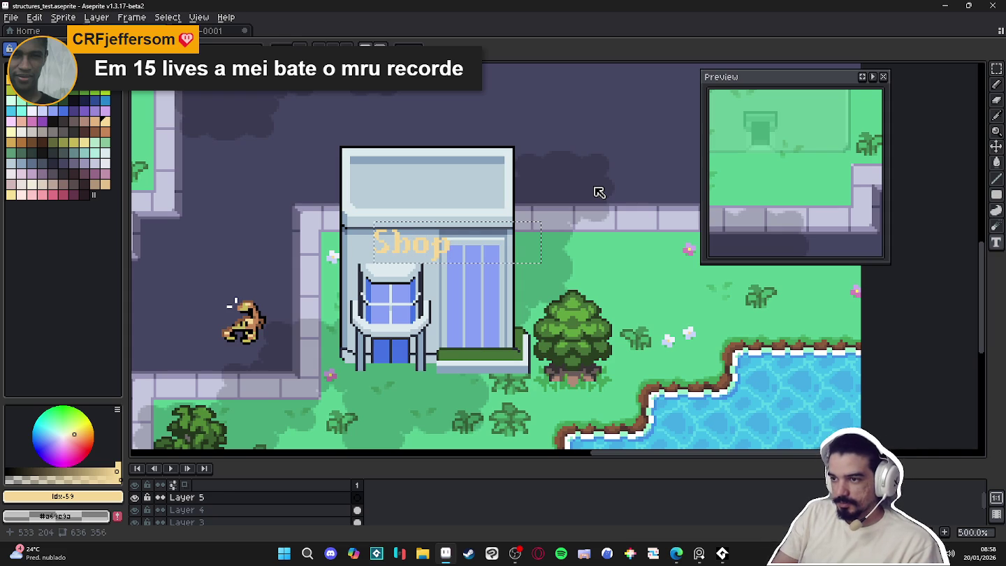
pyautogui.write('ing')
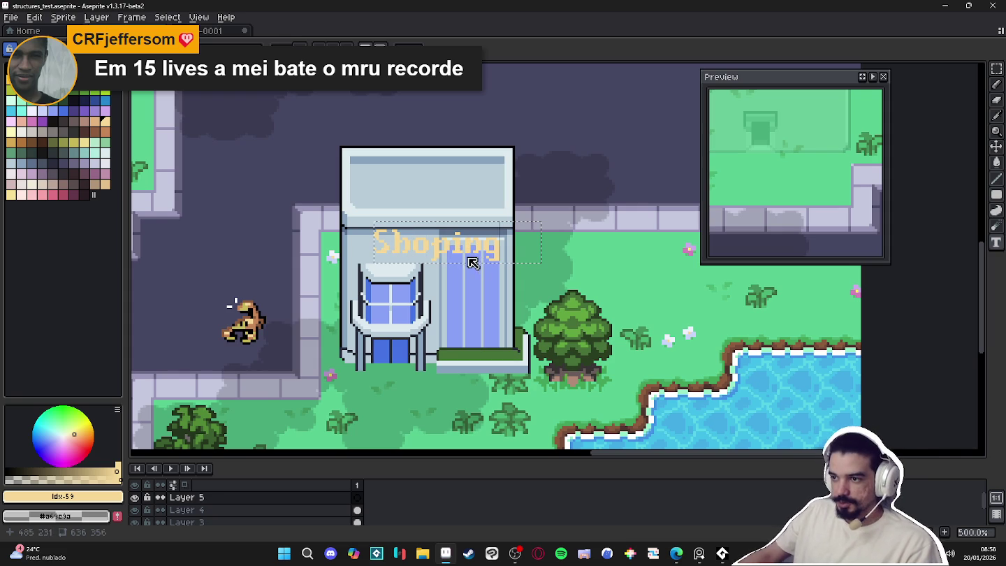
pyautogui.hotkey('alt', 'Tab')
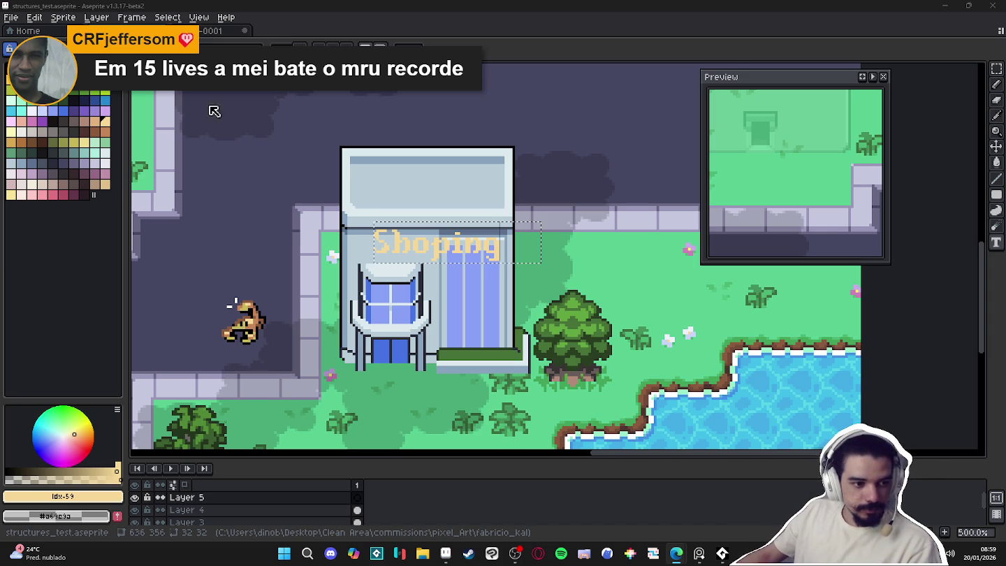
pyautogui.hotkey('alt', 'Tab')
pyautogui.write('p')
pyautogui.press('Return')
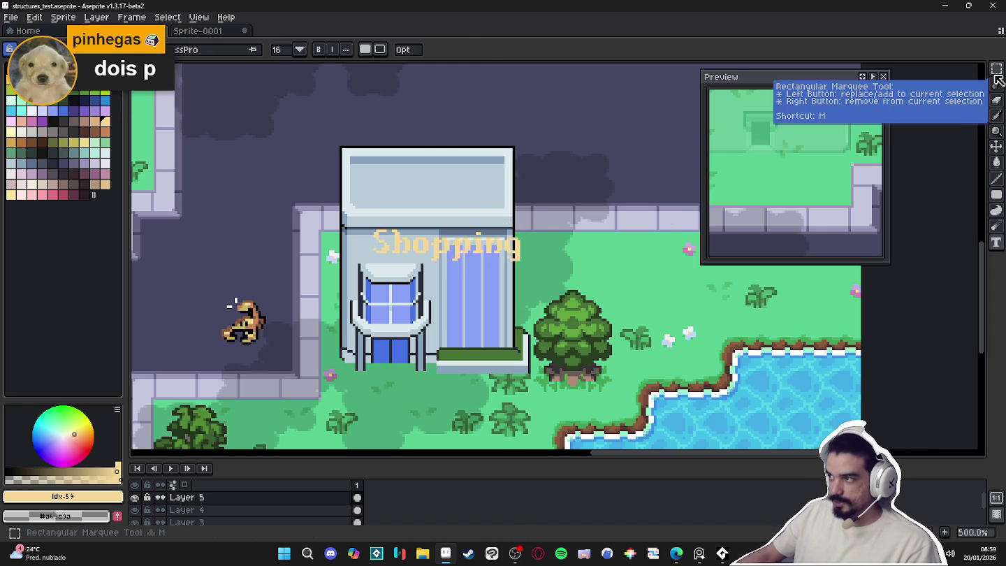
# Zoom in and marquee-select the area around the Shopping lettering
pyautogui.click(997, 79)
pyautogui.scroll(1, 420, 223)
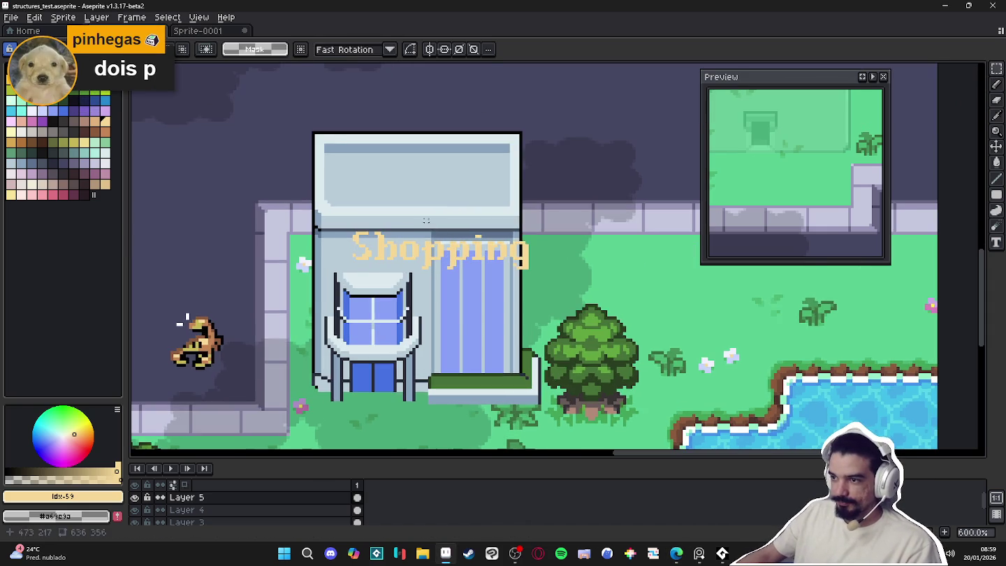
pyautogui.scroll(1, 419, 223)
pyautogui.scroll(-1, 538, 259)
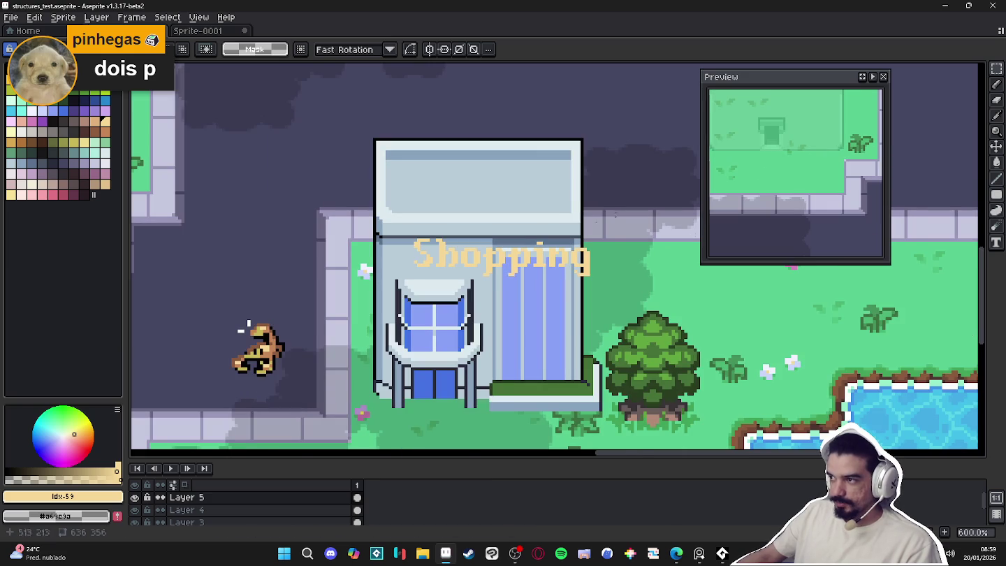
pyautogui.scroll(1, 440, 238)
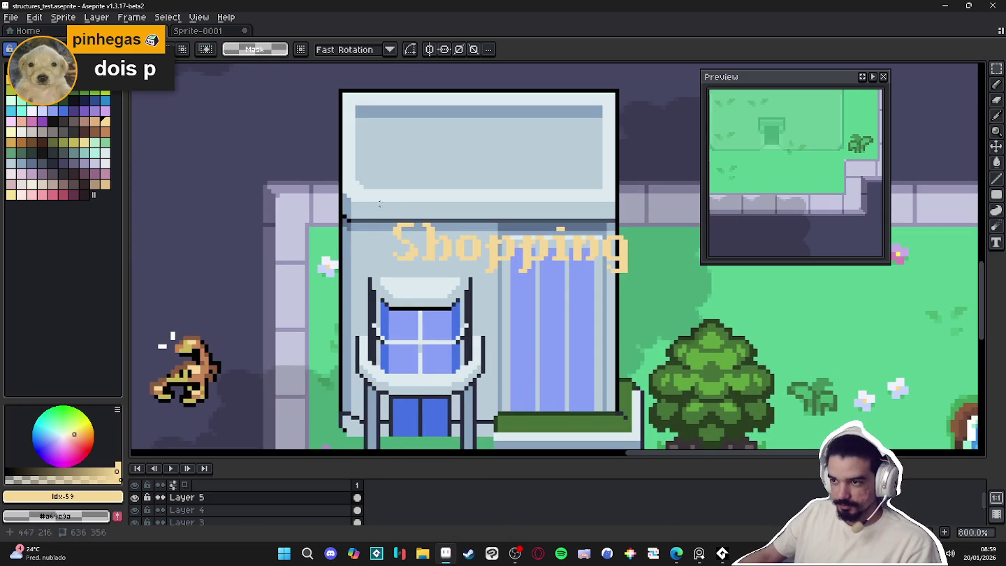
pyautogui.scroll(1, 377, 204)
pyautogui.scroll(1, 378, 204)
pyautogui.moveTo(196, 186)
pyautogui.mouseDown()
pyautogui.moveTo(679, 323)
pyautogui.moveTo(568, 249)
pyautogui.moveTo(556, 217)
pyautogui.mouseUp()
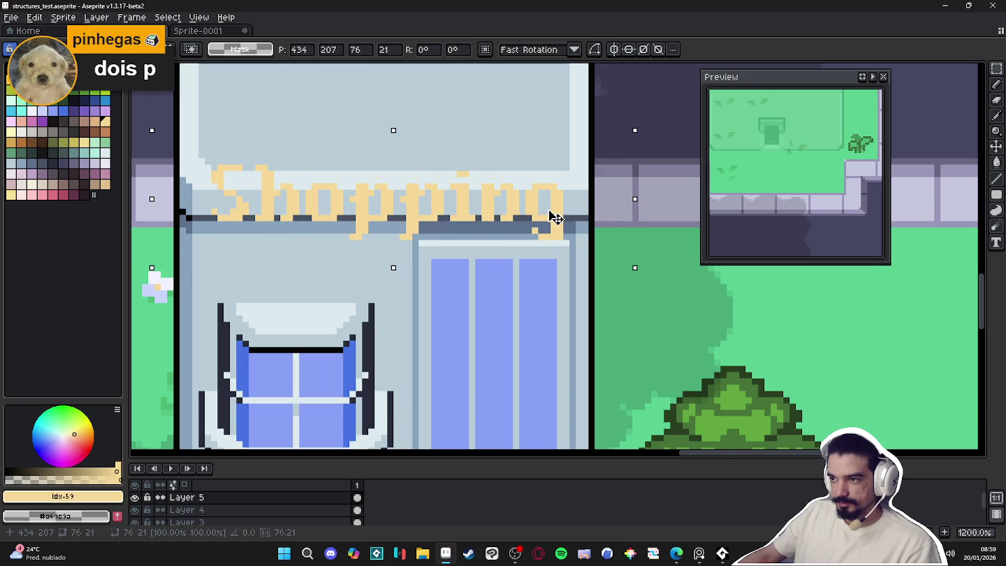
# Turn the lettering into a custom brush with Ctrl+B and stamp it slightly higher on the building
pyautogui.scroll(-5, 555, 217)
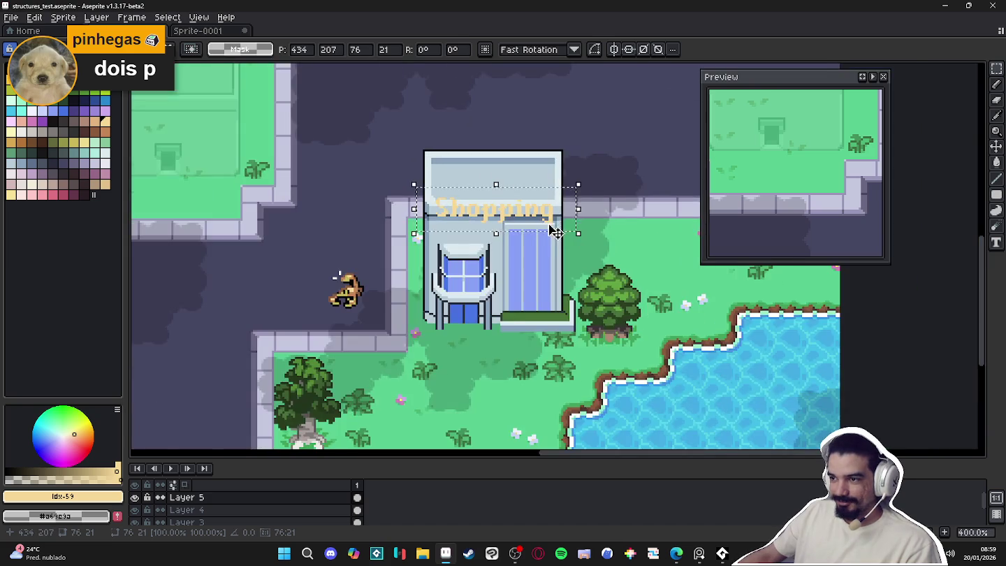
pyautogui.scroll(3, 545, 217)
pyautogui.scroll(-2, 548, 218)
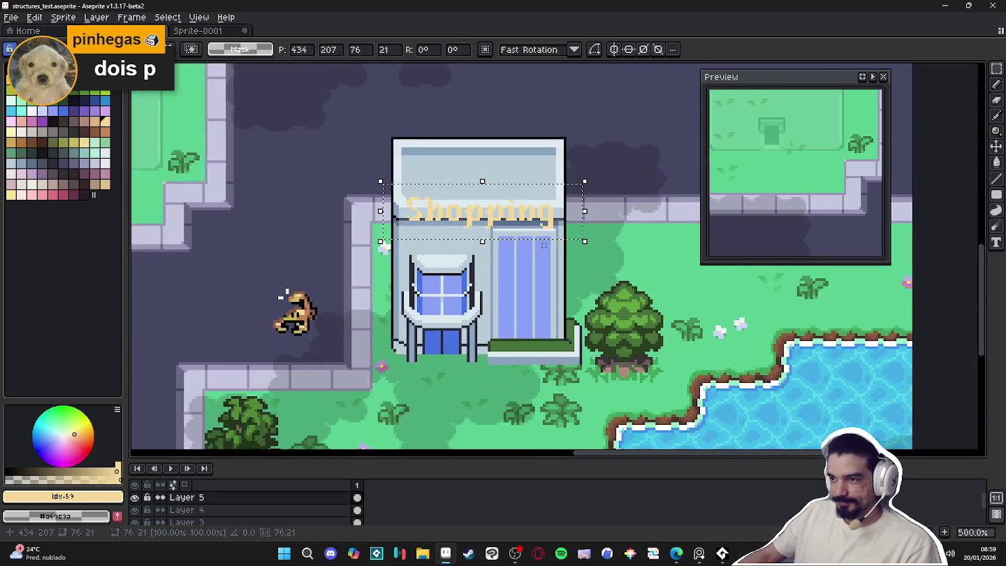
pyautogui.scroll(2, 547, 238)
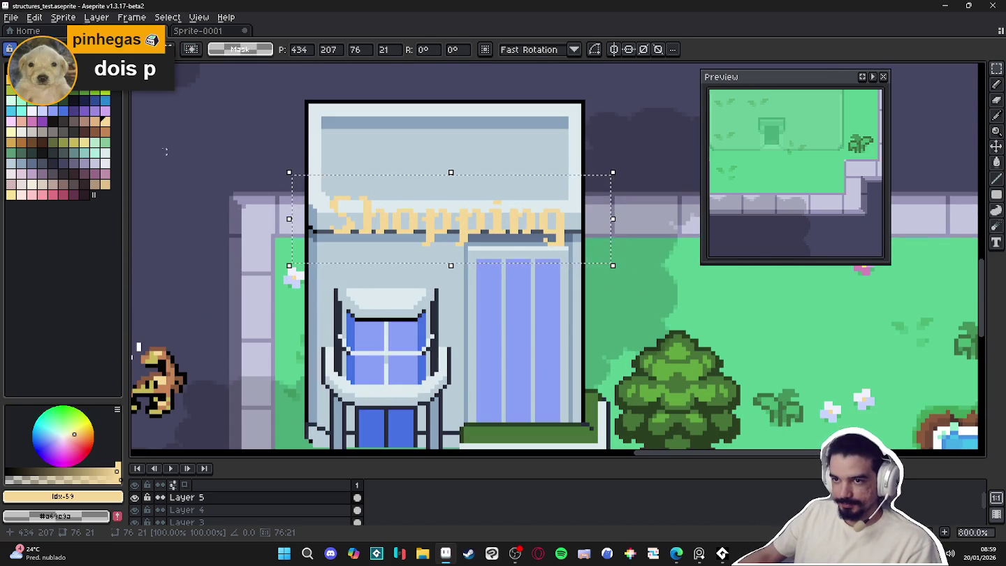
pyautogui.hotkey('ctrl', 'b')
pyautogui.moveTo(456, 231); pyautogui.dragTo(456, 223)
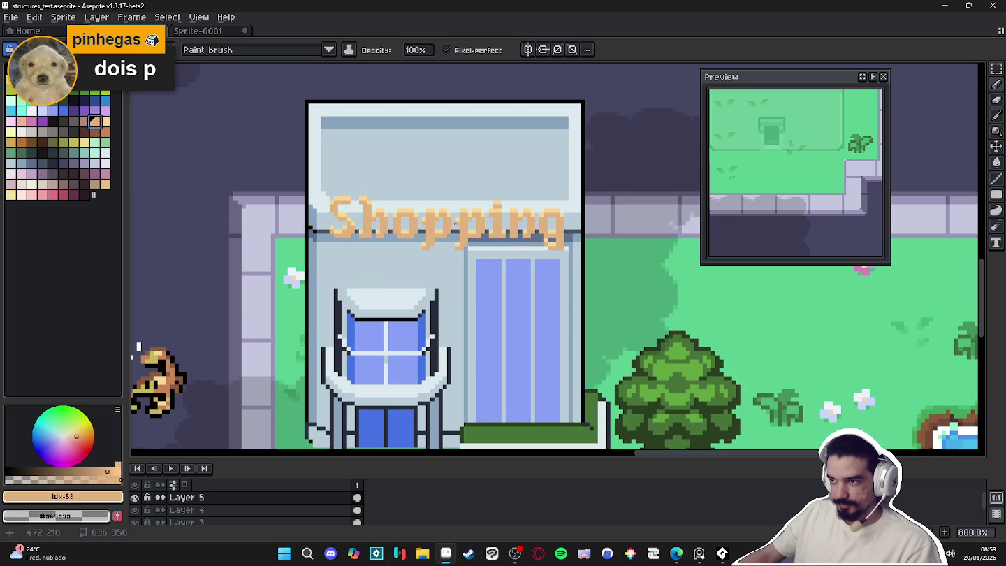
# Pick new colours and undo/redo the stamps to settle on the lettering version
pyautogui.keyDown('alt'); pyautogui.click(550, 210); pyautogui.keyUp('alt')
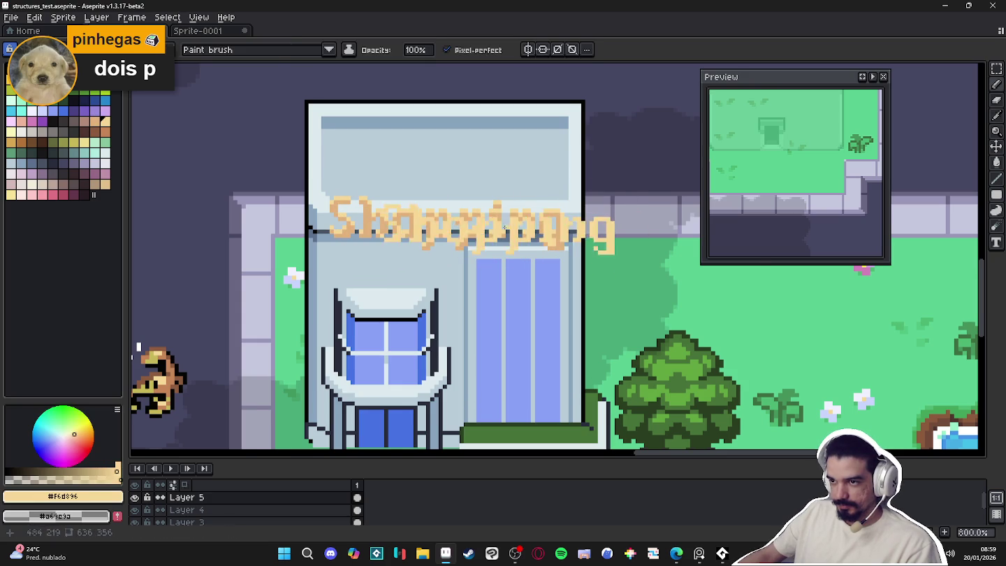
pyautogui.scroll(2, 453, 223)
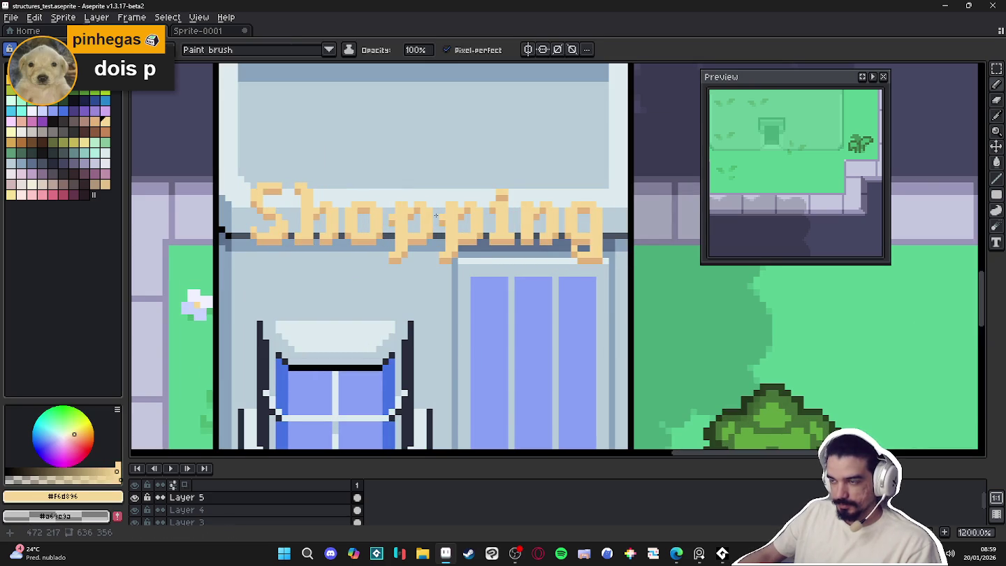
pyautogui.scroll(-3, 434, 218)
pyautogui.hotkey('ctrl', 'z')
pyautogui.hotkey('ctrl', 'z')
pyautogui.hotkey('ctrl', 'z')
pyautogui.hotkey('ctrl', 'z')
pyautogui.scroll(3, 437, 226)
pyautogui.hotkey('ctrl', 'z')
pyautogui.press('alt')
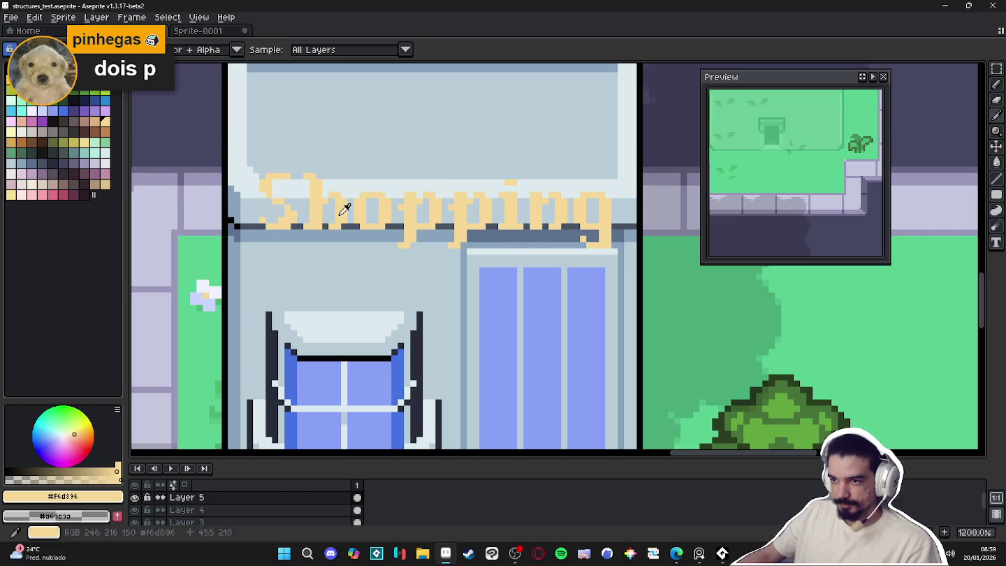
pyautogui.hotkey('ctrl', 'y')
pyautogui.hotkey('ctrl', 'y')
pyautogui.hotkey('ctrl', 'y')
pyautogui.hotkey('ctrl', 'y')
pyautogui.hotkey('ctrl', 'z')
pyautogui.hotkey('ctrl', 'z')
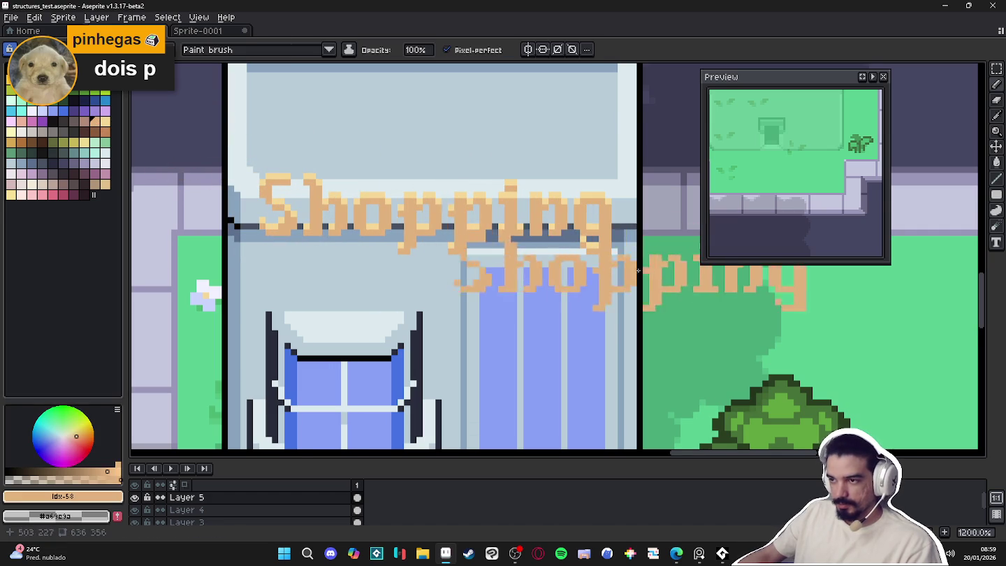
# Select the whole Shopping sign and bring up the outline effect with Shift+O
pyautogui.scroll(-3, 615, 286)
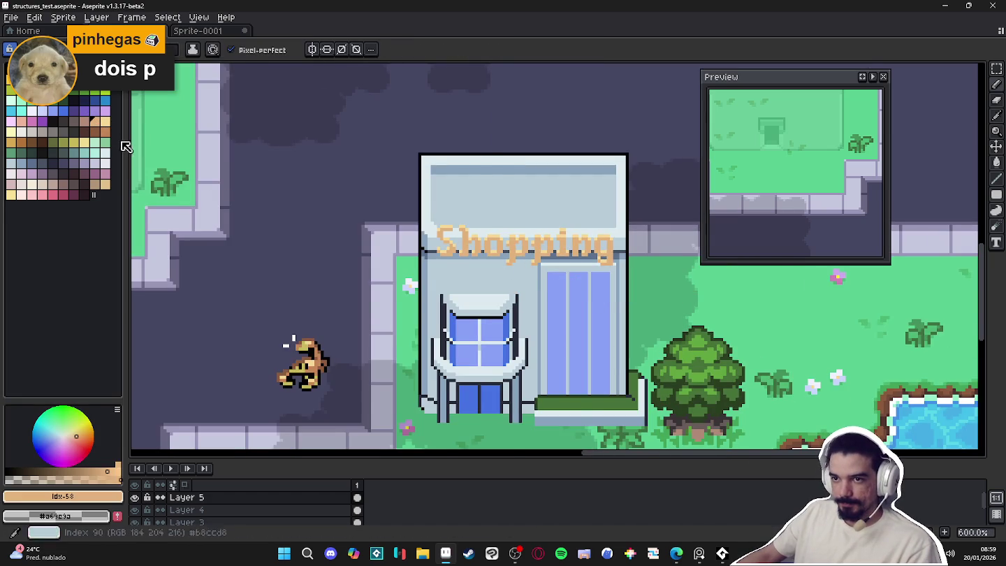
pyautogui.scroll(1, 180, 141)
pyautogui.scroll(2, 180, 141)
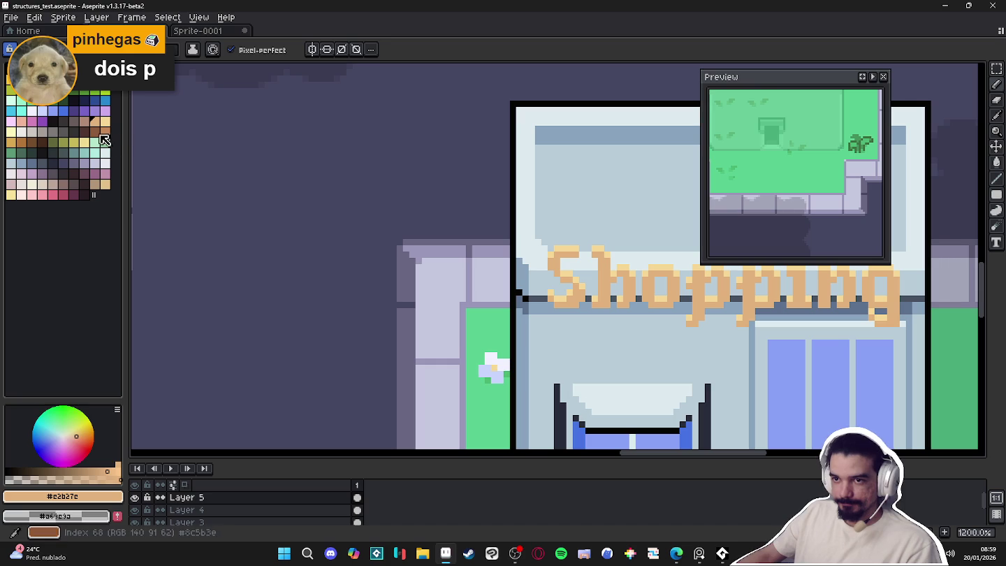
pyautogui.scroll(-1, 153, 161)
pyautogui.moveTo(338, 253); pyautogui.dragTo(388, 277)
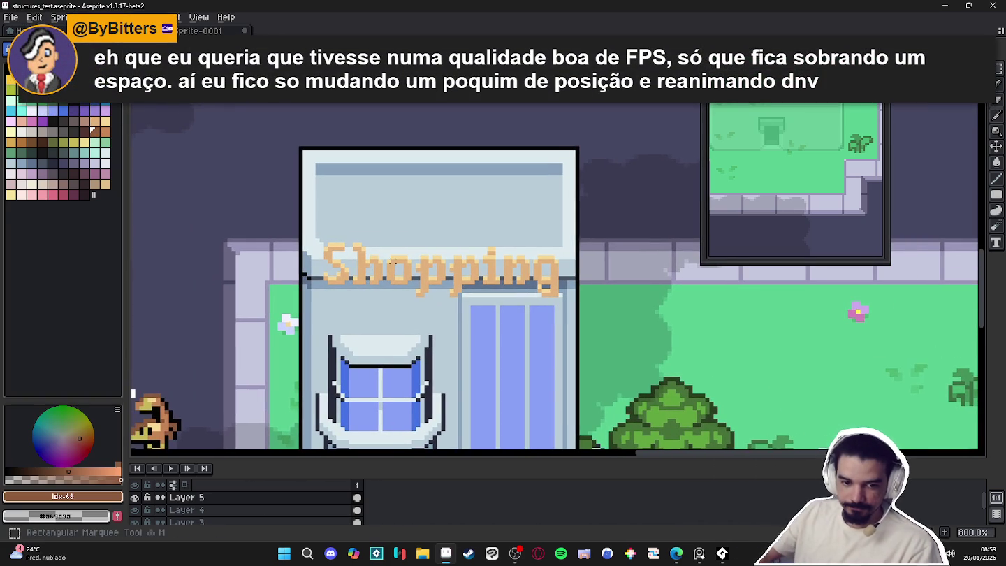
pyautogui.scroll(1, 373, 257)
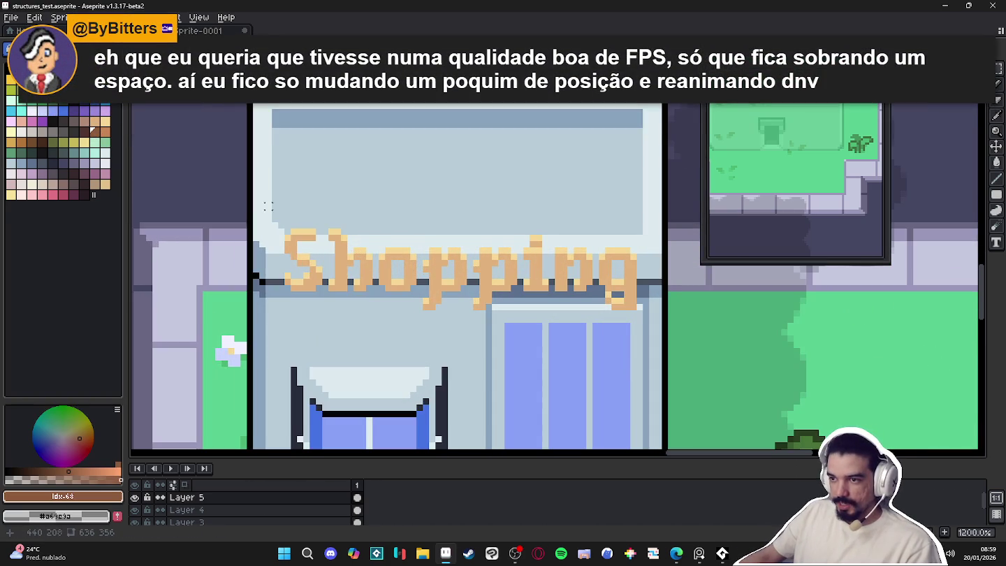
pyautogui.moveTo(264, 196); pyautogui.dragTo(663, 331)
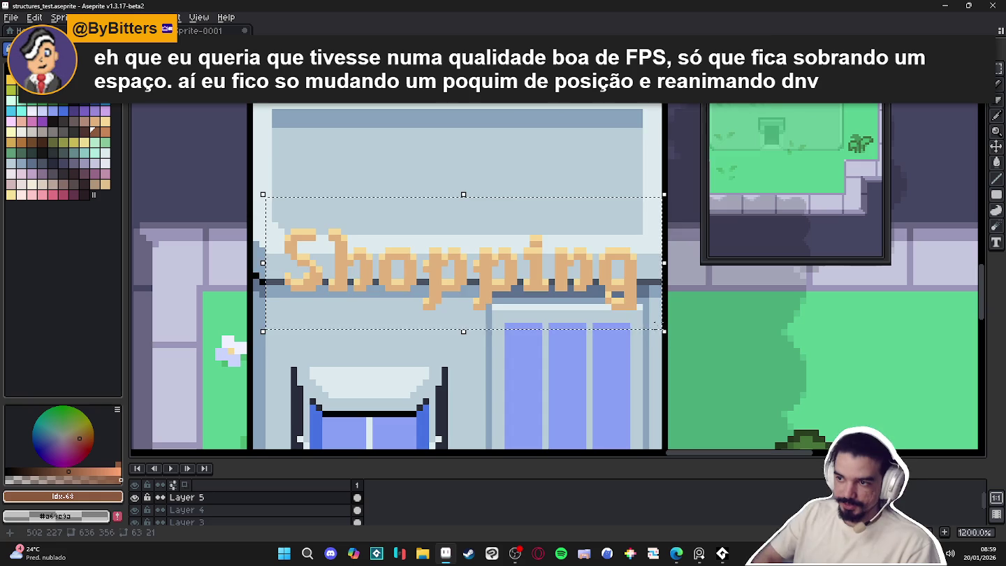
pyautogui.hotkey('shift', 'o')
pyautogui.click(585, 105)
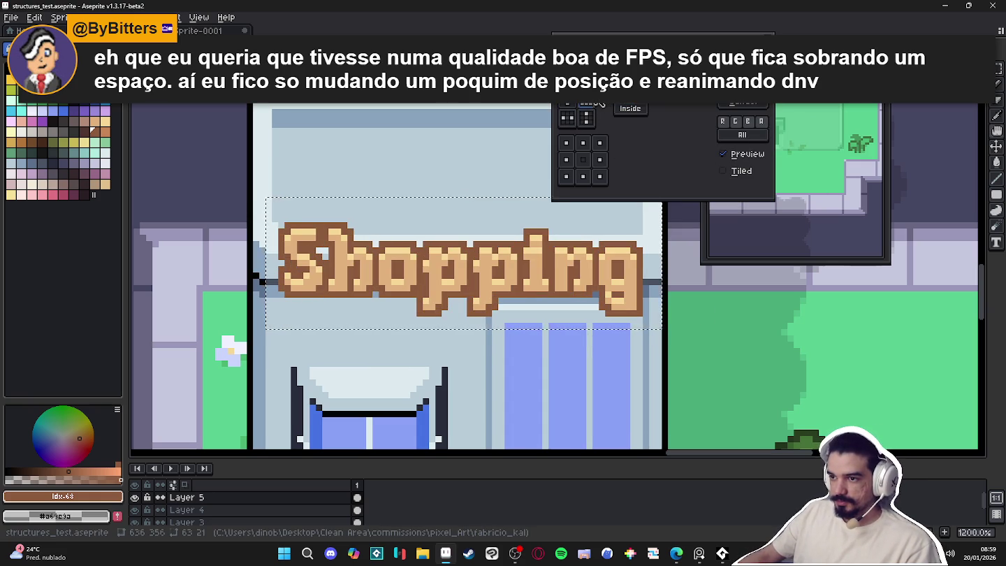
pyautogui.press('Return')
pyautogui.scroll(-4, 399, 242)
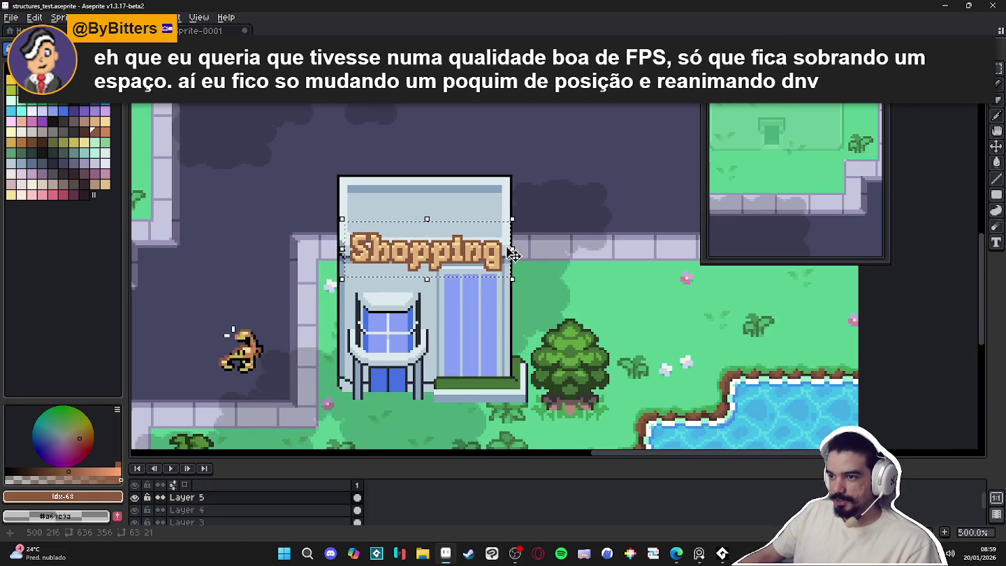
pyautogui.scroll(4, 477, 262)
pyautogui.scroll(1, 477, 263)
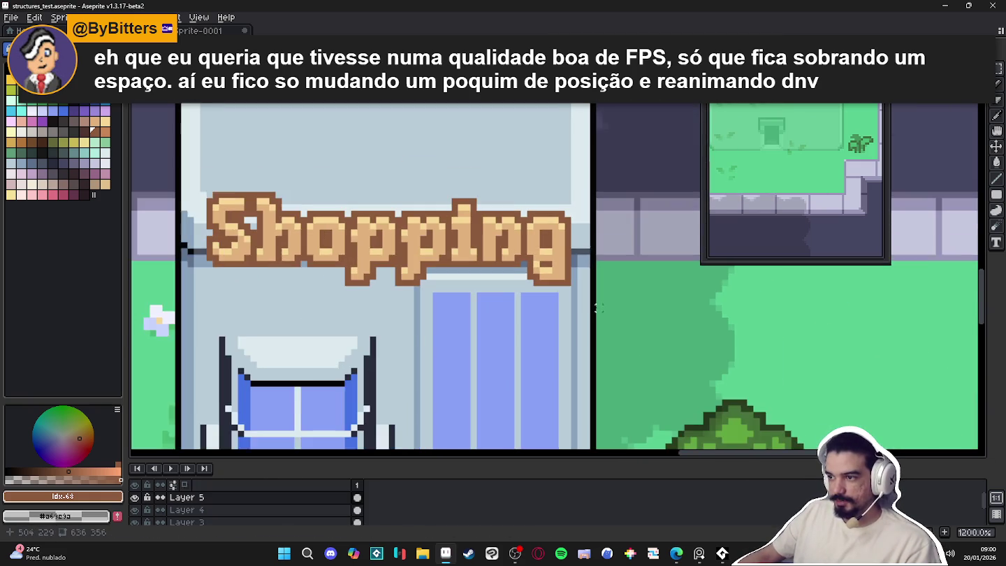
pyautogui.scroll(-1, 600, 306)
pyautogui.moveTo(668, 323); pyautogui.dragTo(257, 197)
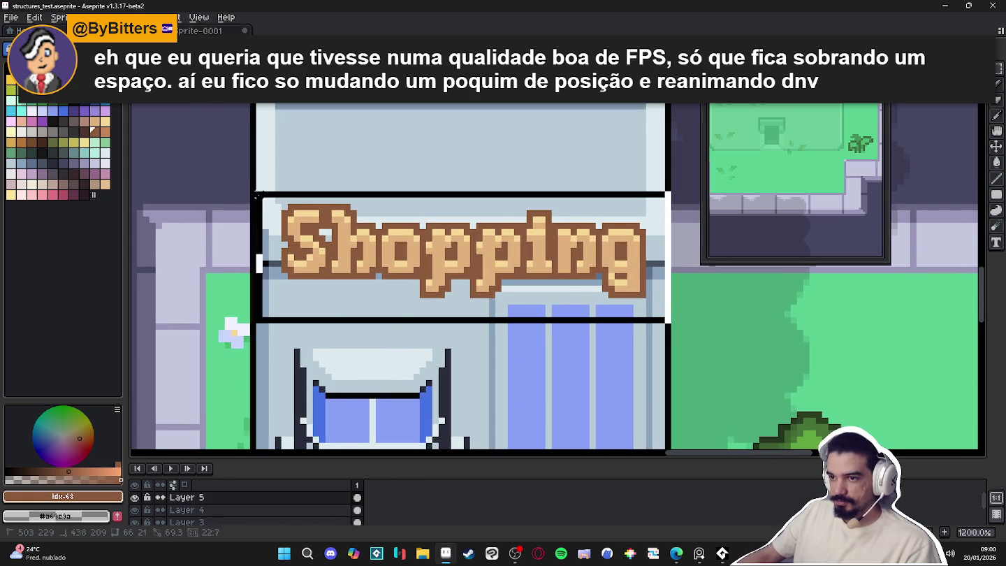
pyautogui.press('Left')
pyautogui.press('Down')
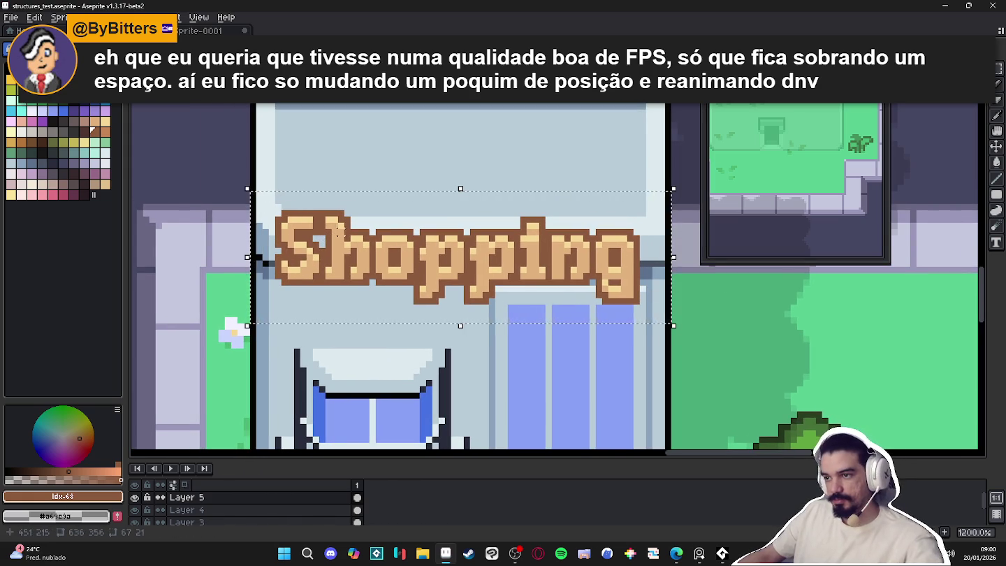
pyautogui.hotkey('ctrl', 'd')
pyautogui.press('b')
pyautogui.scroll(-3, 492, 261)
pyautogui.scroll(4, 493, 261)
pyautogui.scroll(-4, 494, 260)
pyautogui.scroll(1, 562, 228)
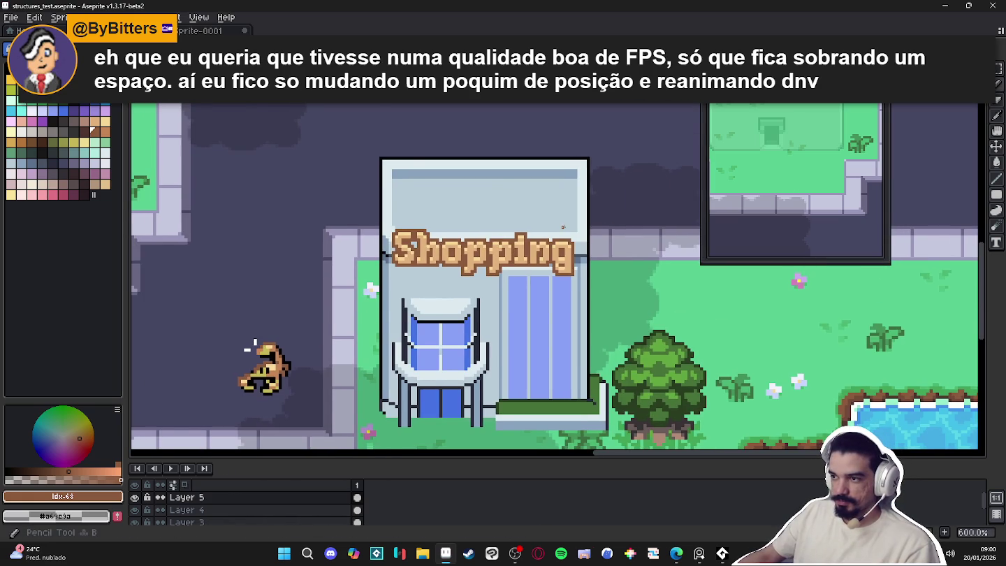
pyautogui.scroll(-1, 531, 255)
pyautogui.scroll(-1, 299, 331)
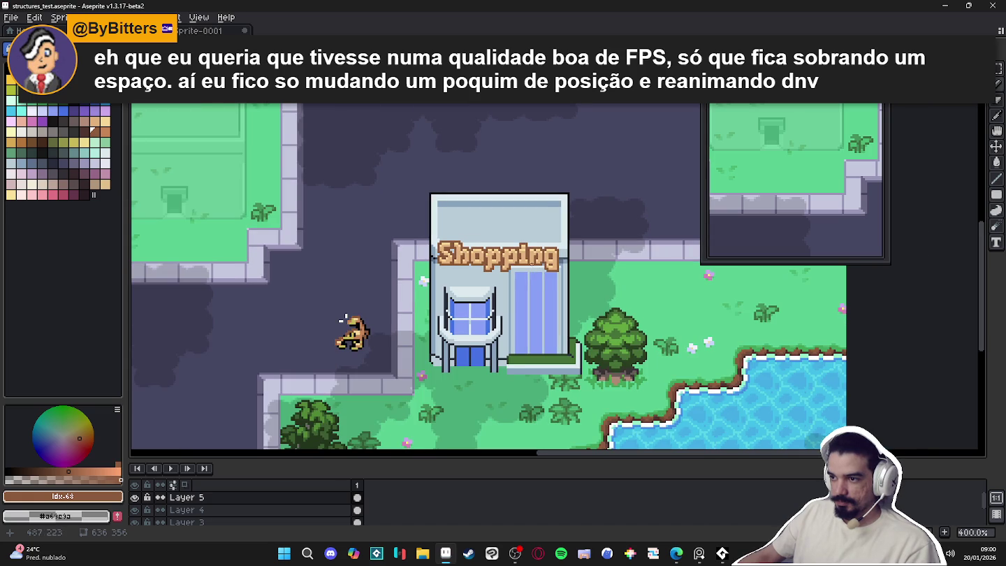
pyautogui.scroll(2, 531, 259)
pyautogui.scroll(1, 522, 258)
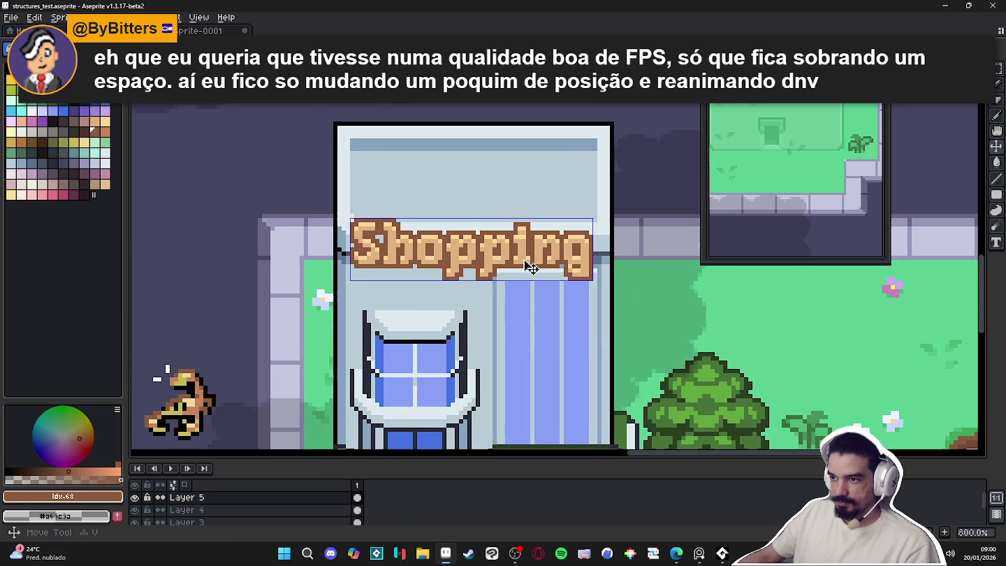
pyautogui.press('m')
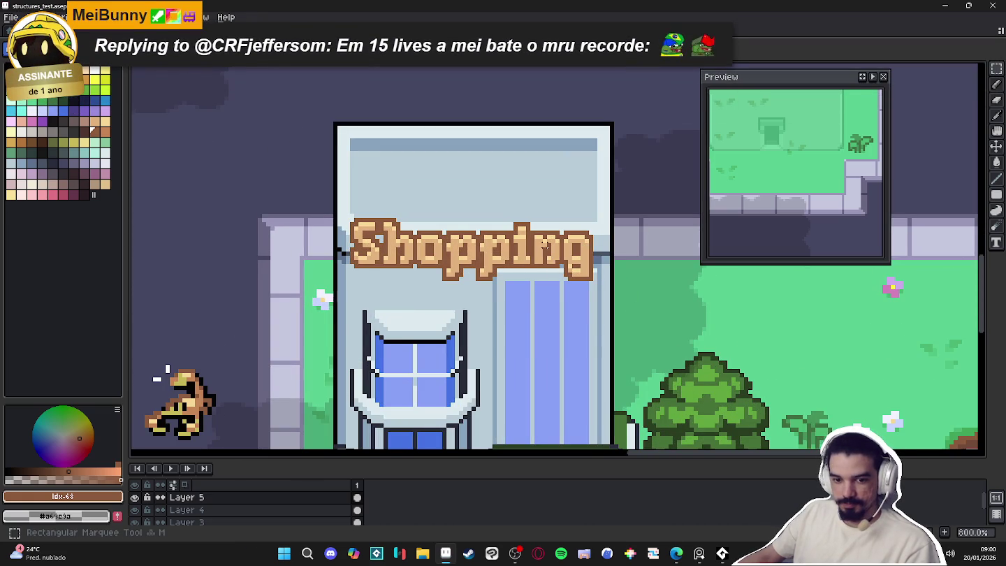
pyautogui.moveTo(600, 204); pyautogui.dragTo(341, 283)
pyautogui.moveTo(489, 245); pyautogui.dragTo(544, 262)
pyautogui.press('Escape')
pyautogui.press('w')
pyautogui.moveTo(514, 296); pyautogui.dragTo(230, 353)
pyautogui.press('Escape')
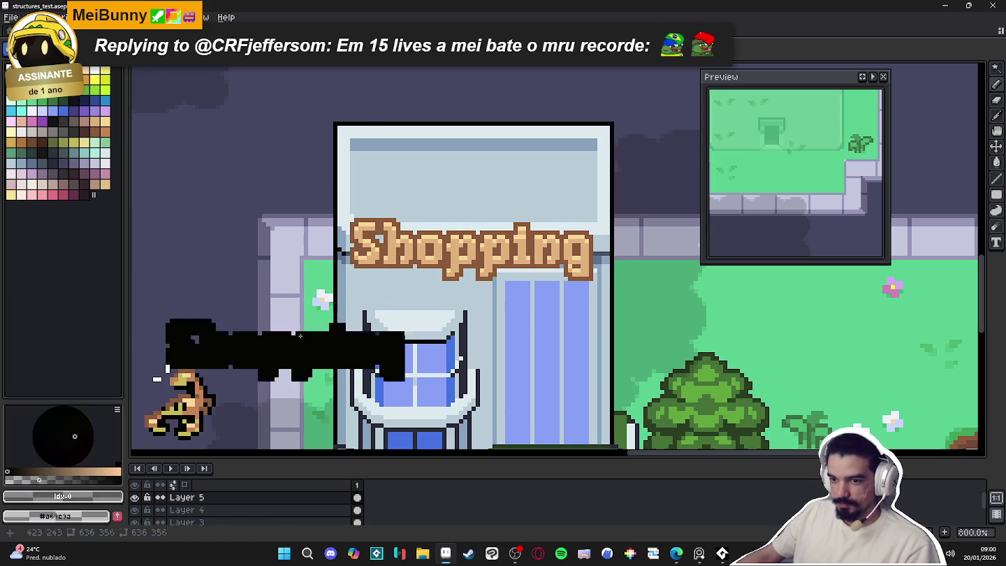
pyautogui.keyDown('alt'); pyautogui.click(283, 177); pyautogui.keyUp('alt')
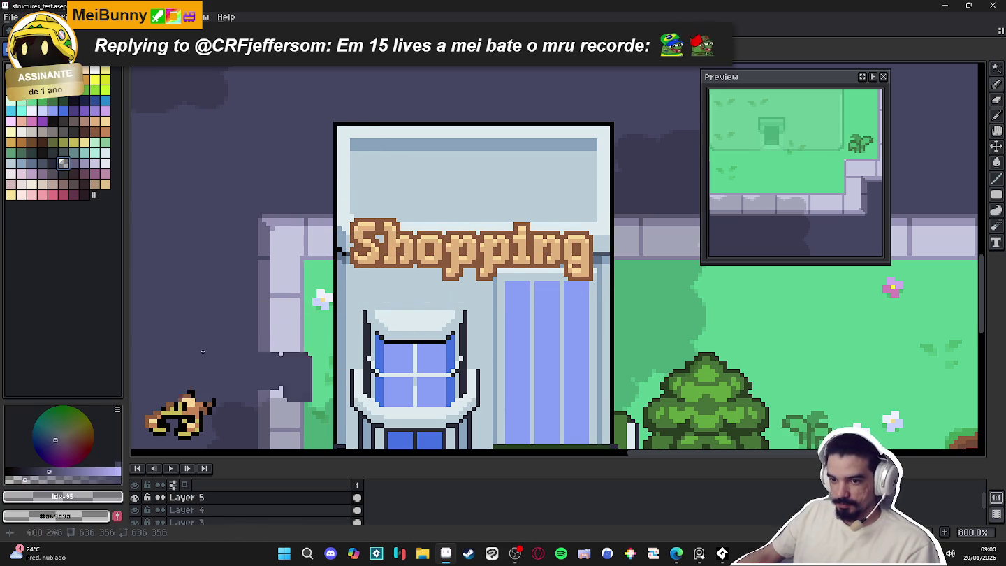
pyautogui.scroll(-3, 462, 238)
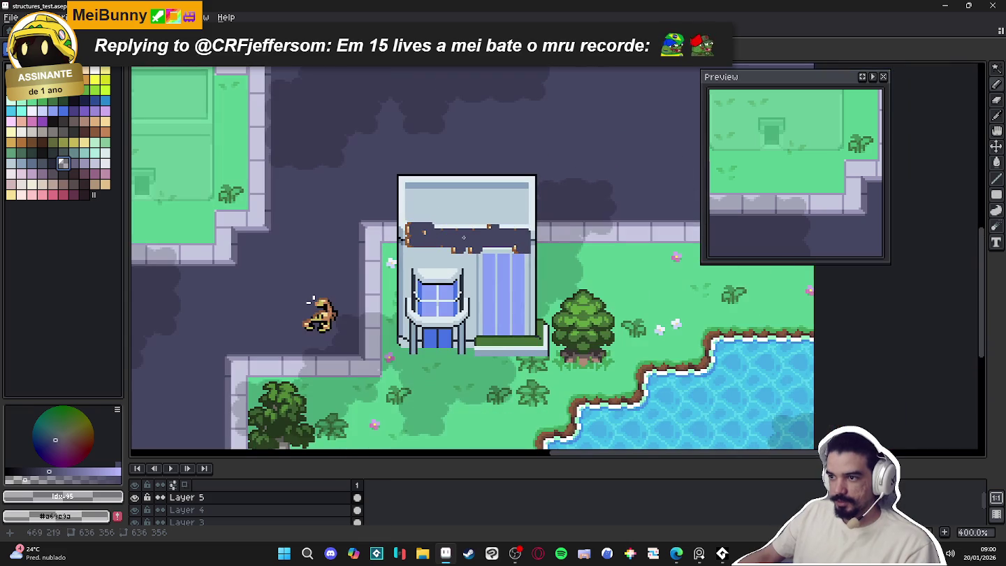
pyautogui.scroll(2, 466, 245)
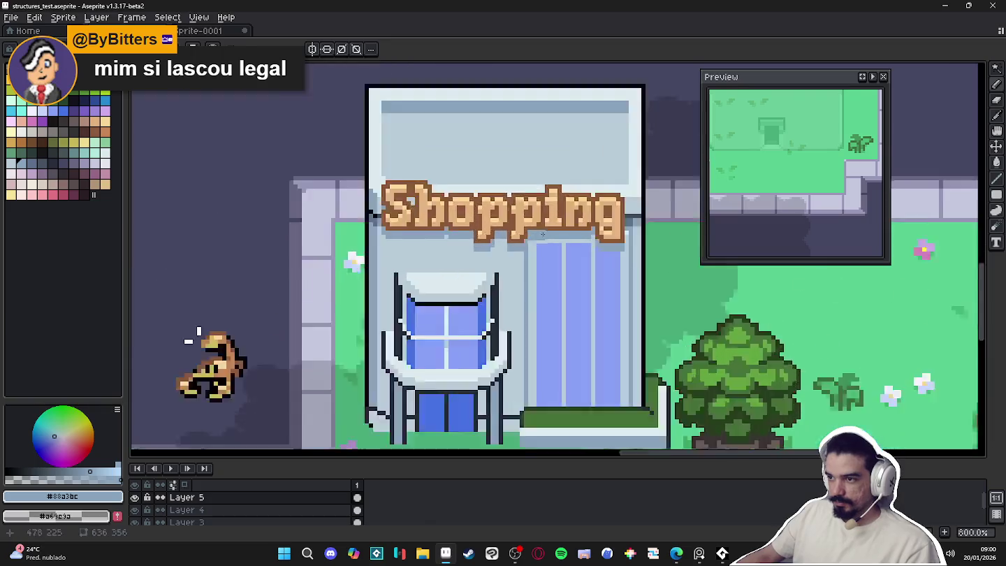
# Draw a saturated blue line across the top of the right door pane
pyautogui.moveTo(664, 201); pyautogui.dragTo(506, 225)
pyautogui.click(370, 282)
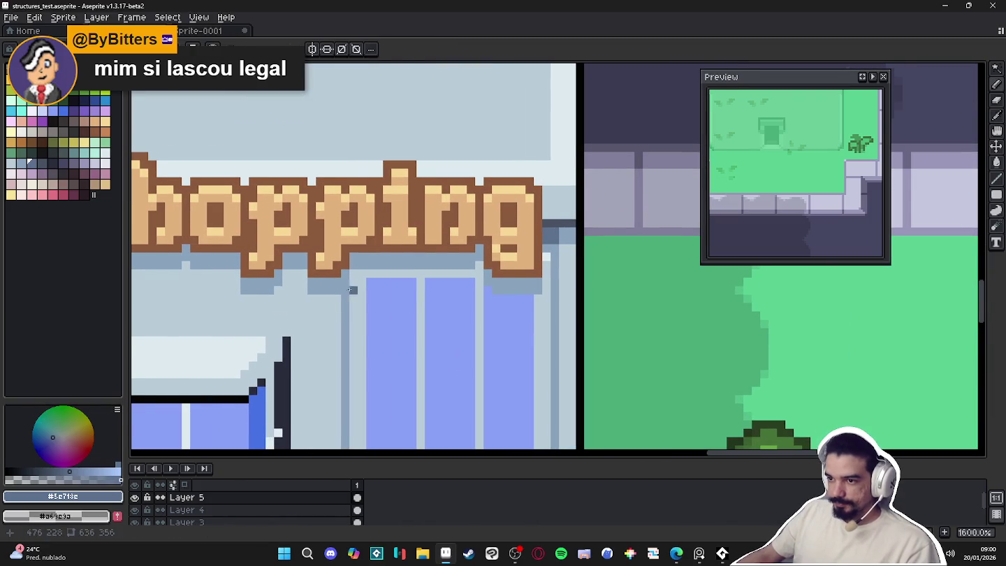
pyautogui.keyDown('alt'); pyautogui.click(513, 296); pyautogui.keyUp('alt')
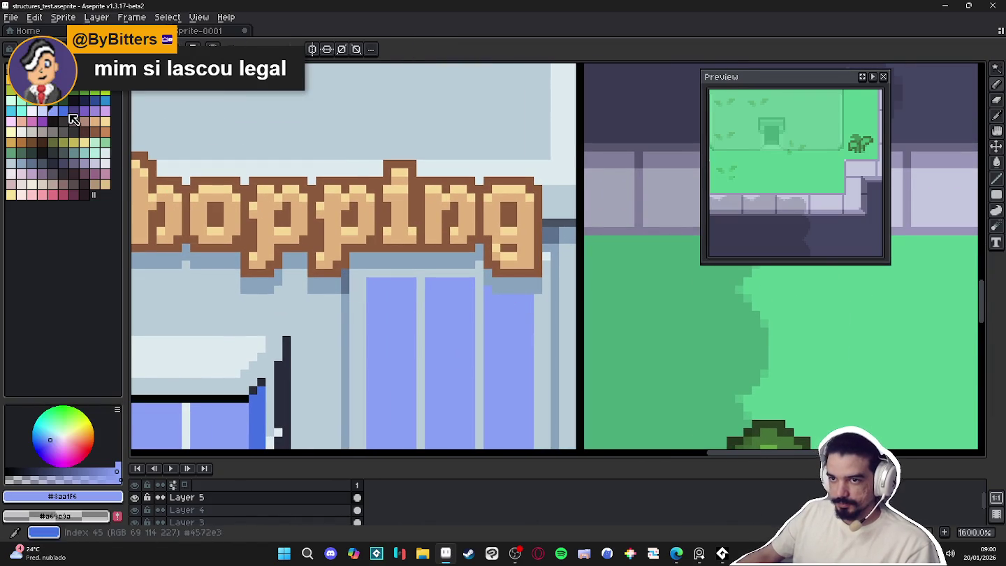
pyautogui.click(63, 110)
pyautogui.moveTo(496, 296); pyautogui.dragTo(529, 294)
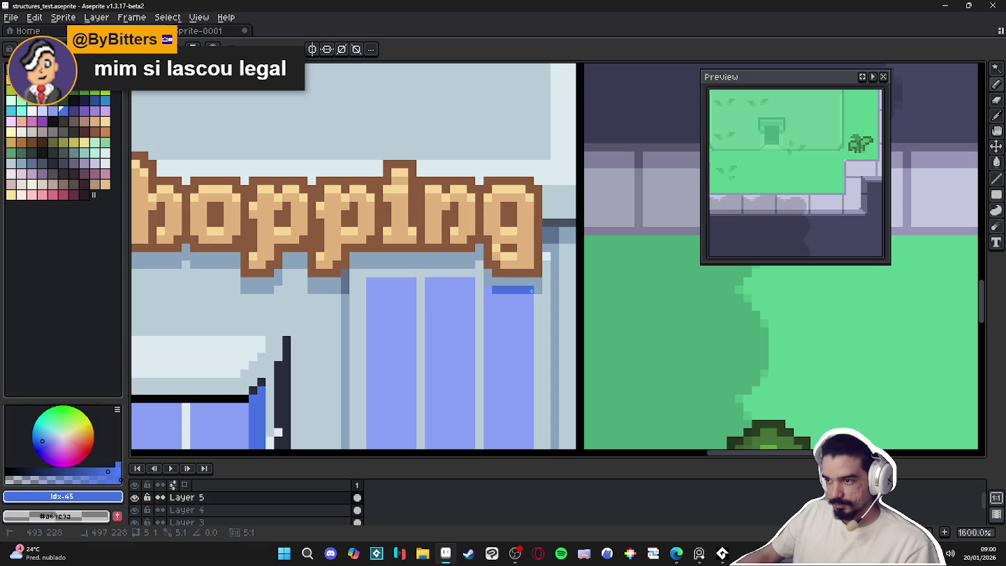
# Pick a dark brown and shade the bottom of the i and the gaps between h, o and p
pyautogui.scroll(-3, 513, 282)
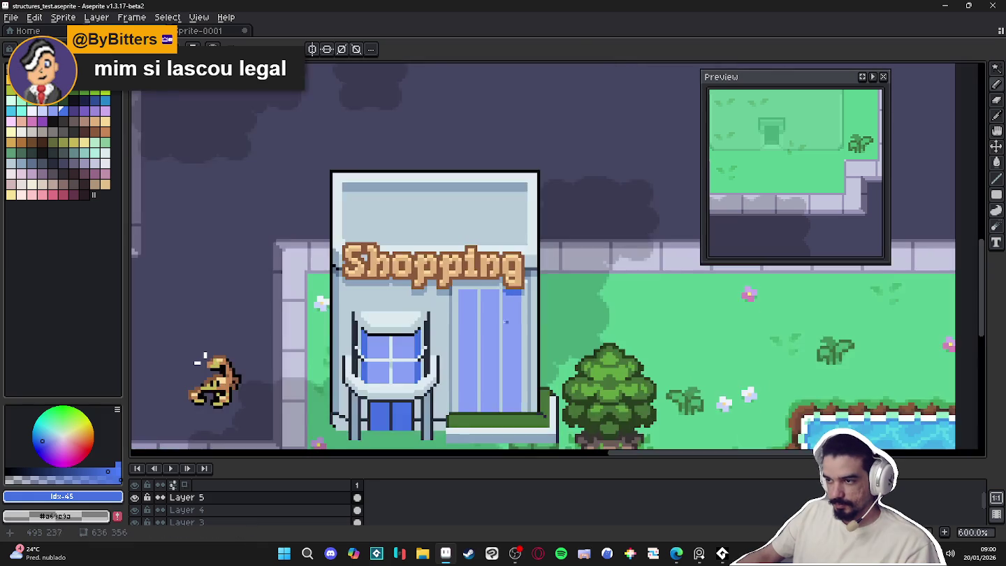
pyautogui.scroll(-1, 534, 305)
pyautogui.scroll(1, 534, 305)
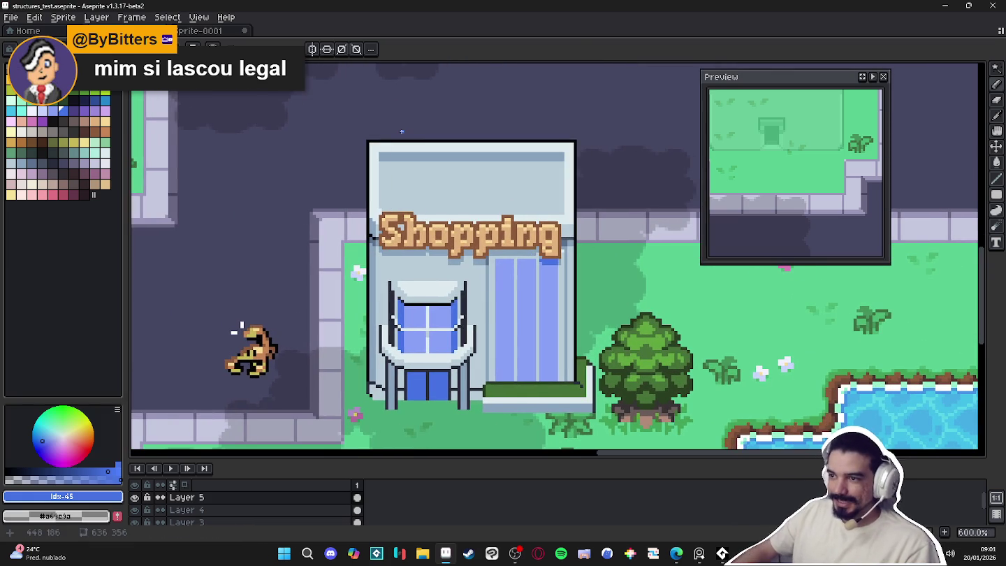
pyautogui.scroll(-2, 426, 195)
pyautogui.scroll(-1, 462, 269)
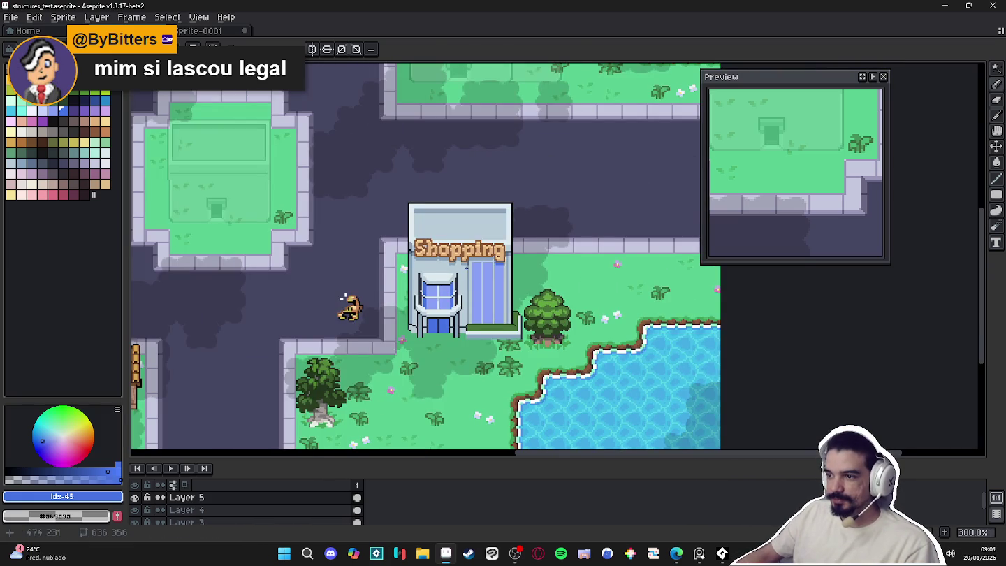
pyautogui.scroll(1, 466, 267)
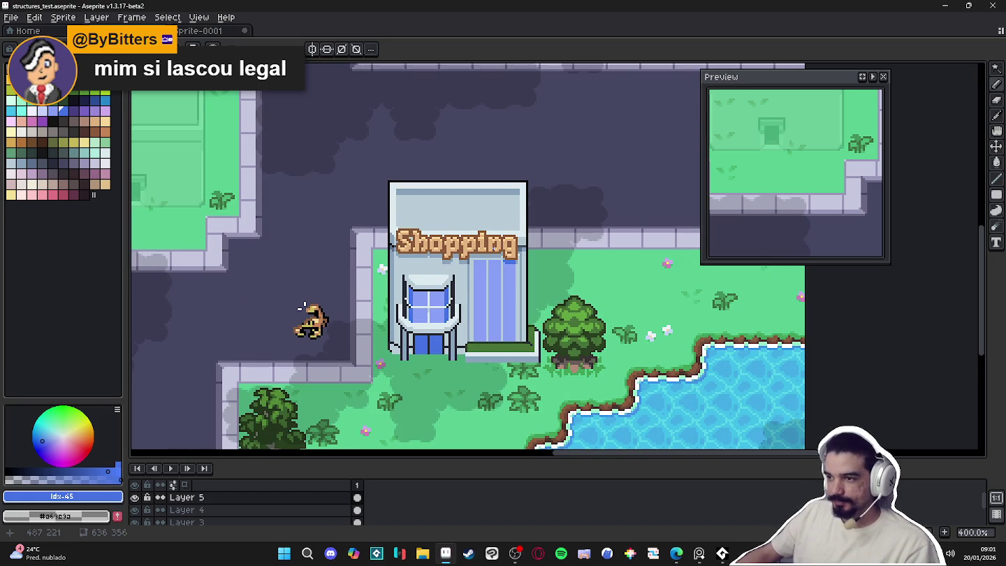
pyautogui.scroll(3, 469, 252)
pyautogui.scroll(2, 467, 231)
pyautogui.keyDown('alt'); pyautogui.click(467, 230); pyautogui.keyUp('alt')
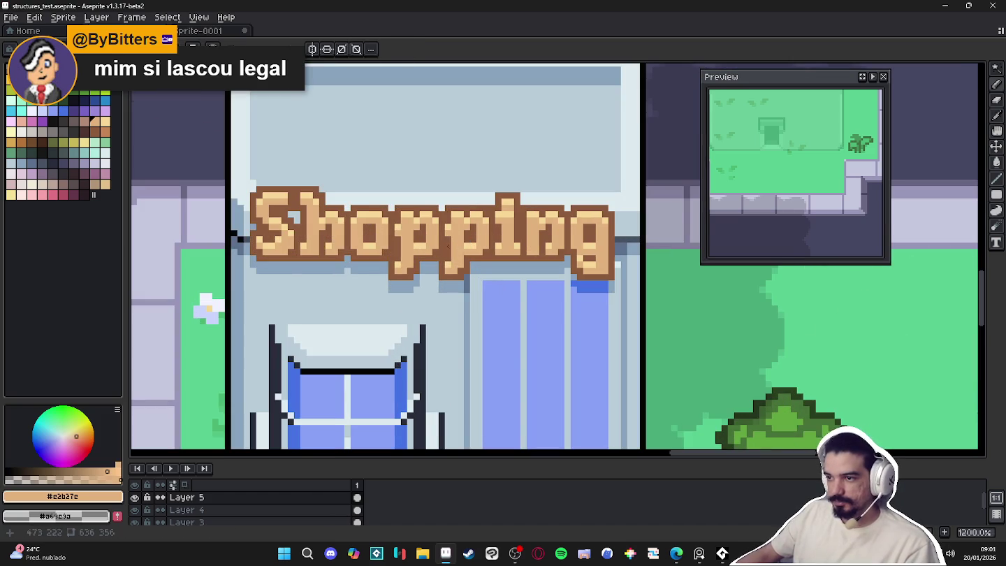
pyautogui.scroll(-5, 522, 297)
pyautogui.scroll(5, 522, 297)
pyautogui.click(95, 131)
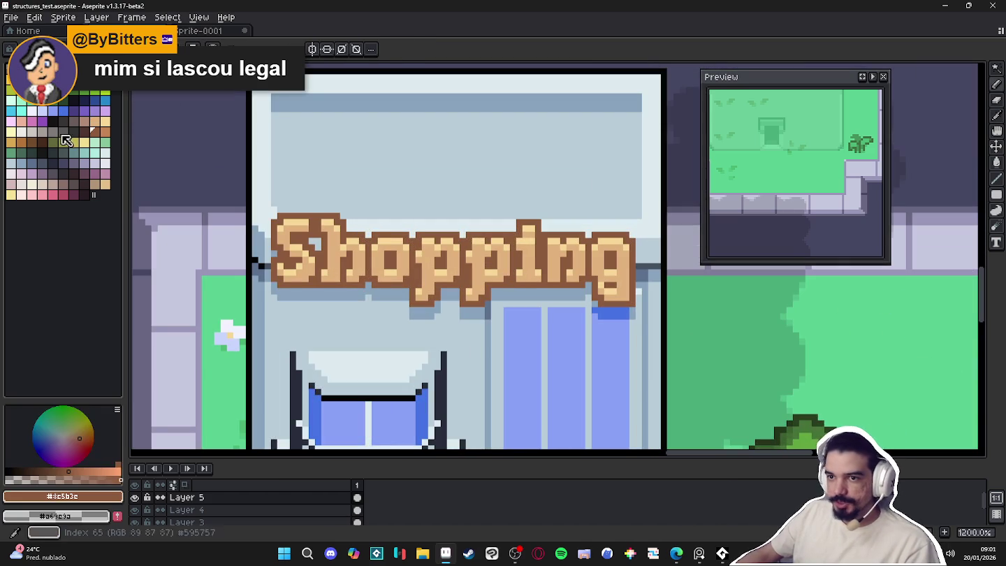
pyautogui.click(89, 137)
pyautogui.scroll(3, 539, 263)
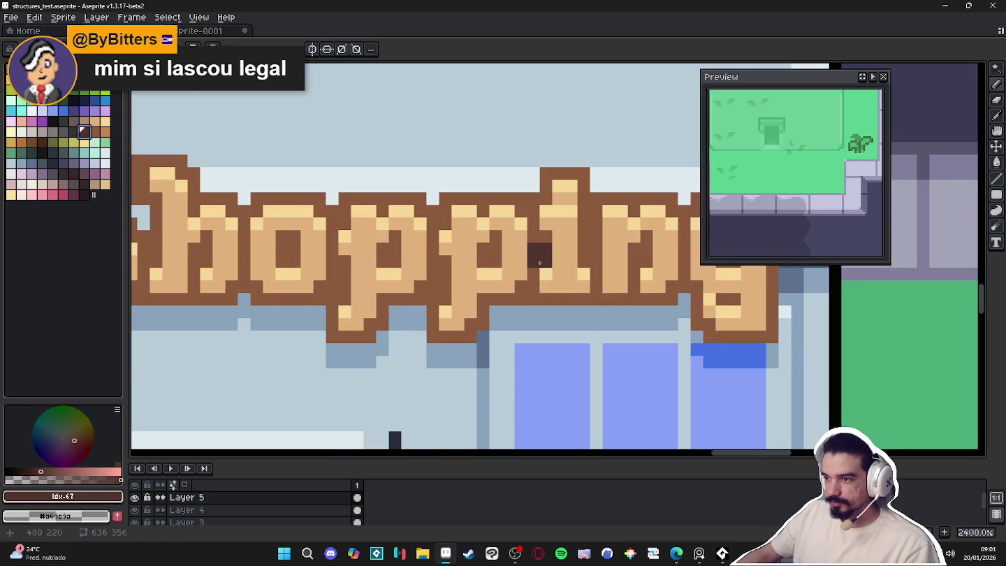
pyautogui.moveTo(531, 292); pyautogui.dragTo(541, 299)
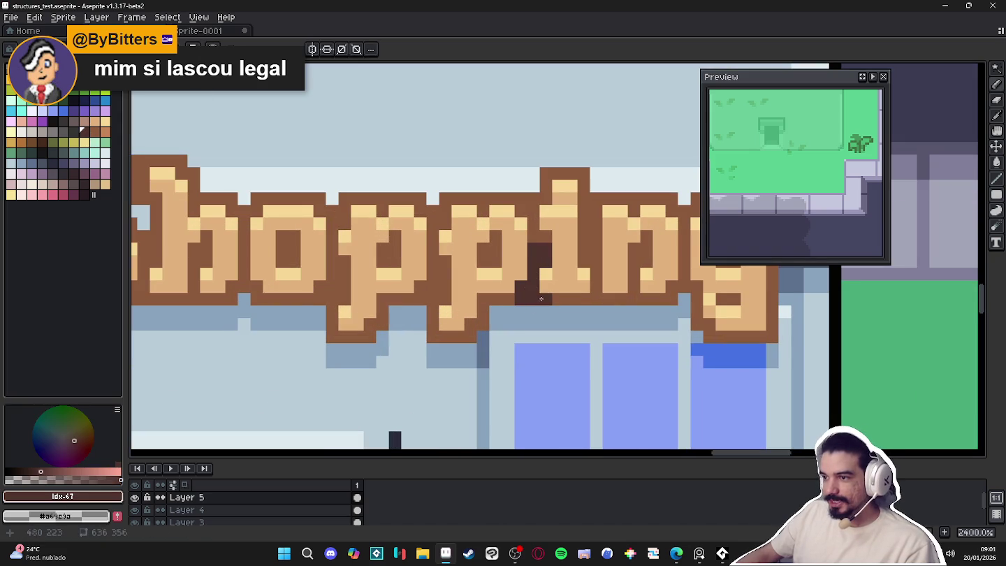
pyautogui.scroll(-7, 495, 302)
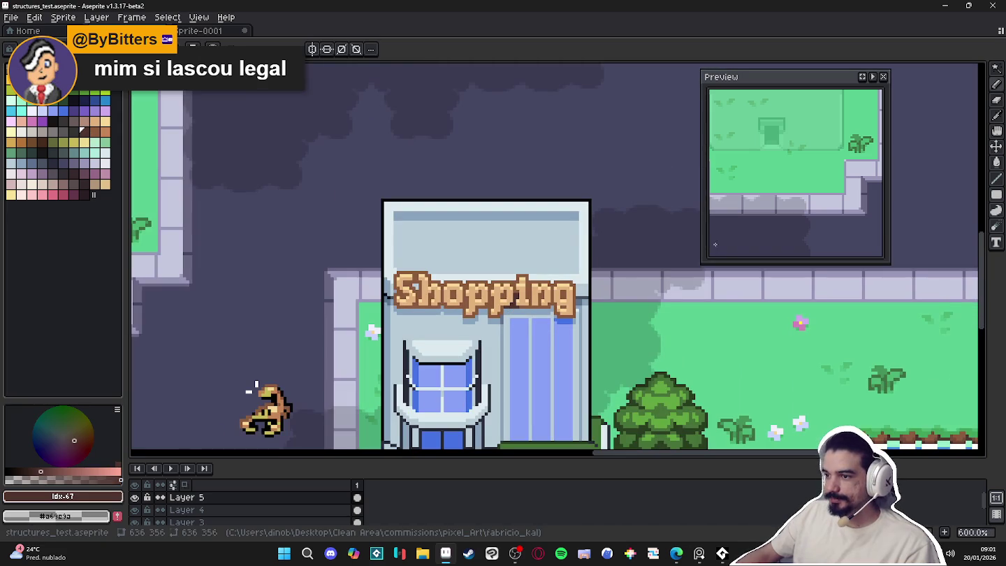
pyautogui.scroll(7, 470, 297)
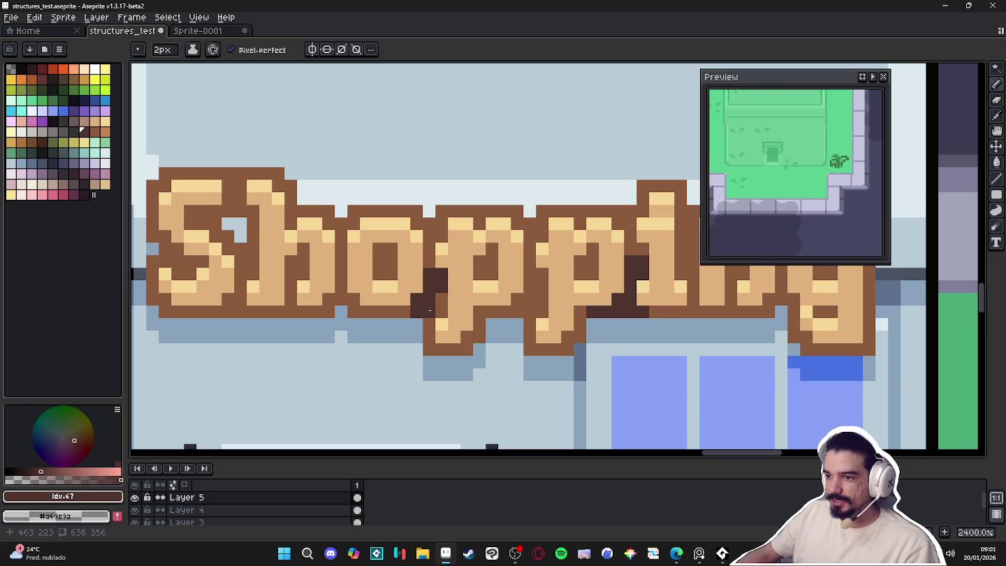
pyautogui.click(405, 311)
pyautogui.moveTo(353, 300)
pyautogui.mouseDown()
pyautogui.moveTo(345, 303)
pyautogui.moveTo(390, 303)
pyautogui.mouseUp()
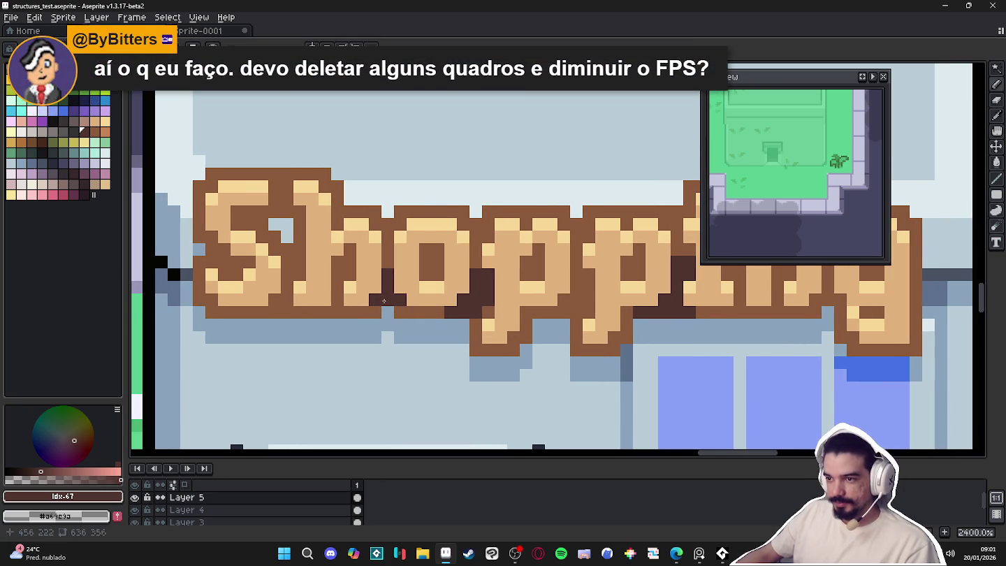
# Add dark brown shading inside the h and S and below the p
pyautogui.click(349, 273)
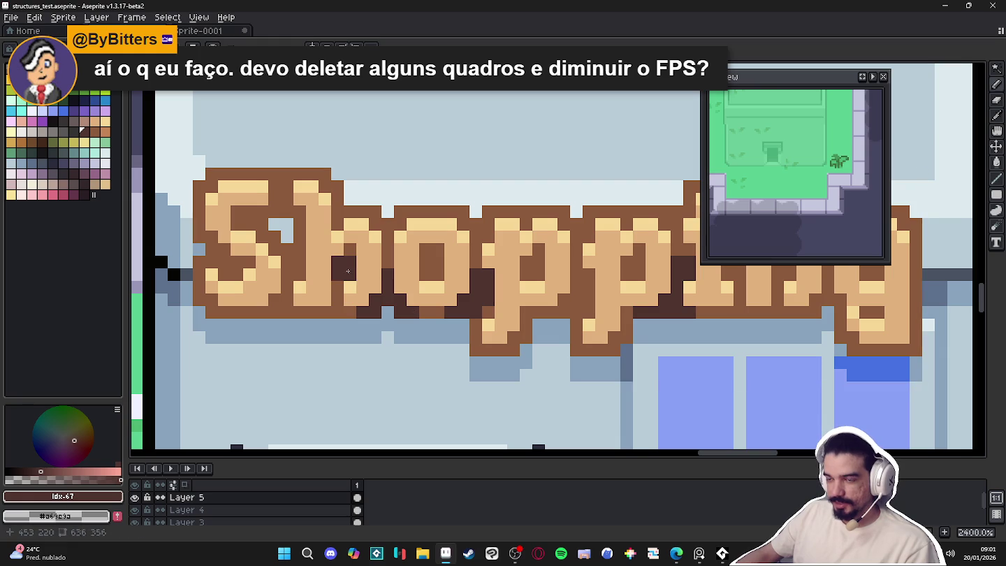
pyautogui.click(299, 263)
pyautogui.click(260, 223)
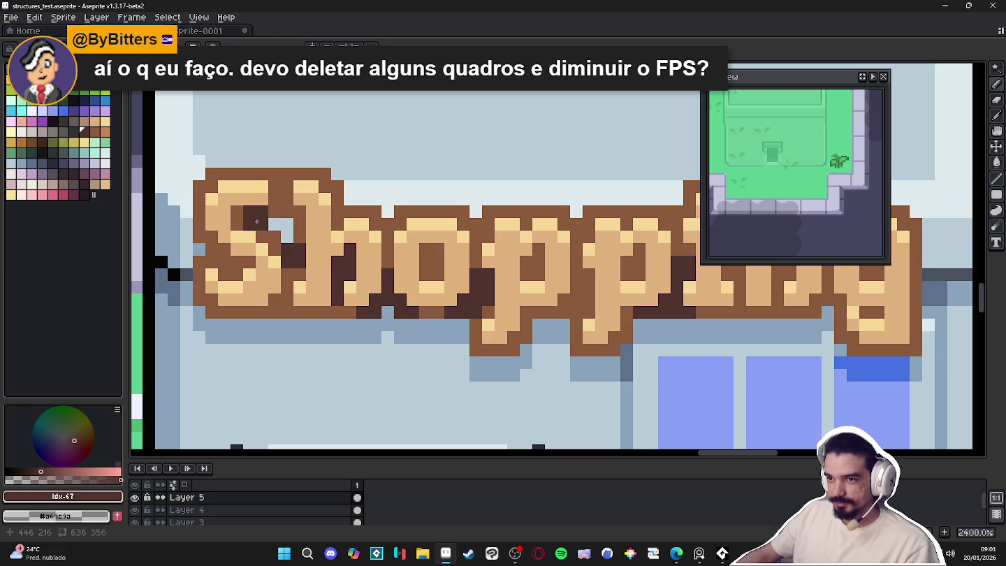
pyautogui.scroll(1, 274, 199)
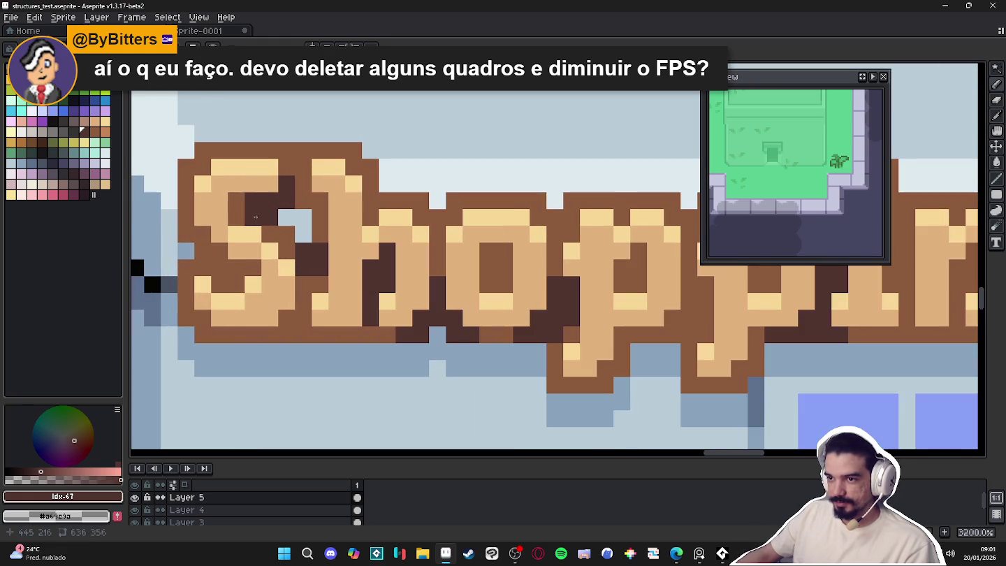
pyautogui.scroll(-4, 255, 218)
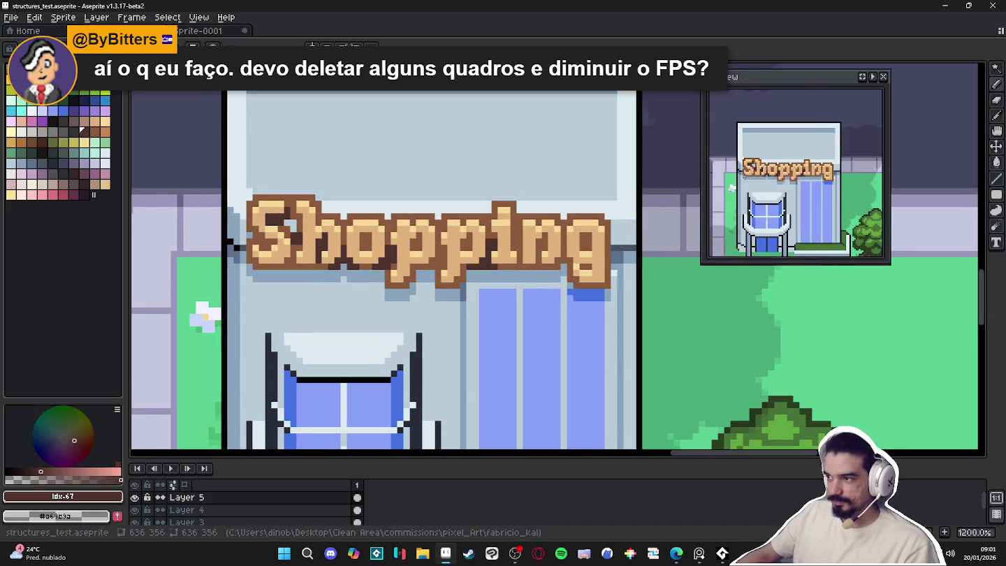
pyautogui.scroll(4, 271, 250)
pyautogui.moveTo(274, 253); pyautogui.dragTo(286, 239)
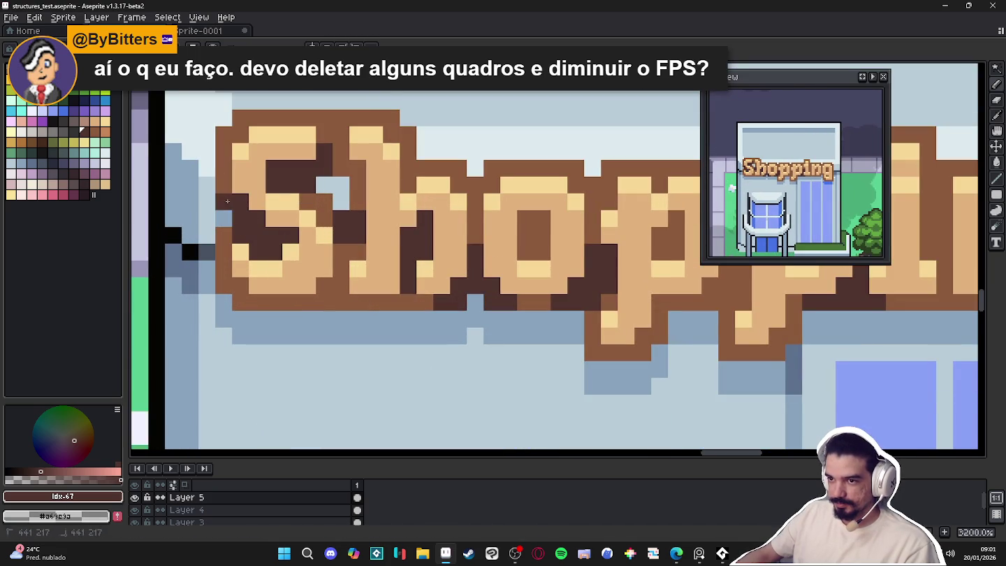
pyautogui.scroll(-3, 526, 248)
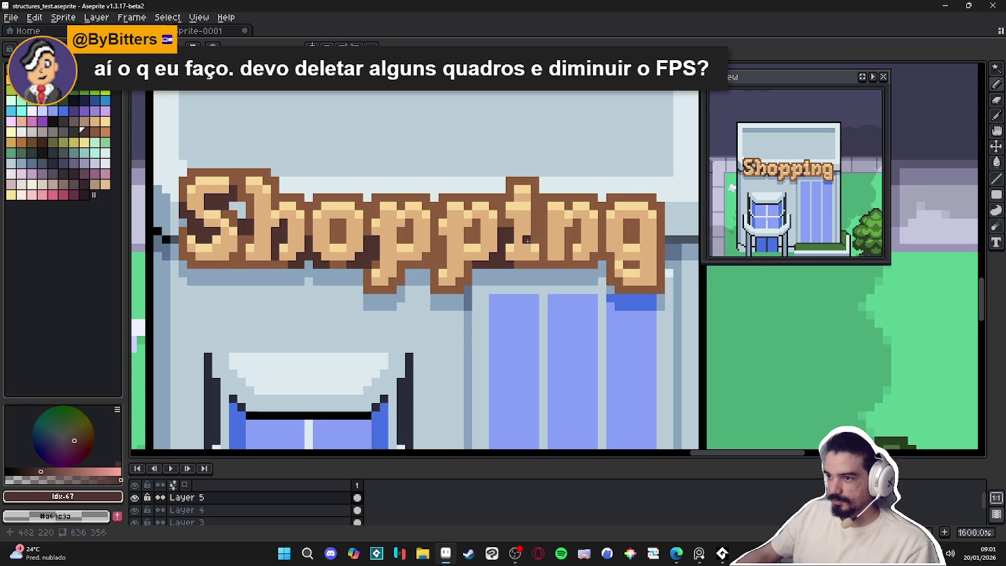
pyautogui.scroll(2, 443, 248)
pyautogui.click(438, 269)
pyautogui.click(424, 275)
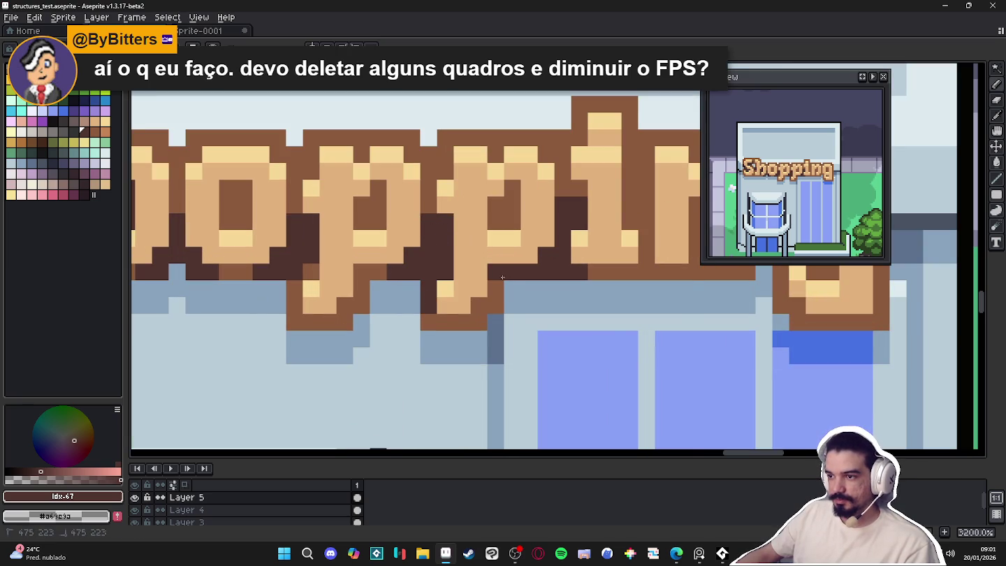
# Darken pixels beside the i and fill the g's inner hole and tail dark brown
pyautogui.scroll(-2, 501, 283)
pyautogui.scroll(2, 458, 283)
pyautogui.click(458, 283)
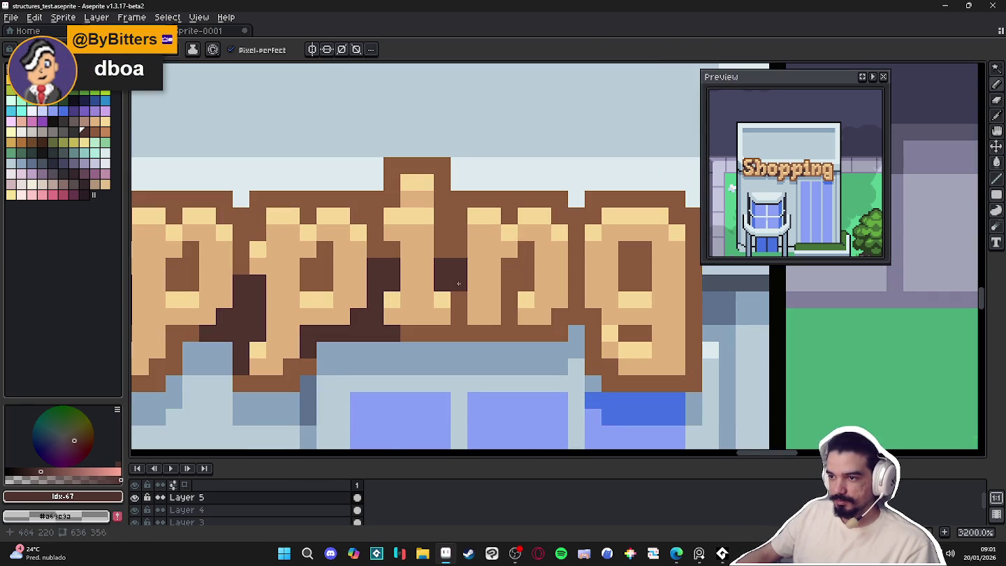
pyautogui.scroll(-2, 387, 307)
pyautogui.scroll(2, 454, 282)
pyautogui.click(456, 283)
pyautogui.scroll(-1, 498, 271)
pyautogui.moveTo(504, 287); pyautogui.dragTo(489, 257)
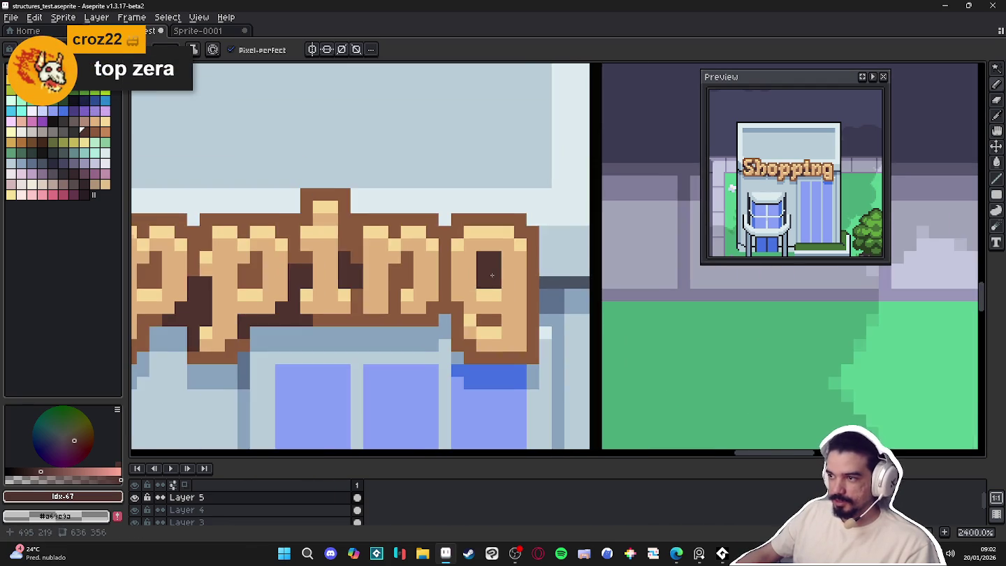
pyautogui.click(456, 287)
pyautogui.scroll(-1, 456, 286)
pyautogui.scroll(3, 457, 294)
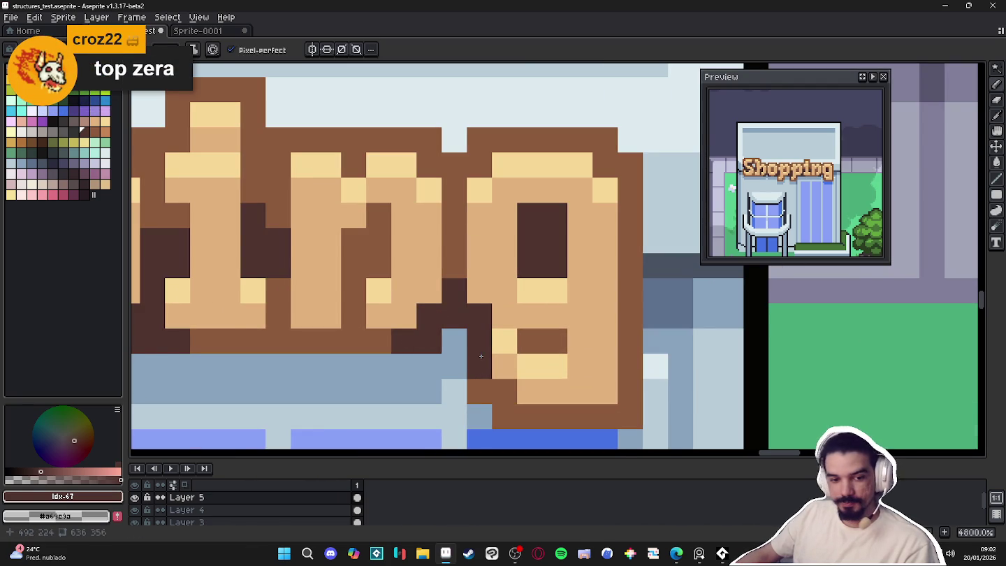
pyautogui.scroll(-2, 481, 355)
pyautogui.scroll(1, 489, 327)
pyautogui.click(489, 327)
pyautogui.scroll(-1, 488, 327)
pyautogui.scroll(1, 488, 327)
pyautogui.click(476, 331)
pyautogui.scroll(-1, 472, 339)
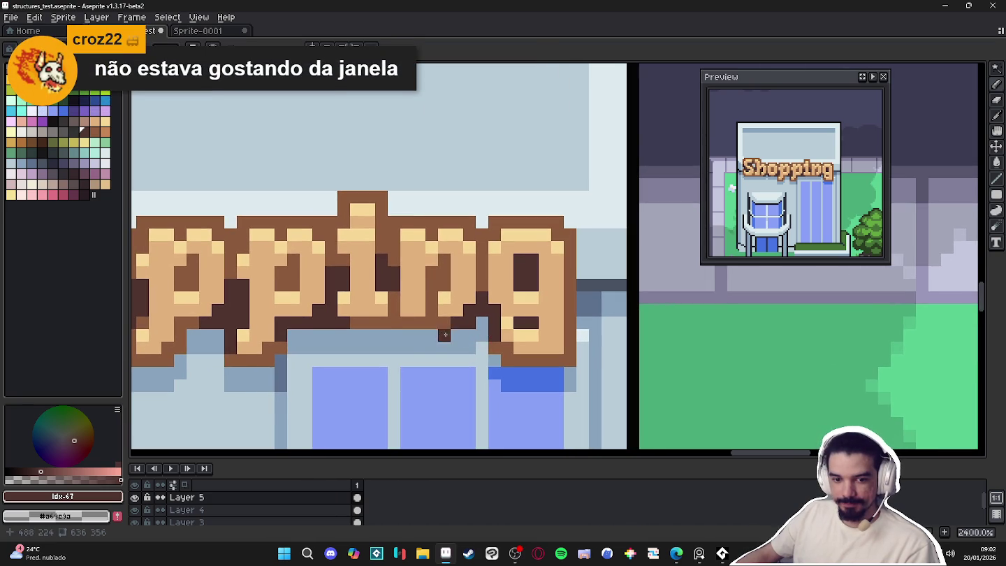
# Zoom in and out over the town map to review the shaded Shopping sign
pyautogui.scroll(-1, 456, 338)
pyautogui.scroll(-1, 377, 330)
pyautogui.scroll(-2, 419, 321)
pyautogui.scroll(-2, 465, 306)
pyautogui.scroll(-1, 481, 286)
pyautogui.scroll(1, 489, 280)
pyautogui.scroll(1, 496, 273)
pyautogui.scroll(-2, 508, 259)
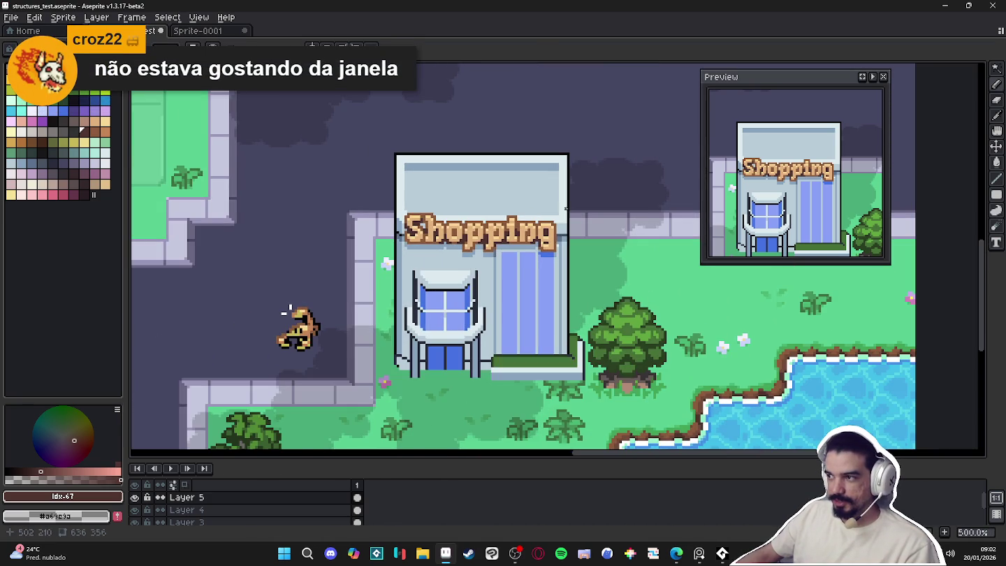
pyautogui.scroll(2, 545, 217)
pyautogui.scroll(3, 489, 234)
pyautogui.scroll(3, 450, 248)
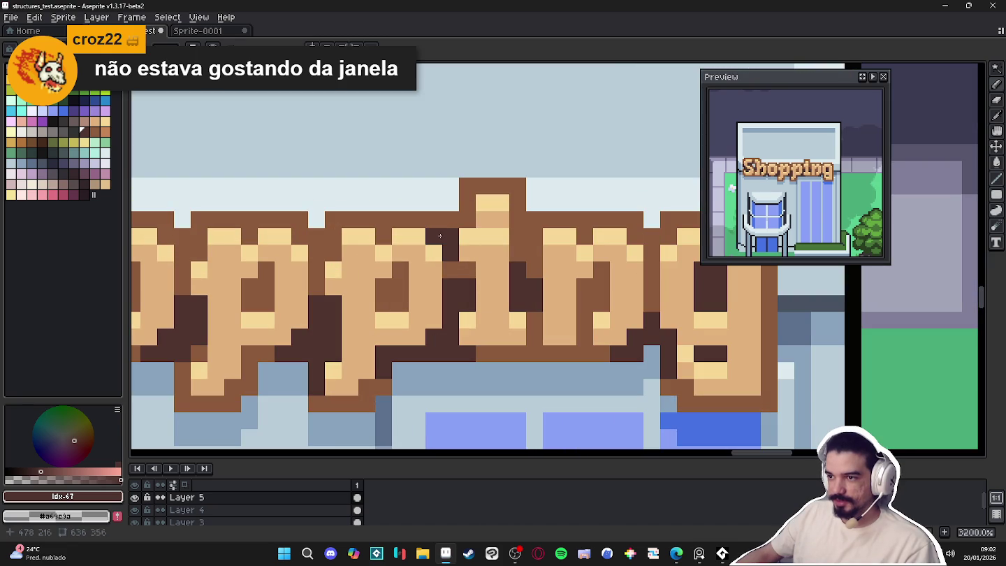
pyautogui.scroll(-1, 466, 225)
pyautogui.scroll(-3, 336, 286)
pyautogui.scroll(-1, 210, 342)
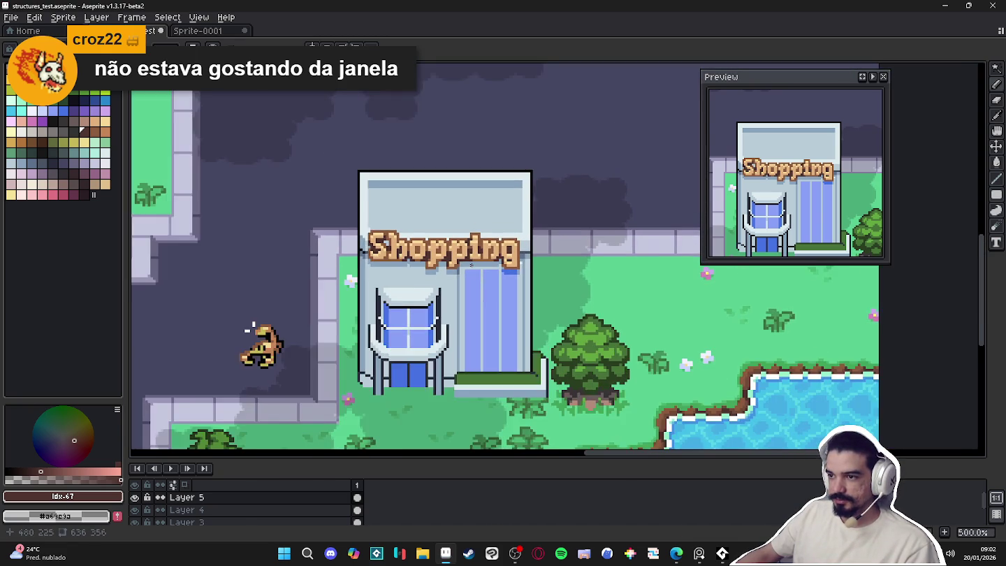
pyautogui.scroll(1, 206, 343)
# Center the view on the shop, eyedropper its window blue, and save the map
pyautogui.moveTo(455, 260)
pyautogui.mouseDown()
pyautogui.moveTo(453, 242)
pyautogui.moveTo(489, 222)
pyautogui.mouseUp()
pyautogui.scroll(1, 493, 285)
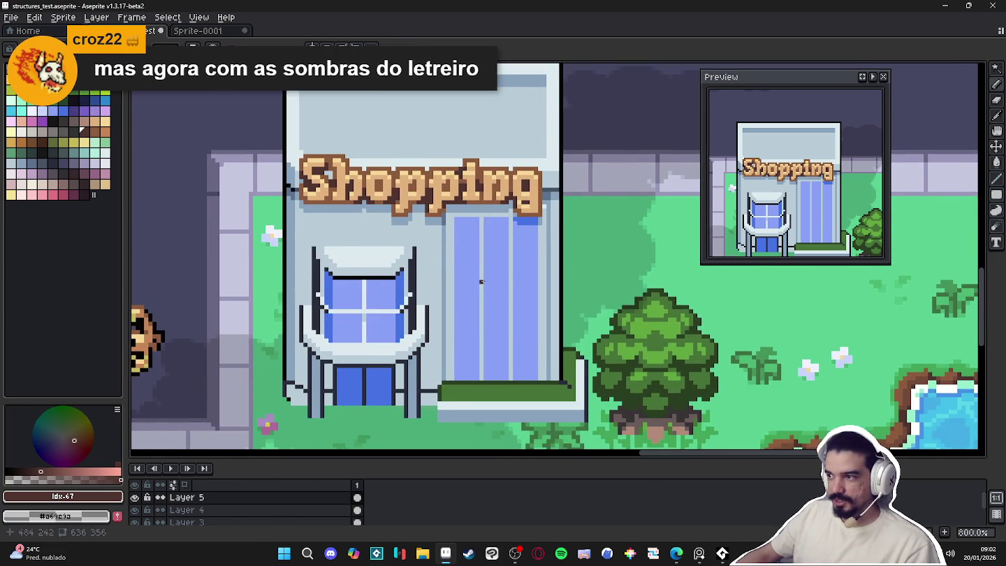
pyautogui.scroll(-1, 216, 314)
pyautogui.scroll(-1, 244, 294)
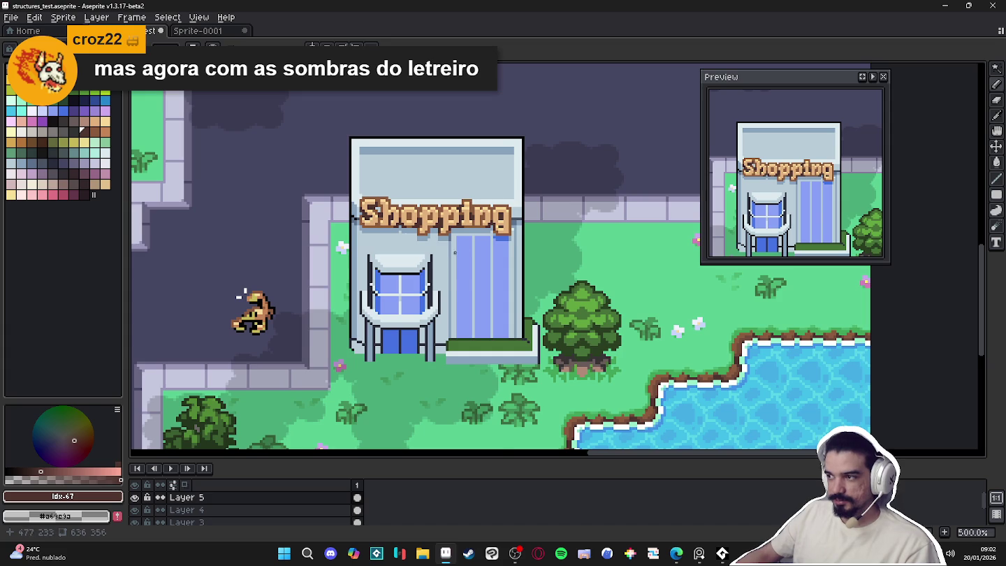
pyautogui.scroll(1, 455, 253)
pyautogui.moveTo(458, 243); pyautogui.dragTo(459, 259)
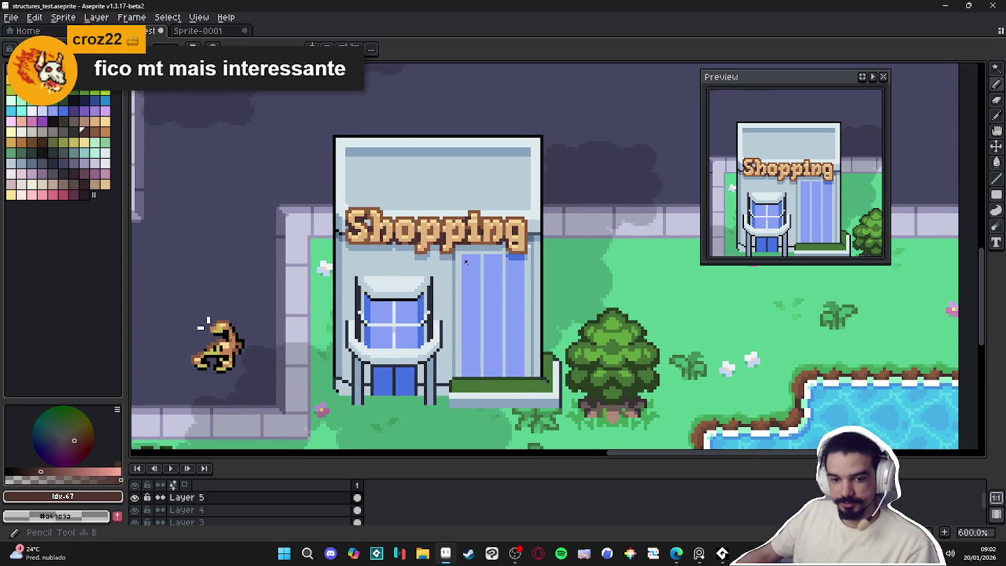
pyautogui.scroll(3, 460, 258)
pyautogui.keyDown('alt'); pyautogui.click(482, 262); pyautogui.keyUp('alt')
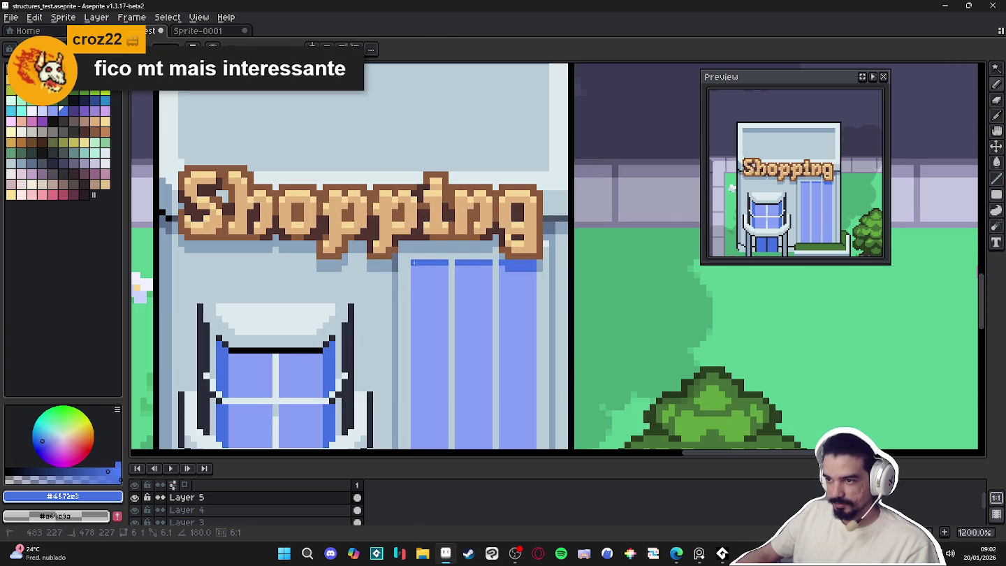
pyautogui.scroll(-2, 414, 262)
pyautogui.hotkey('ctrl', 's')
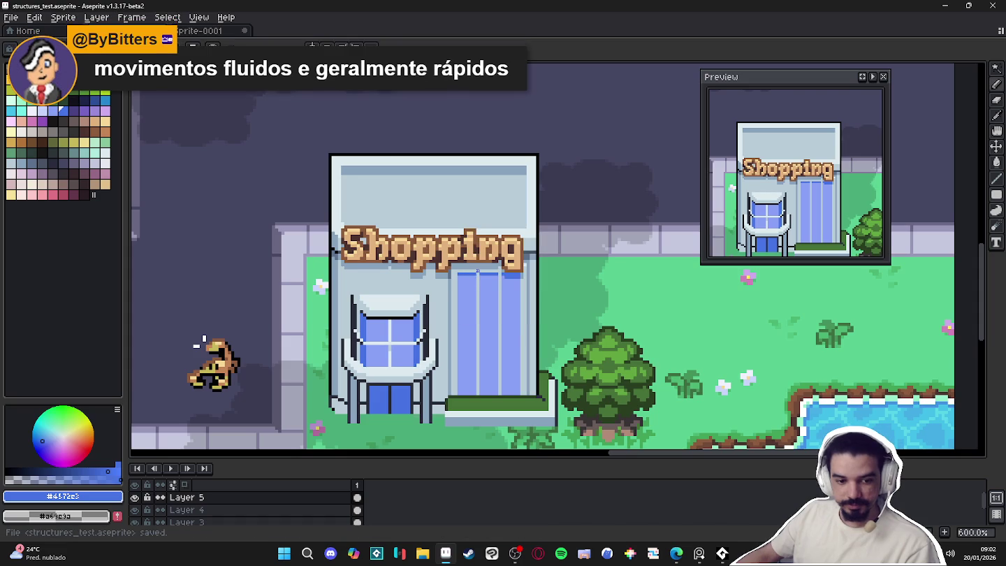
# Pan and zoom around the shop facade to re-examine the sign
pyautogui.moveTo(477, 271); pyautogui.dragTo(488, 273)
pyautogui.scroll(-1, 513, 242)
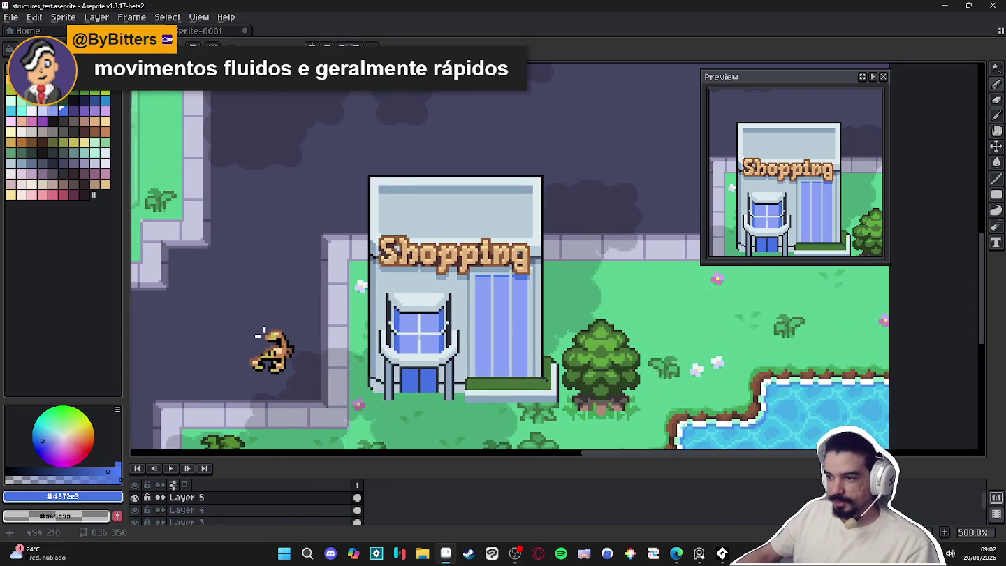
pyautogui.scroll(-1, 502, 273)
pyautogui.scroll(2, 484, 341)
pyautogui.scroll(3, 490, 368)
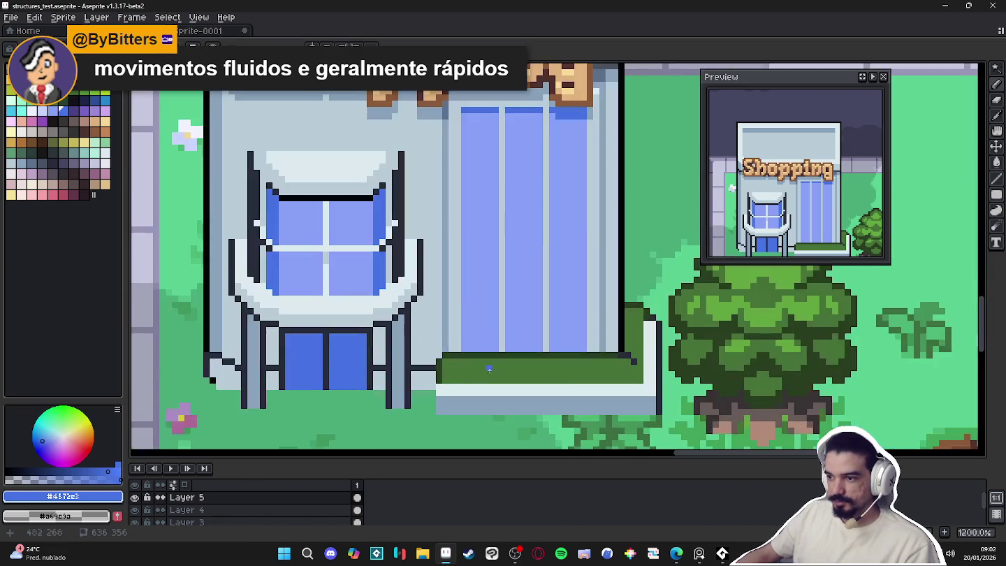
pyautogui.scroll(-4, 498, 372)
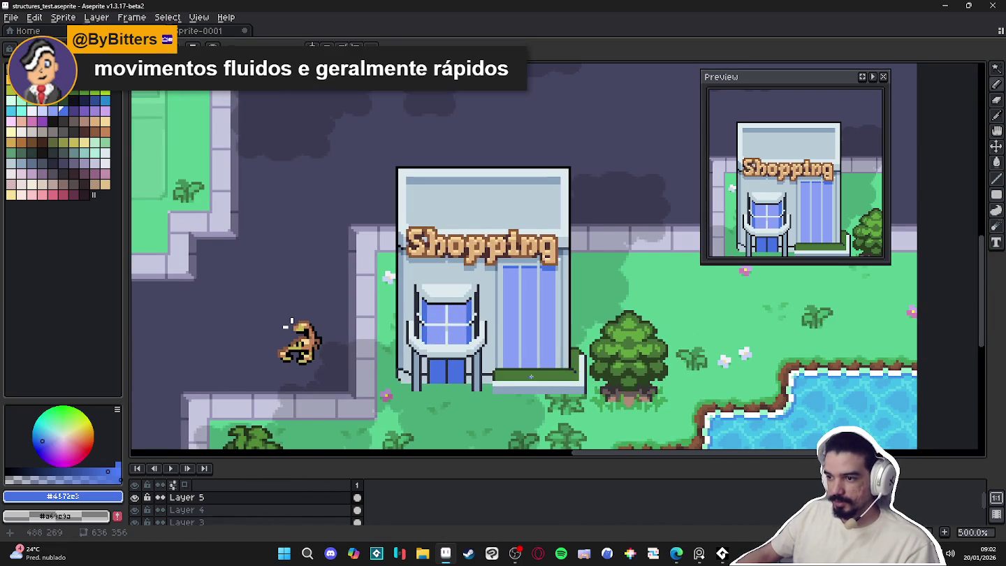
pyautogui.scroll(4, 468, 380)
pyautogui.scroll(-2, 461, 380)
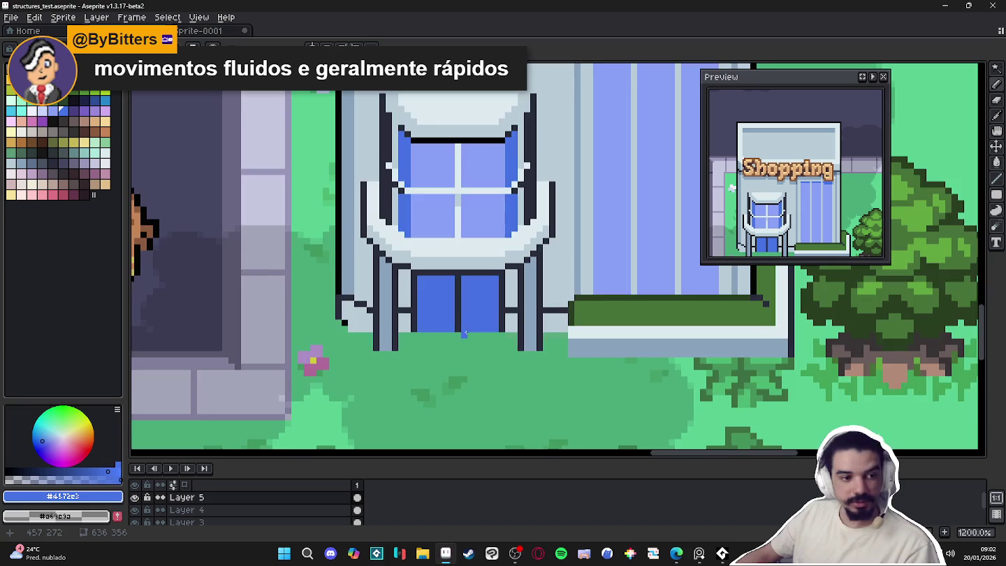
pyautogui.scroll(-3, 474, 370)
pyautogui.scroll(1, 492, 356)
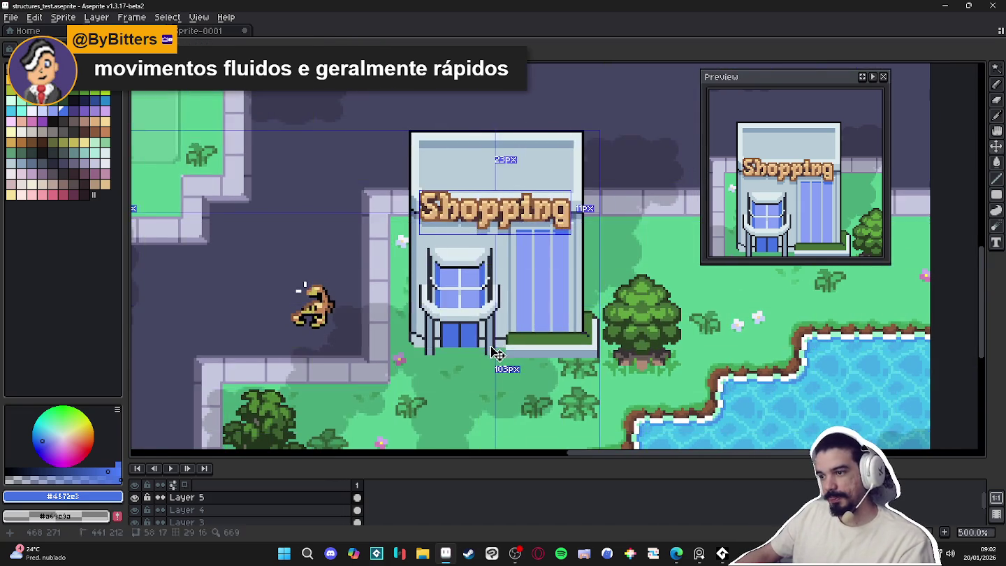
pyautogui.scroll(-2, 497, 349)
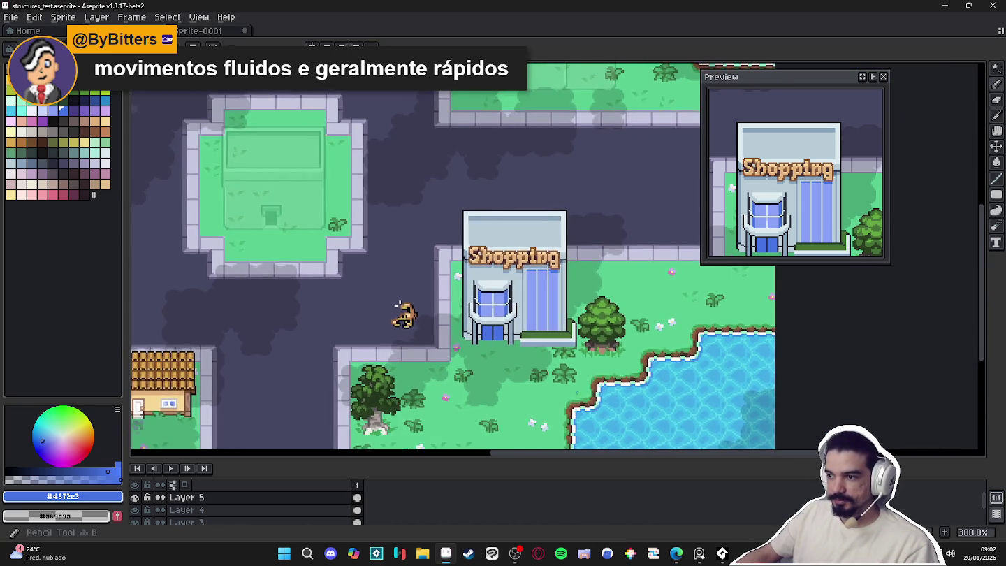
pyautogui.scroll(1, 520, 292)
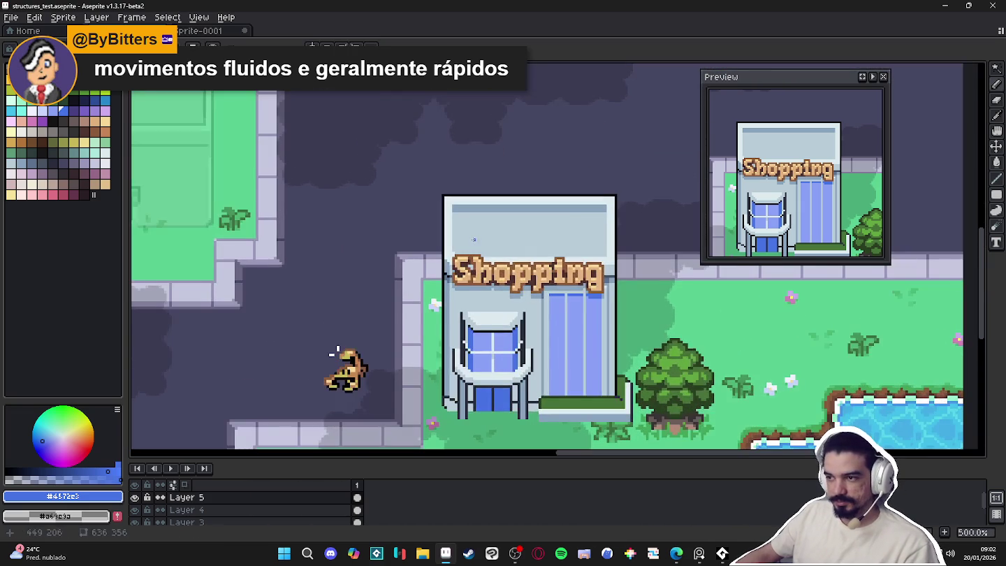
pyautogui.scroll(-2, 366, 328)
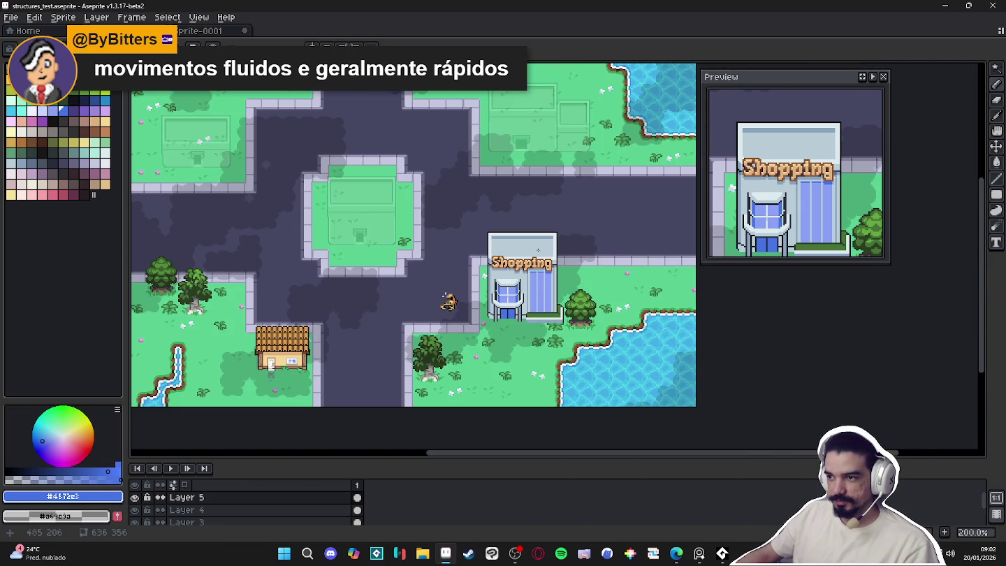
pyautogui.scroll(2, 445, 296)
pyautogui.scroll(1, 328, 356)
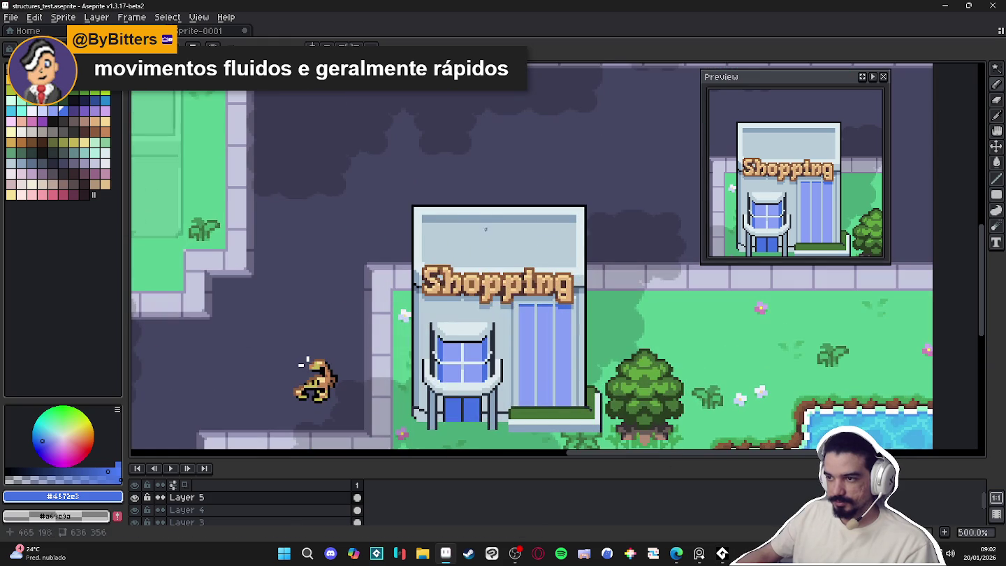
pyautogui.scroll(1, 488, 223)
pyautogui.scroll(1, 443, 214)
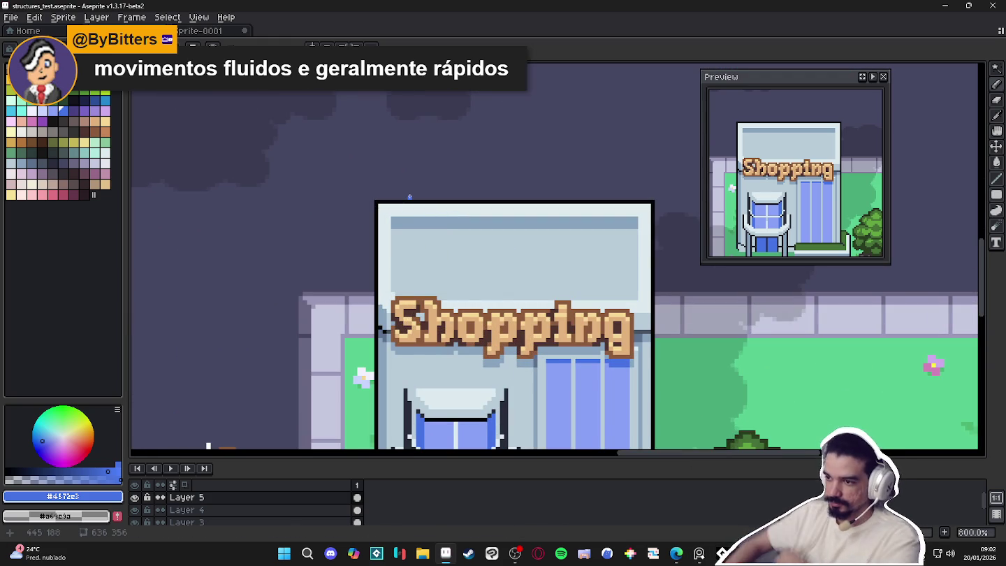
pyautogui.scroll(-1, 409, 197)
pyautogui.scroll(-1, 418, 219)
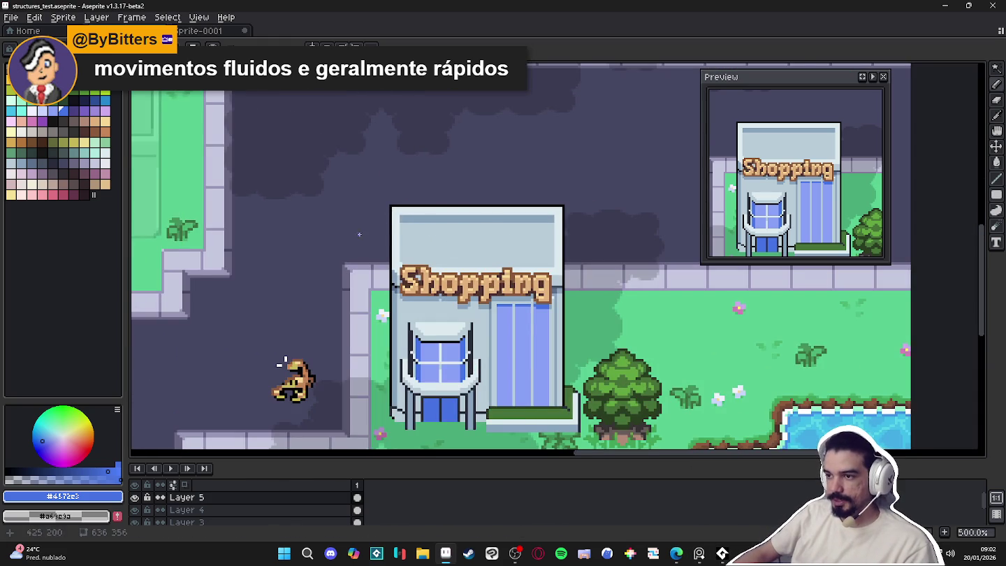
pyautogui.scroll(1, 467, 234)
pyautogui.scroll(1, 474, 241)
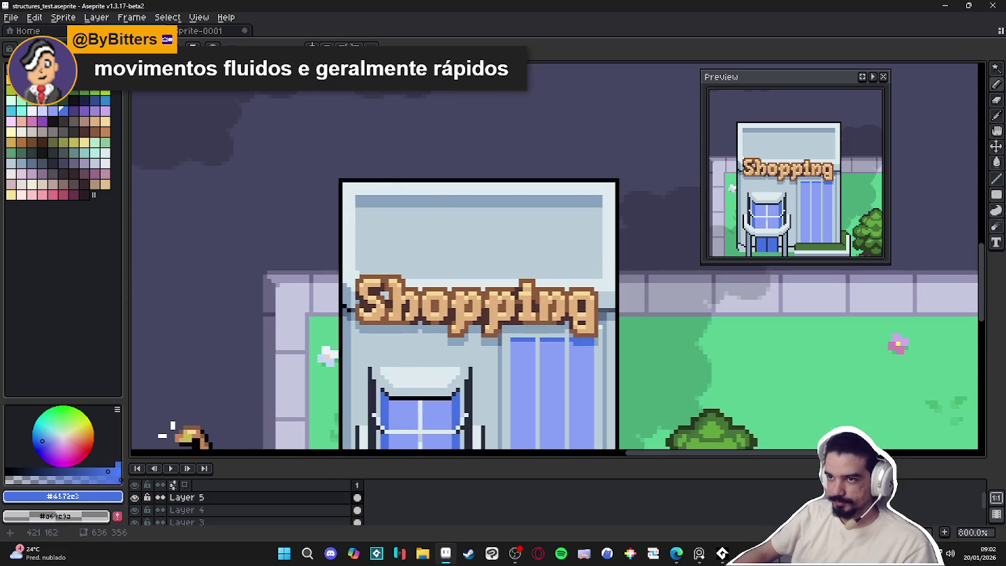
# Pick a lighter blue-violet drawing colour and make Layer 4 active
pyautogui.keyDown('alt'); pyautogui.click(500, 361); pyautogui.keyUp('alt')
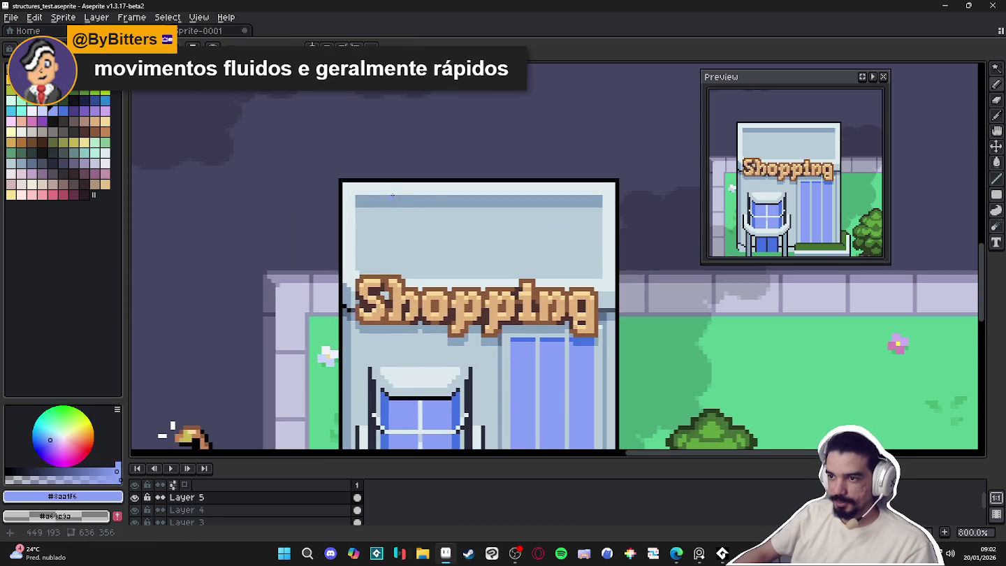
pyautogui.scroll(1, 390, 192)
pyautogui.scroll(-2, 335, 223)
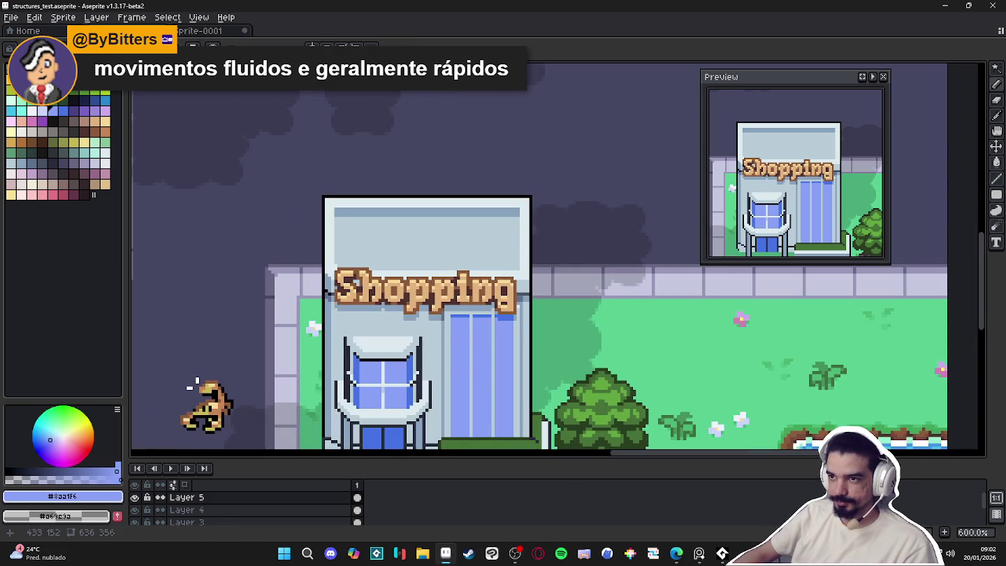
pyautogui.click(217, 510)
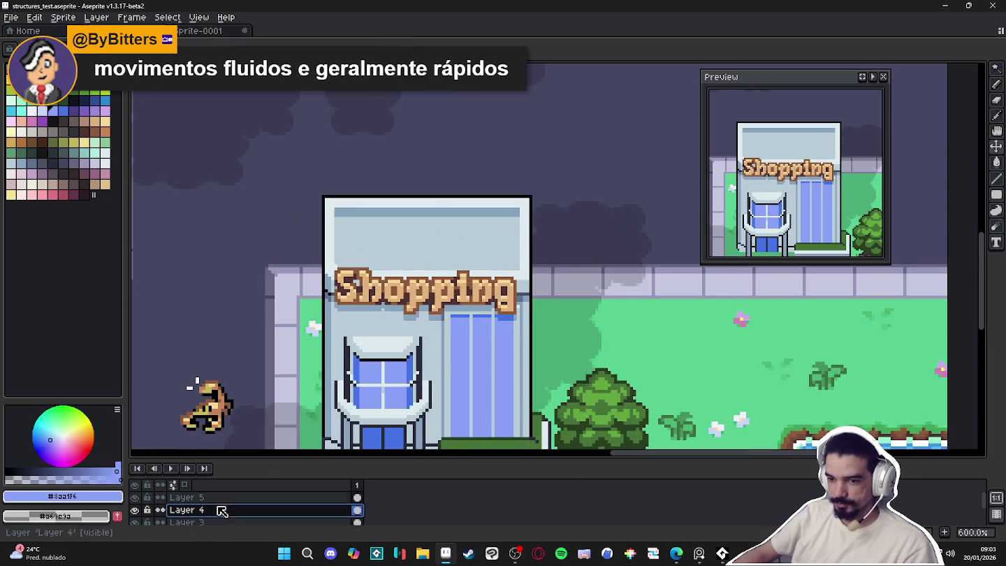
# Enable vertical symmetry and place a horizontal mirror axis near the building top
pyautogui.hscroll(-1, 393, 240)
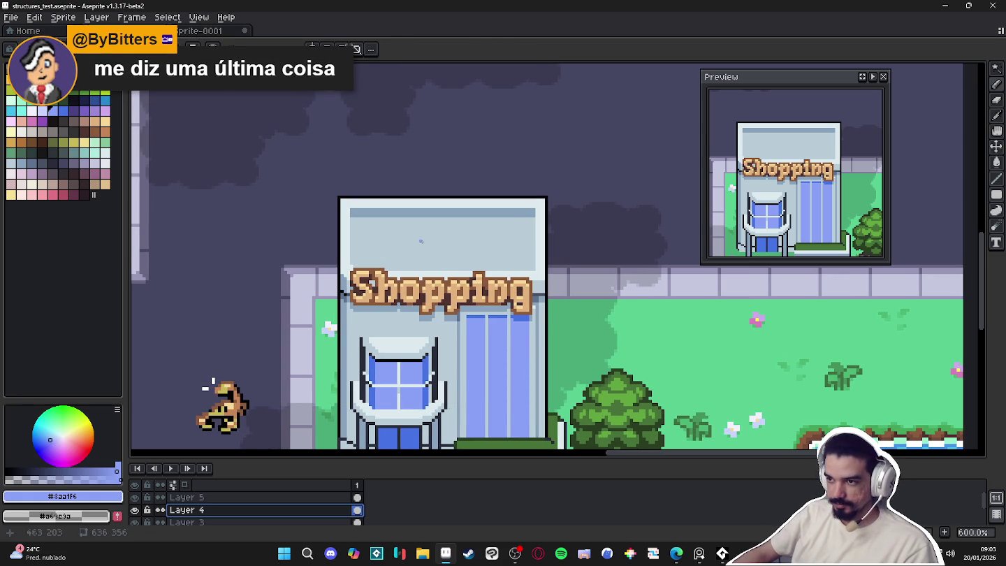
pyautogui.click(312, 48)
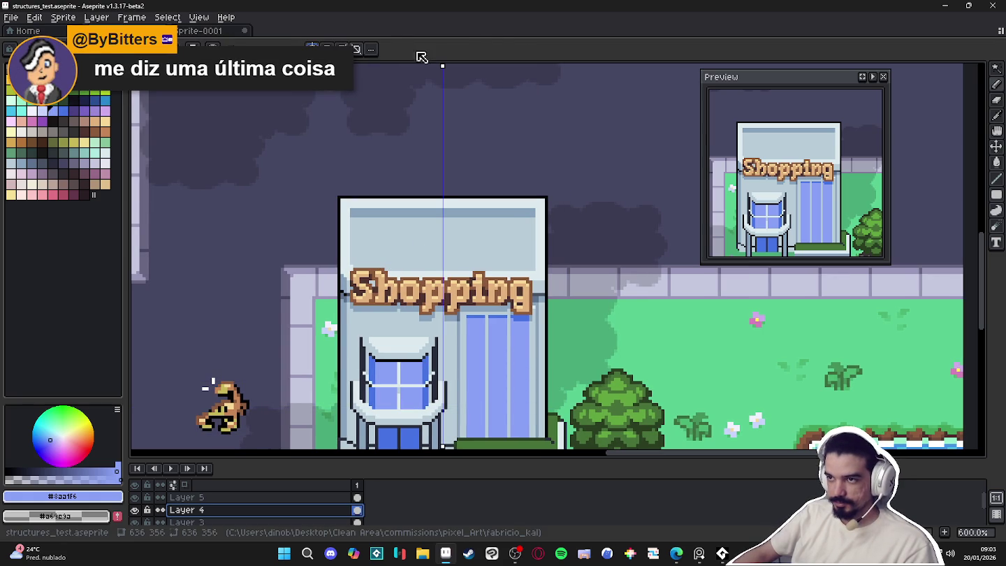
pyautogui.click(339, 45)
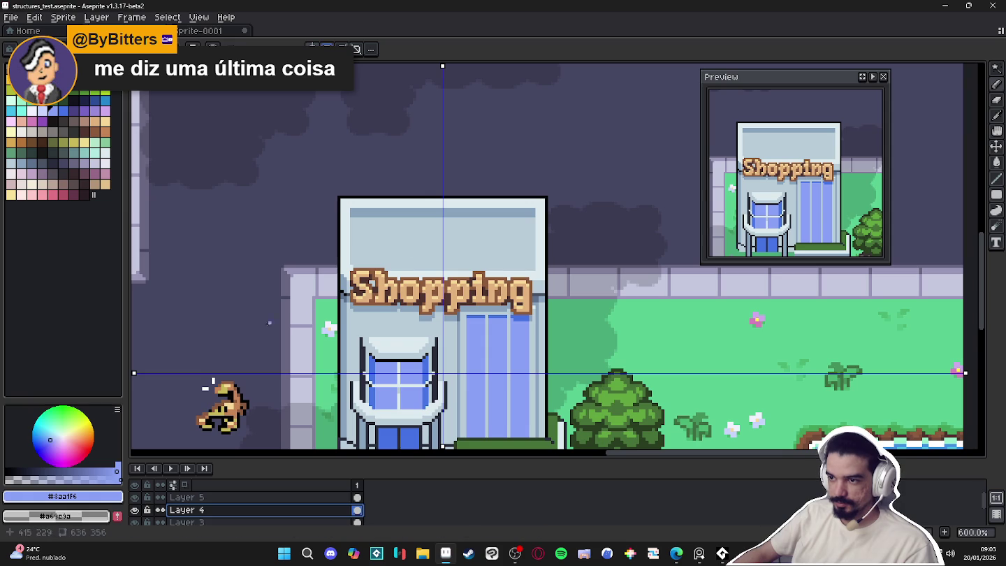
pyautogui.moveTo(134, 374); pyautogui.dragTo(134, 222)
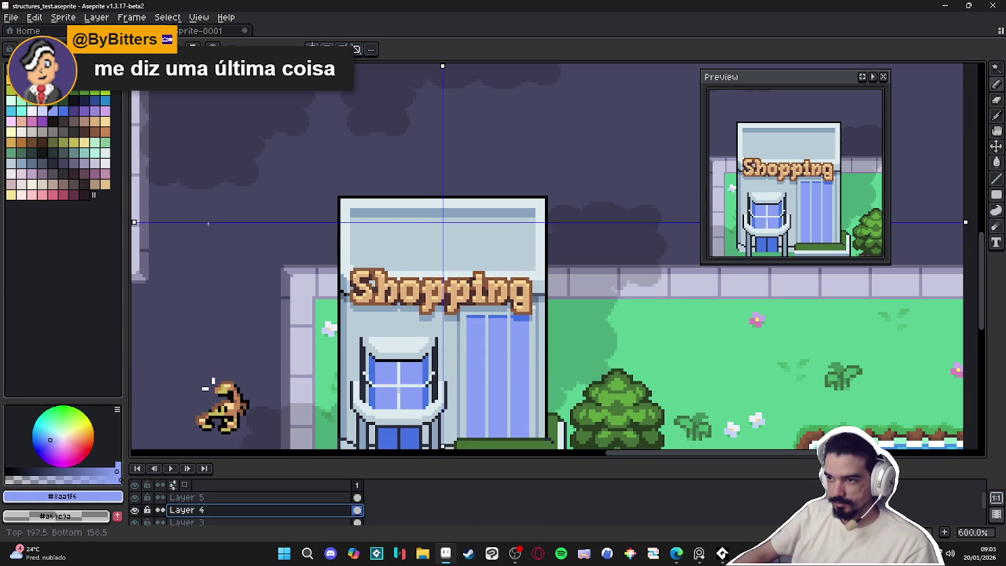
pyautogui.moveTo(209, 223); pyautogui.dragTo(218, 219)
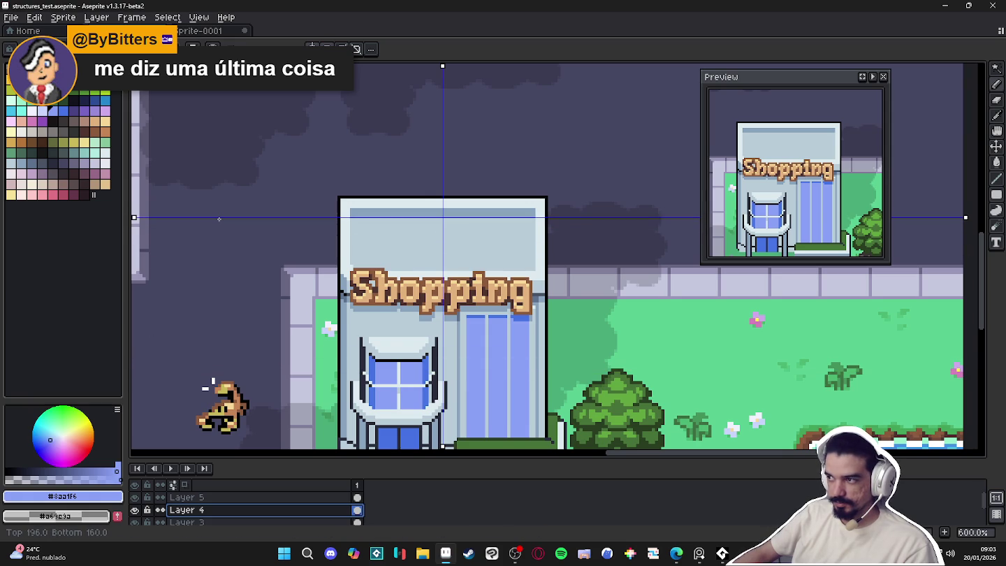
# On Layer 5, paint a mirrored blue block over the building top
pyautogui.press('Up')
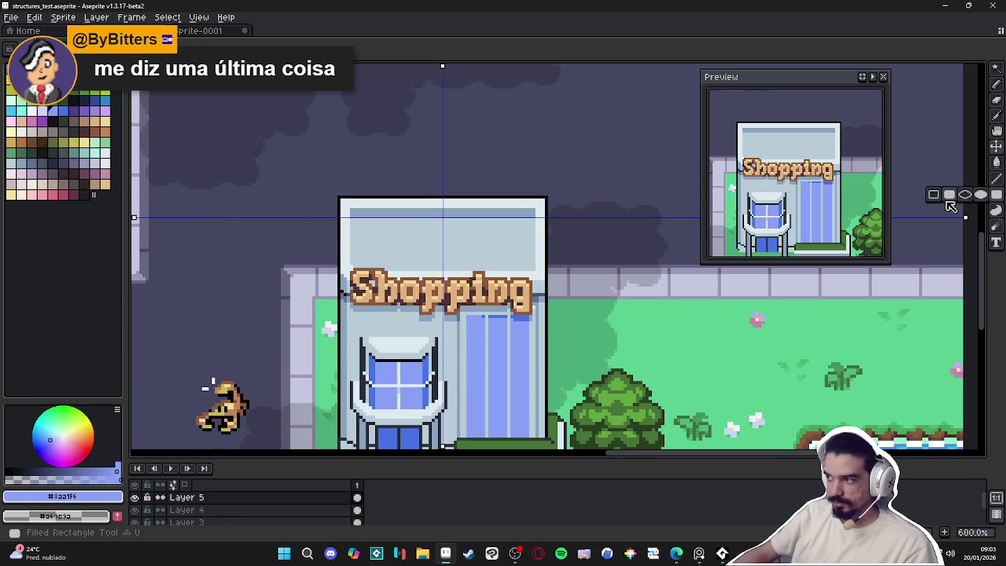
pyautogui.scroll(1, 408, 235)
pyautogui.moveTo(351, 182)
pyautogui.mouseDown()
pyautogui.moveTo(478, 247)
pyautogui.moveTo(515, 235)
pyautogui.mouseUp()
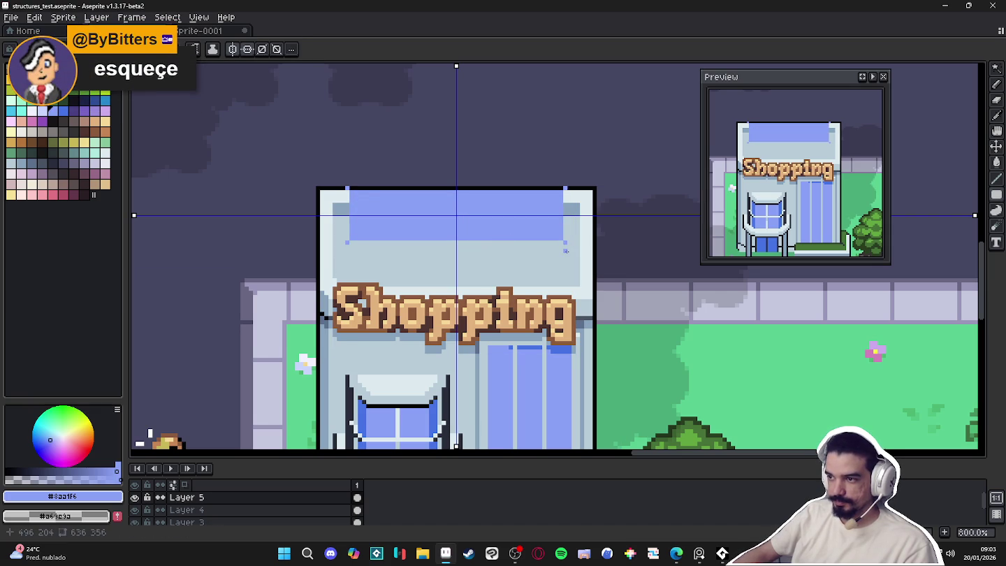
# With horizontal symmetry off, draw mirrored slanted blue edge lines on the awning
pyautogui.click(249, 49)
pyautogui.press('b')
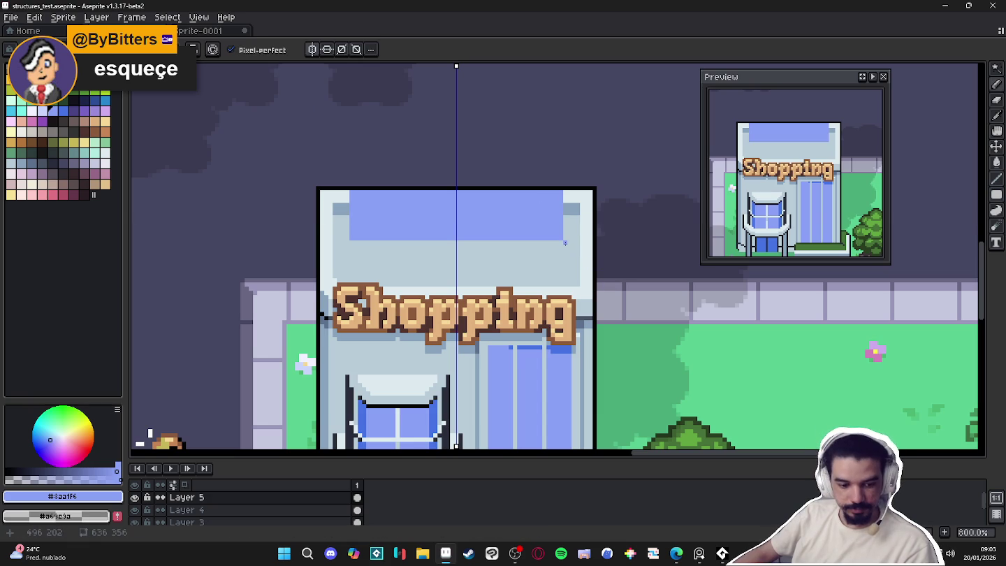
pyautogui.keyDown('shift'); pyautogui.click(576, 267); pyautogui.keyUp('shift')
pyautogui.keyDown('shift'); pyautogui.click(576, 282); pyautogui.keyUp('shift')
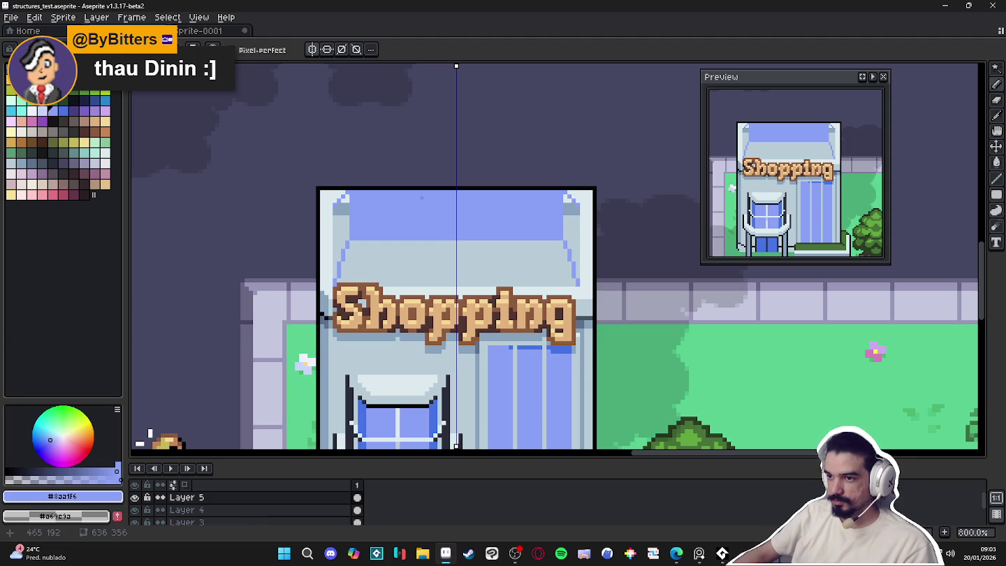
pyautogui.scroll(2, 354, 211)
pyautogui.scroll(-2, 354, 211)
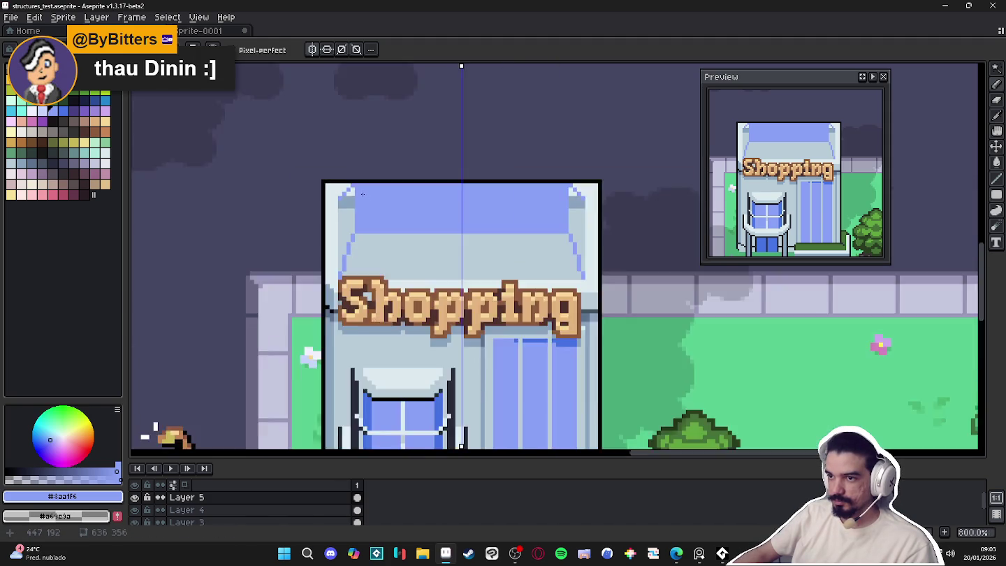
pyautogui.scroll(2, 349, 196)
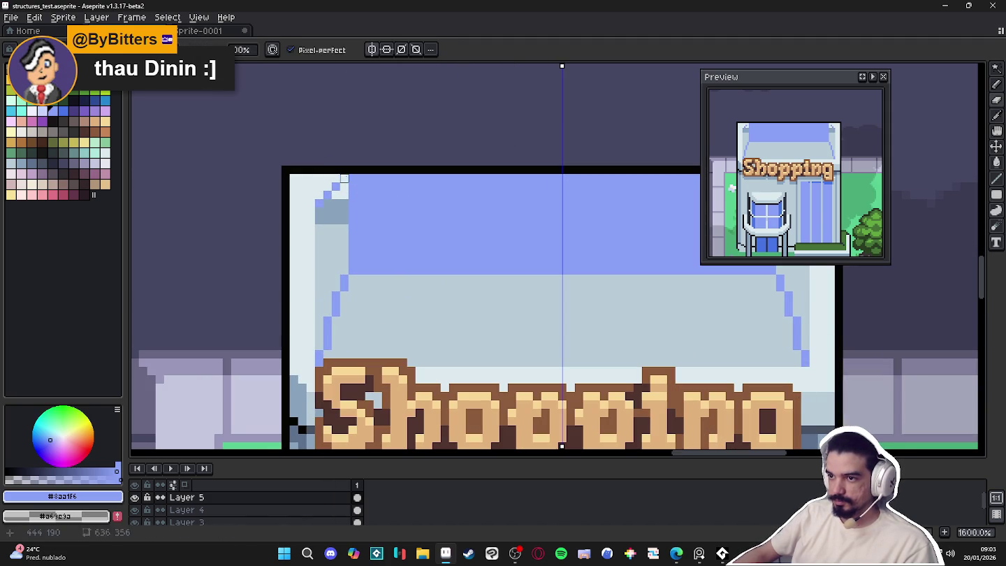
pyautogui.scroll(-4, 344, 179)
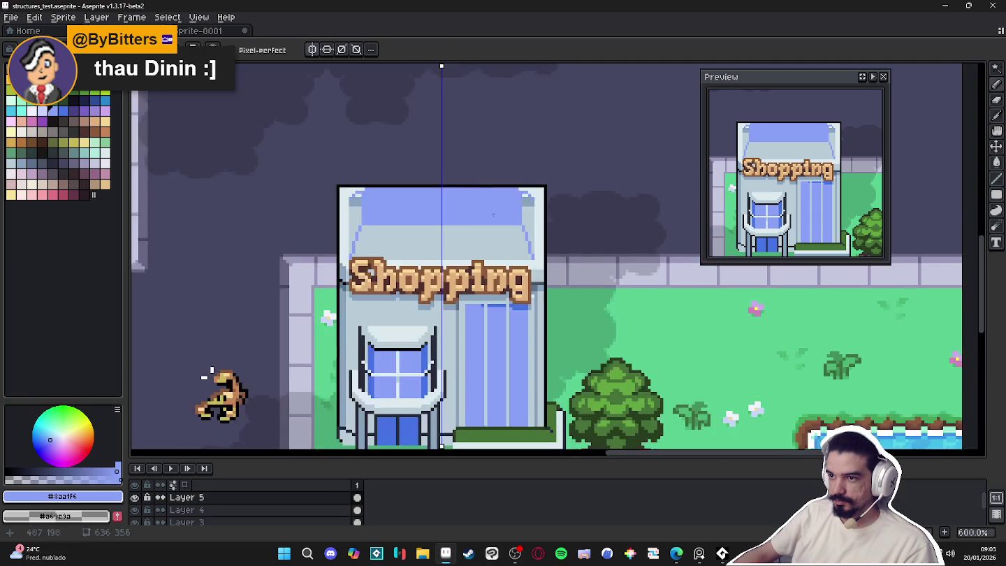
pyautogui.scroll(4, 493, 213)
pyautogui.scroll(-4, 507, 168)
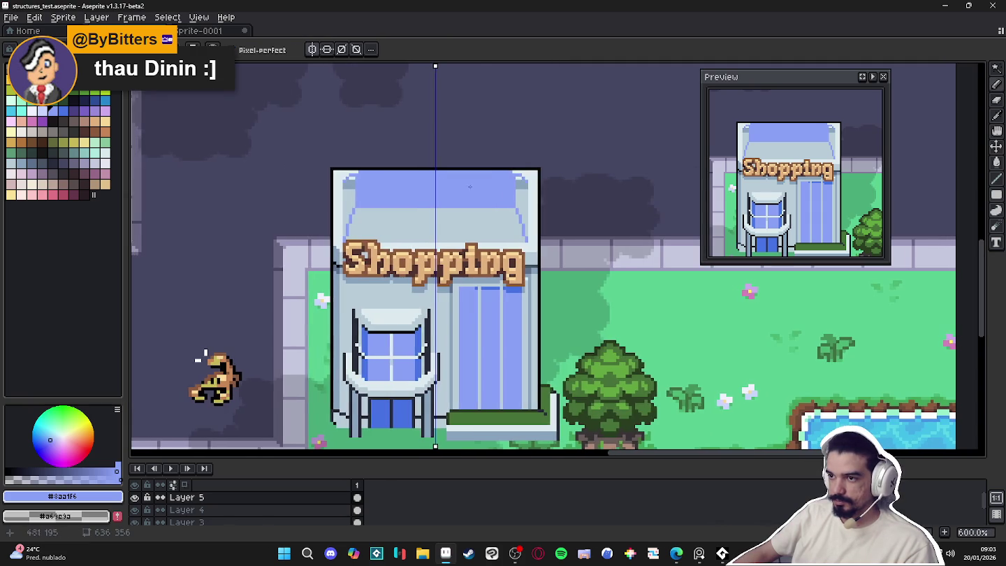
pyautogui.scroll(3, 349, 167)
pyautogui.scroll(-5, 341, 168)
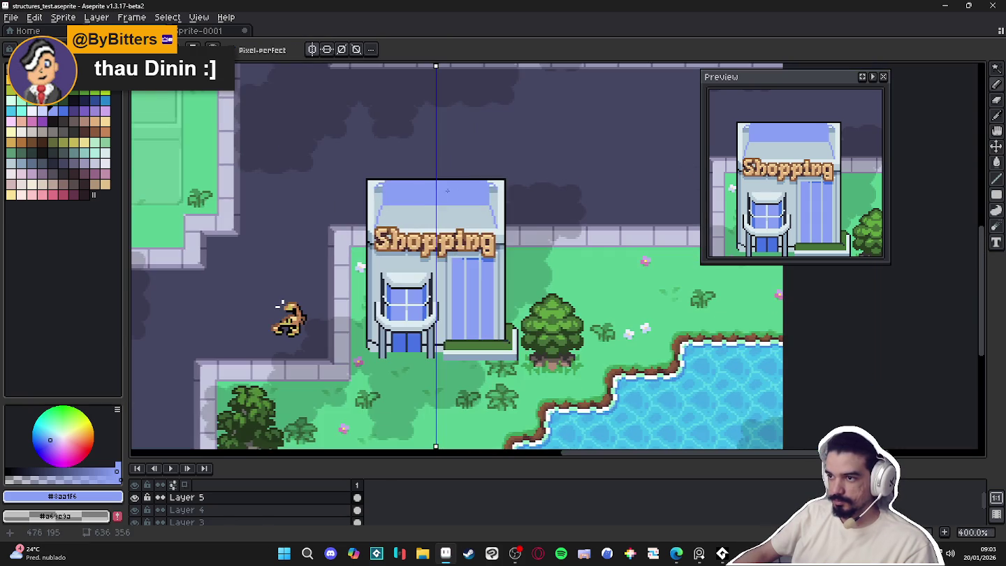
pyautogui.scroll(2, 458, 192)
pyautogui.scroll(1, 413, 192)
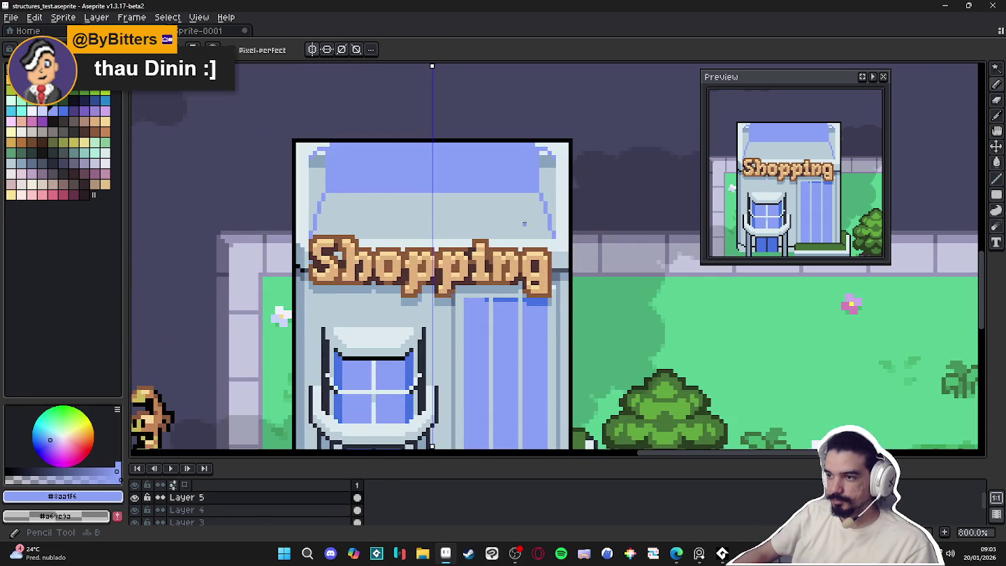
# Pick darker blue #4572e3 and undo a trial Paint Bucket fill
pyautogui.press('g')
pyautogui.keyDown('alt'); pyautogui.click(531, 295); pyautogui.keyUp('alt')
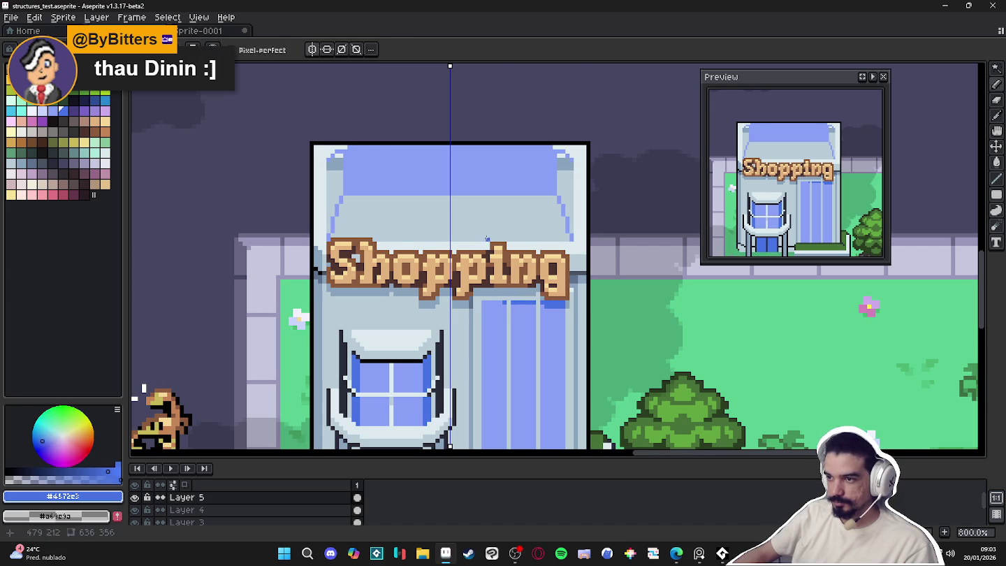
pyautogui.click(477, 221)
pyautogui.hotkey('ctrl', 'z')
pyautogui.scroll(1, 350, 199)
pyautogui.press('b')
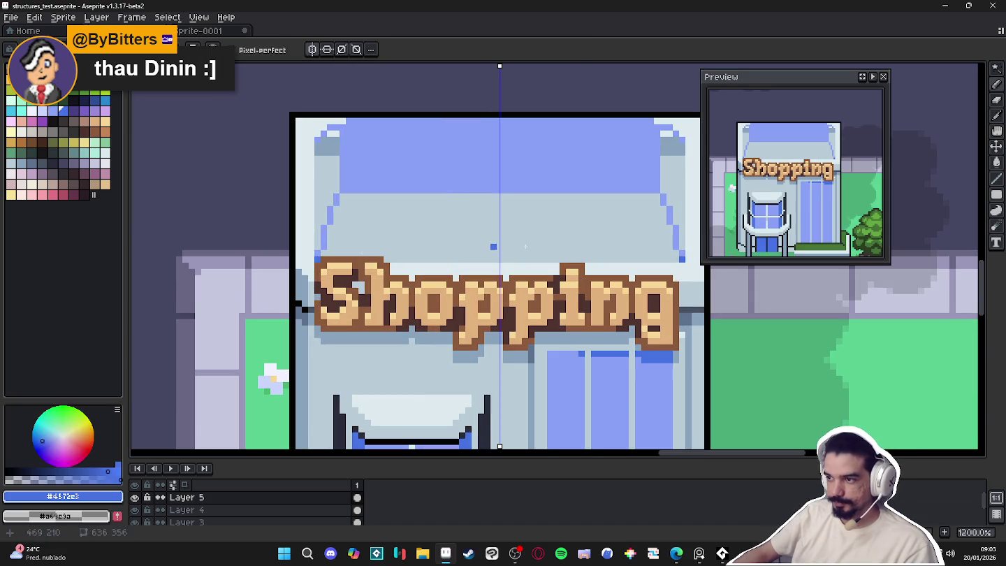
# Try filling the awning's lower band dark blue, then undo it and return to the Pencil
pyautogui.press('g')
pyautogui.click(507, 232)
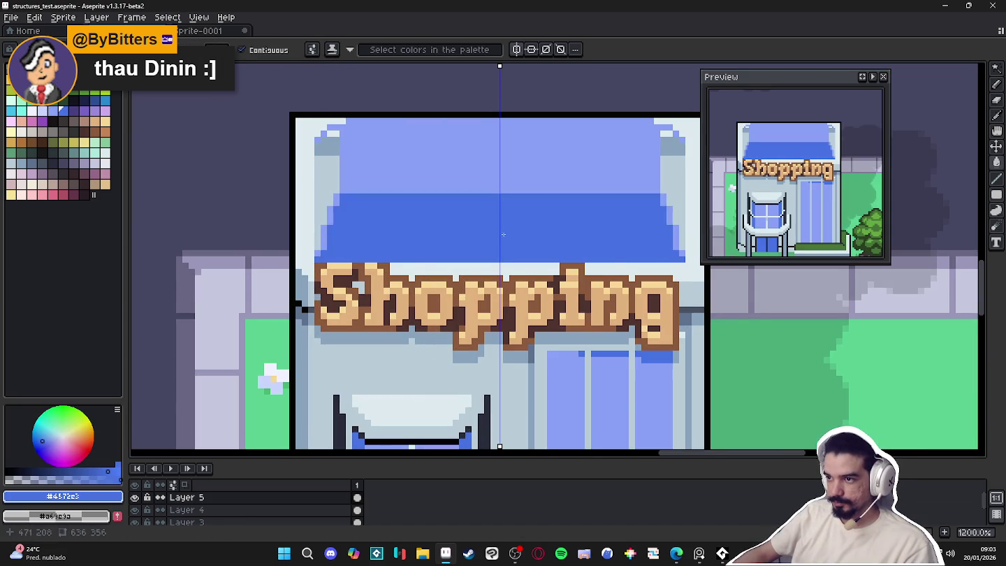
pyautogui.scroll(-2, 482, 235)
pyautogui.press('b')
pyautogui.scroll(-1, 475, 238)
pyautogui.scroll(-1, 477, 239)
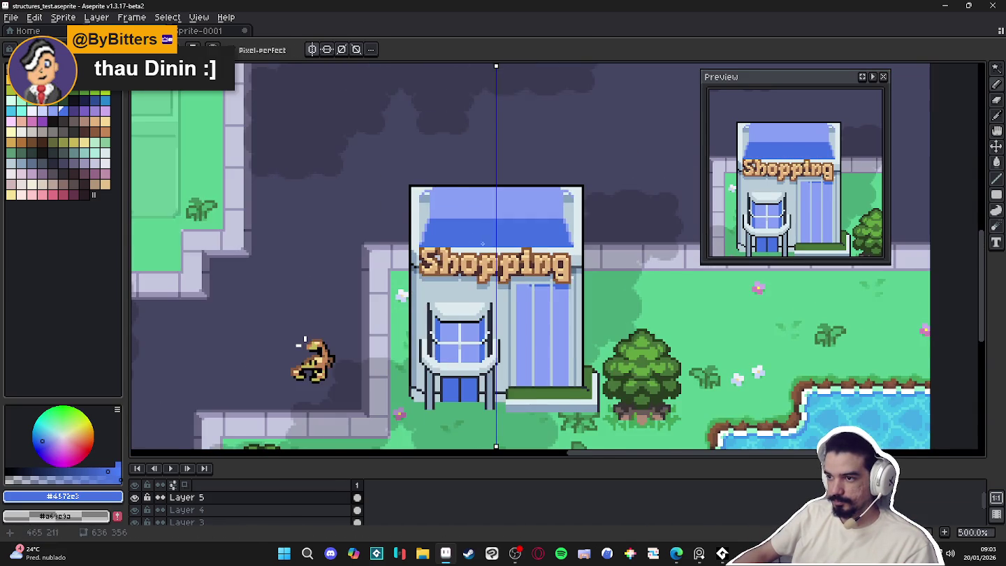
pyautogui.scroll(-2, 475, 238)
pyautogui.scroll(1, 479, 244)
pyautogui.scroll(2, 482, 252)
pyautogui.press('g')
pyautogui.hotkey('ctrl', 'z')
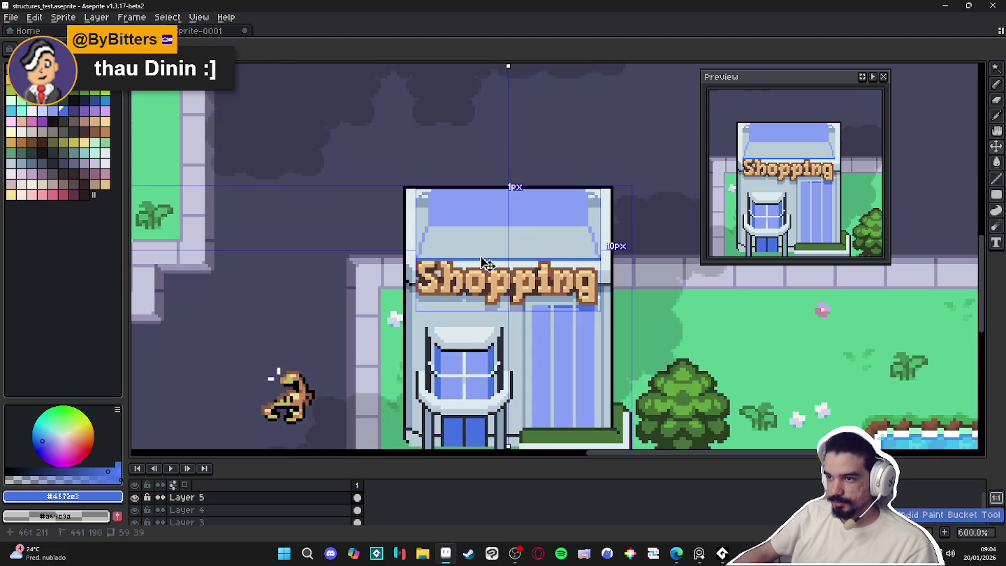
pyautogui.press('b')
pyautogui.scroll(2, 488, 264)
pyautogui.scroll(2, 488, 264)
# Thicken the awning's left edge with mirrored dark-blue pixel columns
pyautogui.click(401, 142)
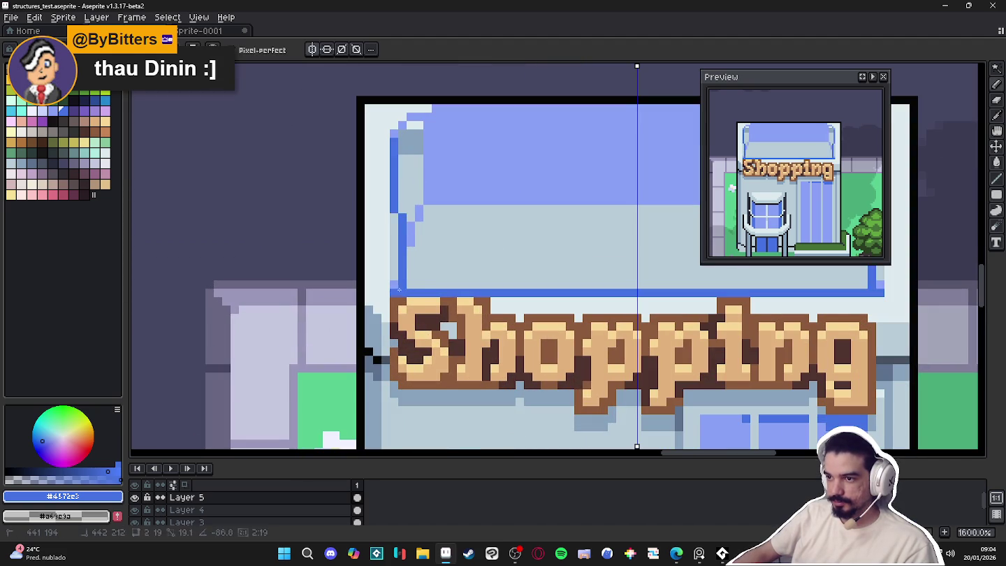
pyautogui.moveTo(402, 243); pyautogui.dragTo(419, 201)
pyautogui.click(410, 209)
pyautogui.click(420, 193)
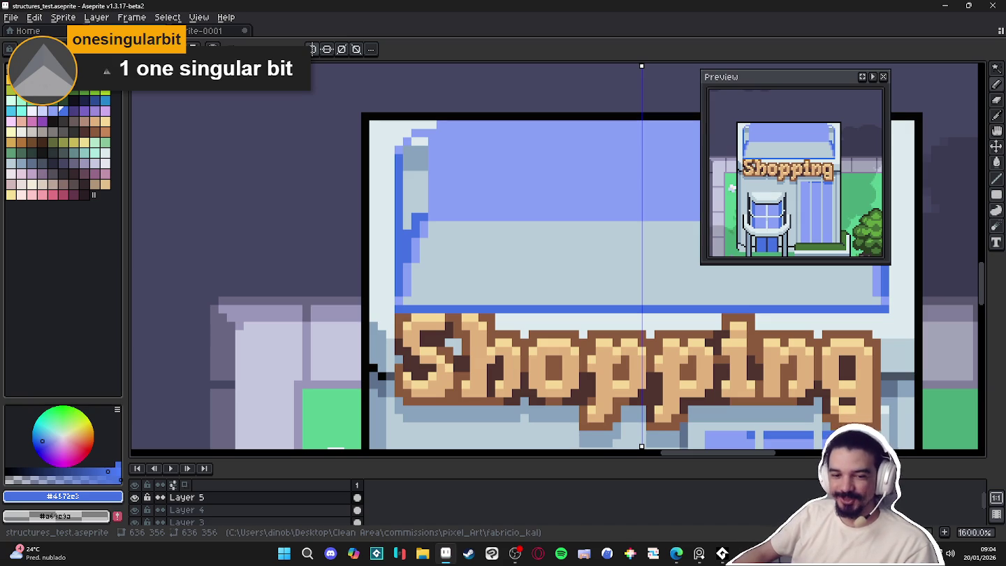
pyautogui.scroll(2, 423, 210)
pyautogui.moveTo(424, 202)
pyautogui.mouseDown()
pyautogui.moveTo(424, 109)
pyautogui.moveTo(412, 217)
pyautogui.mouseUp()
pyautogui.moveTo(400, 122); pyautogui.dragTo(399, 238)
# Outline the awning's upper pane in mirrored light blue
pyautogui.scroll(-1, 399, 258)
pyautogui.scroll(-3, 419, 262)
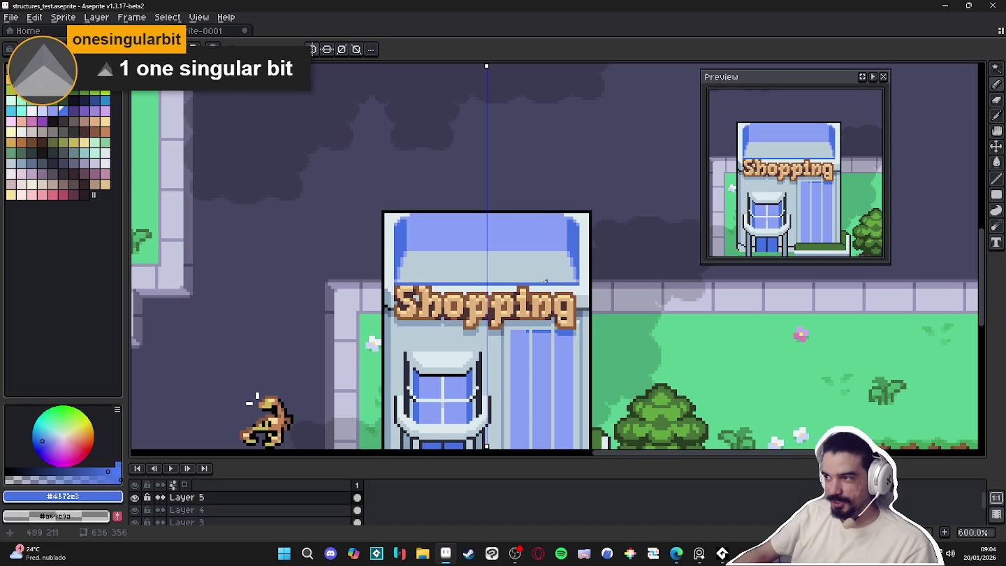
pyautogui.scroll(3, 413, 259)
pyautogui.scroll(-2, 412, 259)
pyautogui.scroll(-1, 412, 259)
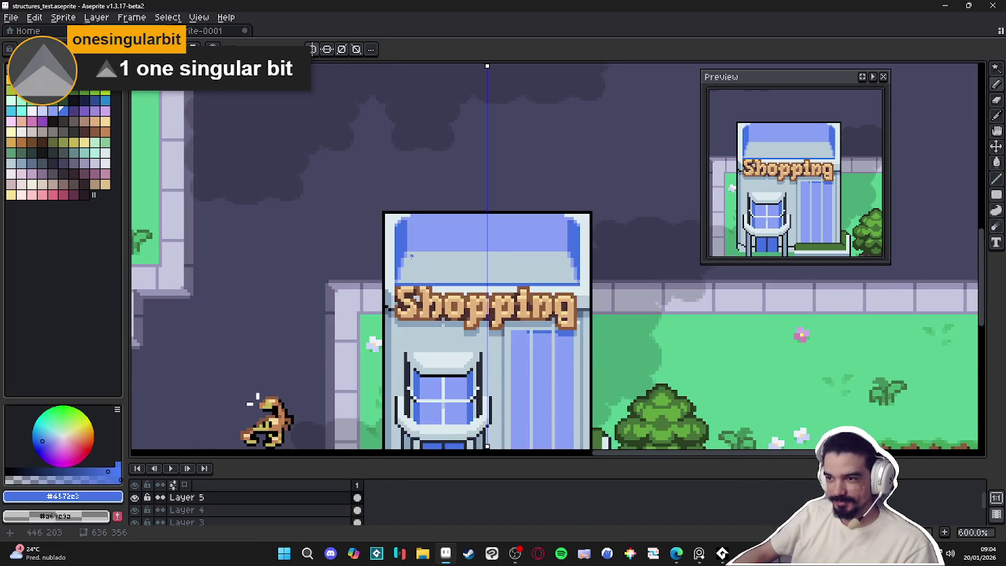
pyautogui.scroll(2, 412, 259)
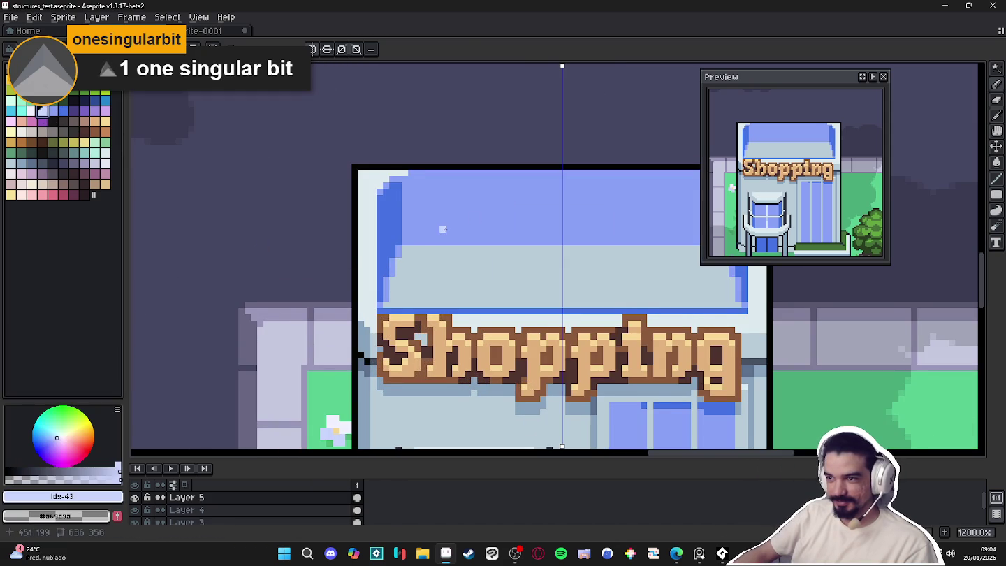
pyautogui.moveTo(443, 228); pyautogui.dragTo(408, 233)
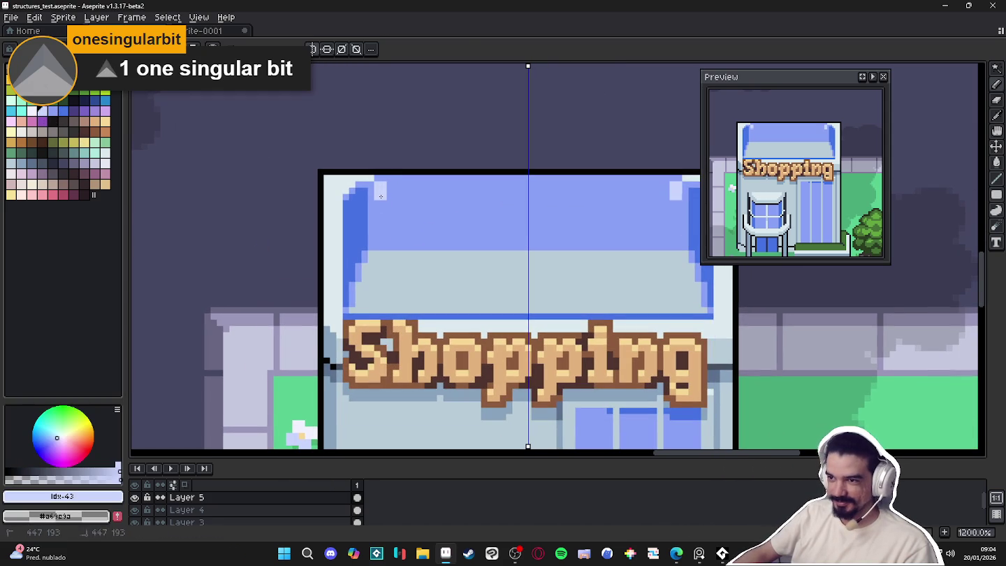
pyautogui.moveTo(380, 197); pyautogui.dragTo(675, 201)
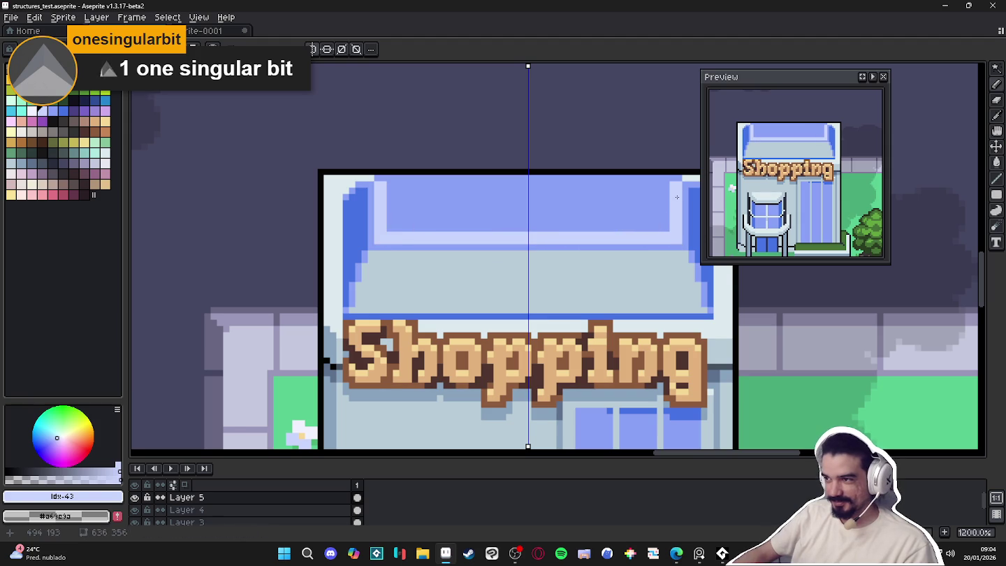
# Paint Bucket fill the awning's upper pane light blue
pyautogui.press('g')
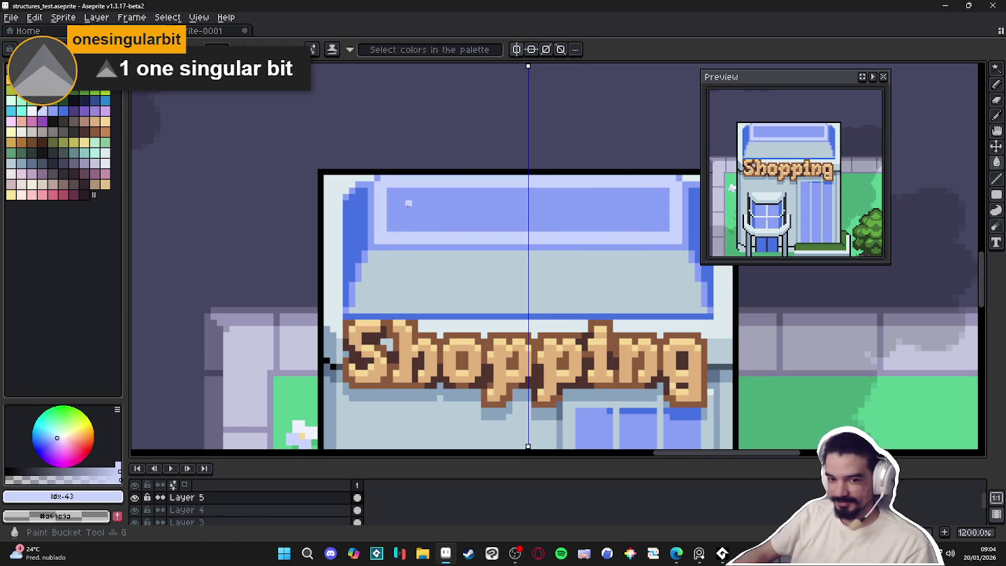
pyautogui.click(431, 229)
pyautogui.scroll(-2, 432, 229)
pyautogui.scroll(-1, 432, 229)
pyautogui.press('b')
pyautogui.scroll(2, 548, 211)
pyautogui.scroll(3, 548, 212)
# Paint the column beside the right edge dark blue and sample the pane's pale lavender
pyautogui.moveTo(549, 195); pyautogui.dragTo(549, 271)
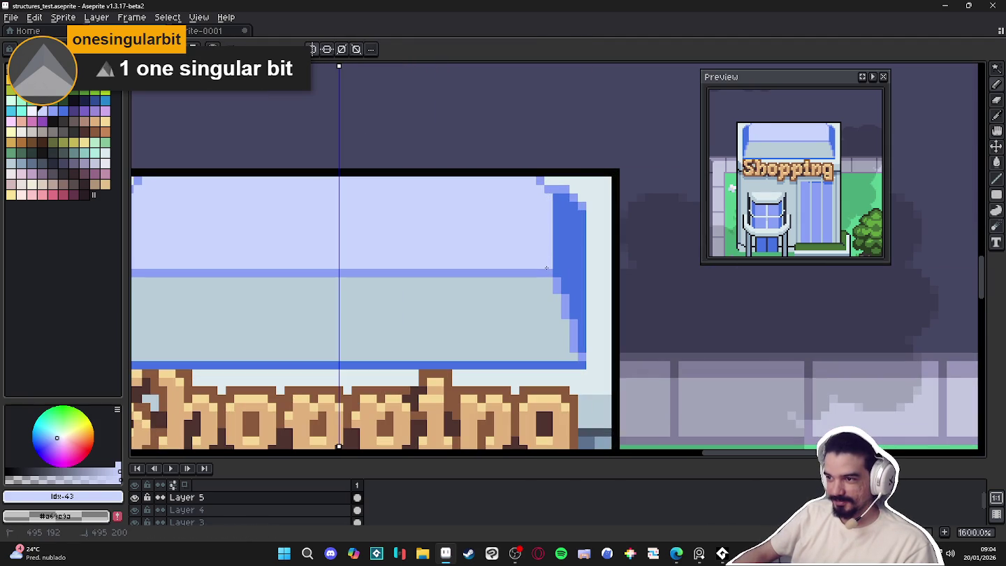
pyautogui.scroll(-3, 548, 185)
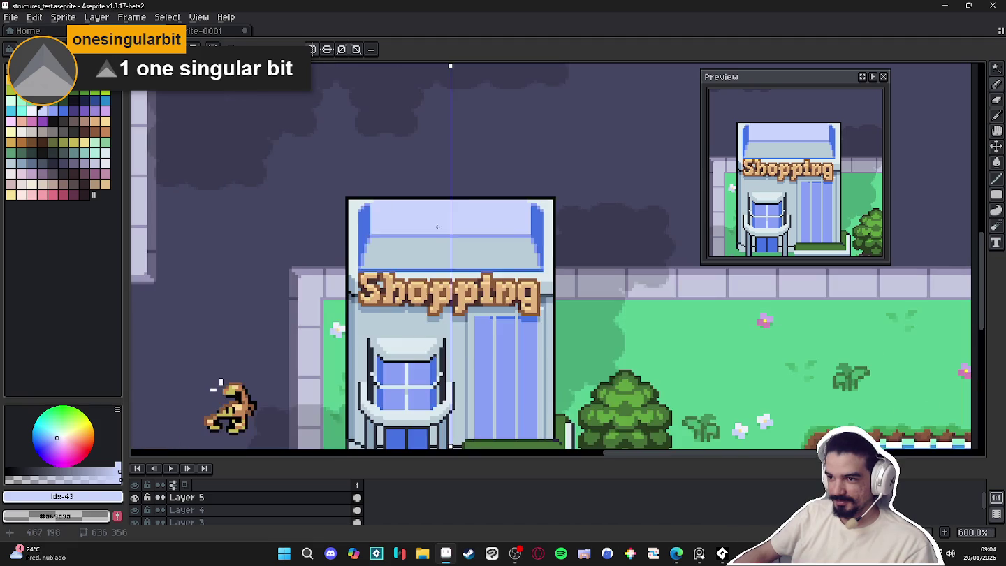
pyautogui.scroll(5, 411, 239)
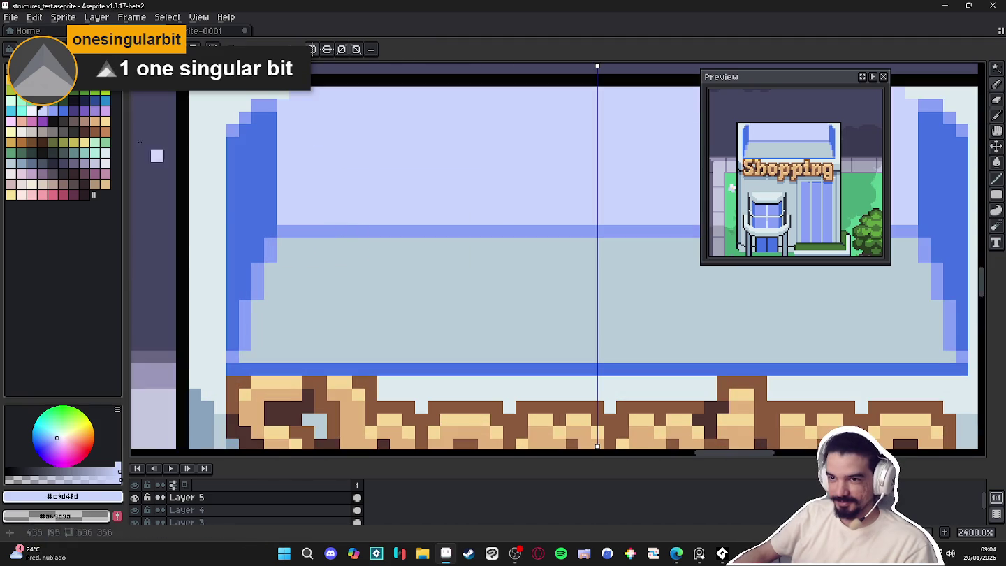
pyautogui.scroll(-4, 493, 255)
pyautogui.scroll(2, 466, 236)
pyautogui.scroll(-2, 463, 233)
pyautogui.scroll(1, 391, 245)
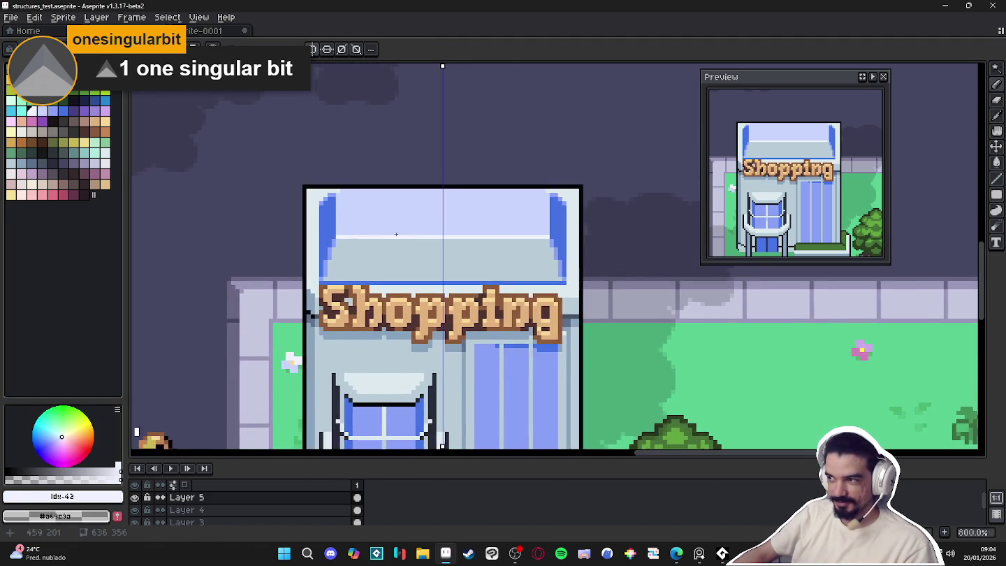
pyautogui.scroll(2, 331, 257)
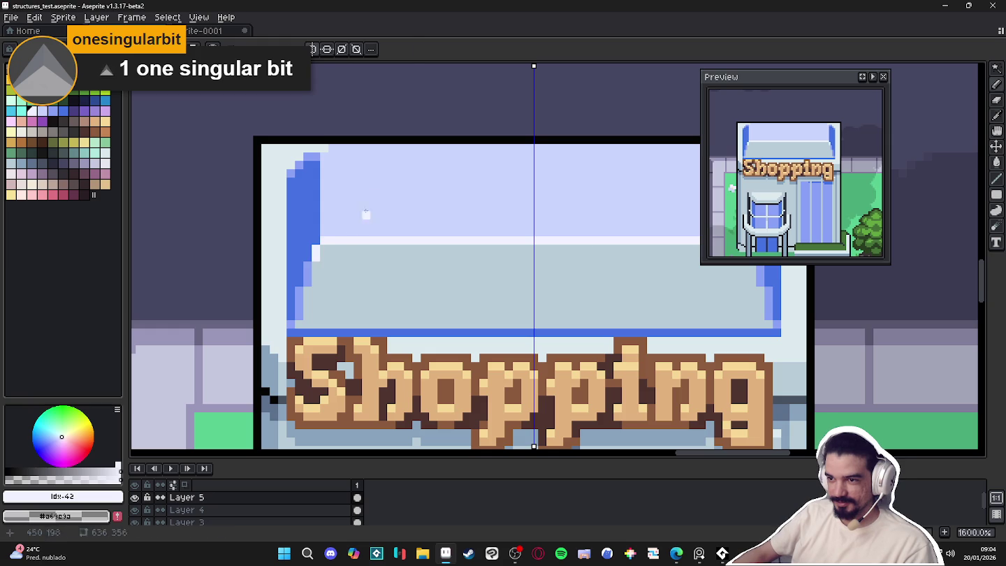
pyautogui.keyDown('alt'); pyautogui.click(358, 222); pyautogui.keyUp('alt')
pyautogui.scroll(-2, 391, 268)
pyautogui.scroll(1, 409, 268)
pyautogui.scroll(-1, 411, 262)
pyautogui.scroll(2, 324, 229)
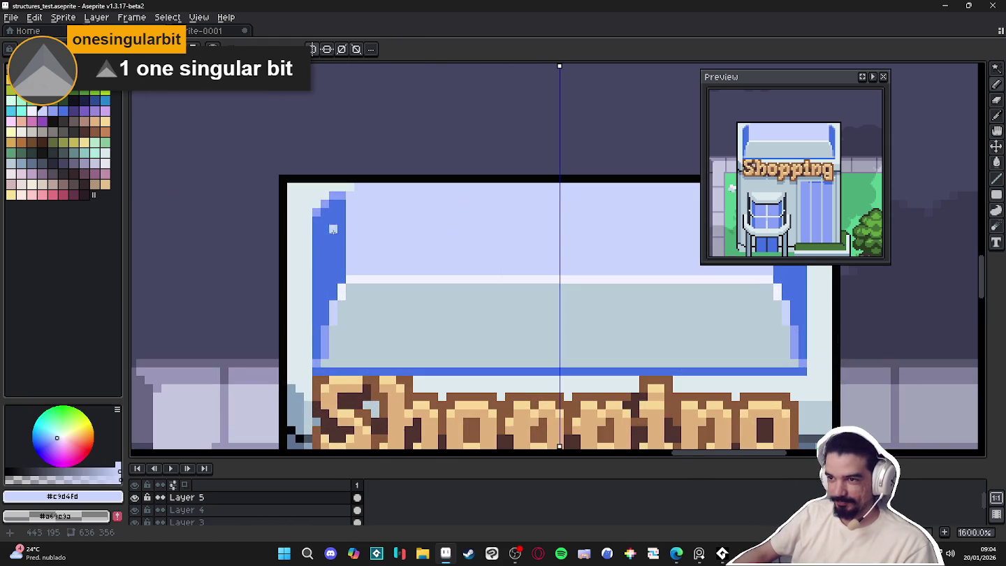
pyautogui.moveTo(342, 236); pyautogui.dragTo(364, 244)
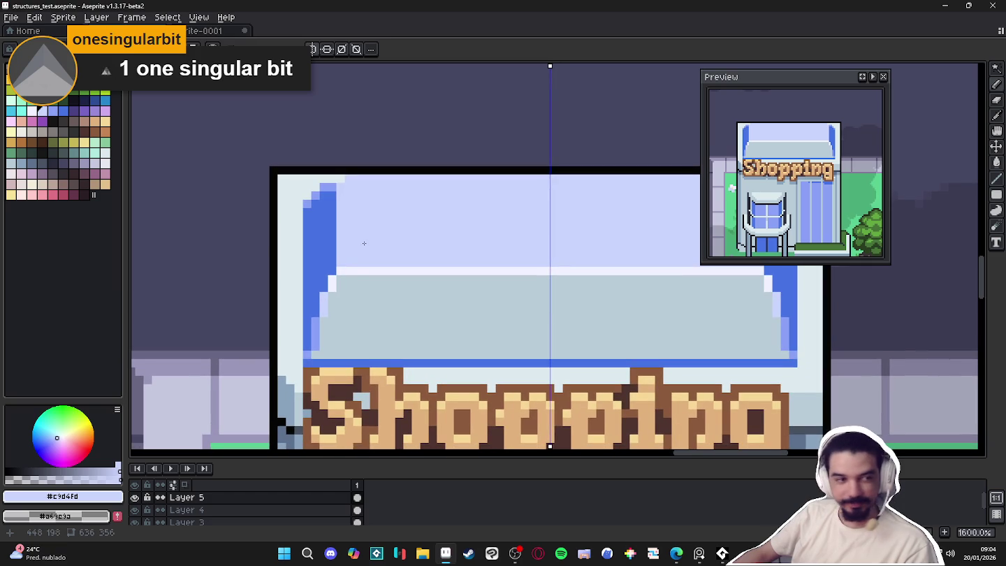
# Move the selected top section of the blue awning up 2 pixels
pyautogui.scroll(-3, 332, 268)
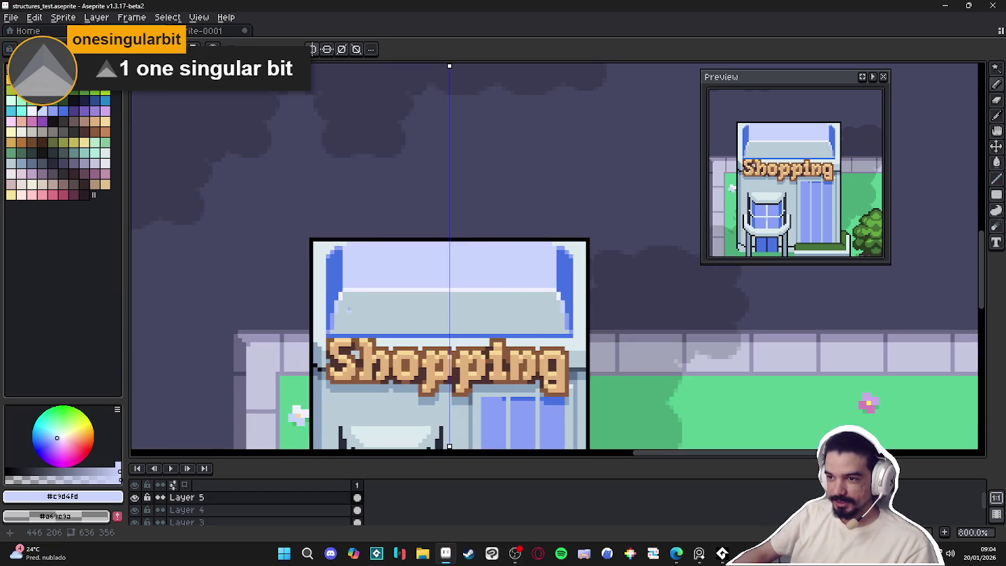
pyautogui.scroll(2, 349, 306)
pyautogui.press('g')
pyautogui.scroll(-3, 399, 323)
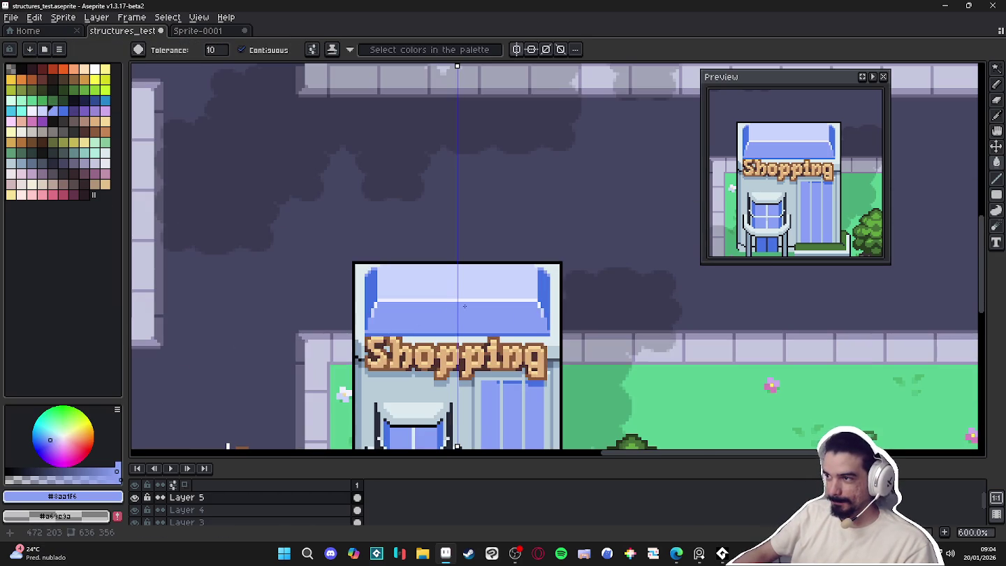
pyautogui.scroll(2, 543, 272)
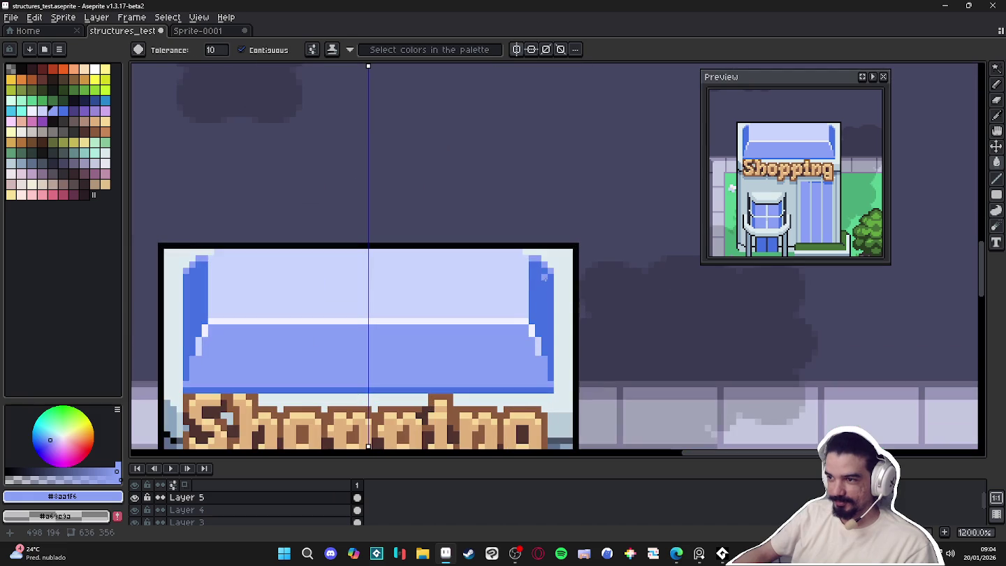
pyautogui.scroll(-2, 454, 286)
pyautogui.scroll(1, 391, 297)
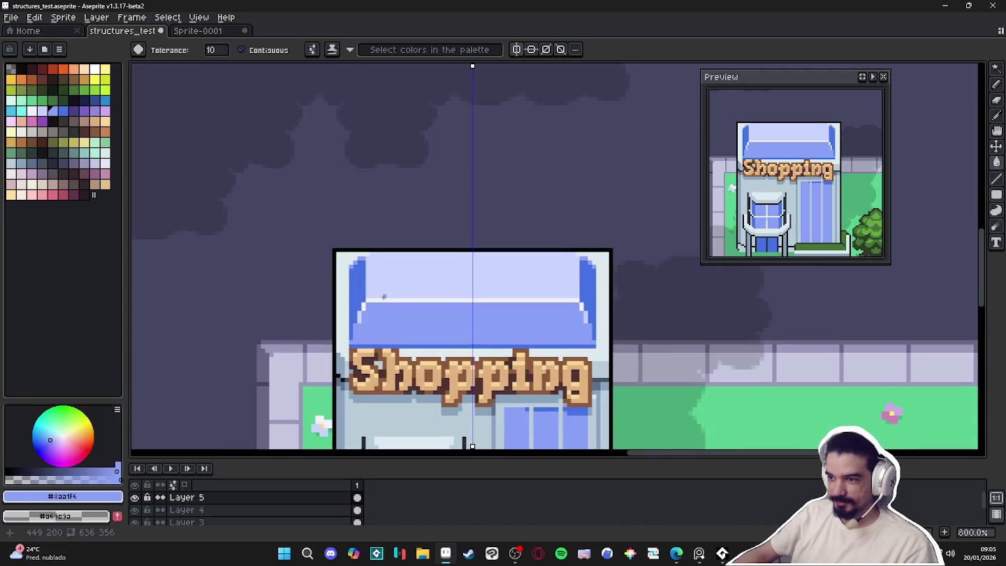
pyautogui.scroll(1, 375, 301)
pyautogui.press('m')
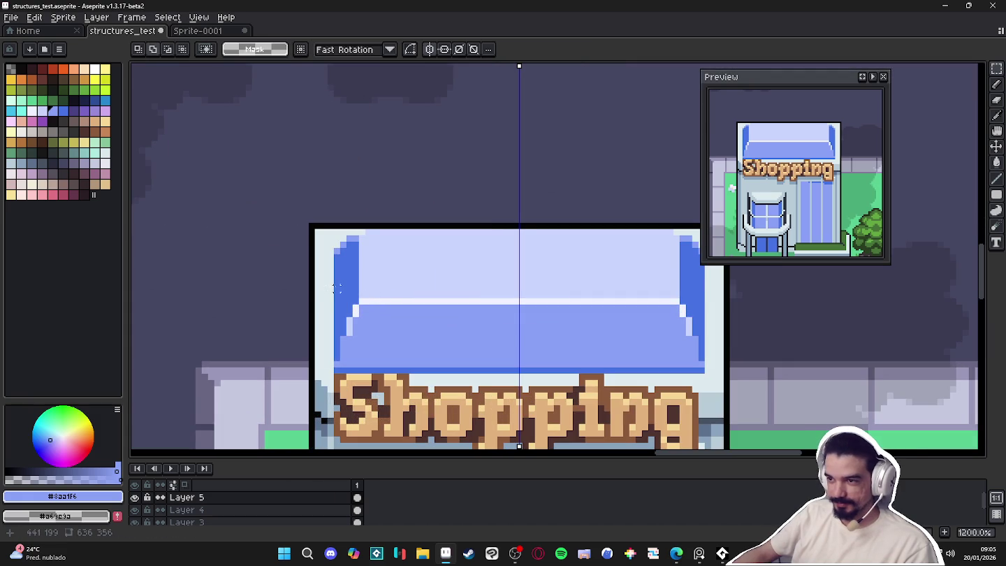
pyautogui.moveTo(337, 287); pyautogui.dragTo(705, 189)
pyautogui.press('Up')
pyautogui.moveTo(608, 225)
pyautogui.mouseDown()
pyautogui.moveTo(607, 214)
pyautogui.moveTo(520, 272)
pyautogui.mouseUp()
pyautogui.press('Return')
# Paint over the exposed grey band with mirrored #4572e3 edges and 2-px #c9d4fd fill
pyautogui.press('b')
pyautogui.keyDown('alt'); pyautogui.click(598, 287); pyautogui.keyUp('alt')
pyautogui.moveTo(597, 294); pyautogui.dragTo(601, 302)
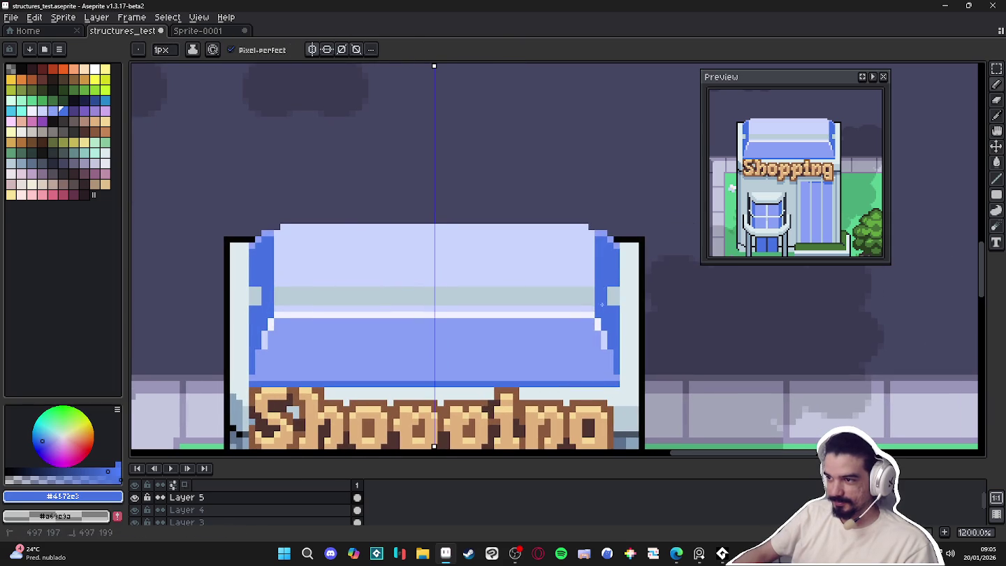
pyautogui.keyDown('alt'); pyautogui.click(591, 280); pyautogui.keyUp('alt')
pyautogui.press('+')
pyautogui.moveTo(581, 292)
pyautogui.mouseDown()
pyautogui.moveTo(451, 295)
pyautogui.moveTo(578, 293)
pyautogui.mouseUp()
pyautogui.scroll(-3, 307, 293)
pyautogui.scroll(3, 308, 293)
pyautogui.scroll(-3, 307, 292)
pyautogui.scroll(-1, 328, 292)
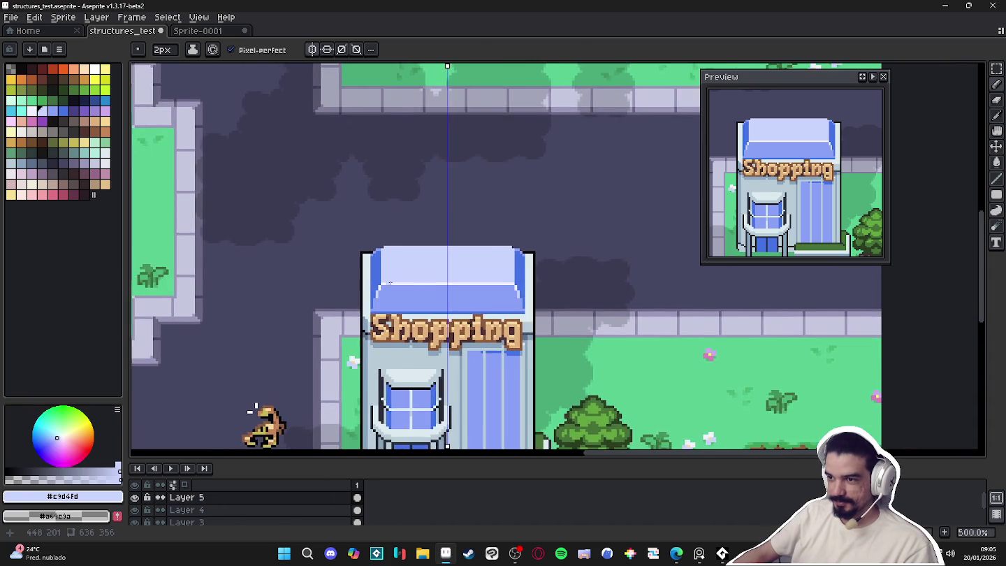
pyautogui.scroll(1, 419, 301)
pyautogui.moveTo(422, 301); pyautogui.dragTo(407, 297)
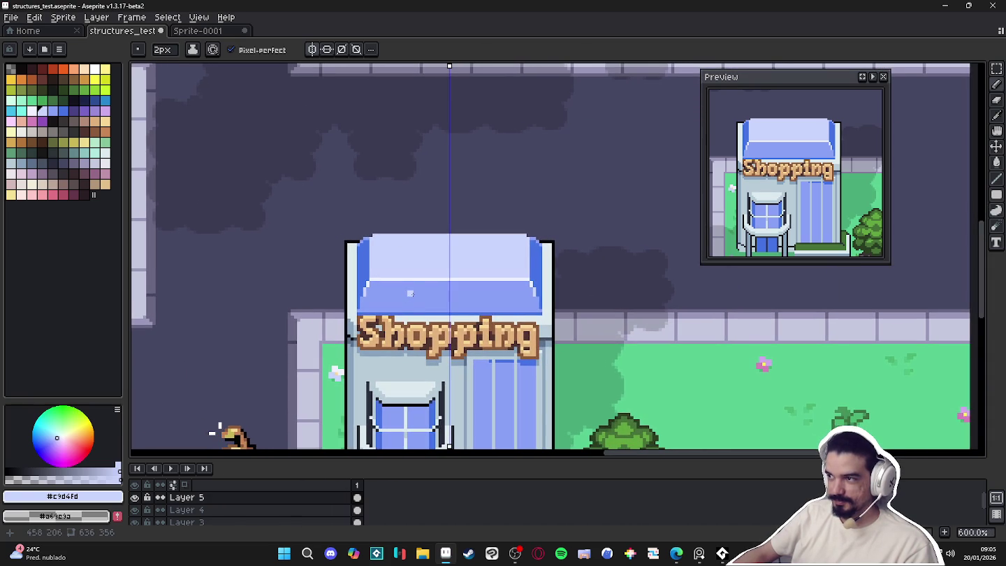
# Draw two 1-px mid-blue pane lines across the awning
pyautogui.scroll(1, 408, 283)
pyautogui.keyDown('alt'); pyautogui.click(349, 260); pyautogui.keyUp('alt')
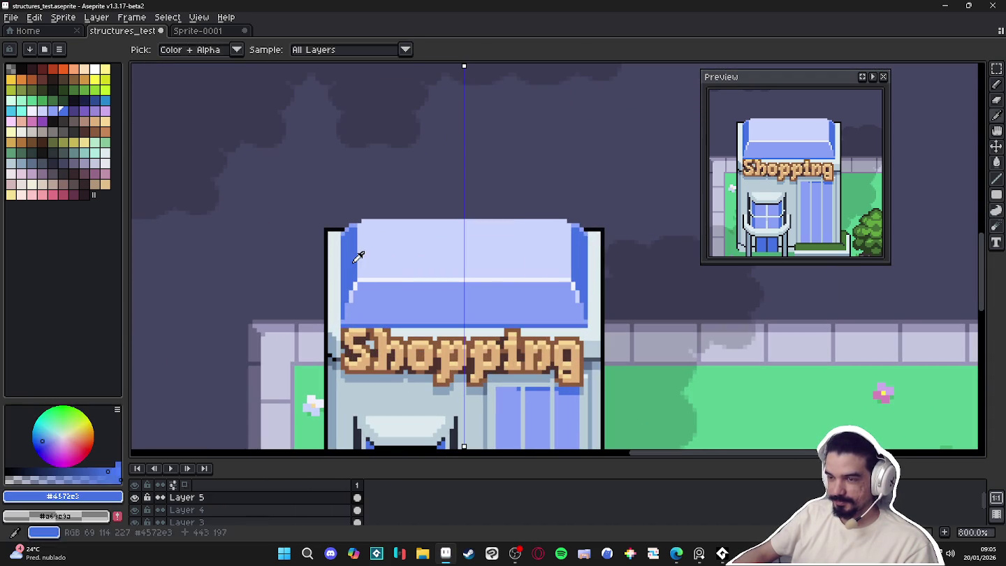
pyautogui.keyDown('alt'); pyautogui.click(386, 283); pyautogui.keyUp('alt')
pyautogui.press('-')
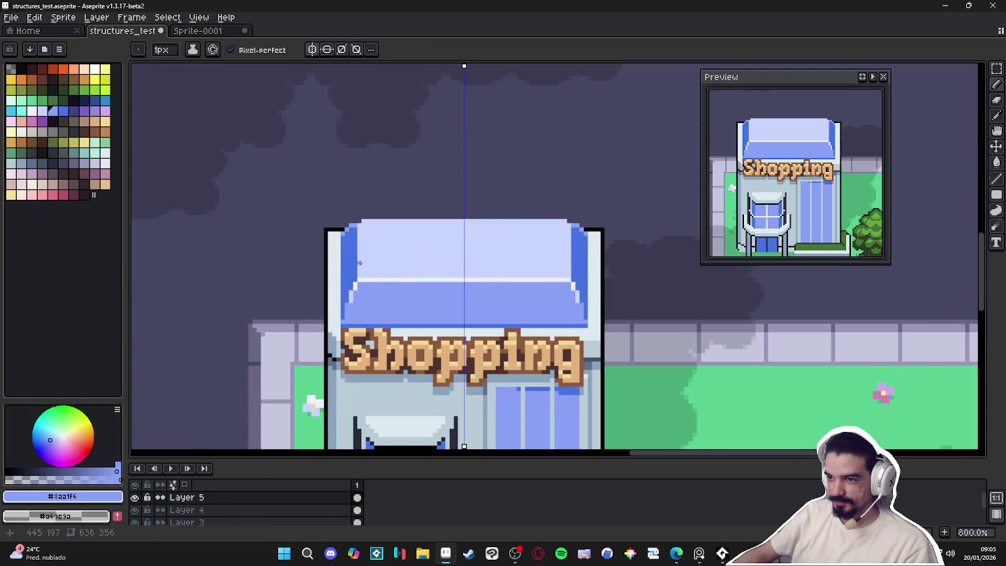
pyautogui.keyDown('shift'); pyautogui.click(374, 263); pyautogui.keyUp('shift')
pyautogui.click(373, 239)
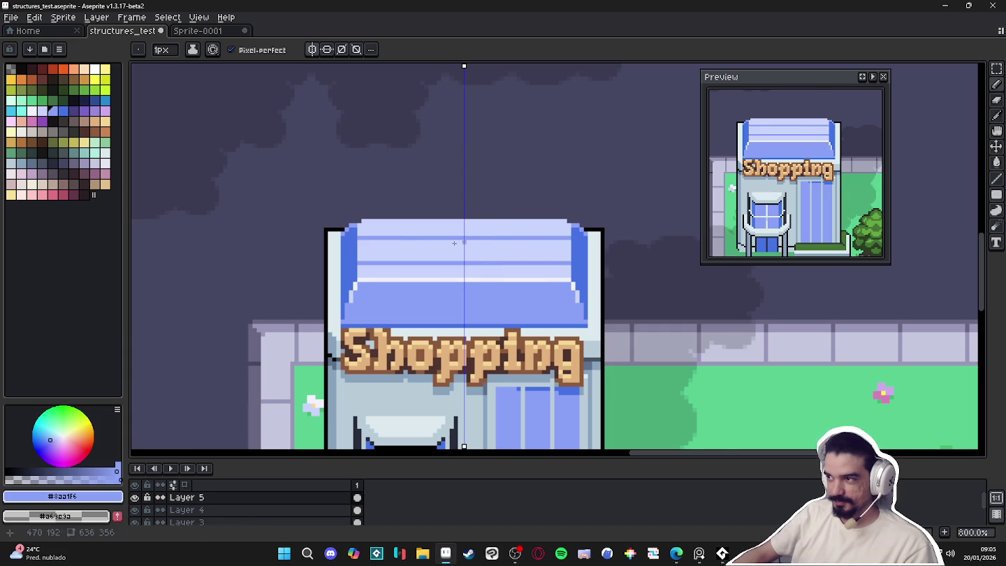
# Extend the mid-blue vertical pane dividers up to the top of the awning
pyautogui.scroll(2, 355, 255)
pyautogui.click(63, 110)
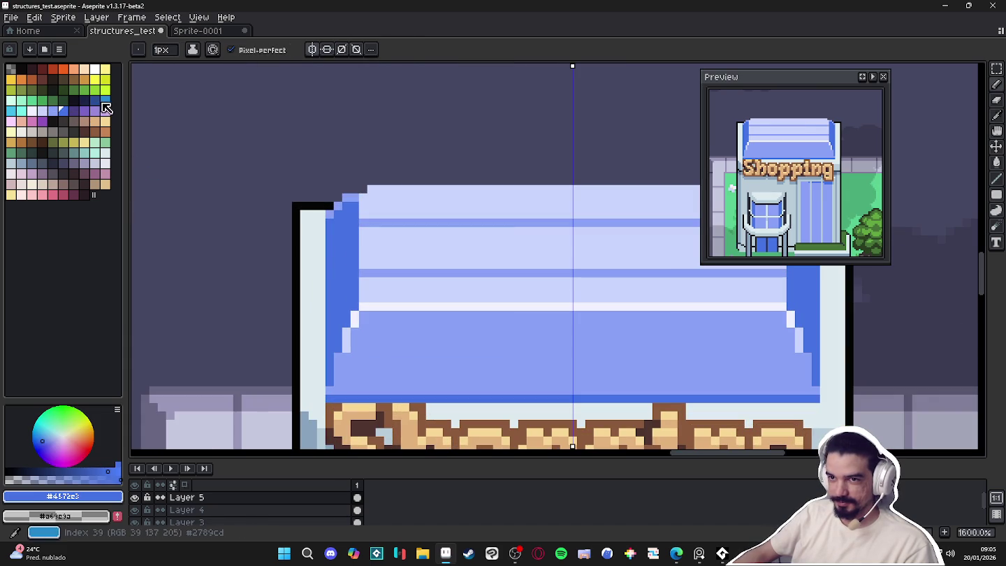
pyautogui.click(95, 100)
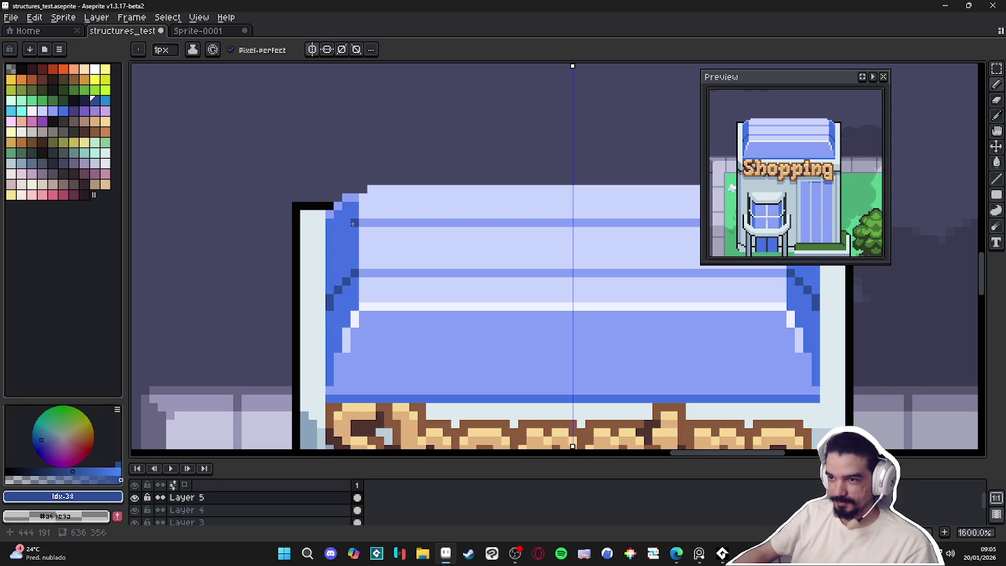
pyautogui.scroll(3, 331, 254)
pyautogui.keyDown('alt'); pyautogui.click(329, 270); pyautogui.keyUp('alt')
pyautogui.scroll(-2, 329, 270)
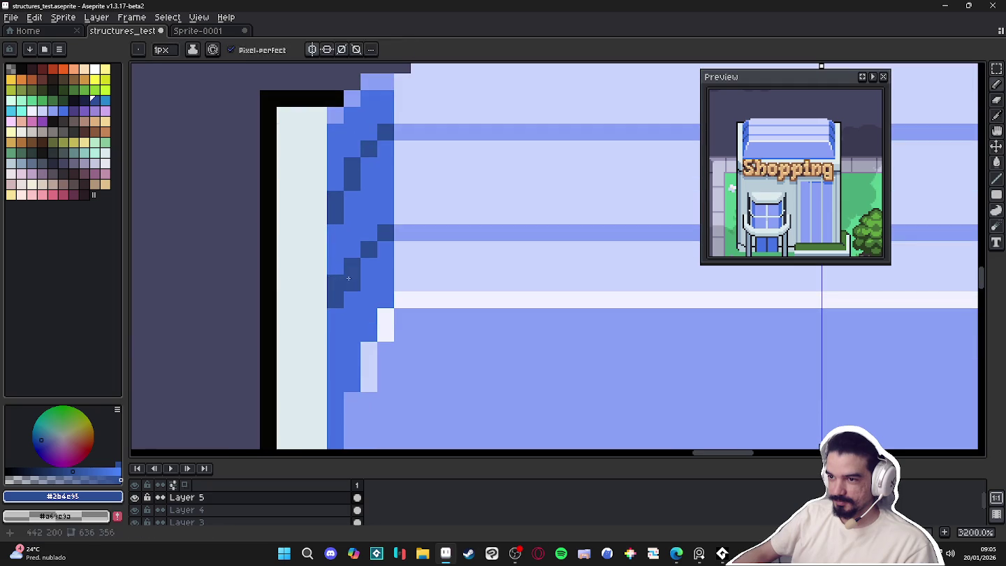
pyautogui.scroll(-2, 336, 301)
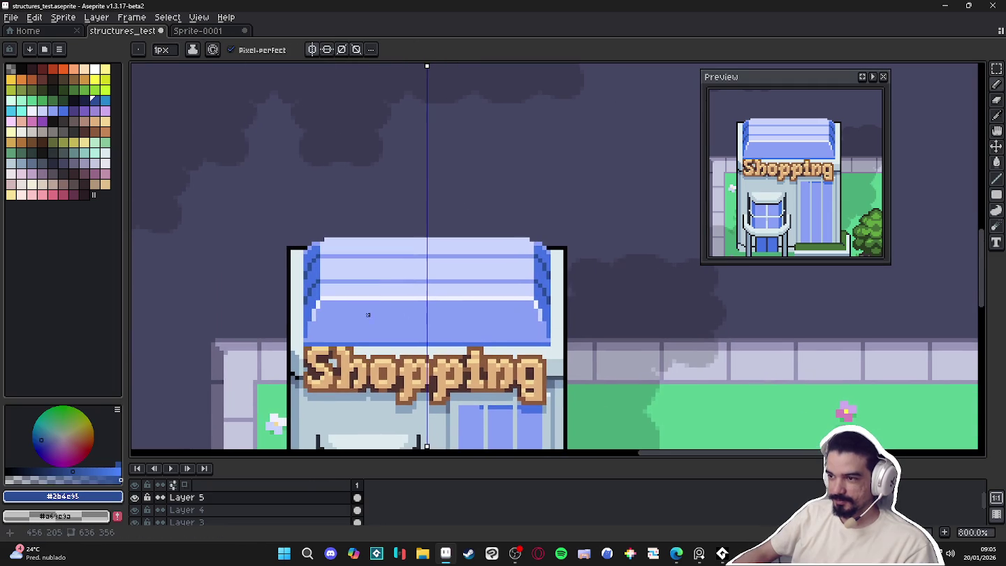
pyautogui.scroll(2, 398, 290)
pyautogui.keyDown('alt'); pyautogui.click(412, 284); pyautogui.keyUp('alt')
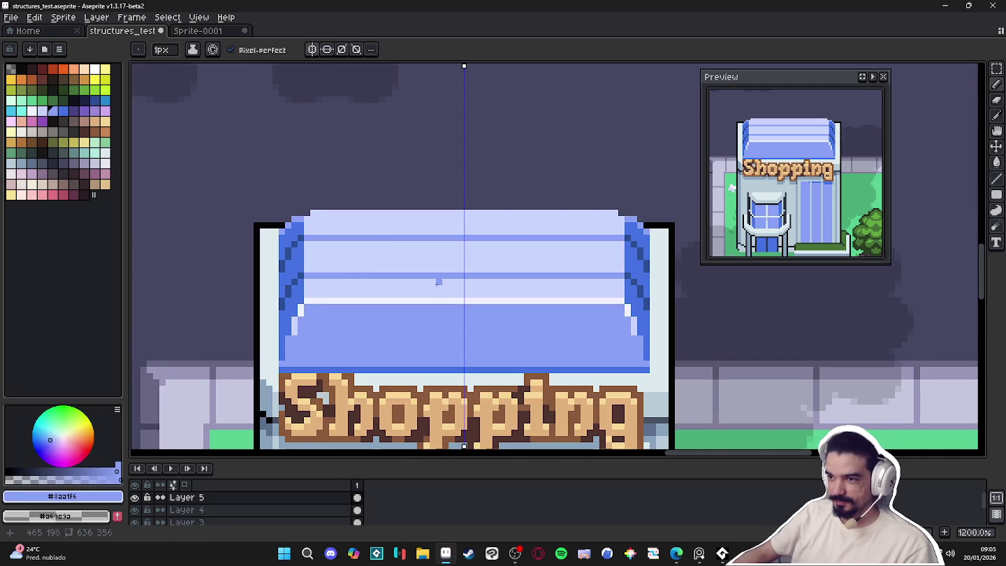
pyautogui.scroll(1, 405, 280)
pyautogui.moveTo(404, 255); pyautogui.dragTo(402, 190)
# Draw a near-white highlight line along the awning roof
pyautogui.scroll(-1, 393, 210)
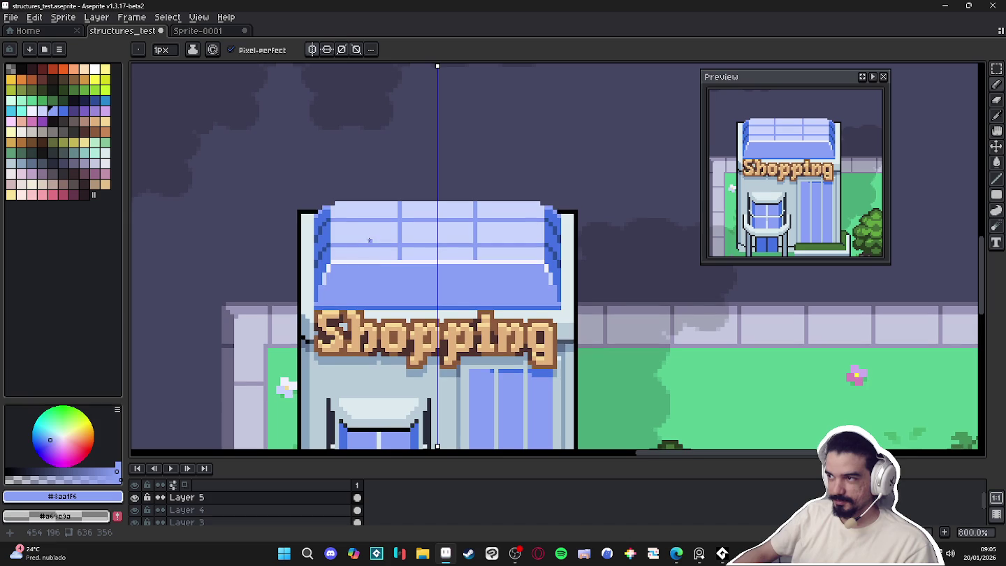
pyautogui.scroll(2, 386, 224)
pyautogui.press('alt')
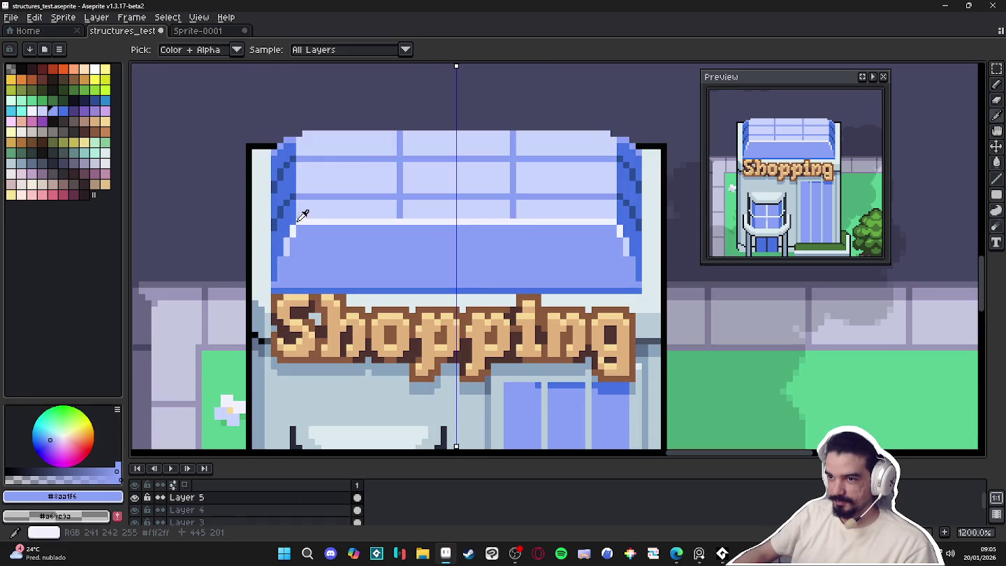
pyautogui.keyDown('alt'); pyautogui.click(406, 225); pyautogui.keyUp('alt')
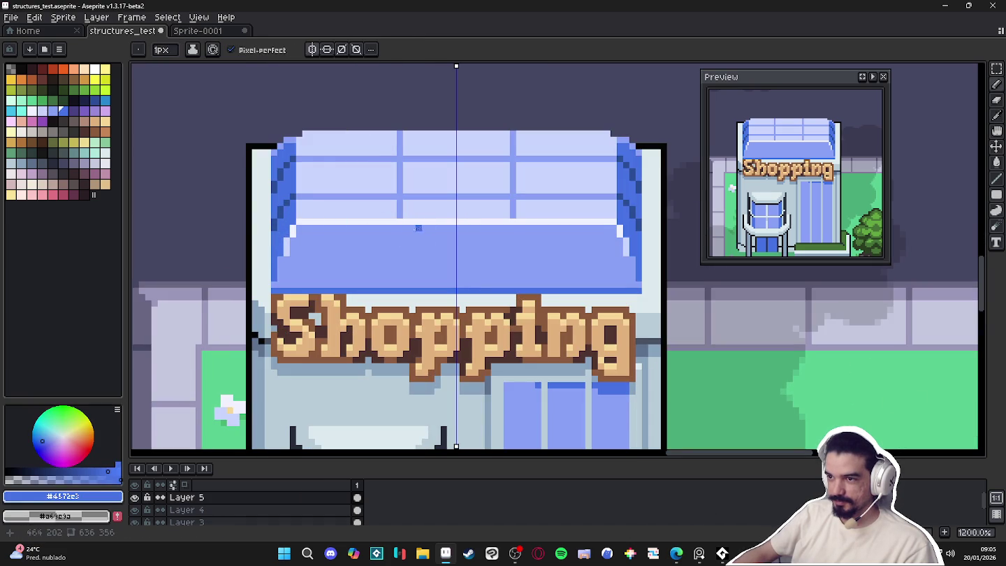
pyautogui.scroll(-2, 398, 229)
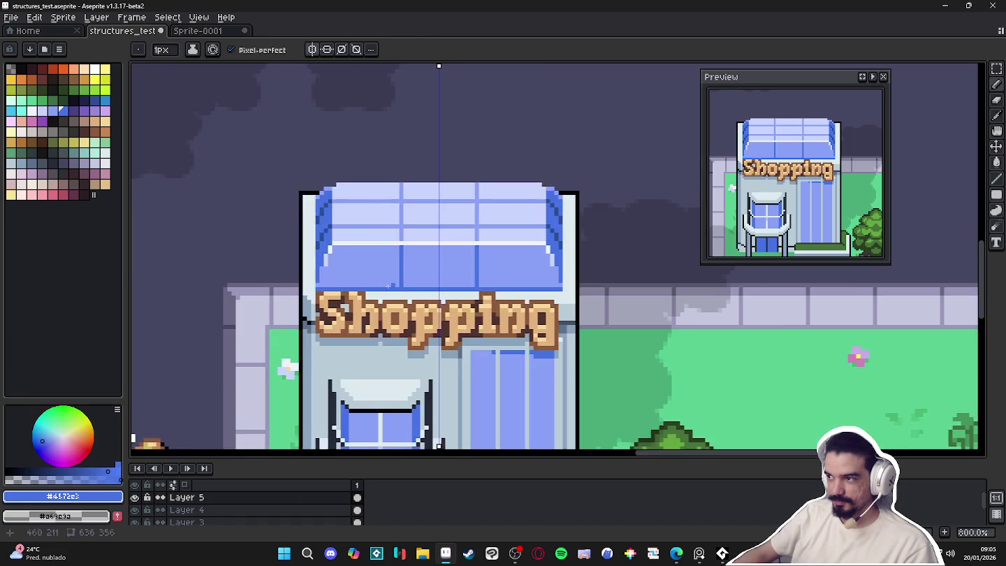
pyautogui.scroll(-1, 343, 275)
pyautogui.scroll(-1, 343, 275)
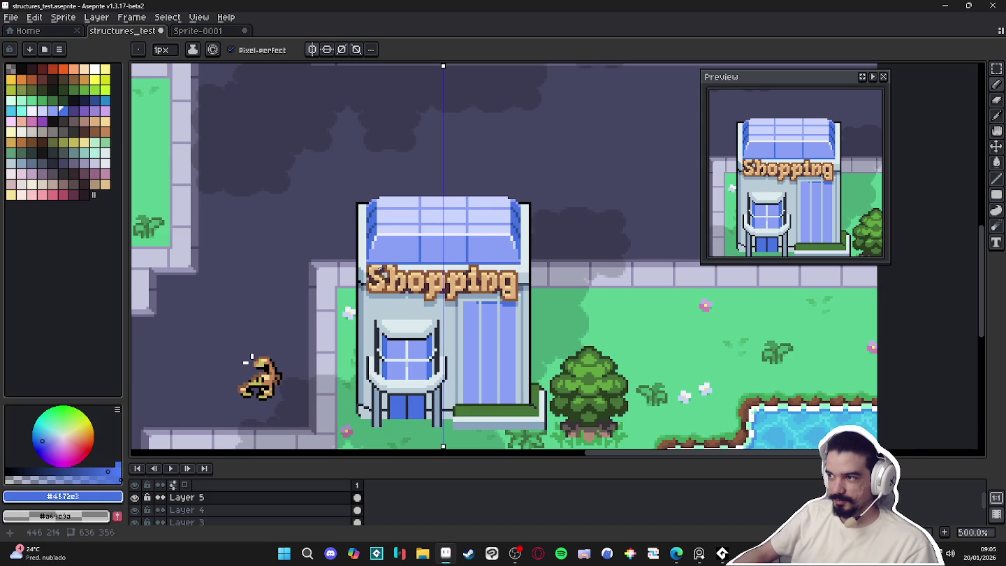
pyautogui.scroll(1, 353, 263)
pyautogui.hscroll(1, 406, 255)
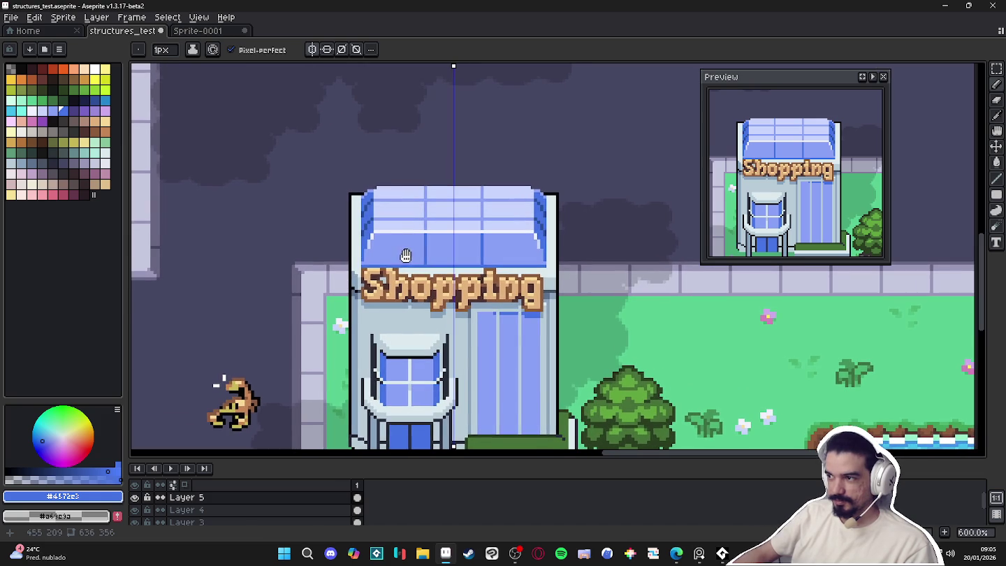
pyautogui.scroll(-1, 408, 261)
pyautogui.hscroll(-1, 392, 241)
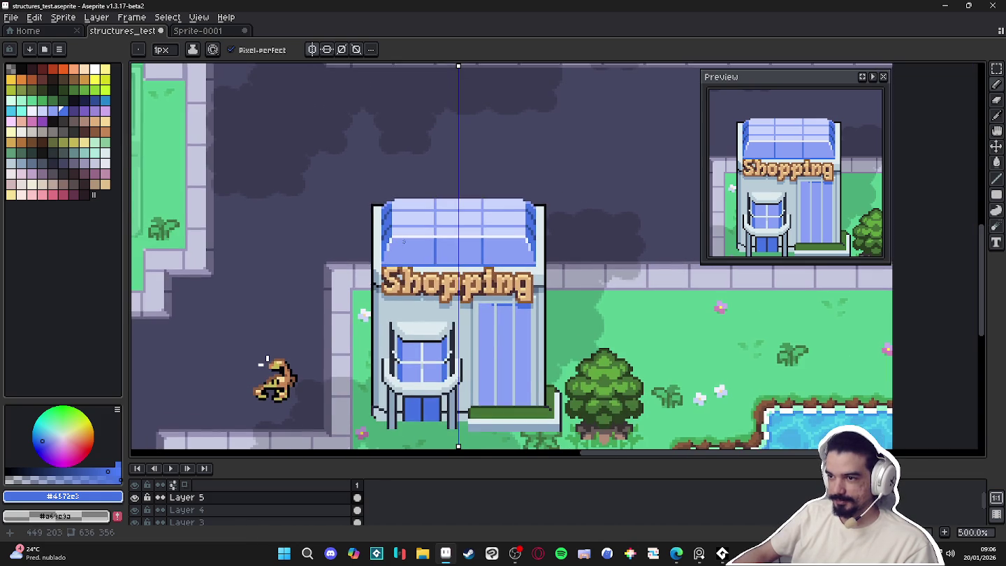
pyautogui.scroll(5, 398, 237)
pyautogui.keyDown('alt'); pyautogui.click(391, 236); pyautogui.keyUp('alt')
pyautogui.moveTo(377, 239); pyautogui.dragTo(511, 239)
pyautogui.keyDown('shift'); pyautogui.click(642, 239); pyautogui.keyUp('shift')
# Paint a pale-blue diagonal glare step on the glass
pyautogui.scroll(-3, 629, 241)
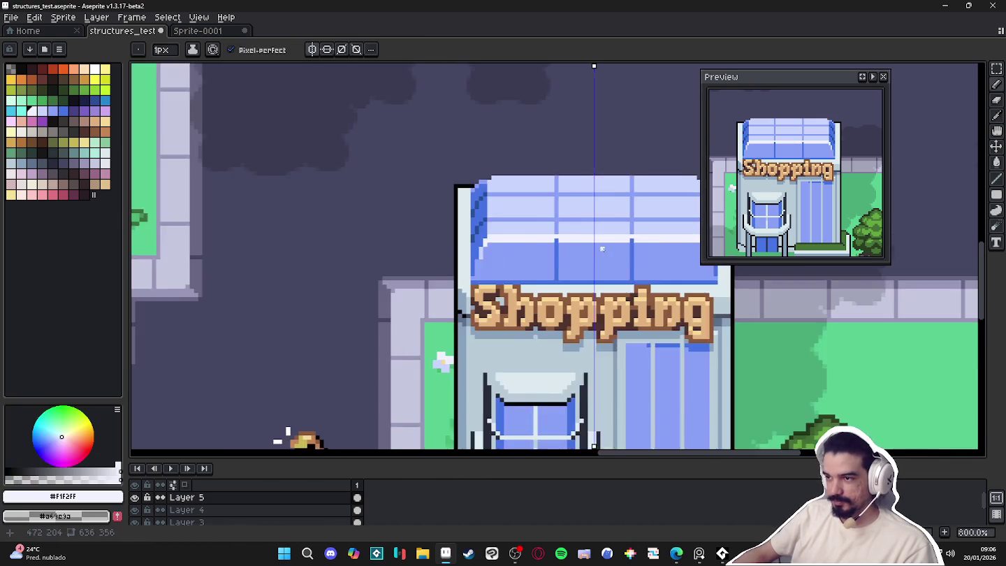
pyautogui.hscroll(3, 594, 249)
pyautogui.hscroll(1, 537, 253)
pyautogui.hscroll(-1, 529, 254)
pyautogui.scroll(1, 419, 256)
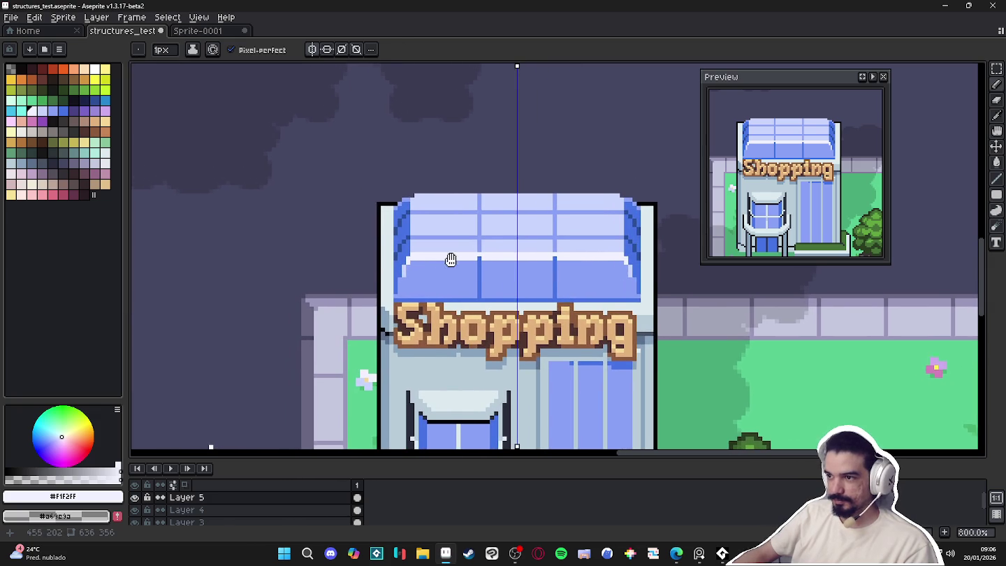
pyautogui.scroll(3, 457, 259)
pyautogui.keyDown('alt'); pyautogui.click(467, 250); pyautogui.keyUp('alt')
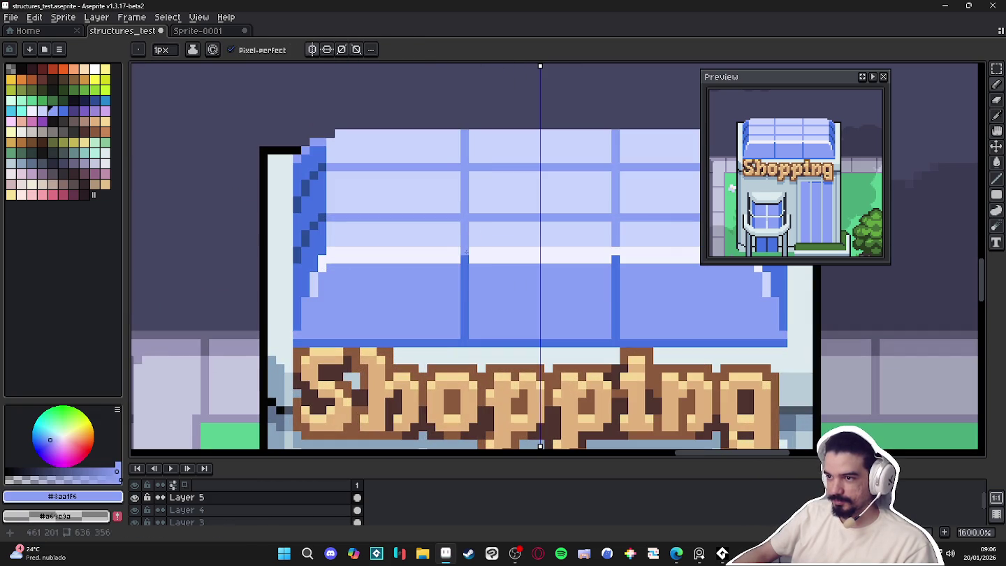
pyautogui.keyDown('alt'); pyautogui.click(462, 256); pyautogui.keyUp('alt')
pyautogui.scroll(-1, 465, 260)
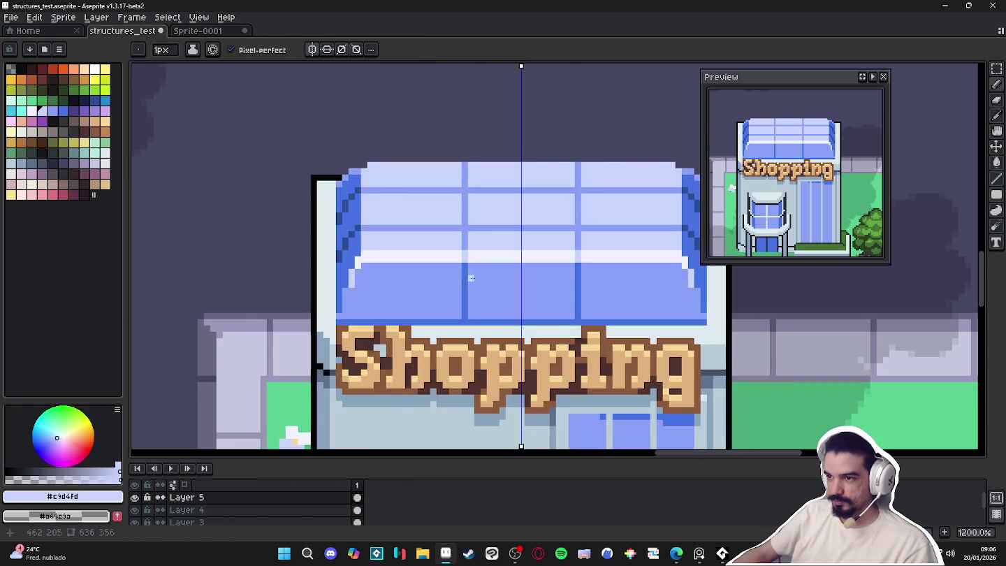
pyautogui.scroll(-2, 452, 272)
pyautogui.scroll(5, 401, 273)
pyautogui.moveTo(399, 260); pyautogui.dragTo(387, 273)
# Redo the stroke as a mid-blue column along the awning's side edges
pyautogui.scroll(-3, 363, 315)
pyautogui.scroll(-1, 434, 320)
pyautogui.scroll(1, 434, 320)
pyautogui.scroll(1, 557, 308)
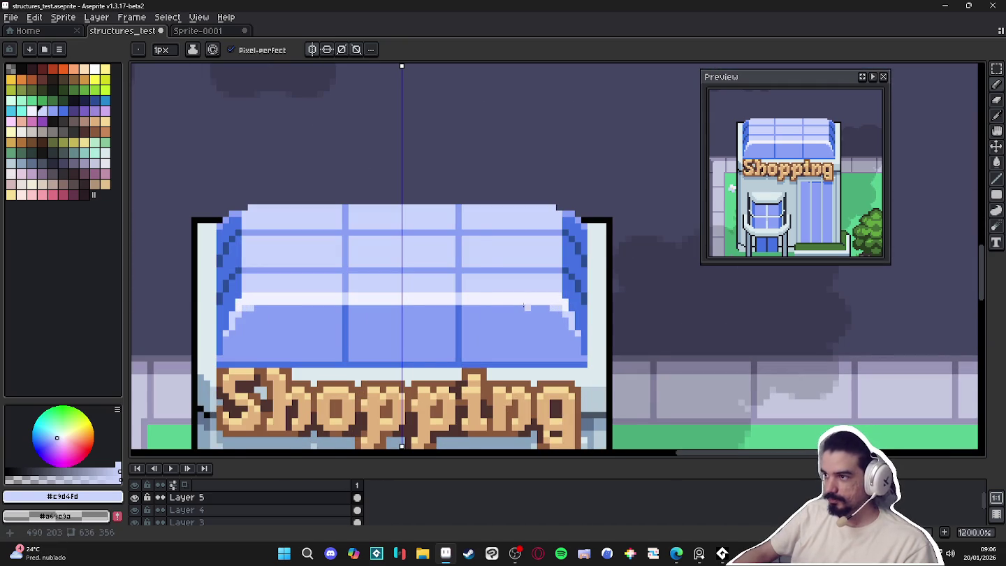
pyautogui.scroll(-1, 449, 287)
pyautogui.scroll(2, 419, 301)
pyautogui.scroll(2, 348, 307)
pyautogui.keyDown('alt'); pyautogui.click(355, 304); pyautogui.keyUp('alt')
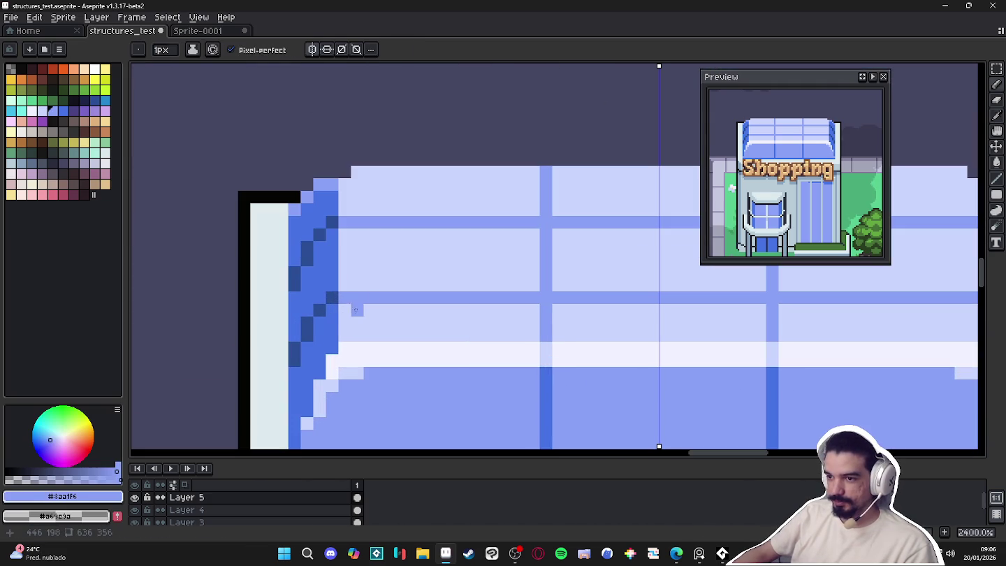
pyautogui.hotkey('ctrl', 'z')
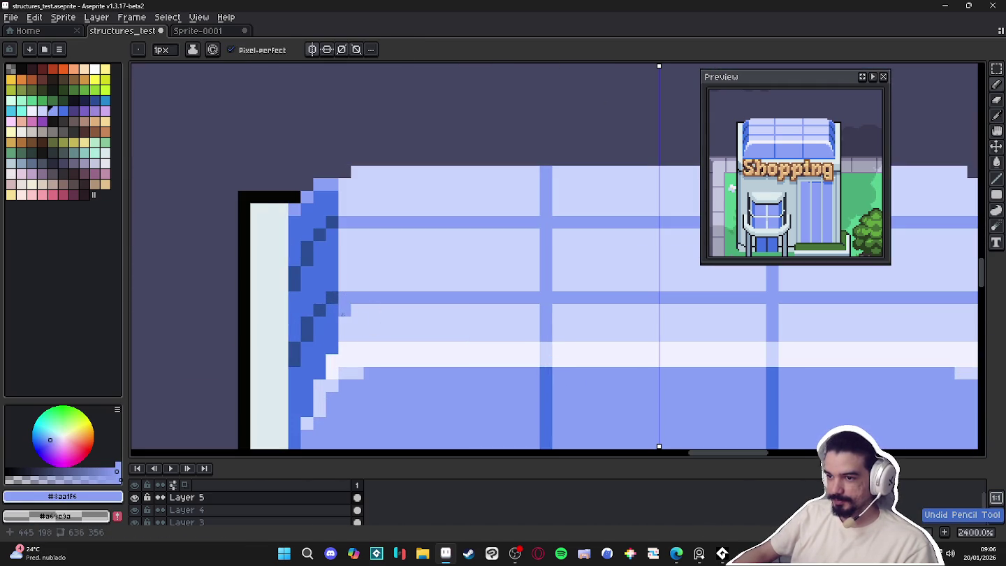
pyautogui.moveTo(345, 323)
pyautogui.mouseDown()
pyautogui.moveTo(348, 189)
pyautogui.moveTo(357, 341)
pyautogui.mouseUp()
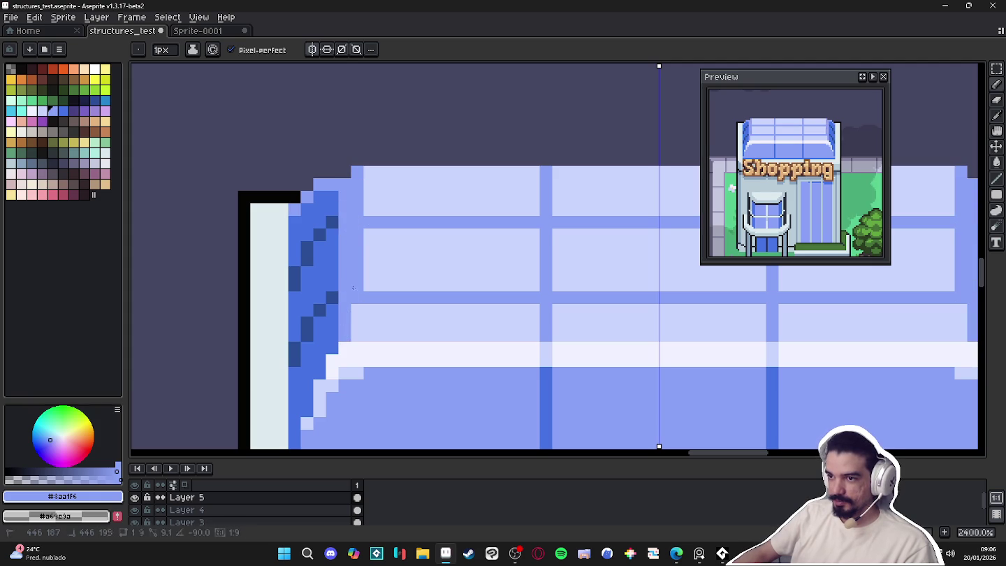
pyautogui.scroll(-4, 468, 336)
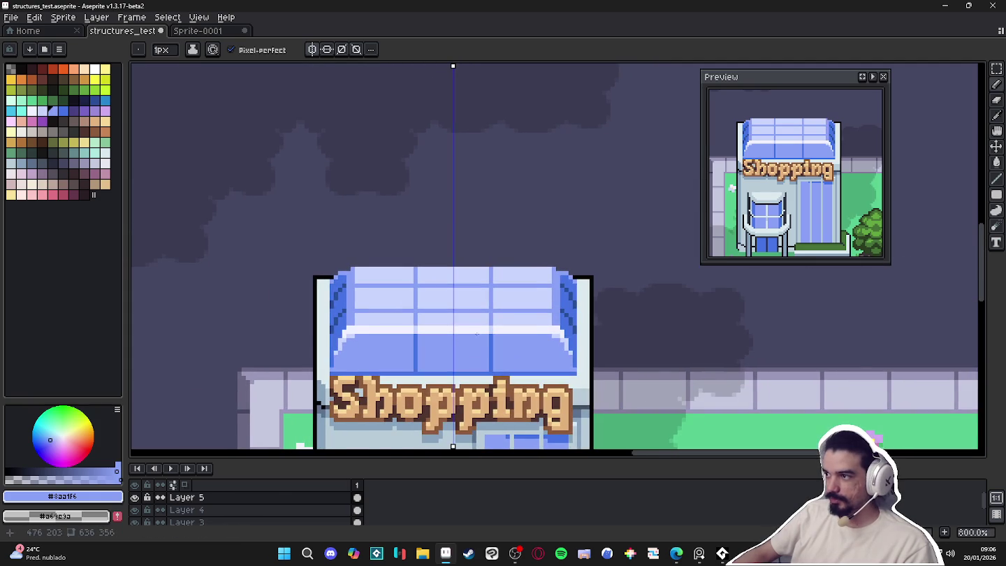
pyautogui.scroll(1, 489, 329)
pyautogui.scroll(1, 531, 315)
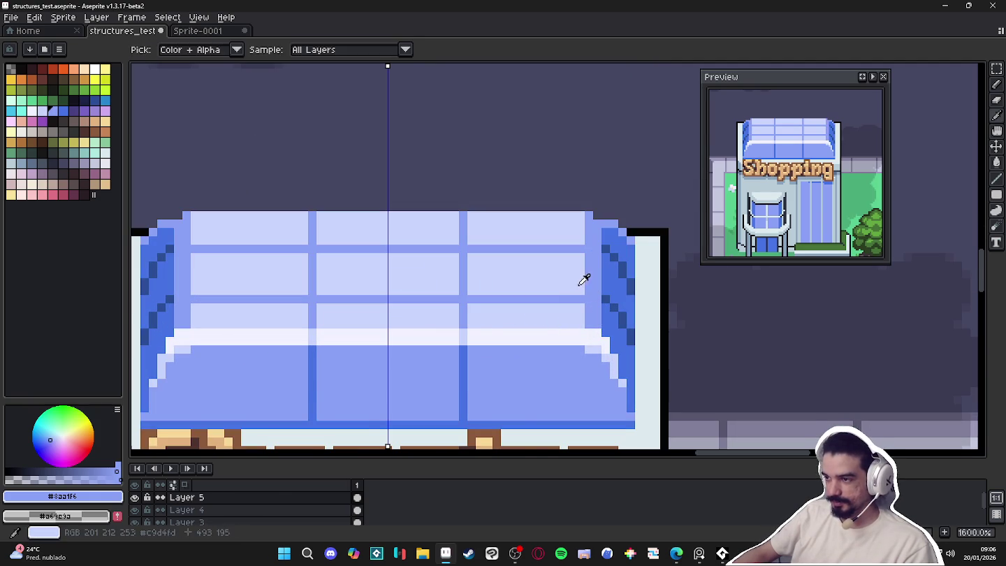
pyautogui.scroll(-3, 584, 280)
pyautogui.moveTo(300, 300); pyautogui.dragTo(411, 299)
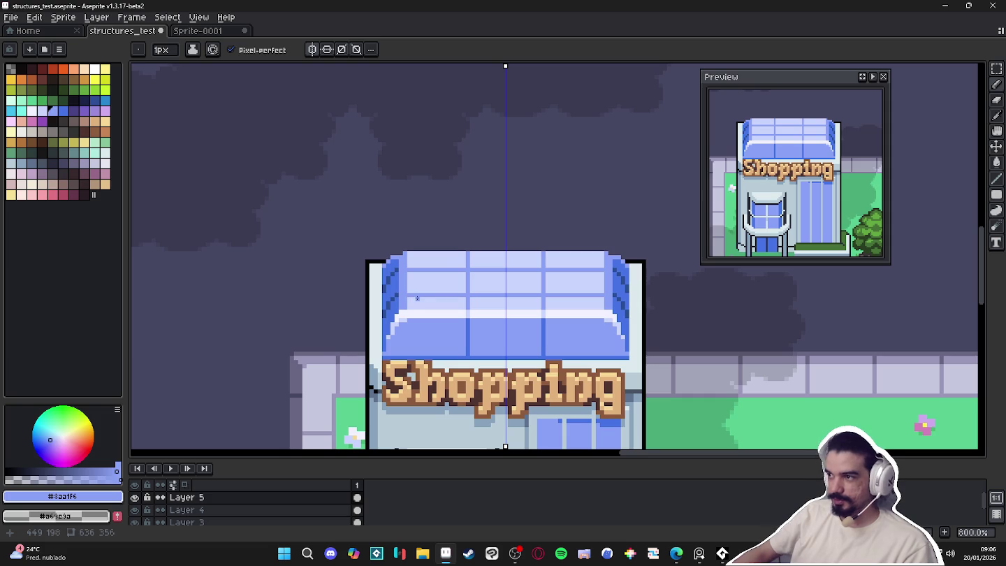
# Add light periwinkle pixels along the roof's left edge and sample the medium blue
pyautogui.scroll(-3, 433, 308)
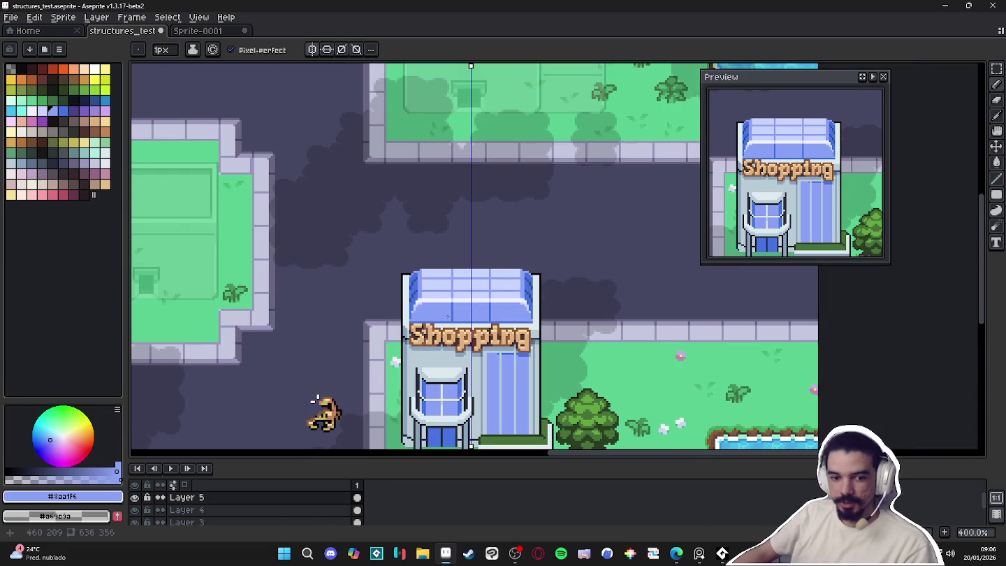
pyautogui.scroll(3, 408, 293)
pyautogui.scroll(1, 408, 293)
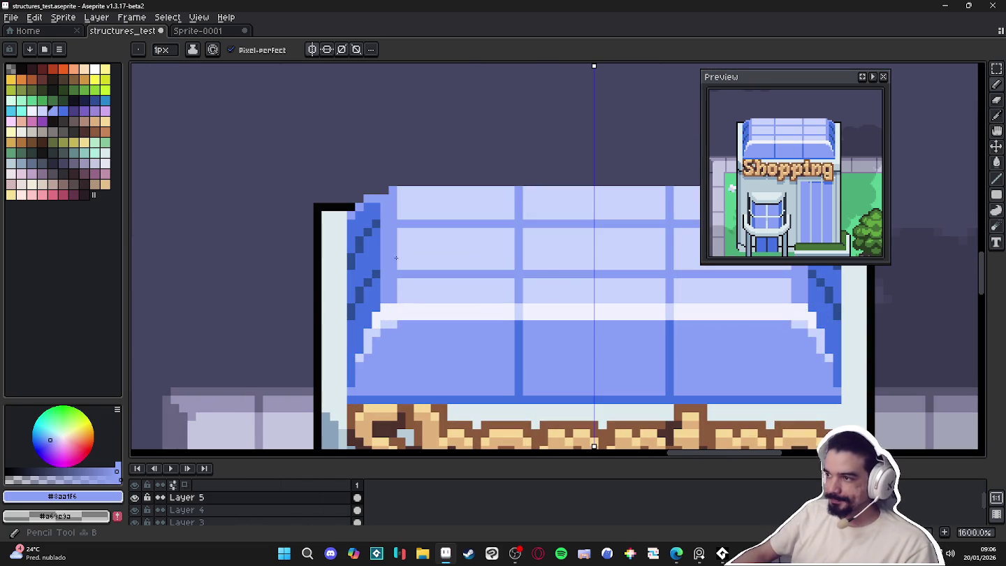
pyautogui.scroll(3, 392, 268)
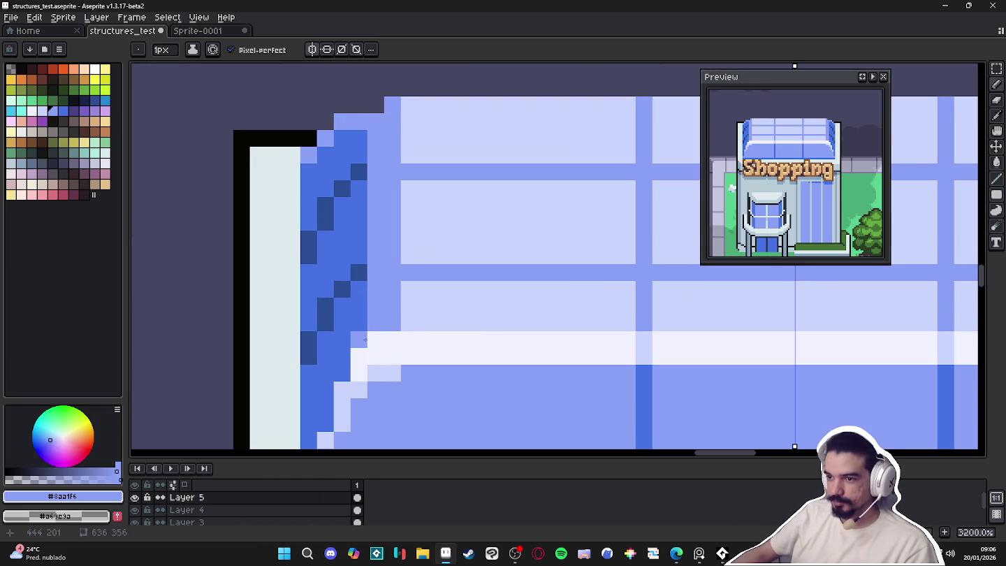
pyautogui.moveTo(359, 154); pyautogui.dragTo(363, 141)
pyautogui.keyDown('alt'); pyautogui.click(429, 148); pyautogui.keyUp('alt')
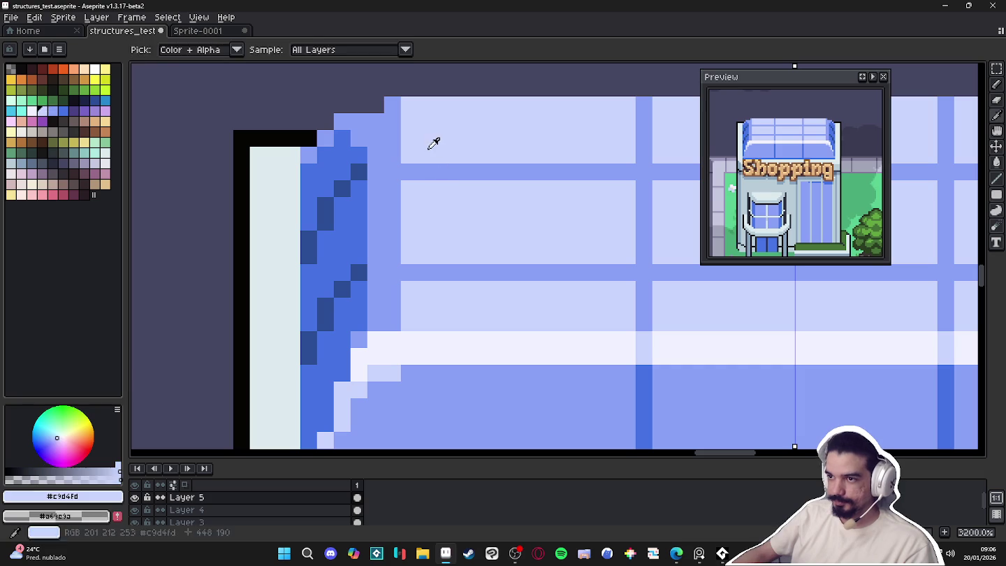
pyautogui.keyDown('alt'); pyautogui.click(347, 173); pyautogui.keyUp('alt')
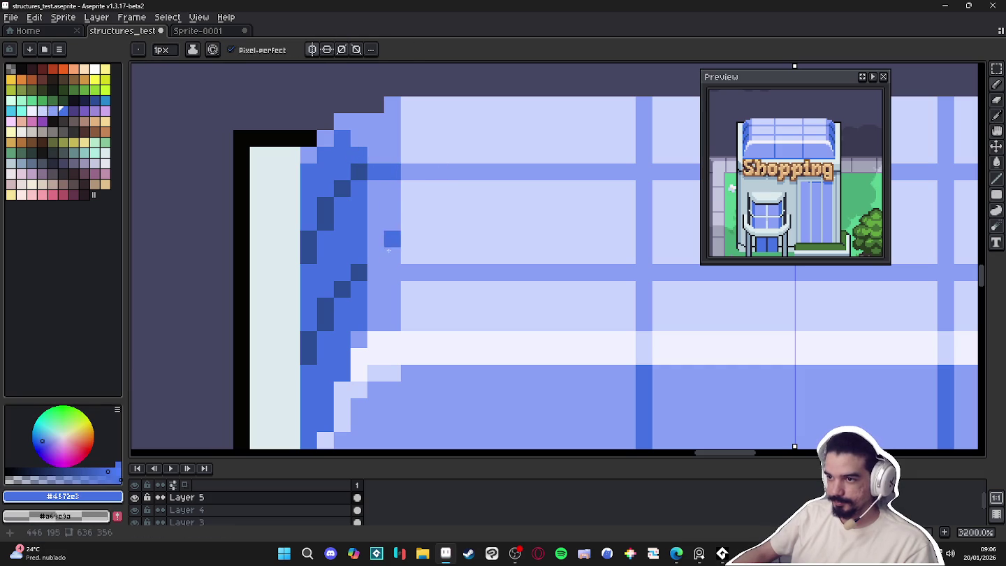
# Switch symmetry to the horizontal axis and turn vertical symmetry off
pyautogui.scroll(-6, 376, 273)
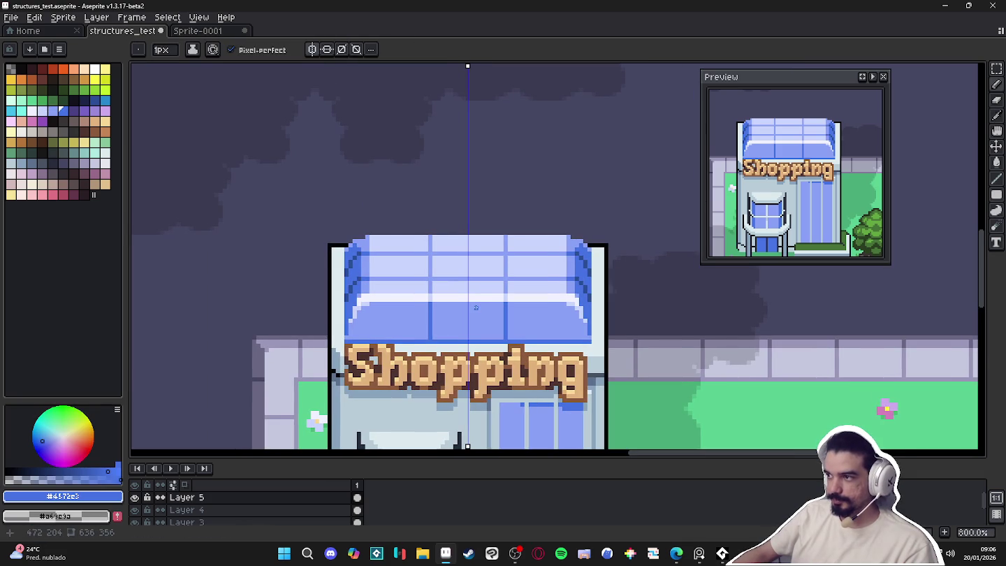
pyautogui.scroll(-1, 454, 325)
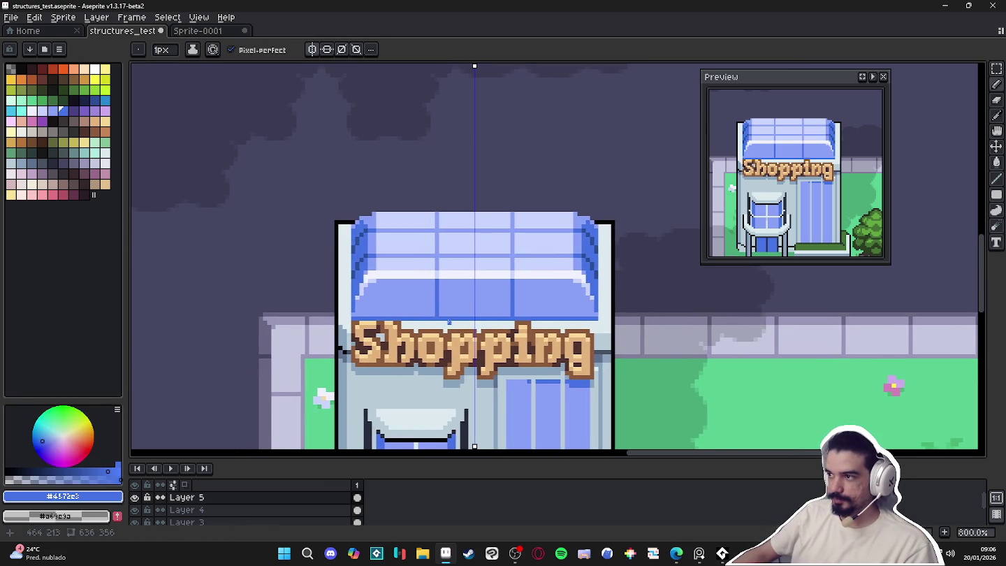
pyautogui.scroll(-1, 454, 312)
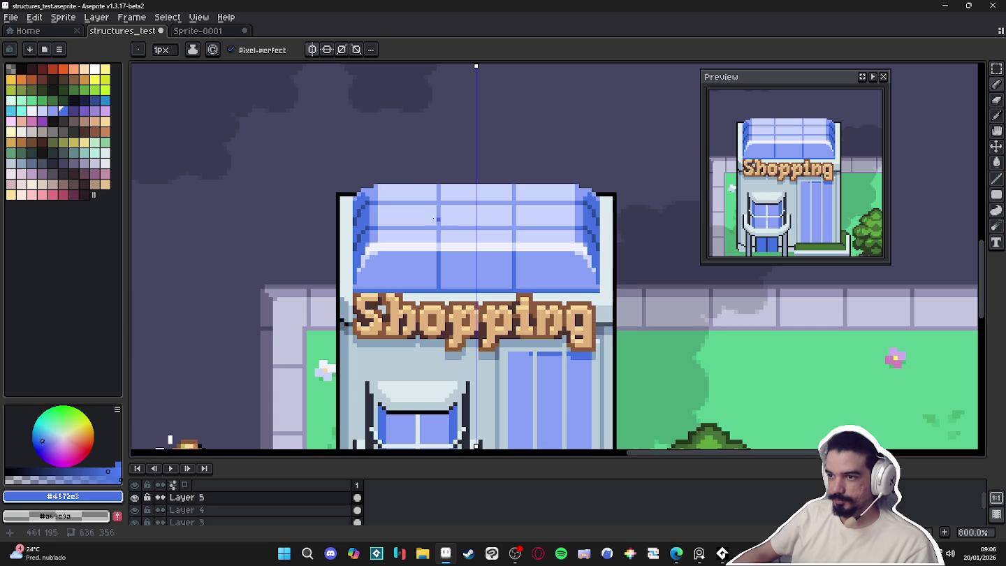
pyautogui.scroll(1, 442, 228)
pyautogui.scroll(-1, 448, 226)
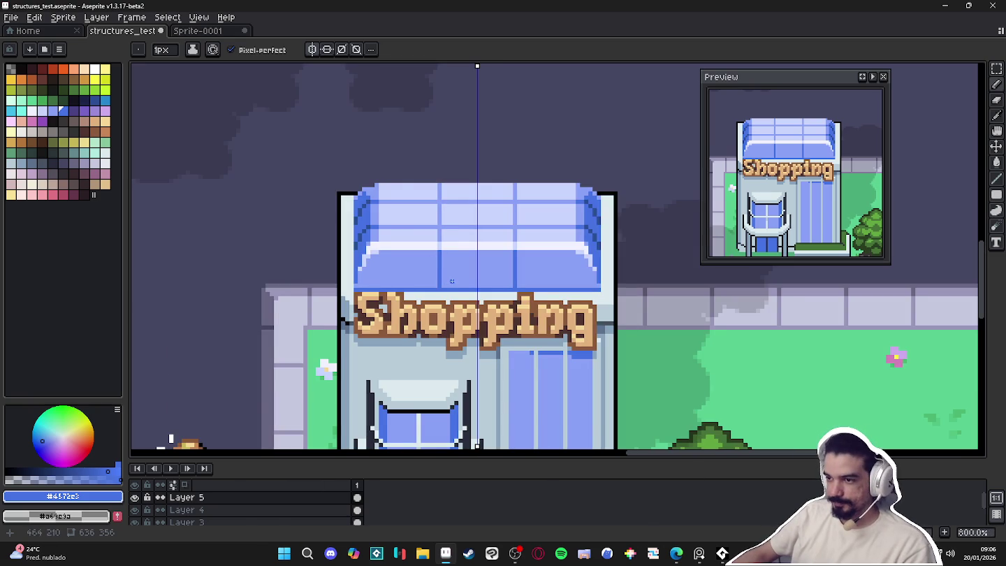
pyautogui.scroll(-1, 481, 282)
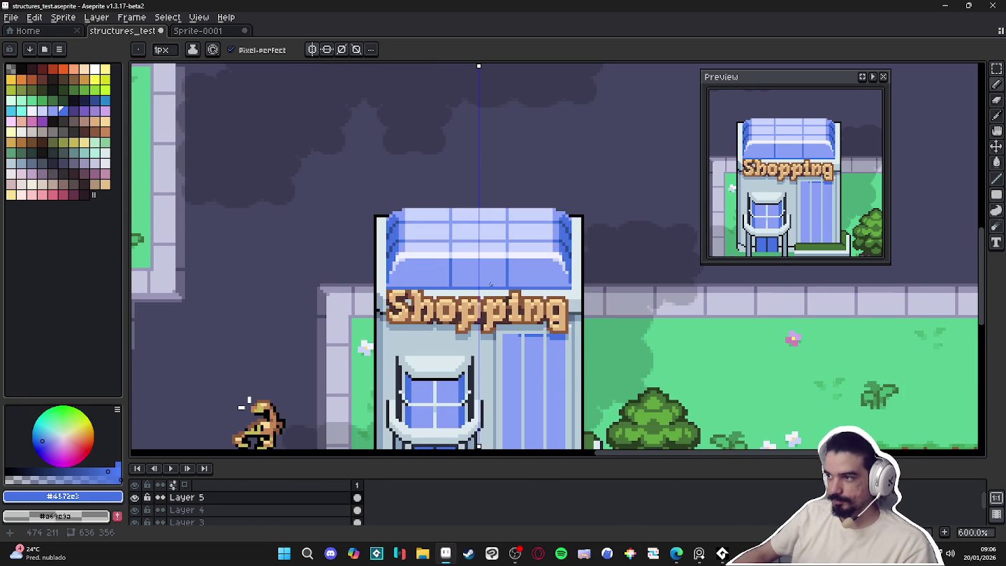
pyautogui.scroll(-2, 441, 246)
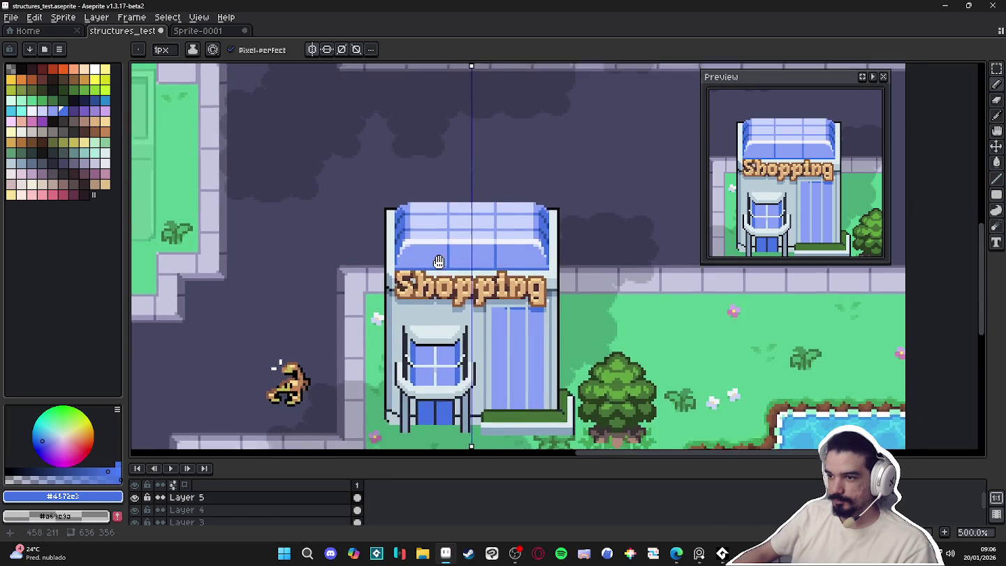
pyautogui.scroll(-1, 312, 277)
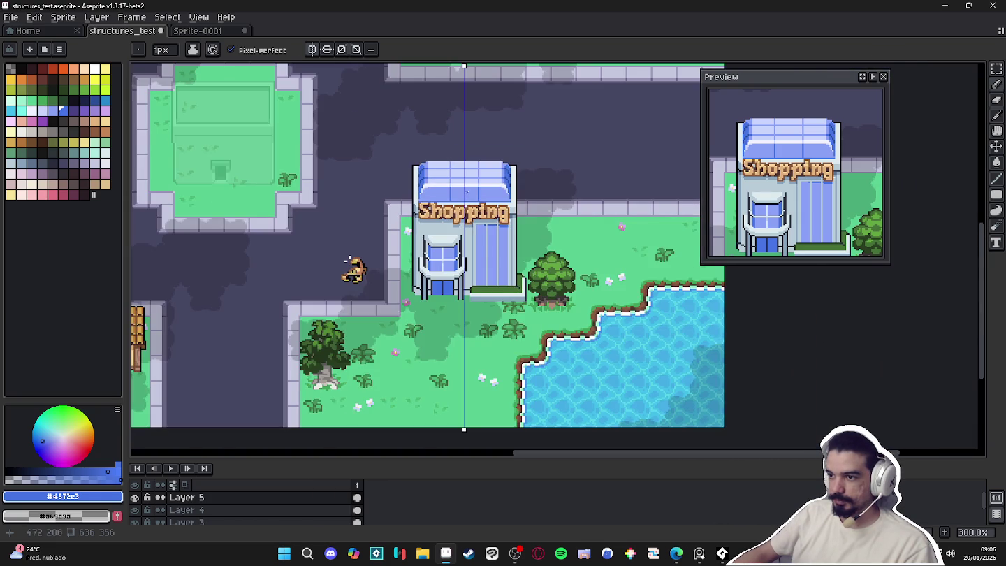
pyautogui.scroll(2, 238, 338)
pyautogui.scroll(-2, 314, 293)
pyautogui.scroll(4, 167, 383)
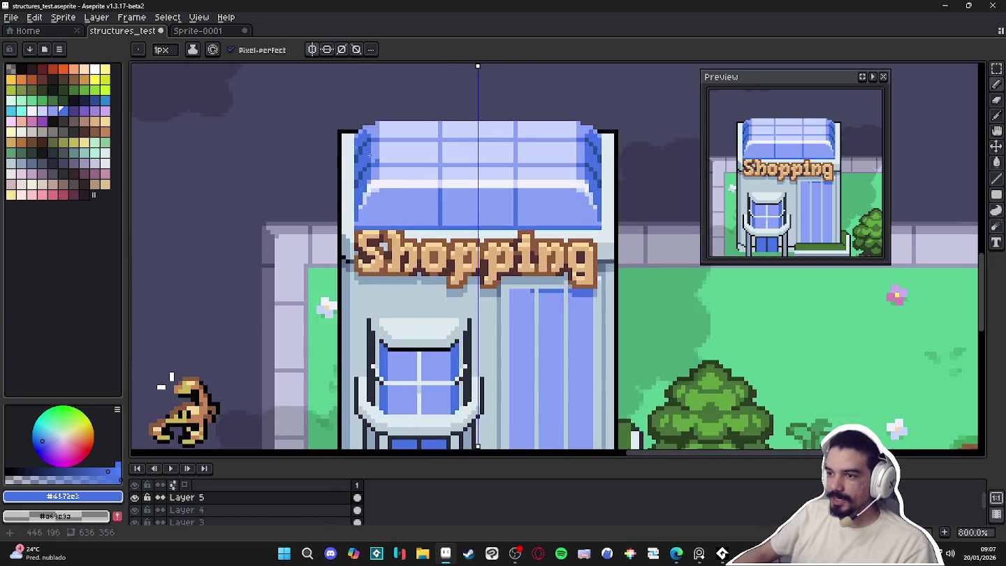
pyautogui.click(327, 48)
pyautogui.click(312, 49)
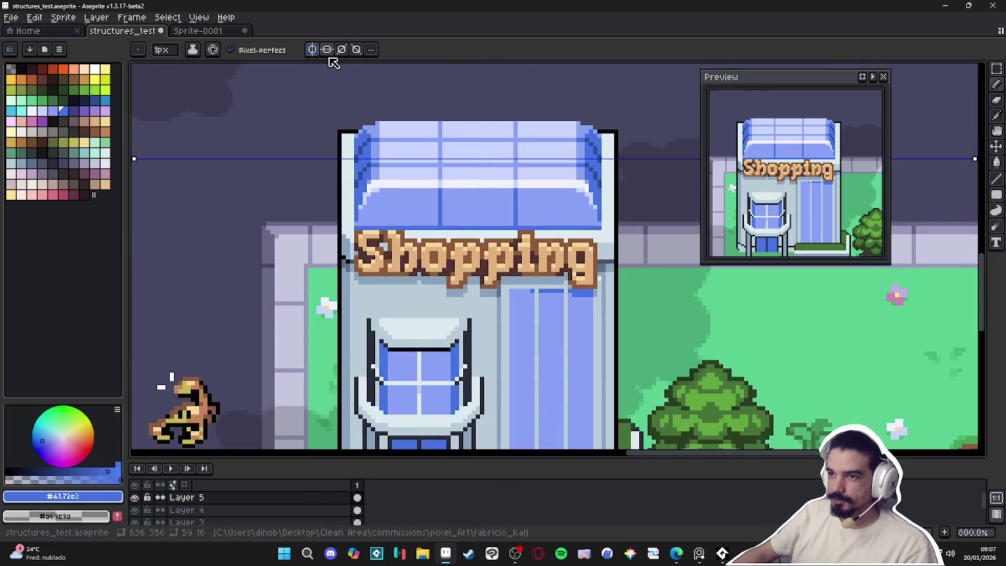
# Paint a #F1F2FF glare patch on the pane with a few blue diagonal pixels
pyautogui.scroll(5, 469, 175)
pyautogui.keyDown('alt'); pyautogui.click(457, 175); pyautogui.keyUp('alt')
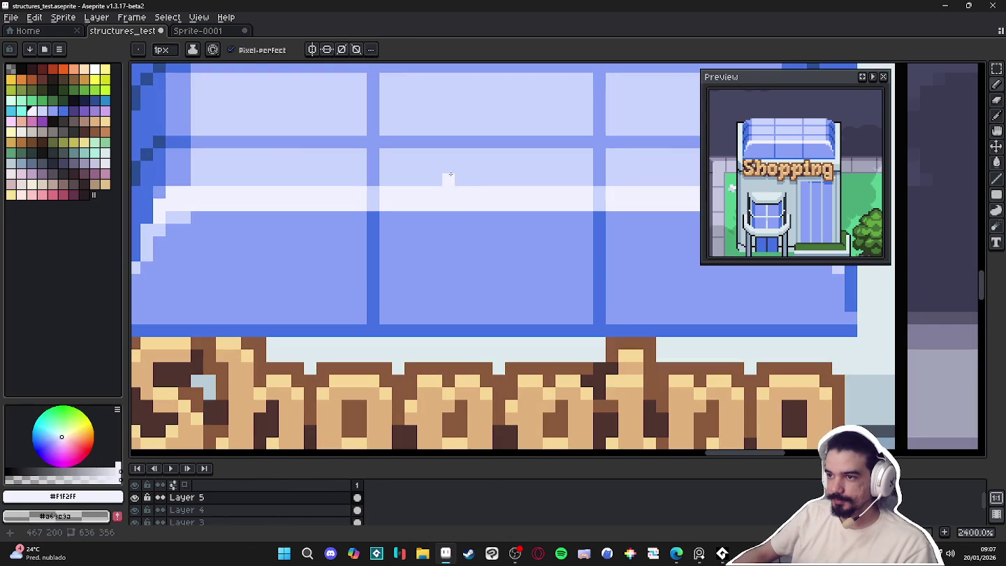
pyautogui.moveTo(385, 154); pyautogui.dragTo(453, 173)
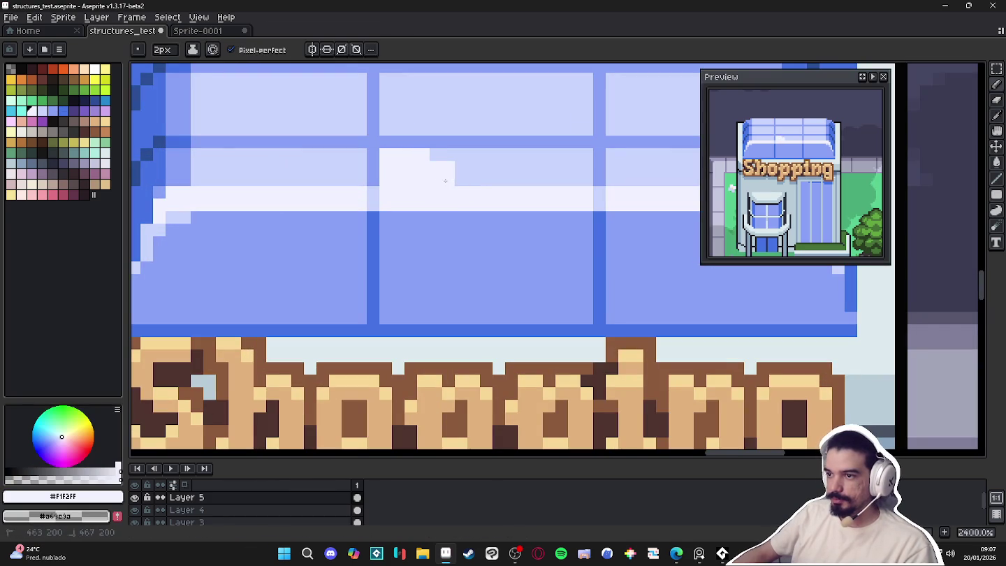
pyautogui.scroll(-3, 472, 181)
pyautogui.scroll(1, 482, 189)
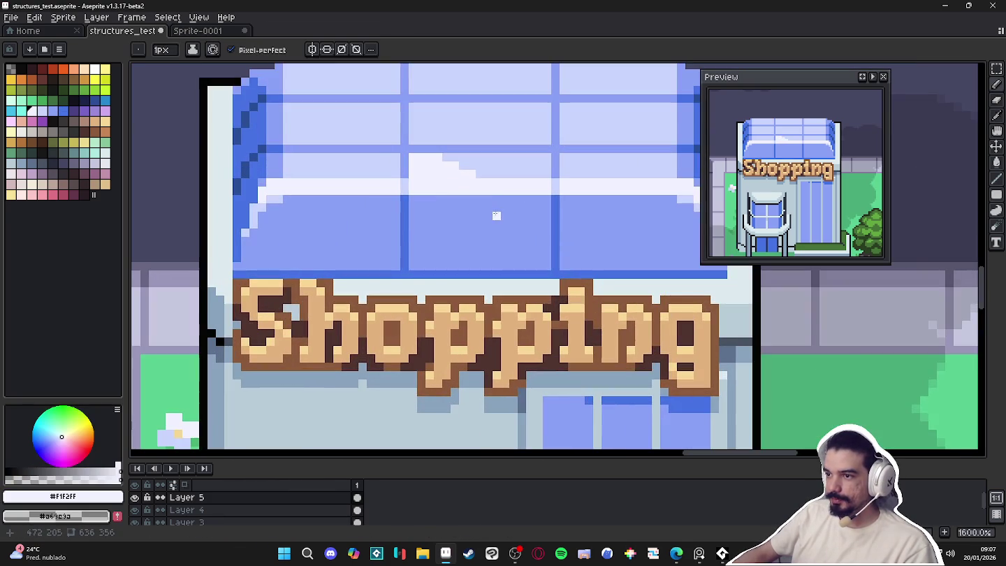
pyautogui.keyDown('alt'); pyautogui.click(493, 213); pyautogui.keyUp('alt')
pyautogui.moveTo(483, 172); pyautogui.dragTo(475, 166)
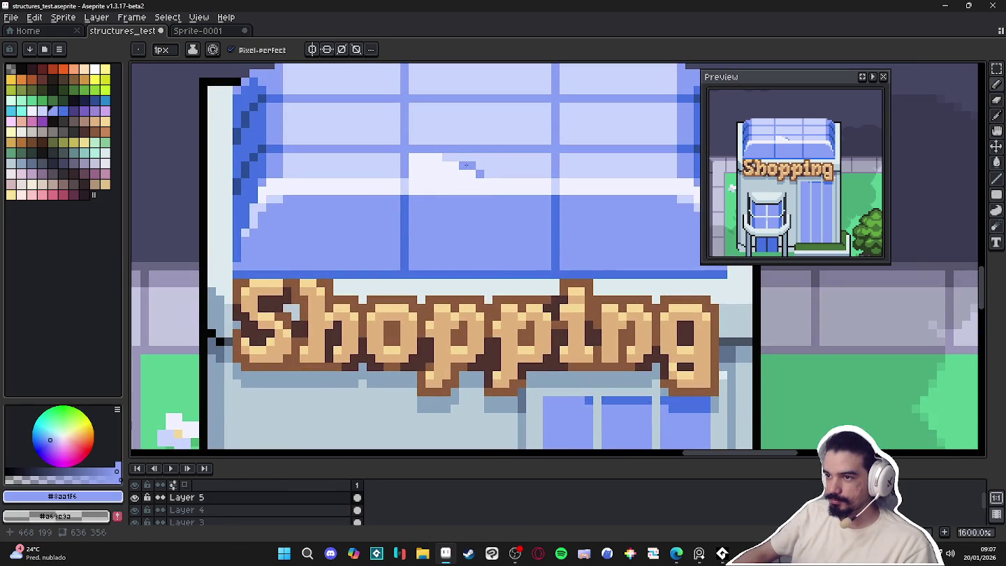
pyautogui.click(489, 174)
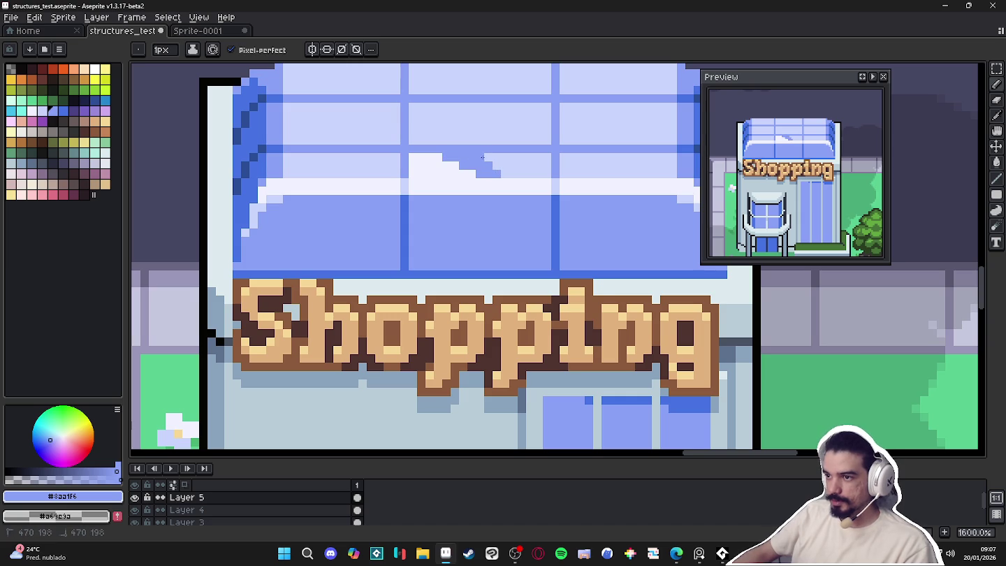
# Add scattered white glare pixels on the upper panes
pyautogui.scroll(-4, 506, 193)
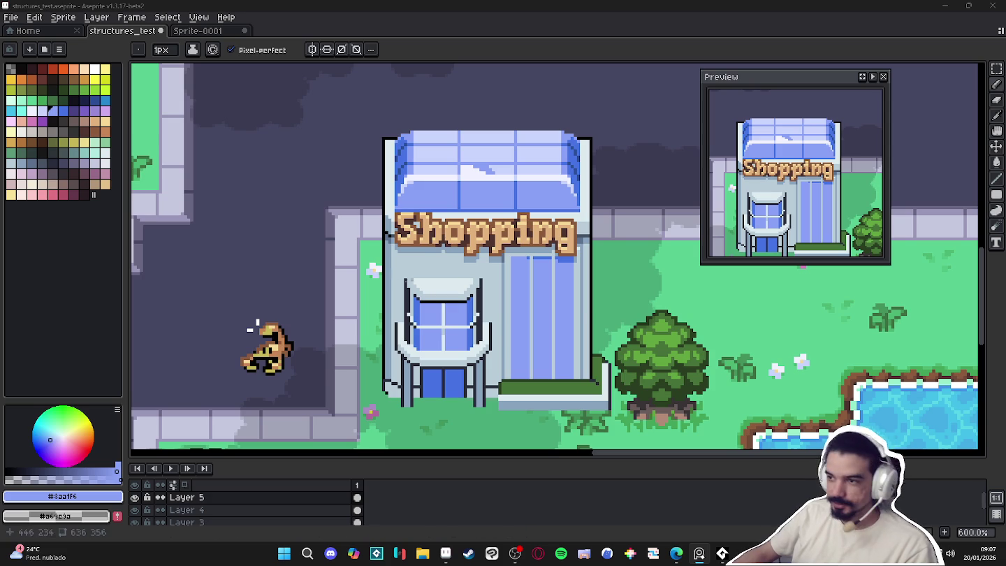
pyautogui.scroll(-1, 525, 199)
pyautogui.scroll(8, 486, 172)
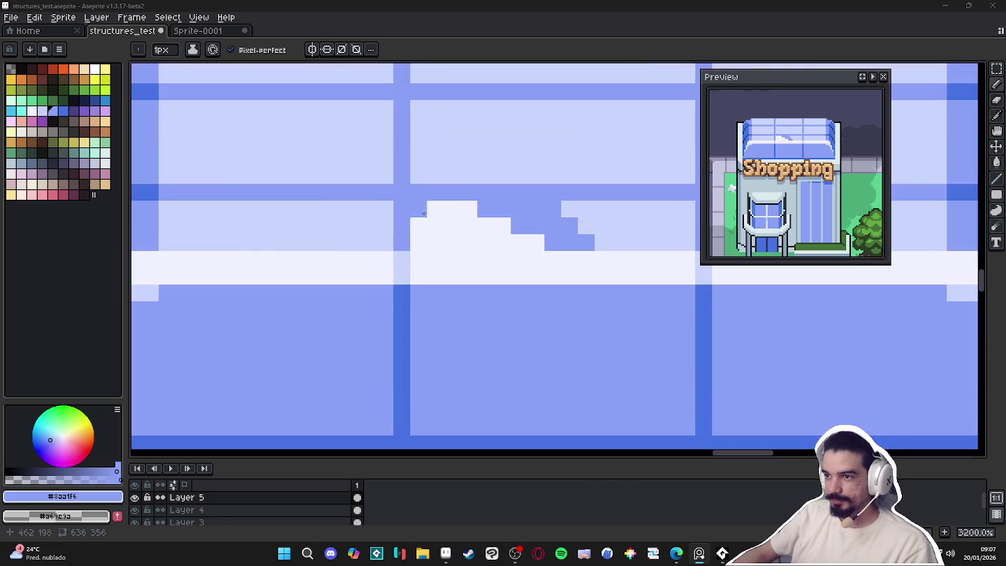
pyautogui.keyDown('alt'); pyautogui.click(427, 217); pyautogui.keyUp('alt')
pyautogui.click(435, 175)
pyautogui.click(486, 191)
pyautogui.keyDown('alt'); pyautogui.click(486, 197); pyautogui.keyUp('alt')
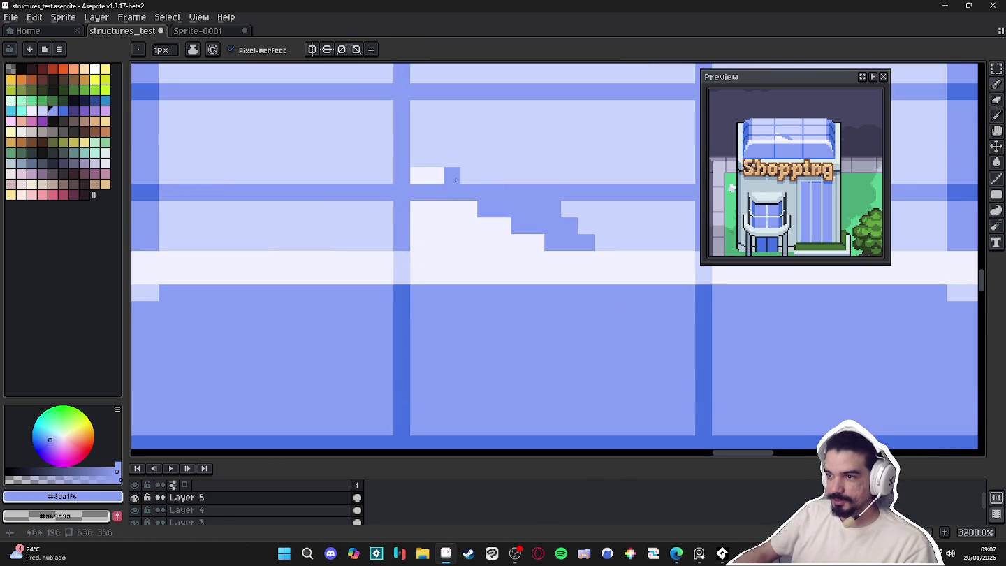
pyautogui.scroll(-6, 474, 180)
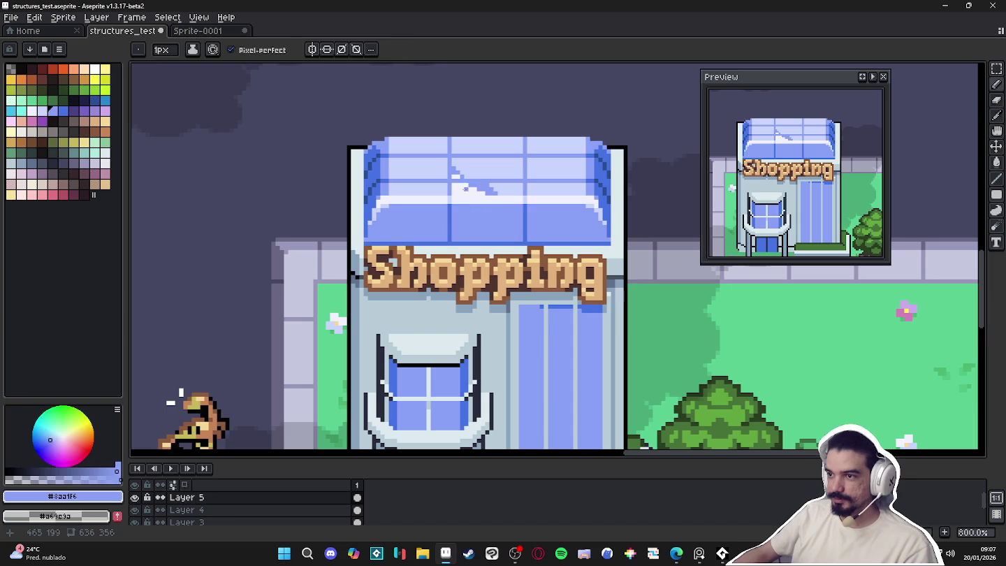
pyautogui.keyDown('alt'); pyautogui.click(446, 186); pyautogui.keyUp('alt')
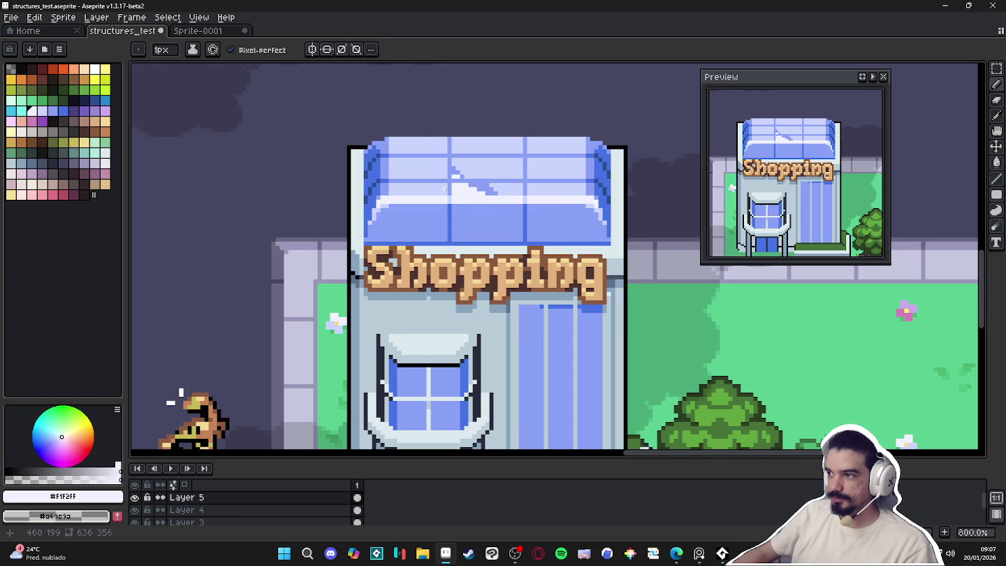
# Draw a stepped light-blue diagonal across the glass and bucket-fill the areas beside it
pyautogui.scroll(3, 446, 188)
pyautogui.scroll(2, 489, 192)
pyautogui.keyDown('alt'); pyautogui.click(542, 235); pyautogui.keyUp('alt')
pyautogui.moveTo(492, 193)
pyautogui.mouseDown()
pyautogui.moveTo(440, 152)
pyautogui.moveTo(466, 143)
pyautogui.mouseUp()
pyautogui.click(440, 144)
pyautogui.press('g')
pyautogui.click(453, 170)
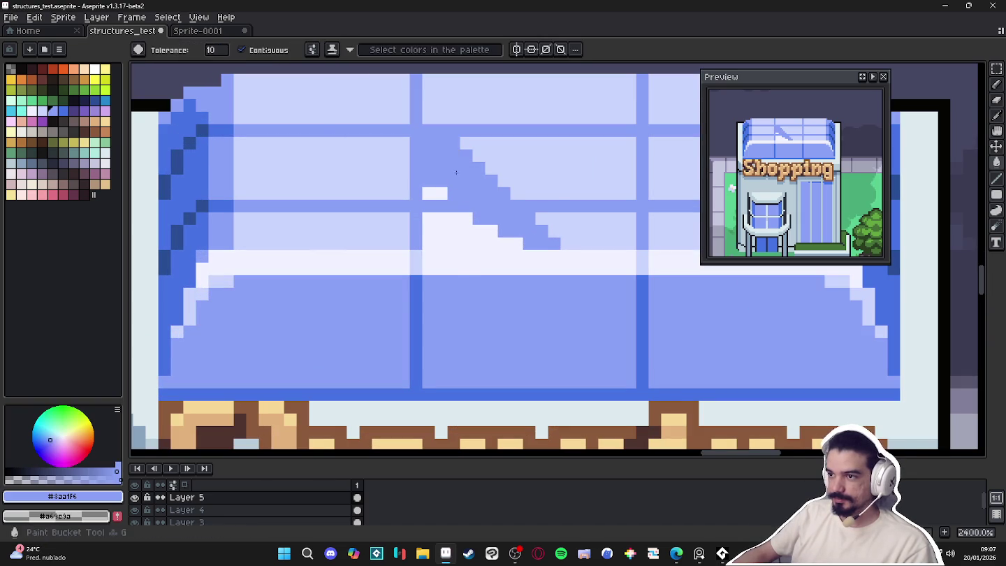
# Draw a near-white diagonal across the roof glass with the Pencil and fill the area beside it
pyautogui.scroll(-5, 453, 170)
pyautogui.press('b')
pyautogui.scroll(3, 488, 200)
pyautogui.keyDown('alt'); pyautogui.click(498, 210); pyautogui.keyUp('alt')
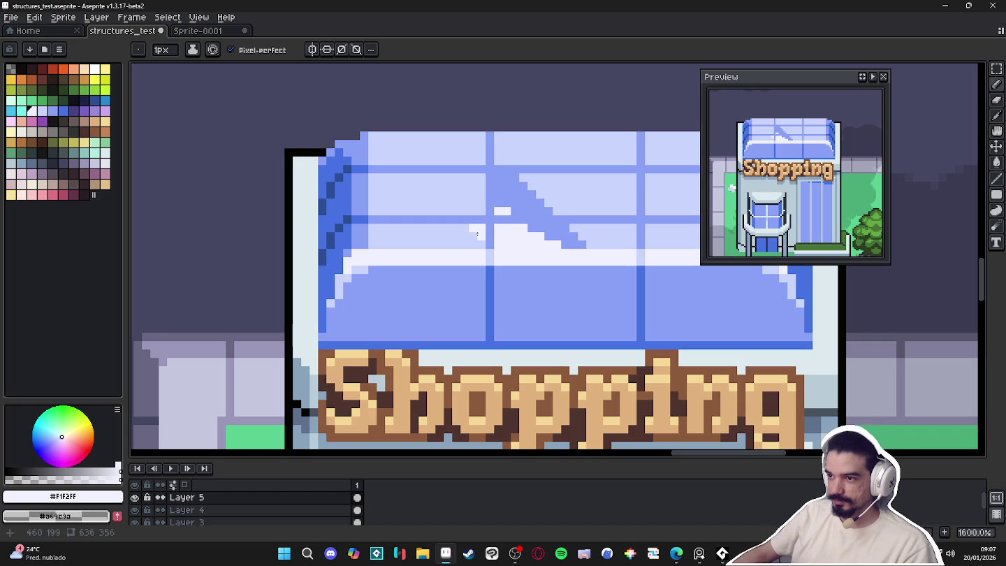
pyautogui.moveTo(456, 209); pyautogui.dragTo(419, 175)
pyautogui.press('g')
pyautogui.click(448, 185)
# Try a short light diagonal toward the upper left, then undo it
pyautogui.press('b')
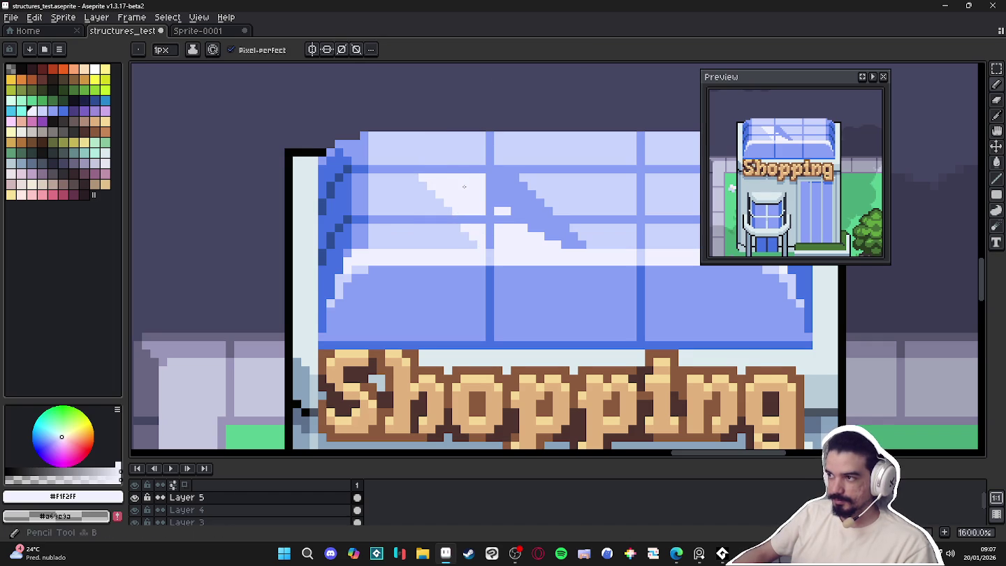
pyautogui.scroll(1, 463, 186)
pyautogui.scroll(1, 447, 182)
pyautogui.moveTo(437, 200)
pyautogui.mouseDown()
pyautogui.moveTo(401, 161)
pyautogui.moveTo(428, 191)
pyautogui.mouseUp()
pyautogui.hotkey('ctrl', 'z')
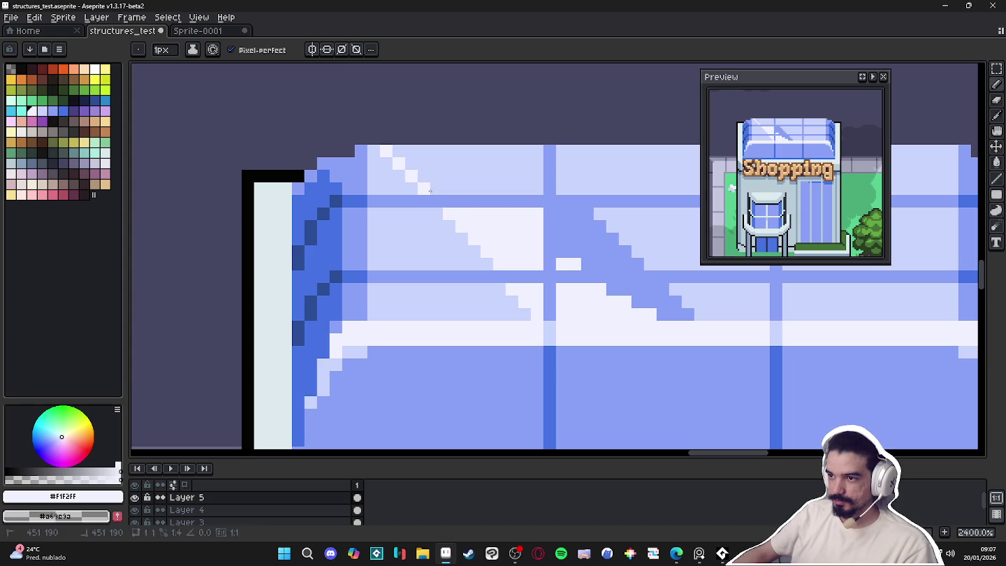
pyautogui.scroll(-3, 507, 183)
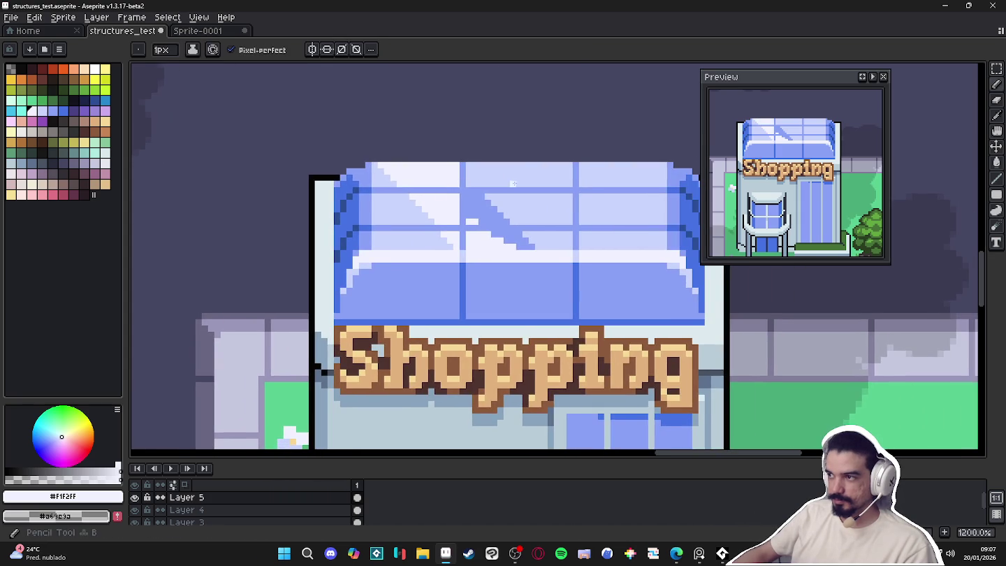
pyautogui.scroll(1, 506, 183)
pyautogui.scroll(1, 507, 224)
pyautogui.scroll(1, 505, 273)
# Redraw the glare as a shorter light diagonal line, with stair pixels painted beside it
pyautogui.rightClick(505, 273)
pyautogui.moveTo(489, 266); pyautogui.dragTo(394, 151)
pyautogui.hotkey('ctrl', 'z')
pyautogui.moveTo(460, 250)
pyautogui.mouseDown()
pyautogui.moveTo(411, 169)
pyautogui.moveTo(409, 185)
pyautogui.mouseUp()
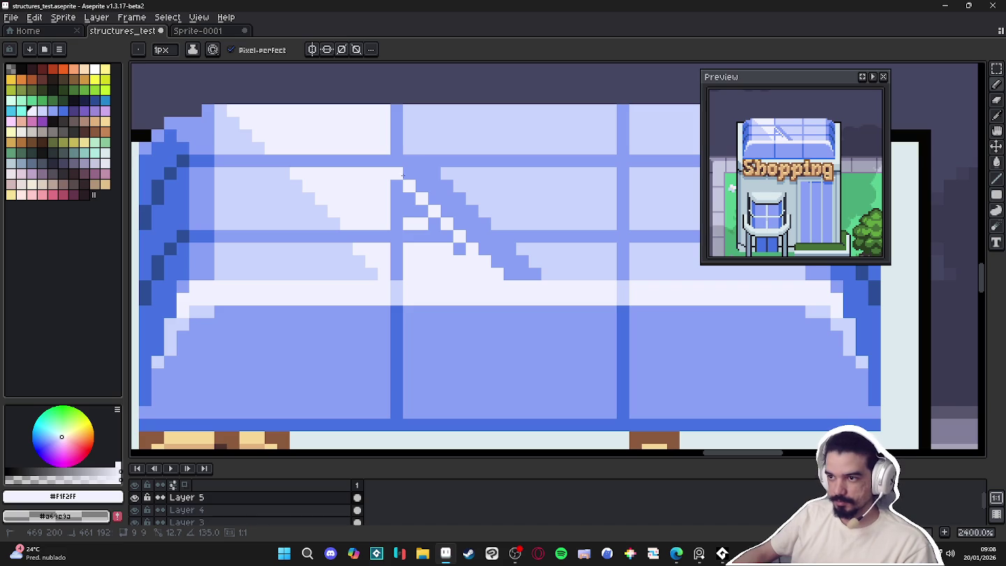
pyautogui.hotkey('ctrl', 'z')
pyautogui.moveTo(412, 189)
pyautogui.mouseDown()
pyautogui.moveTo(440, 226)
pyautogui.moveTo(409, 197)
pyautogui.mouseUp()
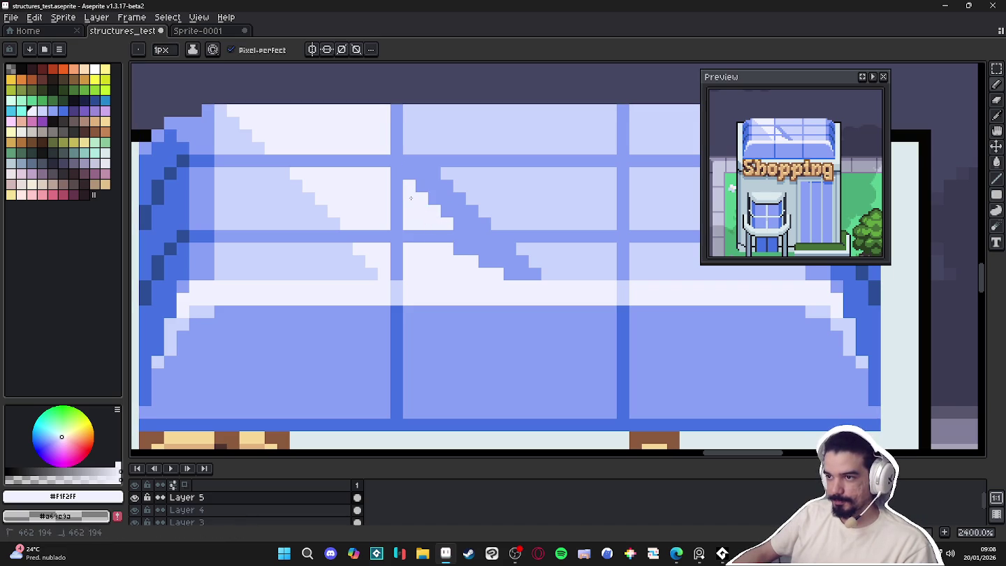
pyautogui.moveTo(448, 258)
pyautogui.mouseDown()
pyautogui.moveTo(503, 270)
pyautogui.moveTo(537, 263)
pyautogui.mouseUp()
# Alt-pick the glass's medium blue as the drawing colour
pyautogui.keyDown('alt'); pyautogui.click(520, 274); pyautogui.keyUp('alt')
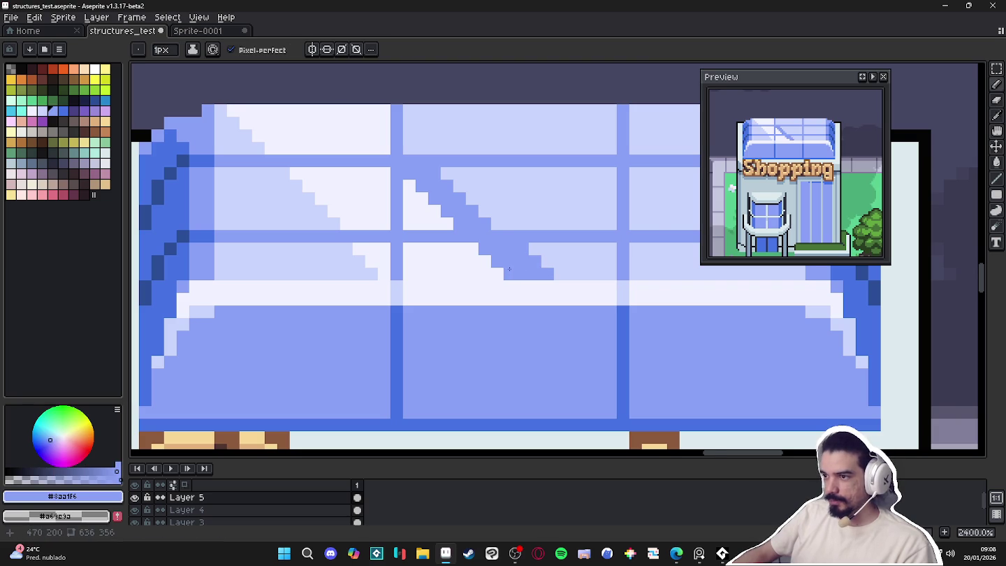
pyautogui.scroll(1, 474, 264)
pyautogui.press('alt')
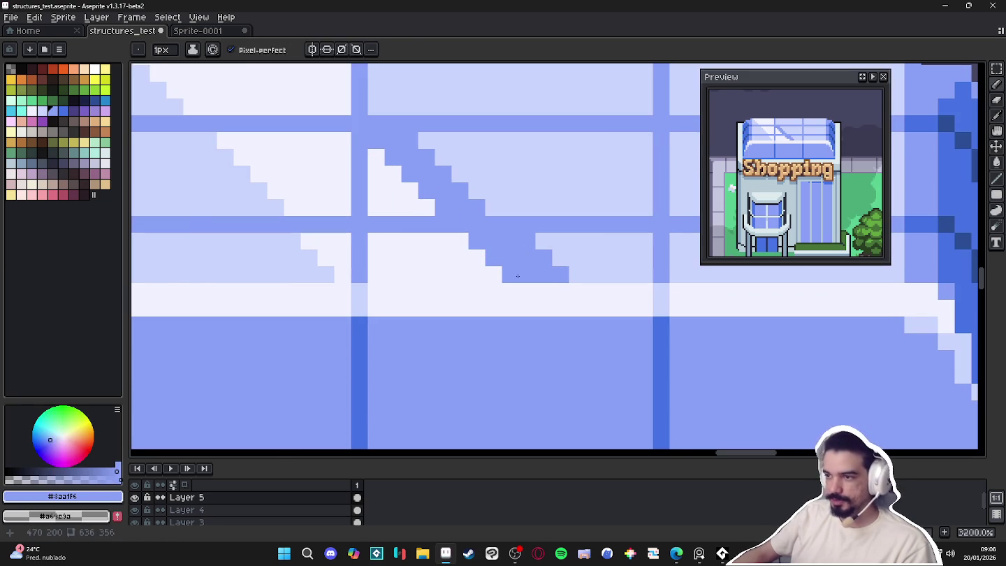
pyautogui.scroll(-1, 517, 268)
pyautogui.scroll(-1, 517, 268)
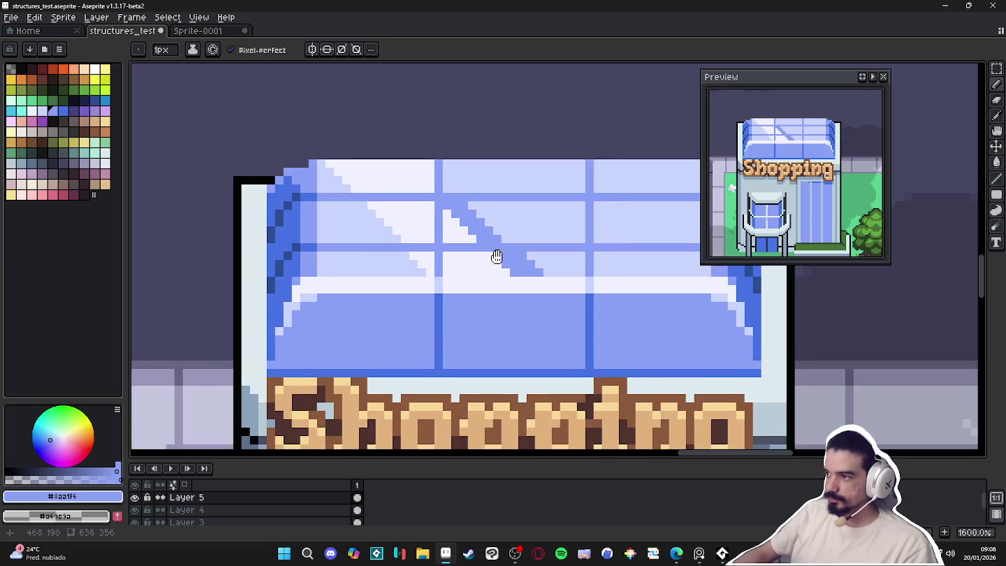
pyautogui.scroll(1, 517, 269)
pyautogui.scroll(1, 518, 251)
pyautogui.press('alt')
# Paint blue stair-step pixels running up-left along the streak
pyautogui.click(517, 239)
pyautogui.moveTo(488, 217); pyautogui.dragTo(454, 183)
pyautogui.scroll(2, 489, 231)
pyautogui.click(485, 223)
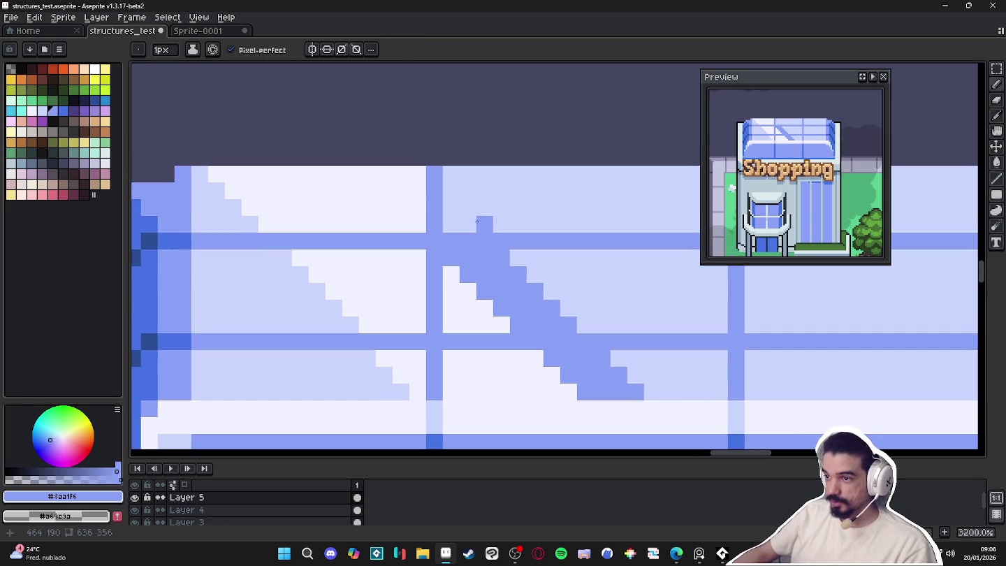
pyautogui.moveTo(477, 222); pyautogui.dragTo(452, 203)
# Sample light blue #c9d4fd and paint it over the darker band beside the streak
pyautogui.scroll(-4, 474, 228)
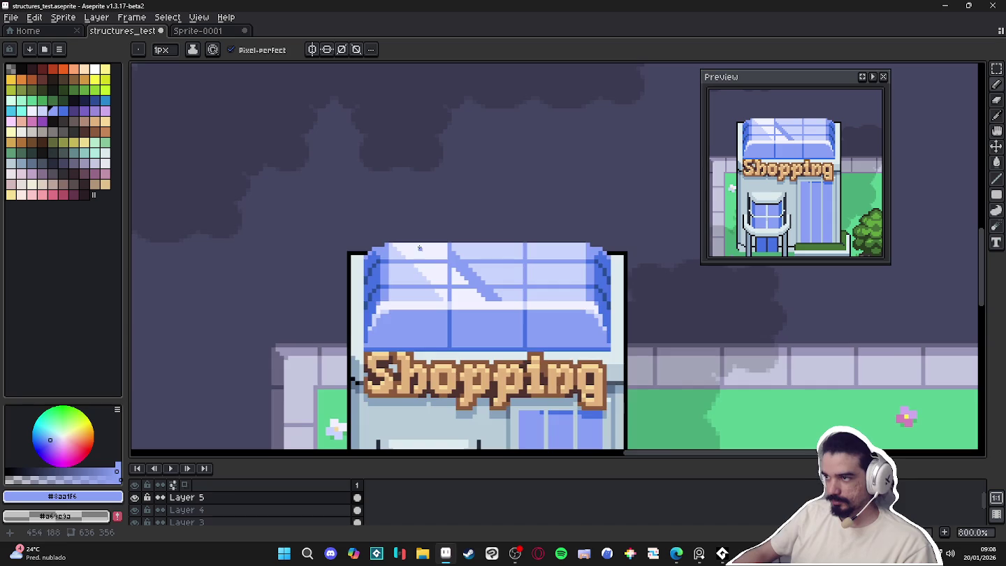
pyautogui.scroll(3, 474, 251)
pyautogui.scroll(1, 482, 235)
pyautogui.scroll(-2, 482, 234)
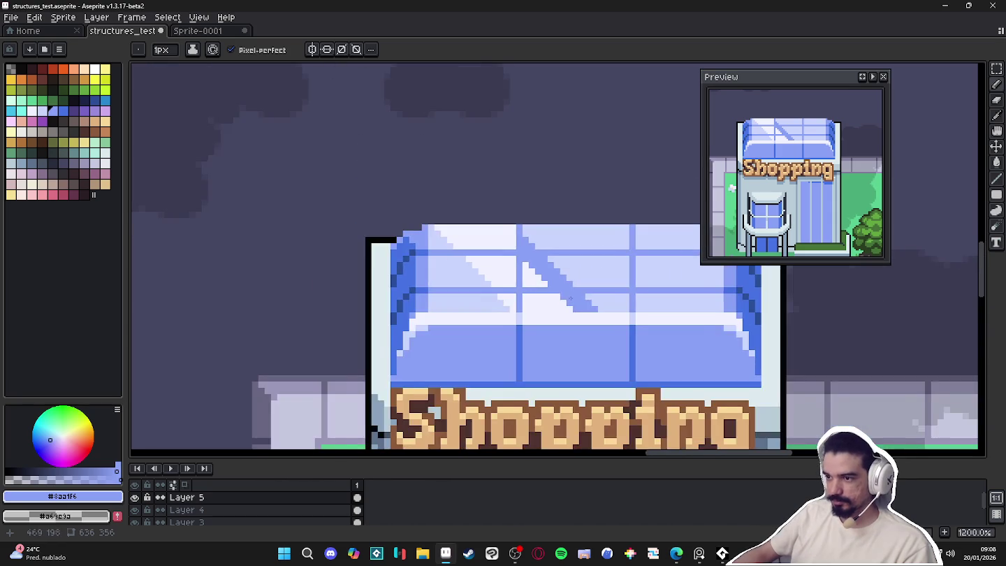
pyautogui.scroll(3, 461, 289)
pyautogui.keyDown('alt'); pyautogui.click(437, 273); pyautogui.keyUp('alt')
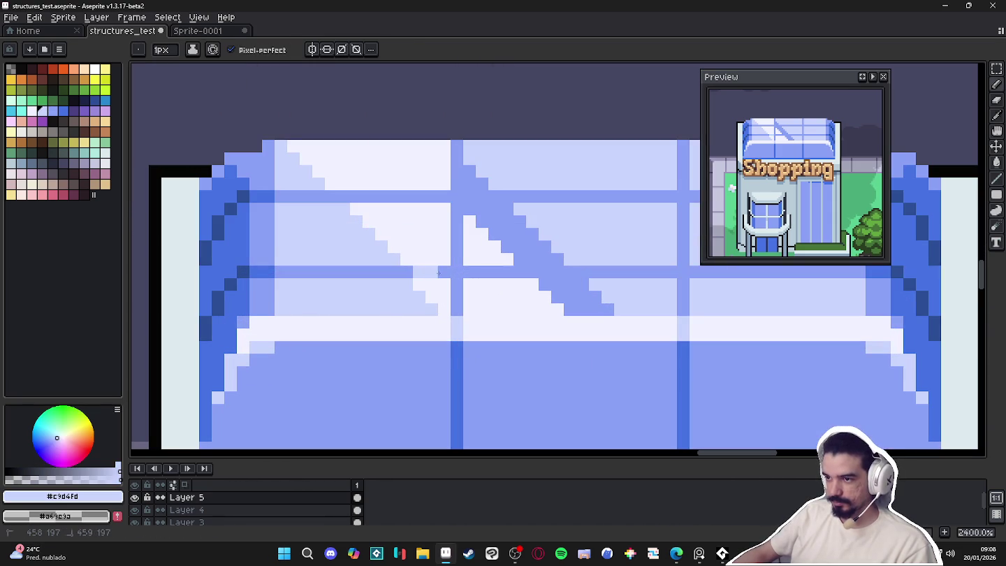
pyautogui.scroll(-2, 444, 277)
pyautogui.scroll(1, 419, 257)
pyautogui.scroll(2, 420, 256)
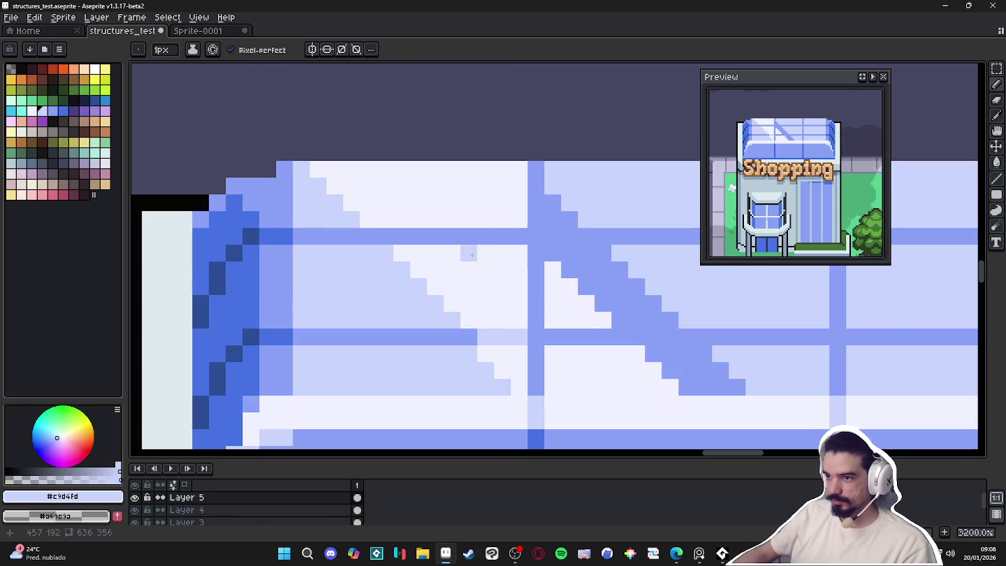
pyautogui.moveTo(516, 240); pyautogui.dragTo(393, 237)
# Touch up remaining dark blue band pixels with light blue and zoom around to inspect
pyautogui.scroll(-3, 429, 272)
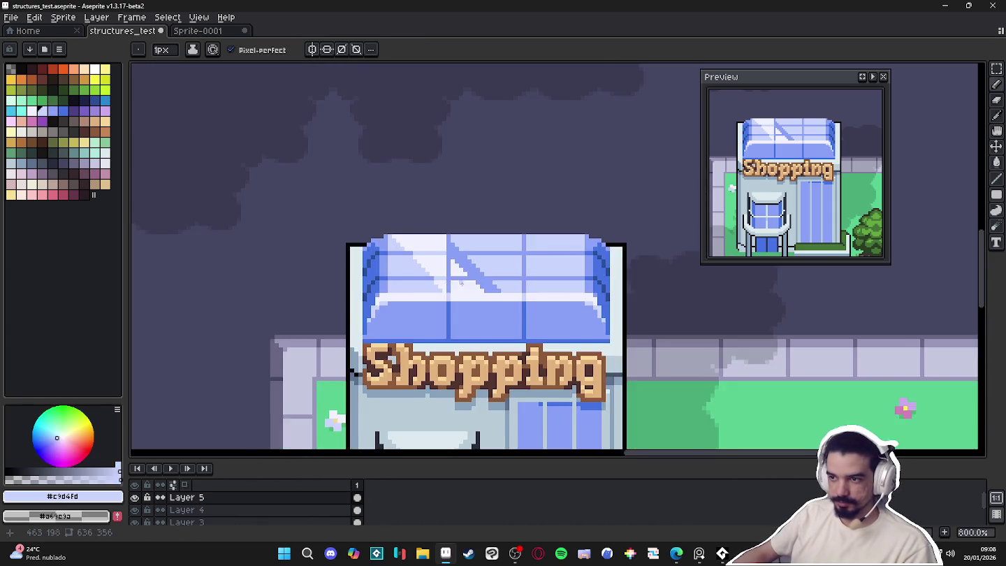
pyautogui.scroll(5, 428, 272)
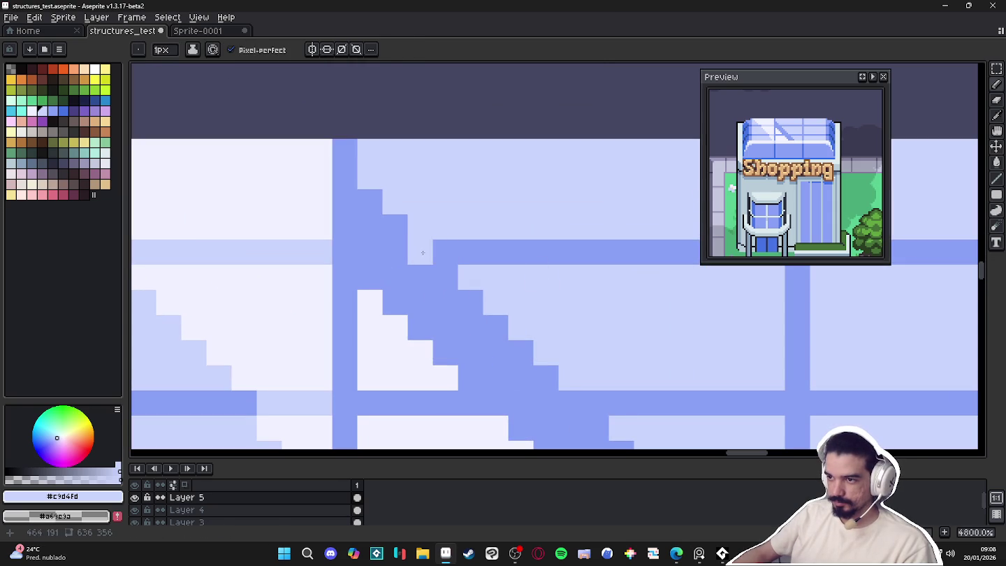
pyautogui.click(395, 251)
pyautogui.scroll(-1, 419, 259)
pyautogui.scroll(-1, 419, 258)
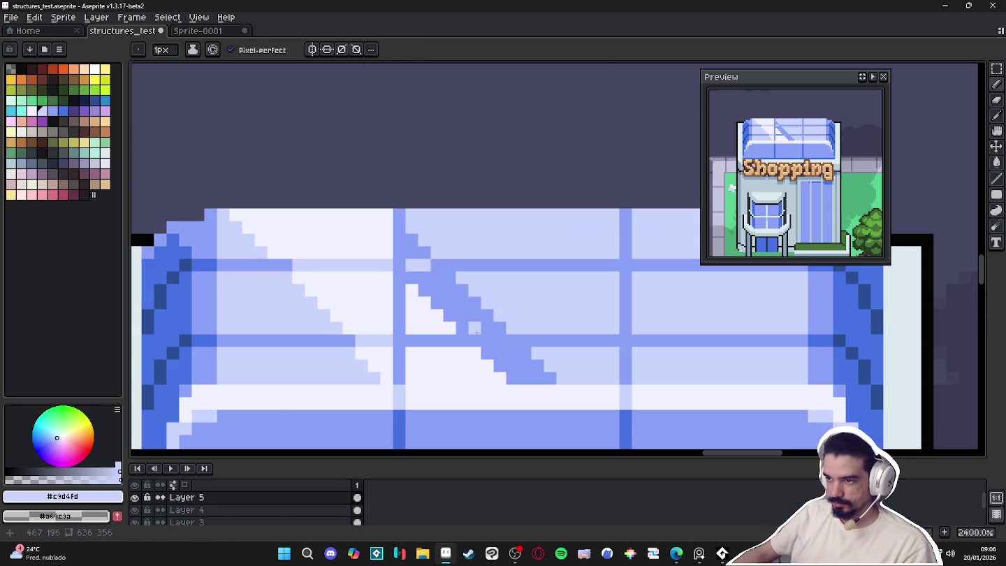
pyautogui.moveTo(479, 340); pyautogui.dragTo(515, 341)
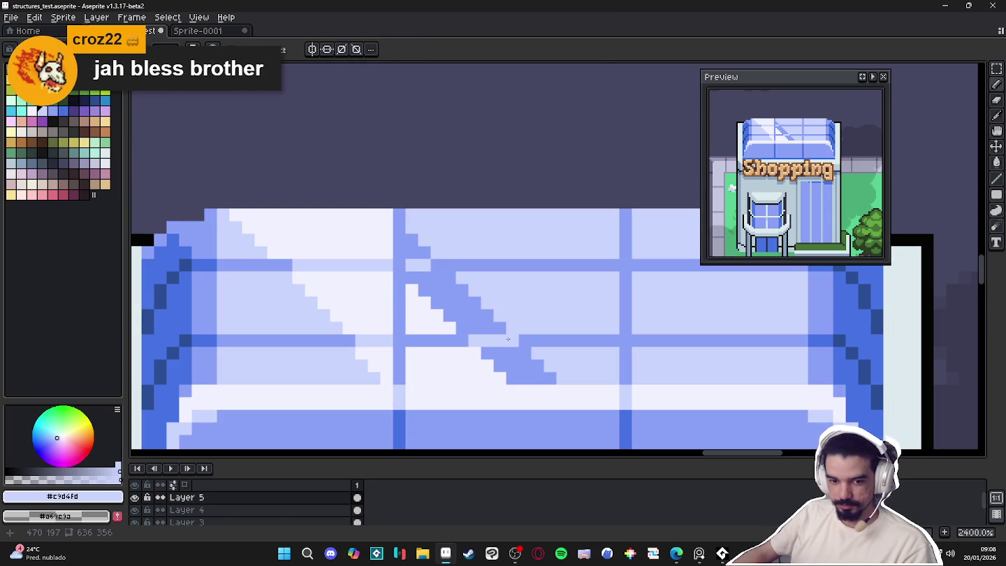
pyautogui.scroll(-1, 494, 332)
pyautogui.scroll(1, 443, 322)
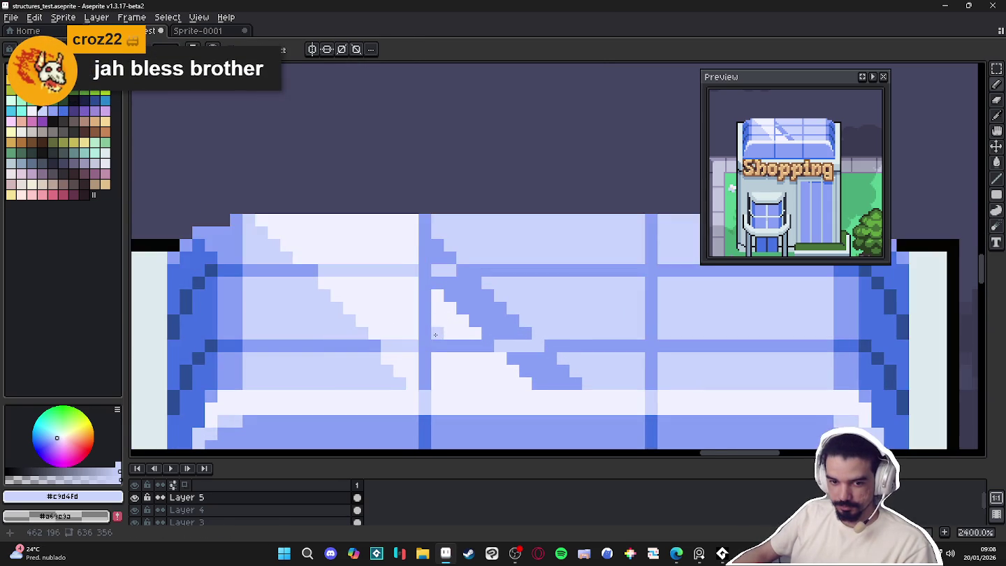
pyautogui.scroll(1, 440, 327)
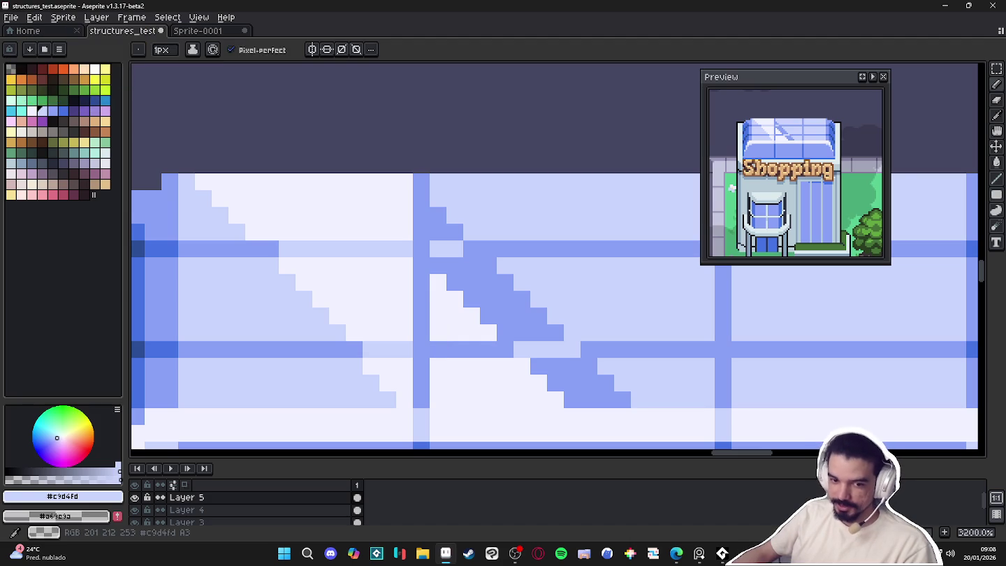
pyautogui.scroll(-1, 611, 338)
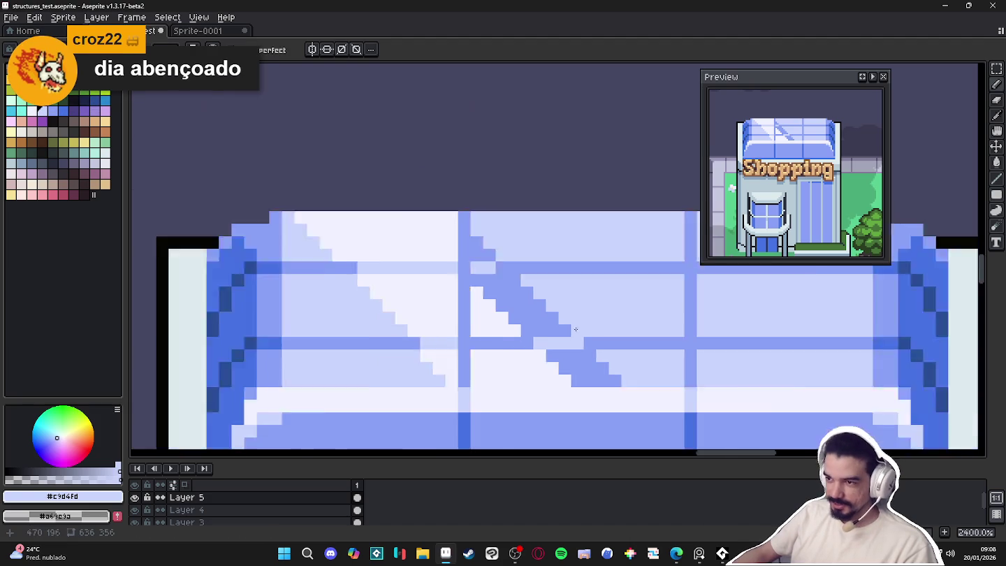
pyautogui.scroll(-1, 585, 339)
pyautogui.scroll(-1, 541, 323)
pyautogui.scroll(1, 517, 322)
pyautogui.scroll(-2, 505, 318)
pyautogui.scroll(3, 504, 315)
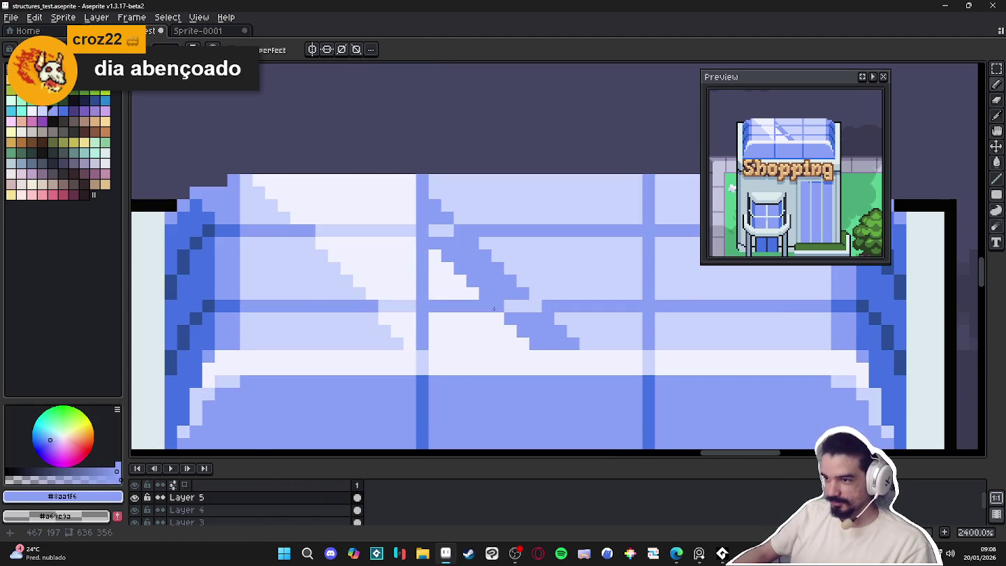
pyautogui.scroll(-2, 526, 326)
pyautogui.scroll(3, 419, 318)
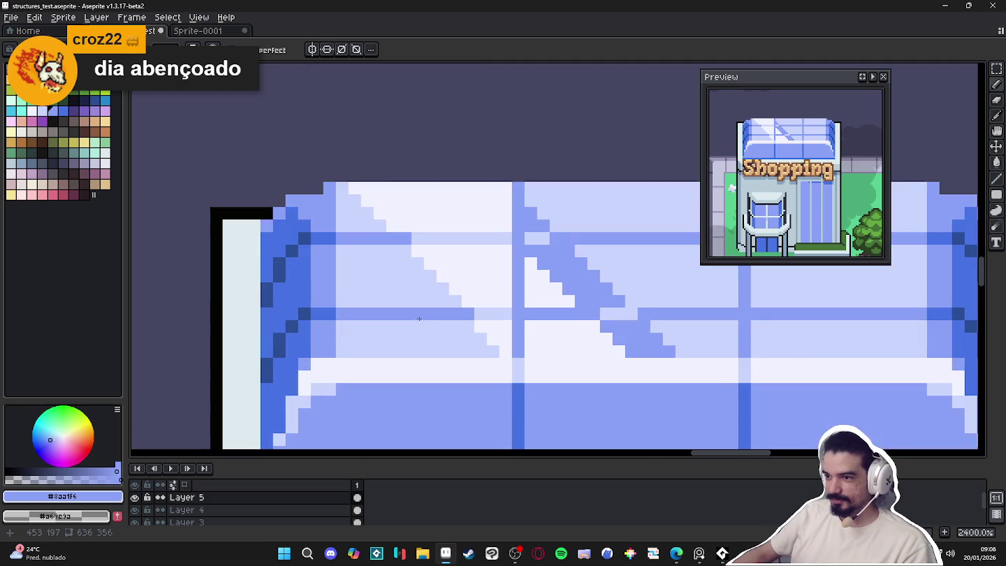
pyautogui.scroll(-1, 475, 337)
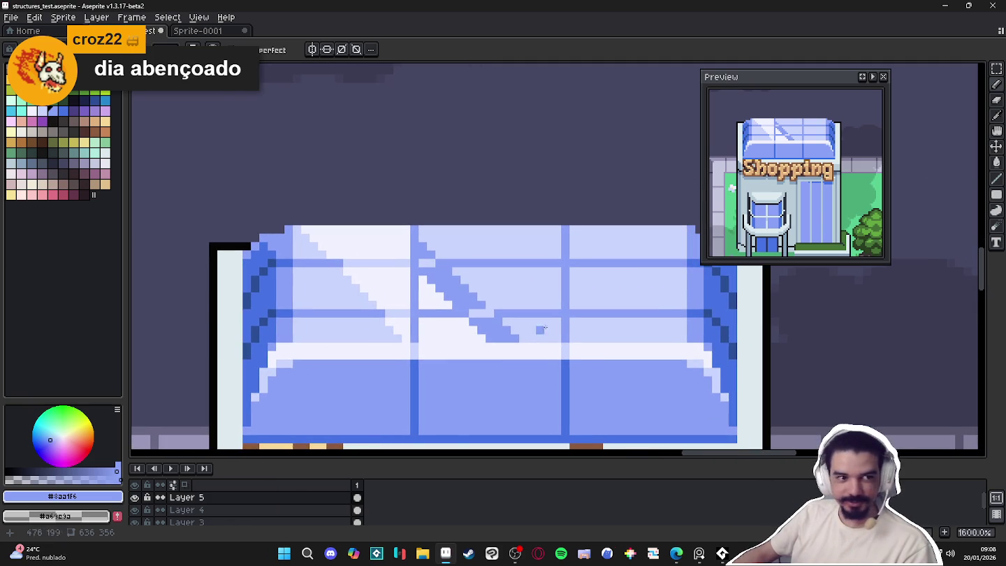
pyautogui.scroll(-3, 535, 341)
pyautogui.scroll(5, 483, 330)
pyautogui.scroll(1, 460, 336)
pyautogui.scroll(-1, 447, 340)
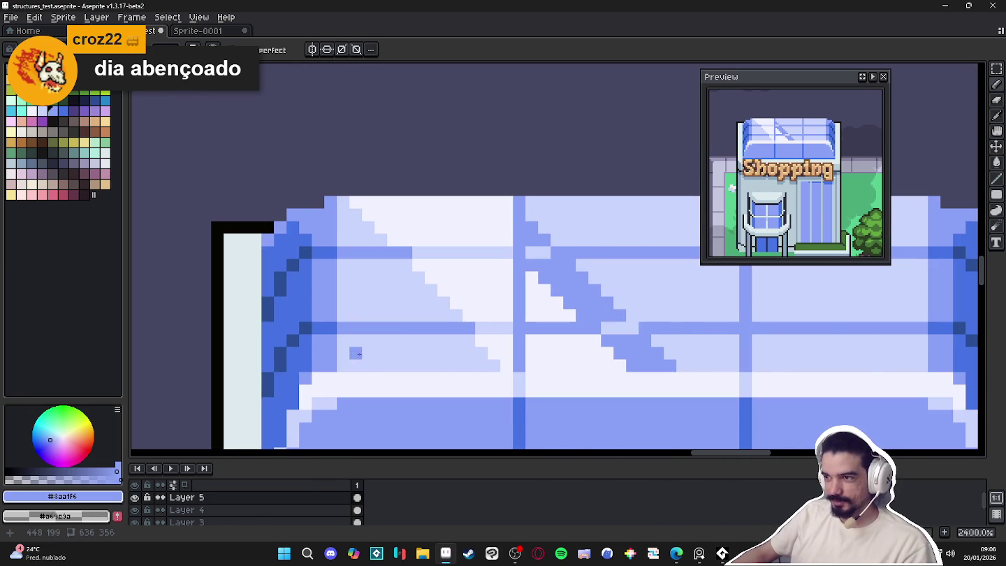
pyautogui.scroll(1, 366, 353)
pyautogui.keyDown('alt'); pyautogui.click(541, 346); pyautogui.keyUp('alt')
pyautogui.click(330, 373)
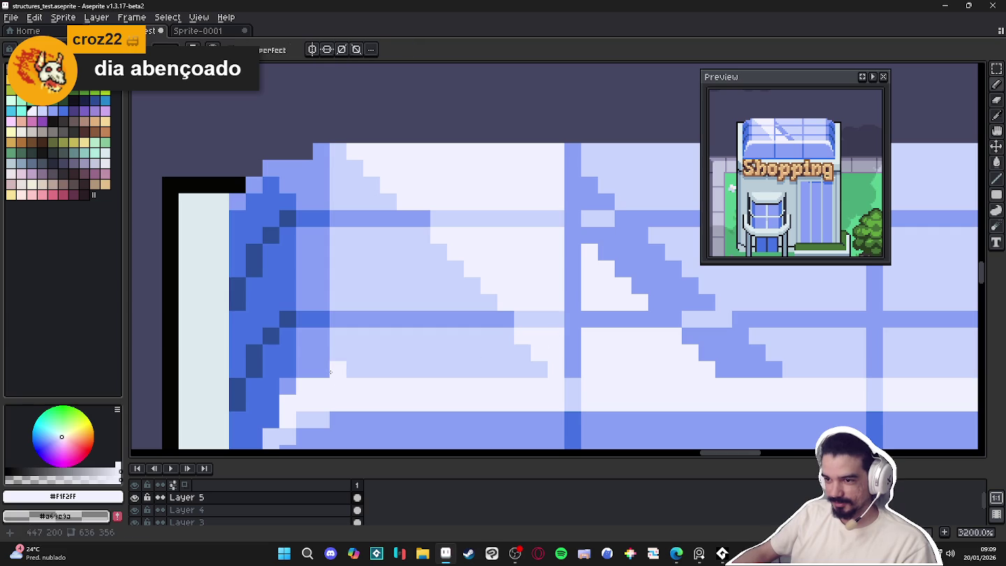
pyautogui.click(338, 352)
pyautogui.click(338, 336)
pyautogui.click(355, 368)
pyautogui.keyDown('alt'); pyautogui.click(398, 353); pyautogui.keyUp('alt')
pyautogui.moveTo(322, 369); pyautogui.dragTo(325, 368)
pyautogui.click(321, 336)
pyautogui.click(305, 336)
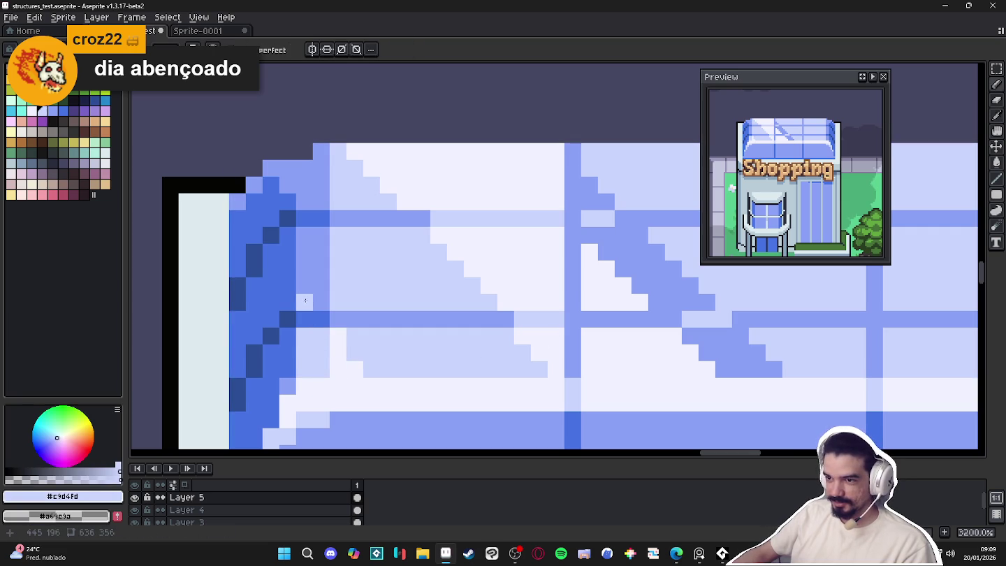
pyautogui.scroll(-5, 371, 352)
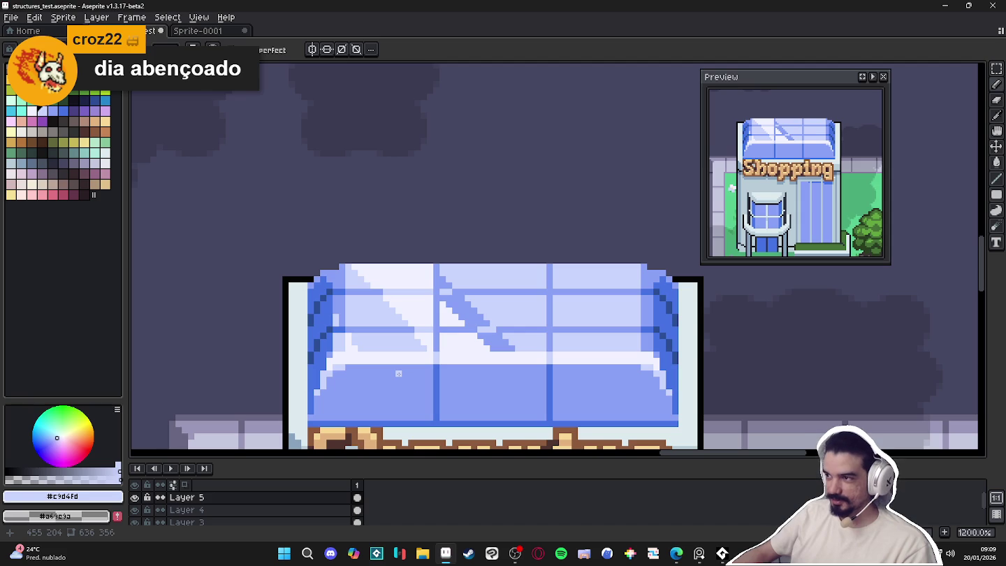
pyautogui.scroll(-2, 440, 377)
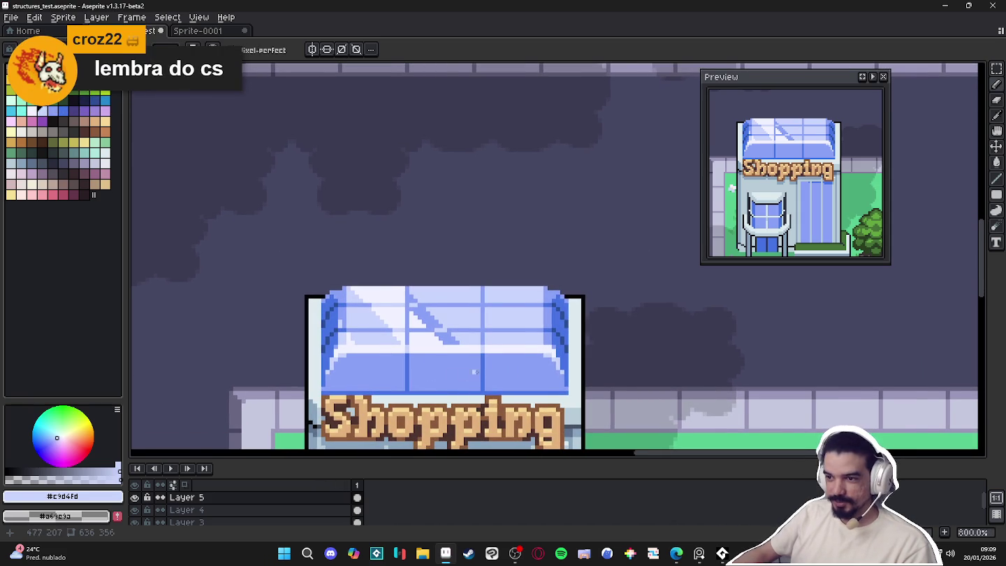
pyautogui.scroll(4, 530, 347)
pyautogui.scroll(2, 529, 347)
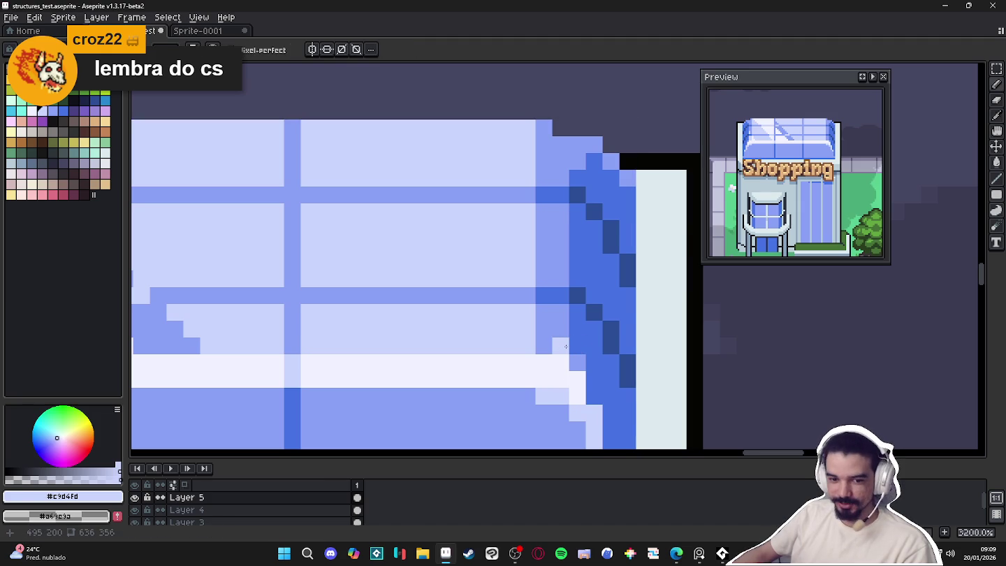
pyautogui.scroll(-3, 566, 346)
pyautogui.scroll(-3, 541, 368)
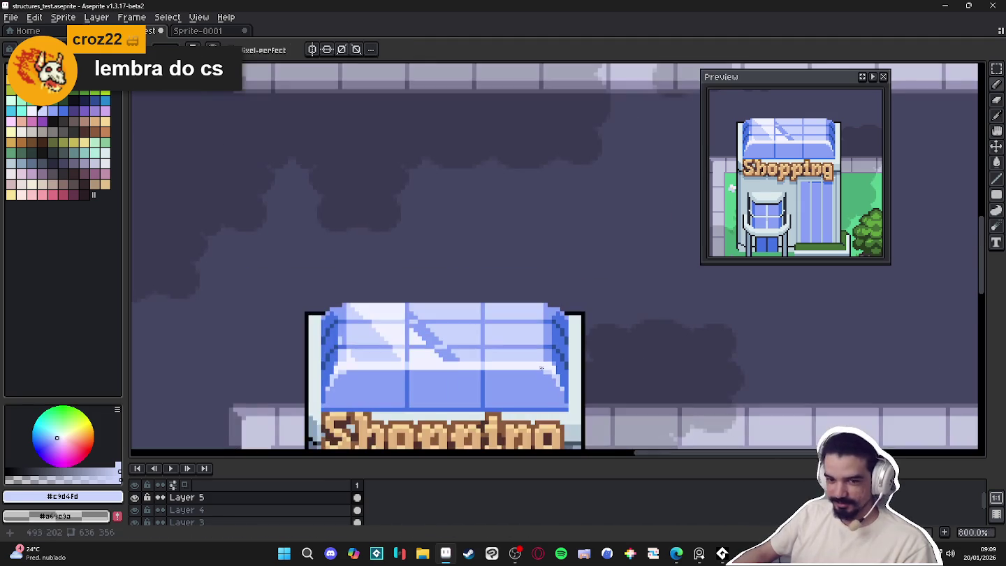
pyautogui.scroll(2, 544, 368)
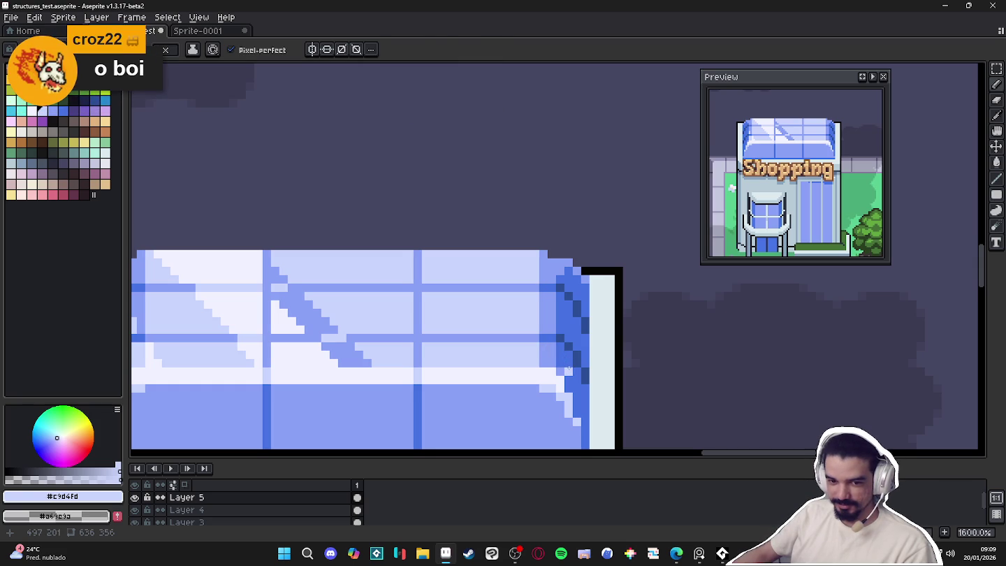
pyautogui.scroll(-1, 567, 371)
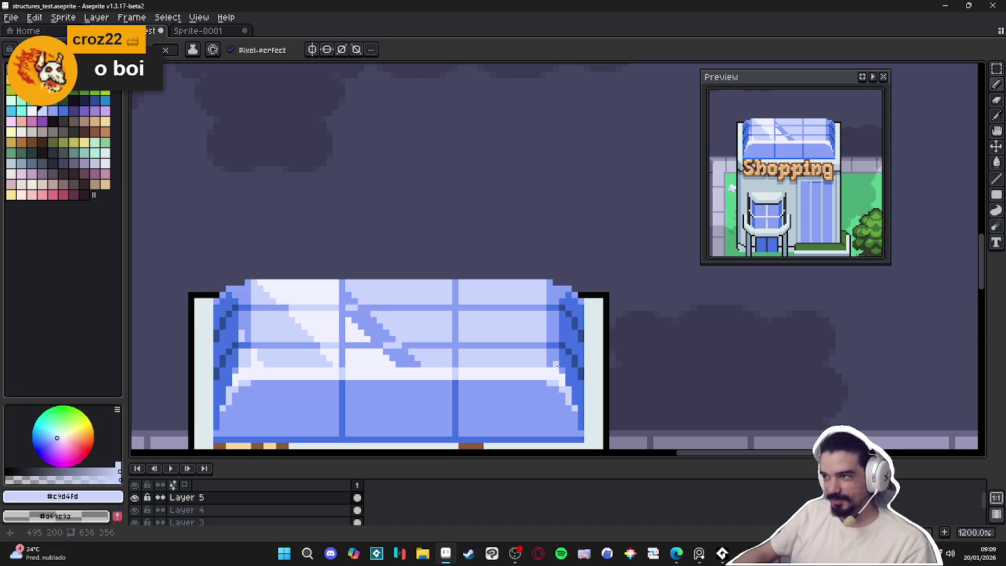
pyautogui.scroll(1, 348, 346)
pyautogui.scroll(1, 314, 335)
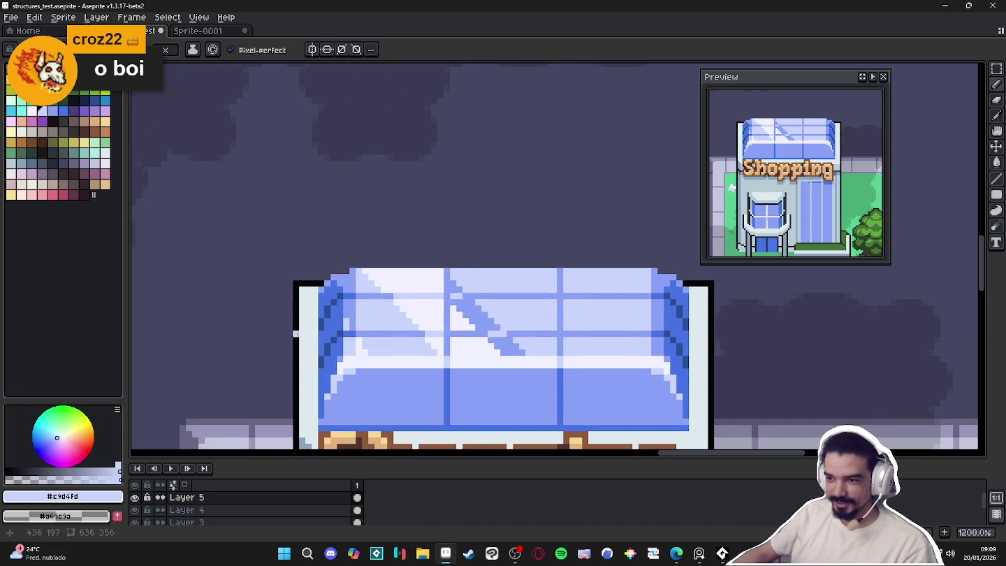
pyautogui.scroll(1, 341, 324)
pyautogui.scroll(-3, 340, 323)
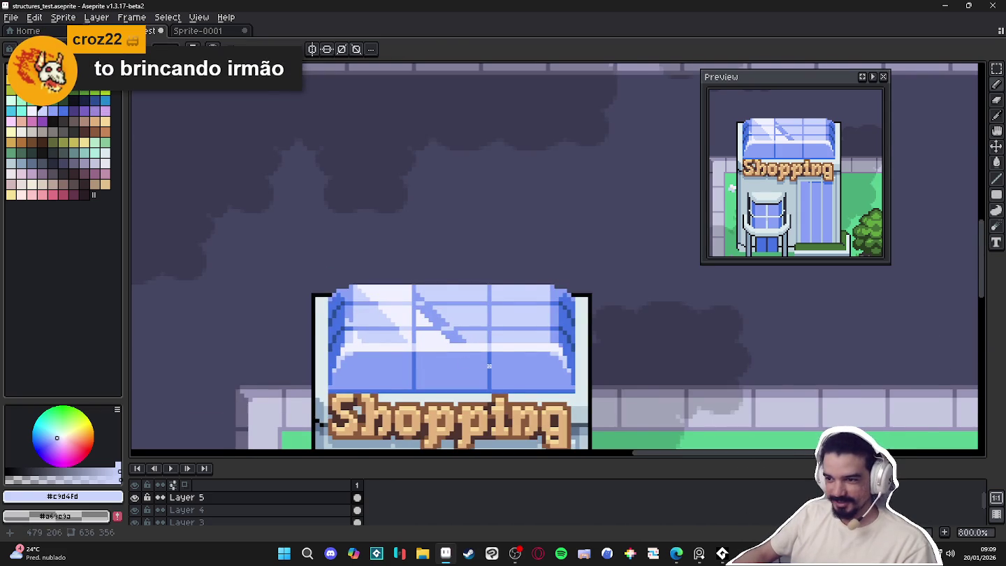
pyautogui.scroll(-1, 488, 366)
pyautogui.scroll(2, 531, 362)
pyautogui.scroll(3, 540, 336)
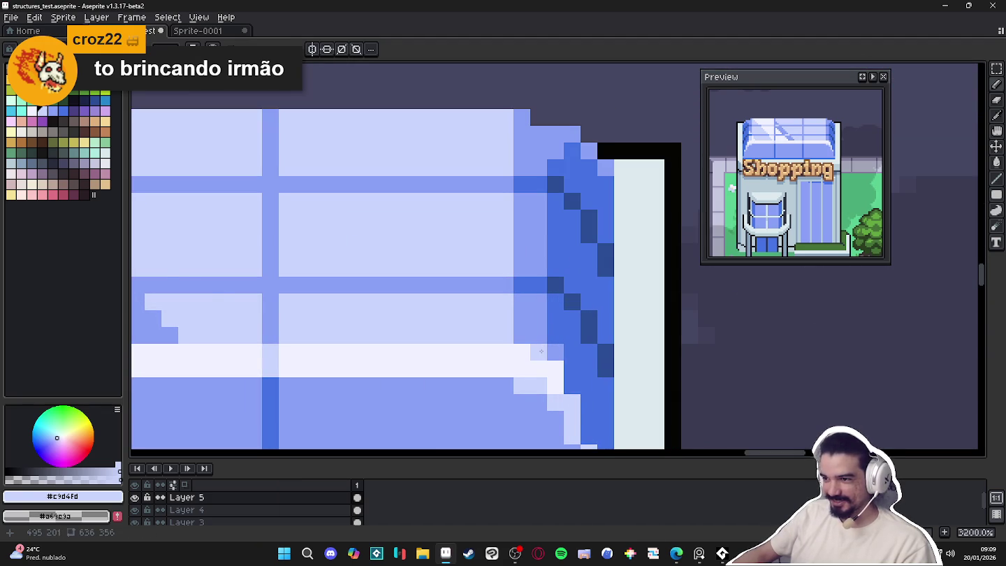
# Pan across the awning's left windows, sampling white #F1F2FF and pale blue #c9d4fd
pyautogui.scroll(-1, 540, 336)
pyautogui.moveTo(541, 337); pyautogui.dragTo(728, 345)
pyautogui.scroll(-1, 728, 345)
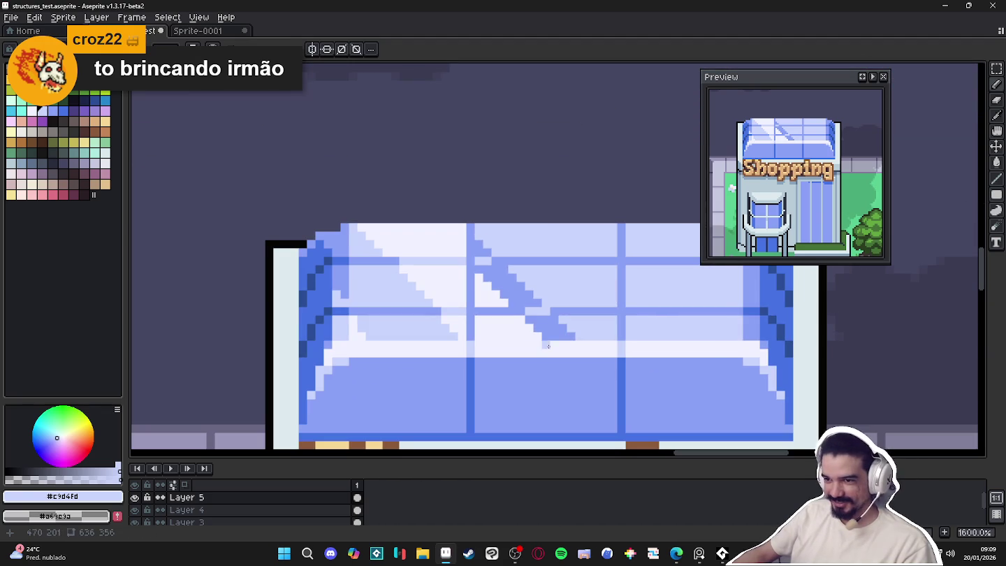
pyautogui.scroll(-1, 601, 343)
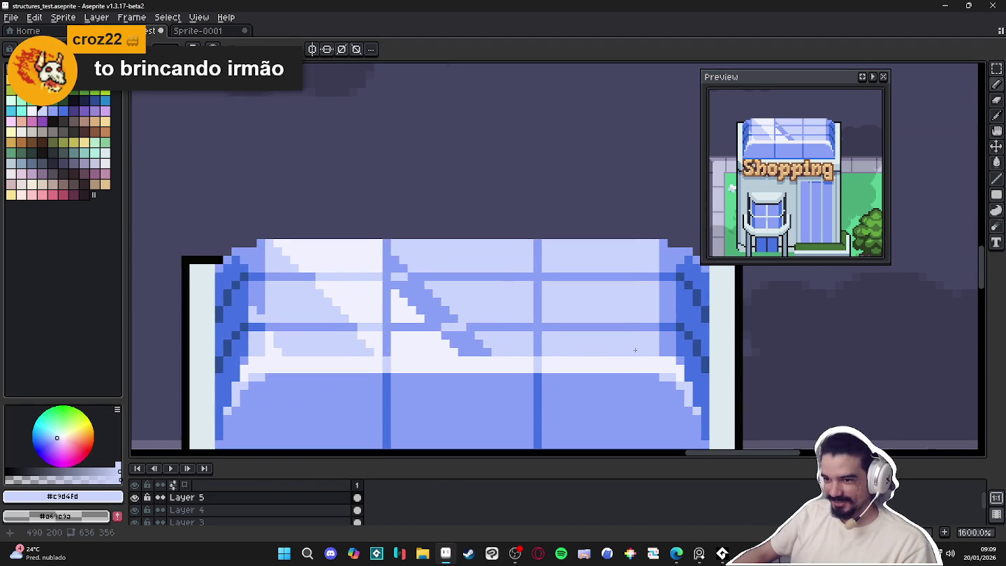
pyautogui.scroll(1, 631, 350)
pyautogui.scroll(1, 635, 348)
pyautogui.keyDown('alt'); pyautogui.click(641, 341); pyautogui.keyUp('alt')
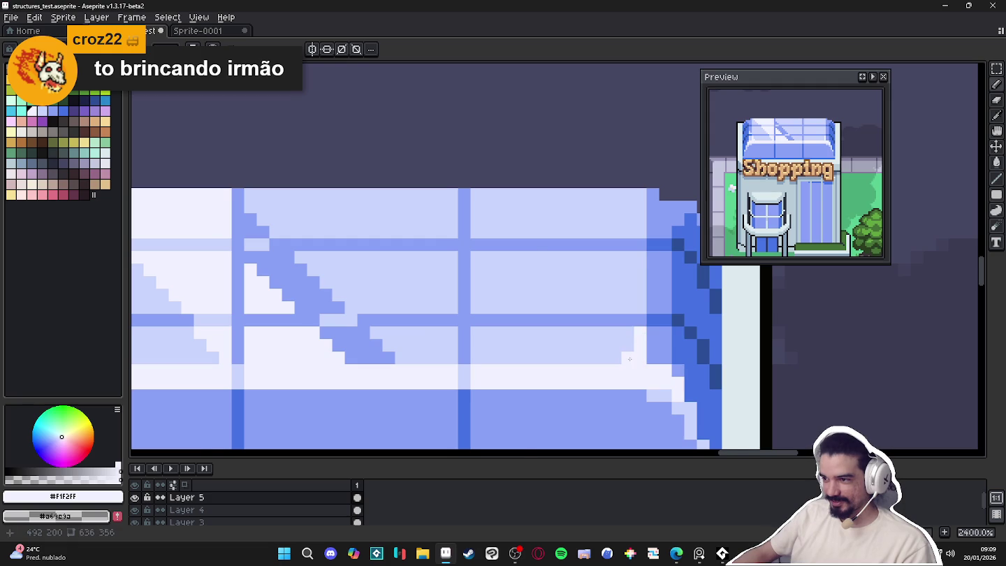
pyautogui.scroll(-1, 630, 359)
pyautogui.keyDown('alt'); pyautogui.click(660, 360); pyautogui.keyUp('alt')
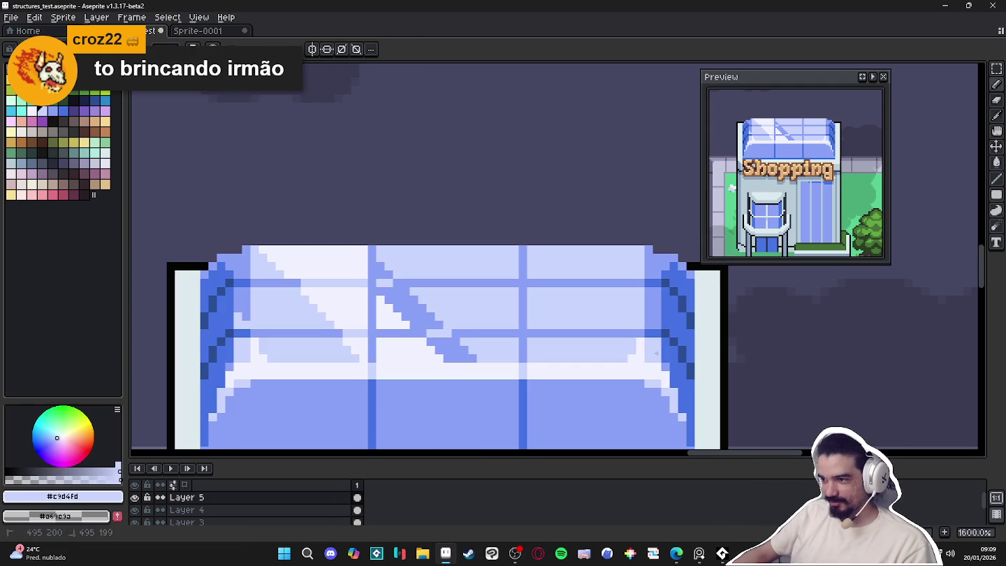
pyautogui.scroll(1, 654, 328)
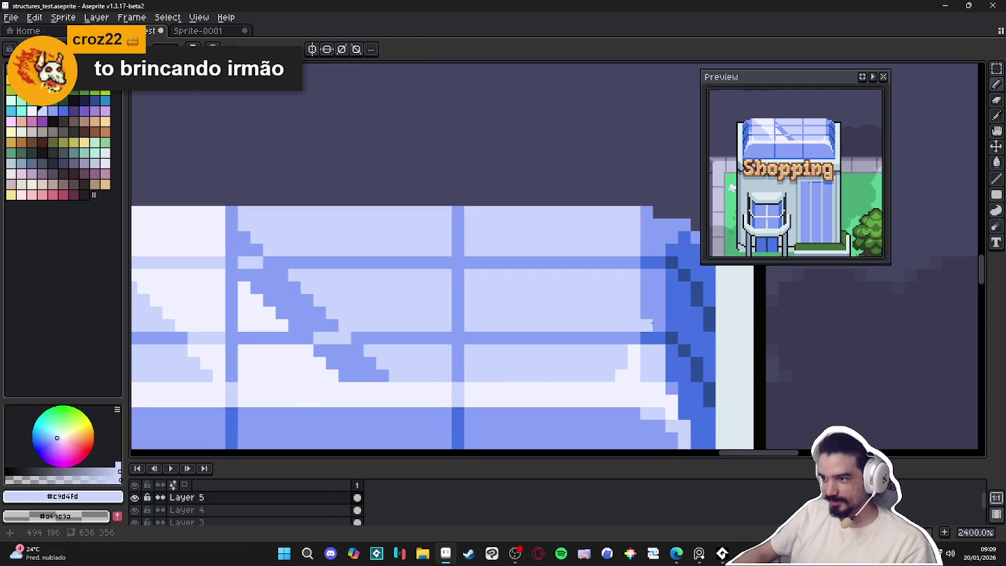
pyautogui.keyDown('alt'); pyautogui.click(636, 348); pyautogui.keyUp('alt')
# Sample pale blue #C9D4FD, then medium blue #8AA1F6 from the awning edge
pyautogui.scroll(-3, 637, 348)
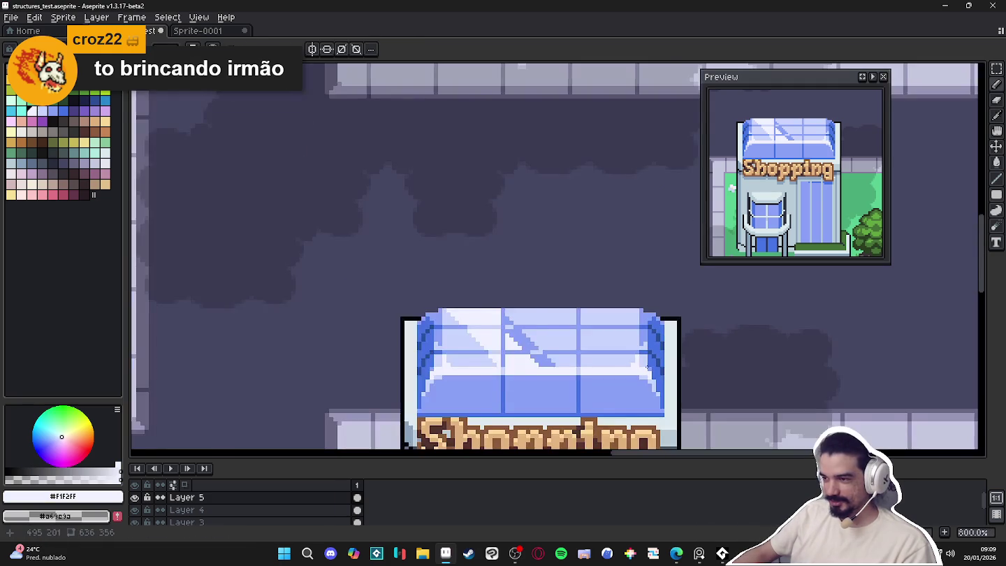
pyautogui.scroll(-1, 631, 363)
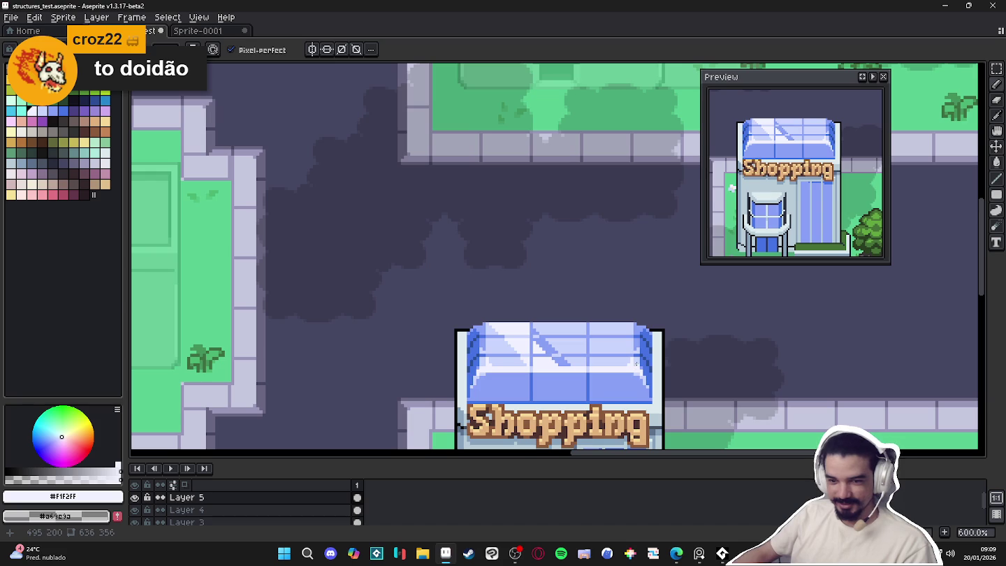
pyautogui.moveTo(637, 350); pyautogui.dragTo(604, 341)
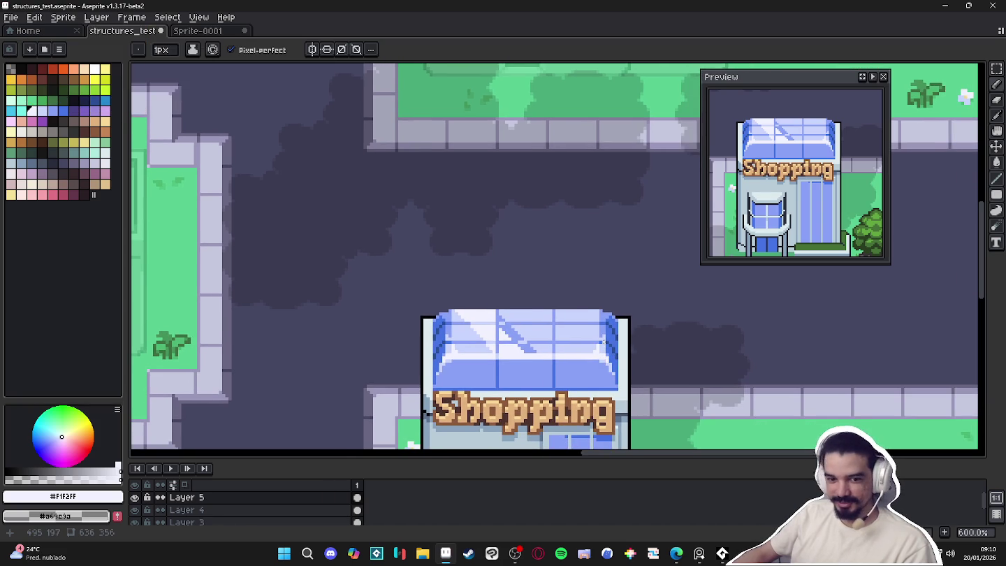
pyautogui.scroll(3, 603, 337)
pyautogui.keyDown('alt'); pyautogui.click(601, 327); pyautogui.keyUp('alt')
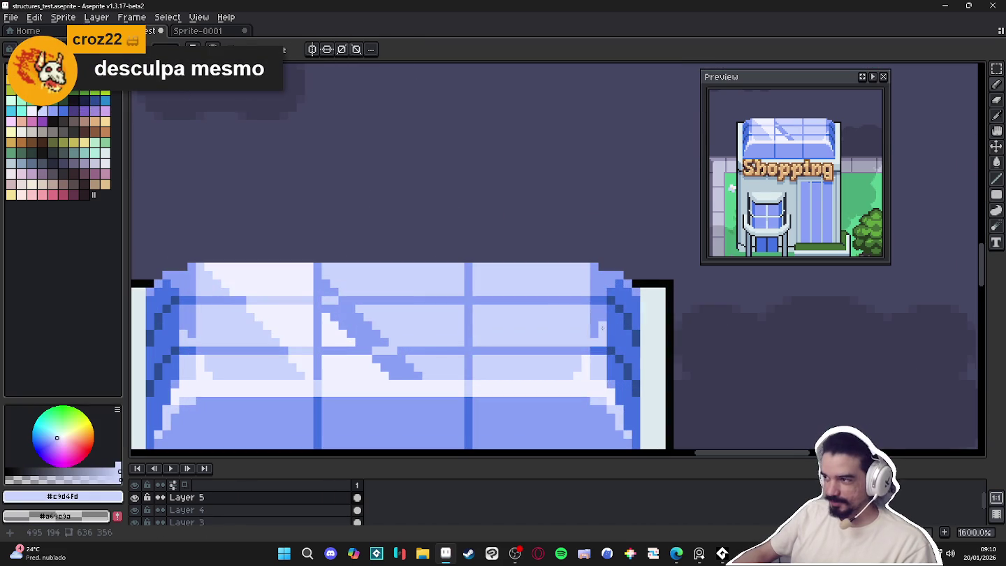
pyautogui.scroll(3, 607, 345)
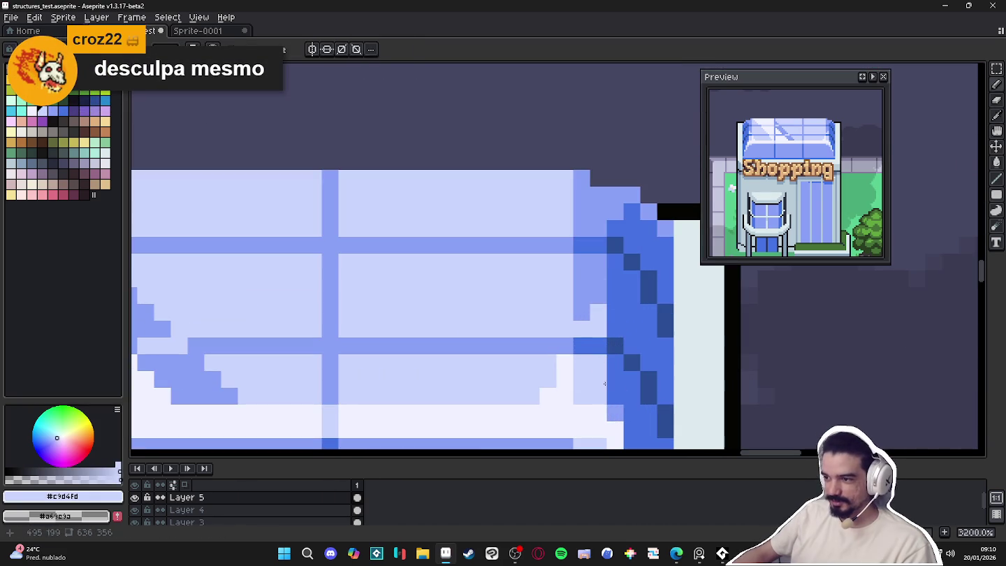
pyautogui.keyDown('alt'); pyautogui.click(616, 394); pyautogui.keyUp('alt')
# Re-pick #c9d4fd, bring the Shopping sign into view, and finish on medium blue #8aa1f6
pyautogui.scroll(-1, 616, 394)
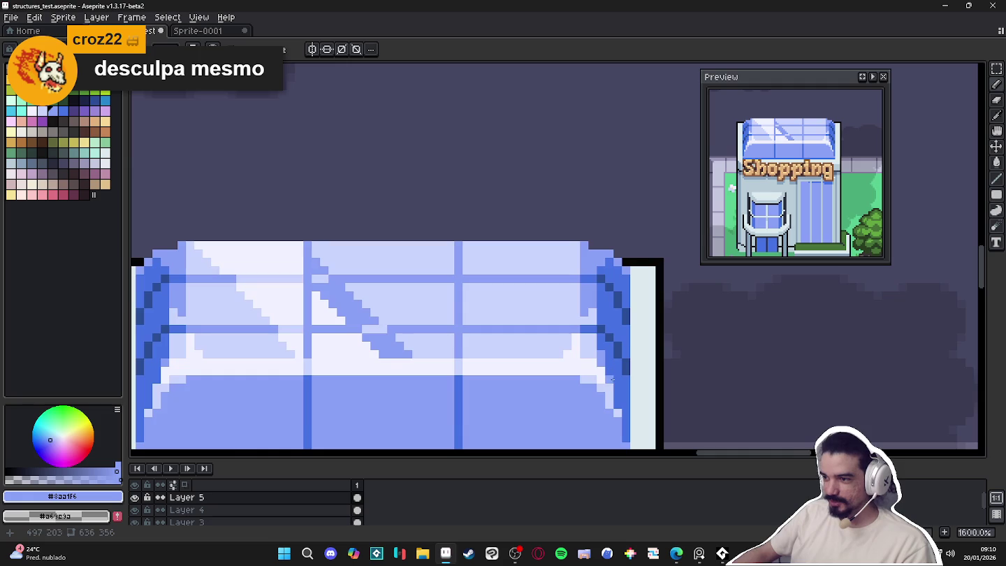
pyautogui.scroll(-4, 613, 380)
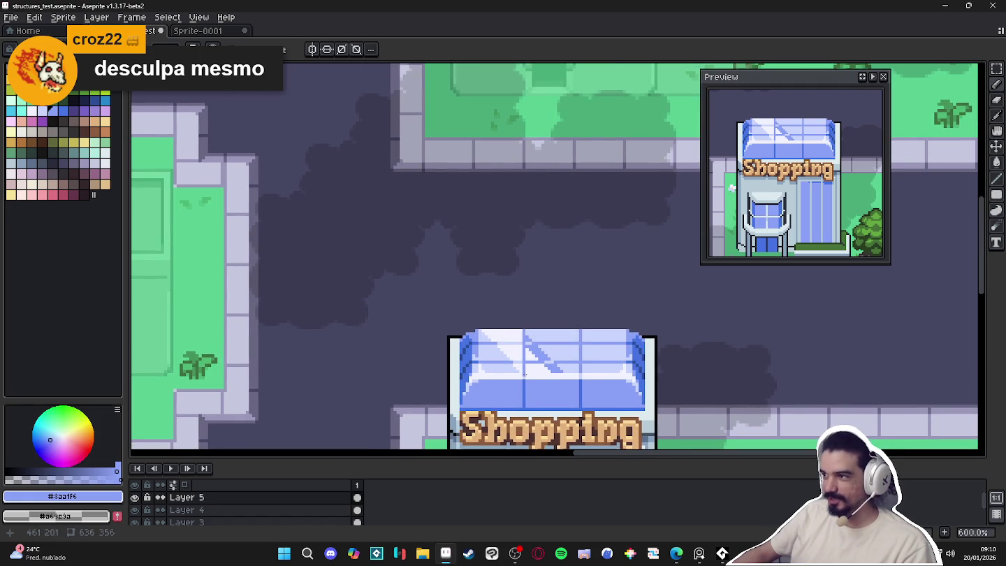
pyautogui.scroll(4, 650, 384)
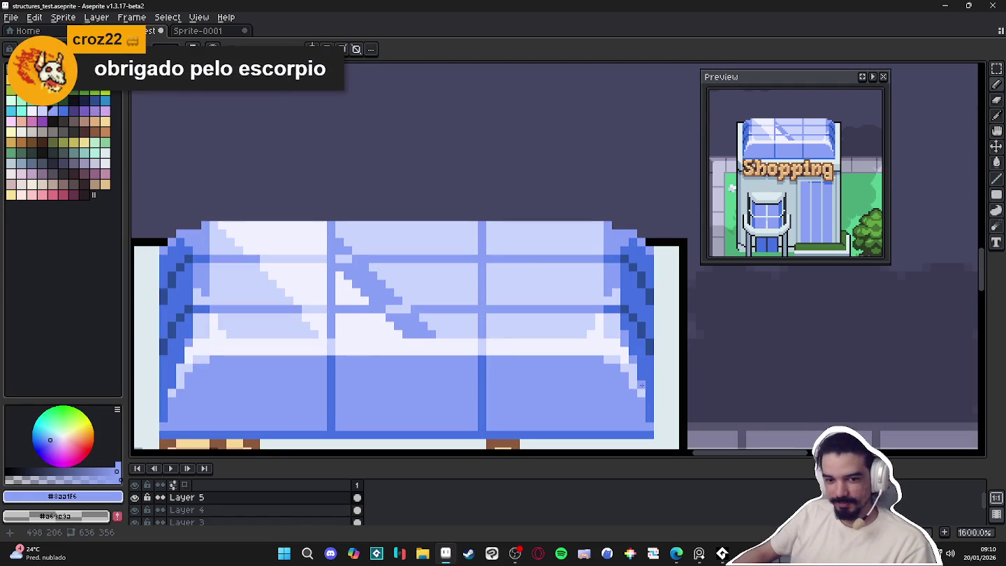
pyautogui.scroll(-5, 641, 385)
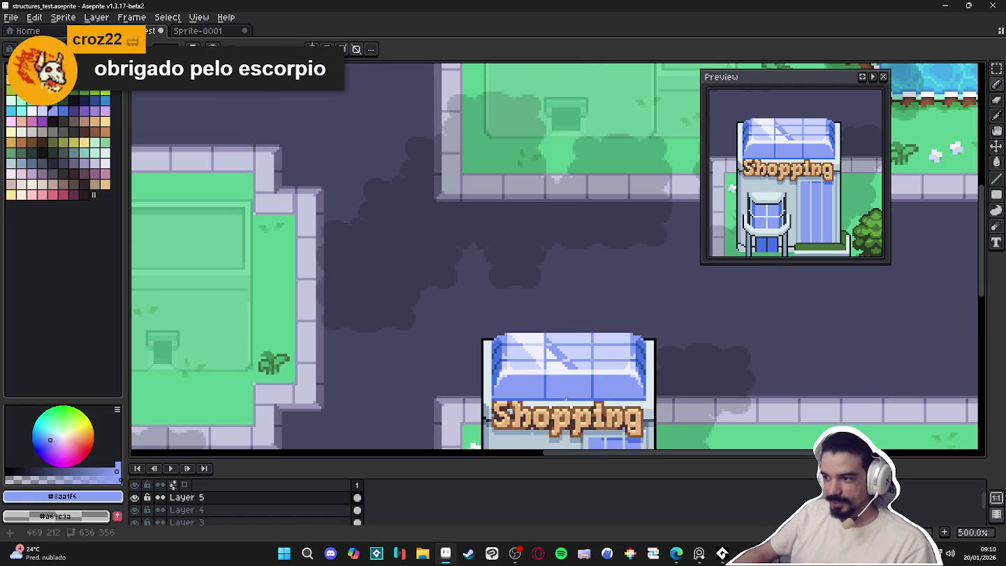
pyautogui.scroll(4, 632, 379)
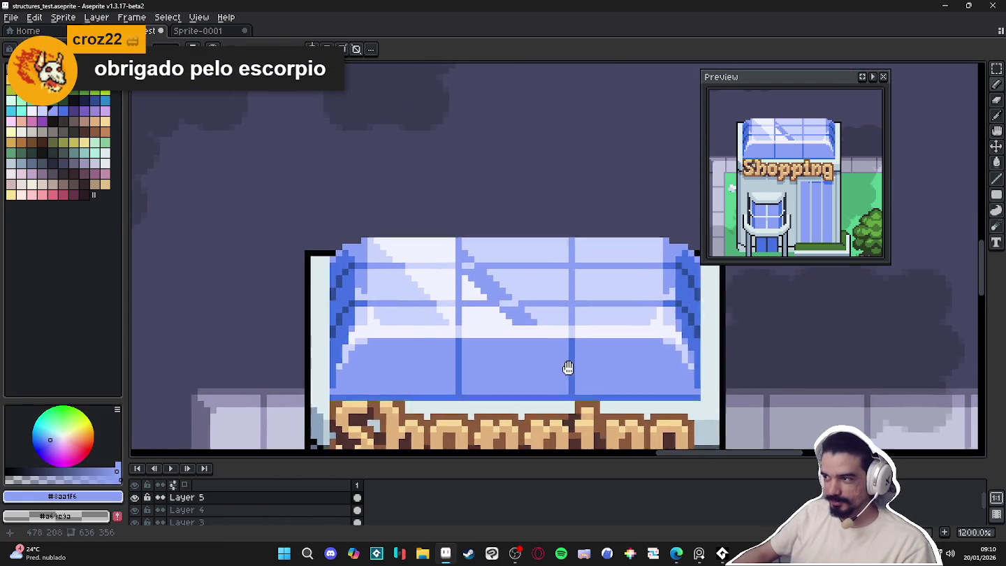
pyautogui.scroll(1, 707, 355)
pyautogui.keyDown('alt'); pyautogui.click(704, 357); pyautogui.keyUp('alt')
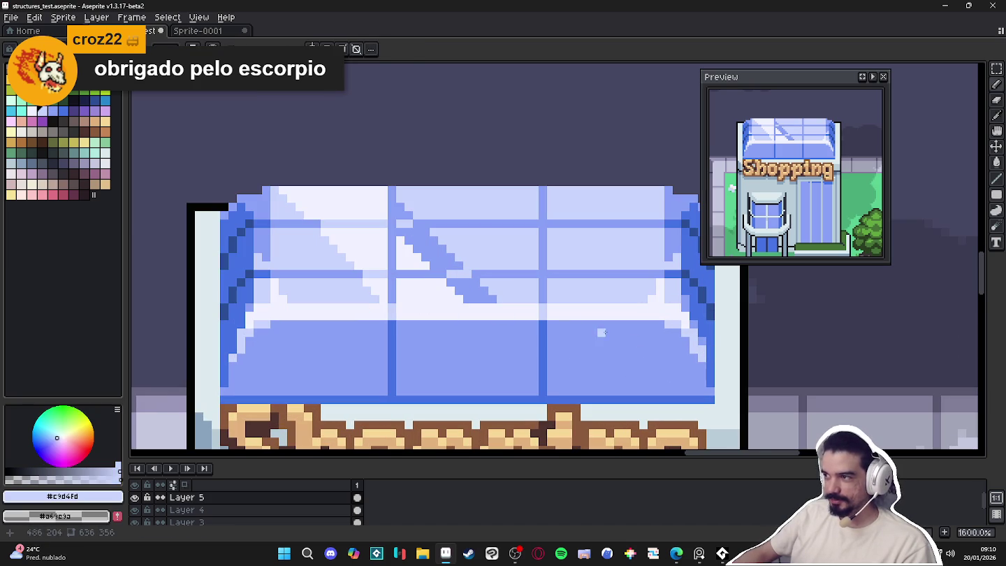
pyautogui.scroll(-3, 703, 368)
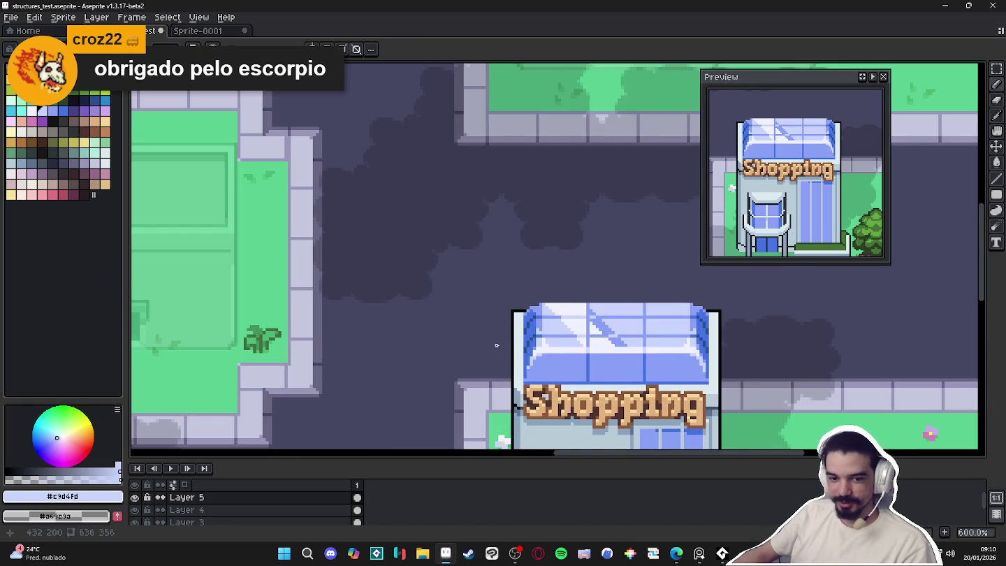
pyautogui.scroll(4, 496, 345)
pyautogui.scroll(1, 551, 398)
pyautogui.scroll(-2, 538, 406)
pyautogui.moveTo(538, 406); pyautogui.dragTo(526, 361)
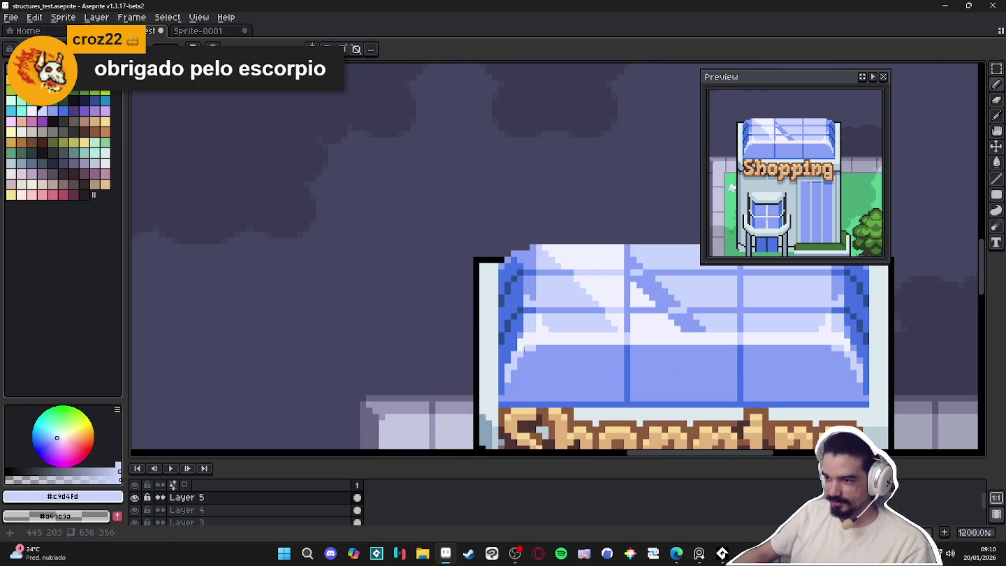
pyautogui.keyDown('alt'); pyautogui.click(524, 350); pyautogui.keyUp('alt')
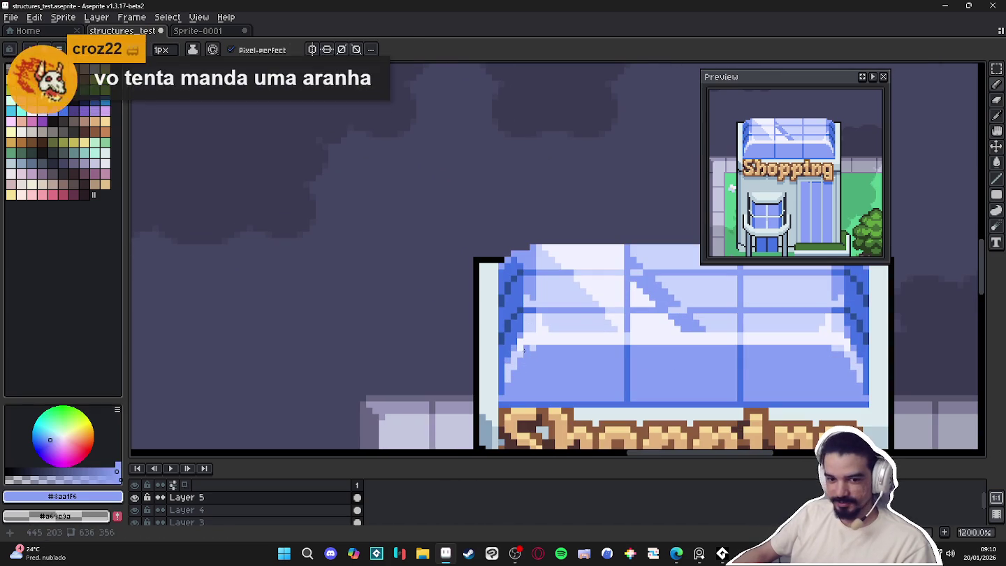
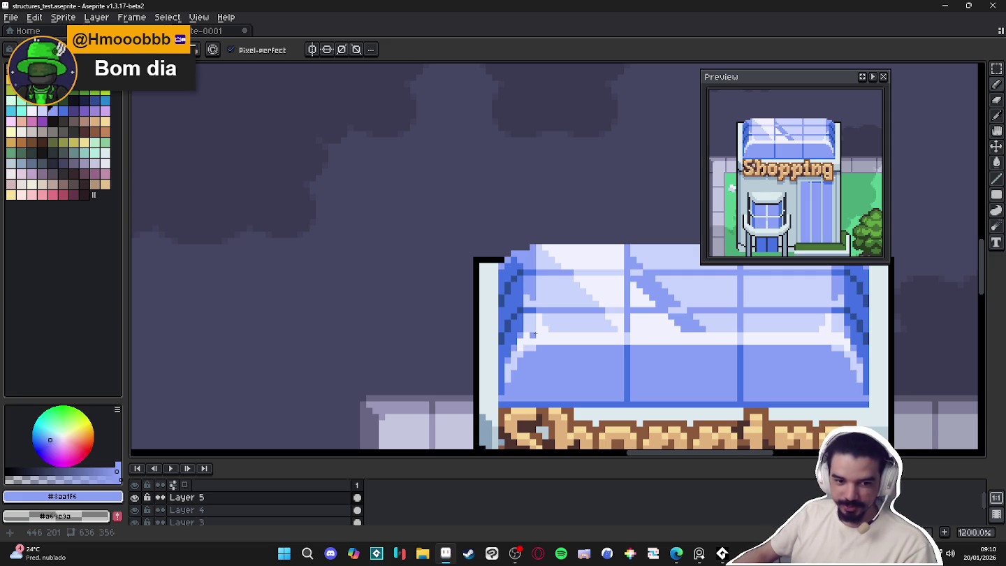
# Repaint the glass roof's dark left edge column in lighter blue
pyautogui.scroll(-1, 532, 334)
pyautogui.scroll(-1, 624, 348)
pyautogui.hscroll(1, 584, 358)
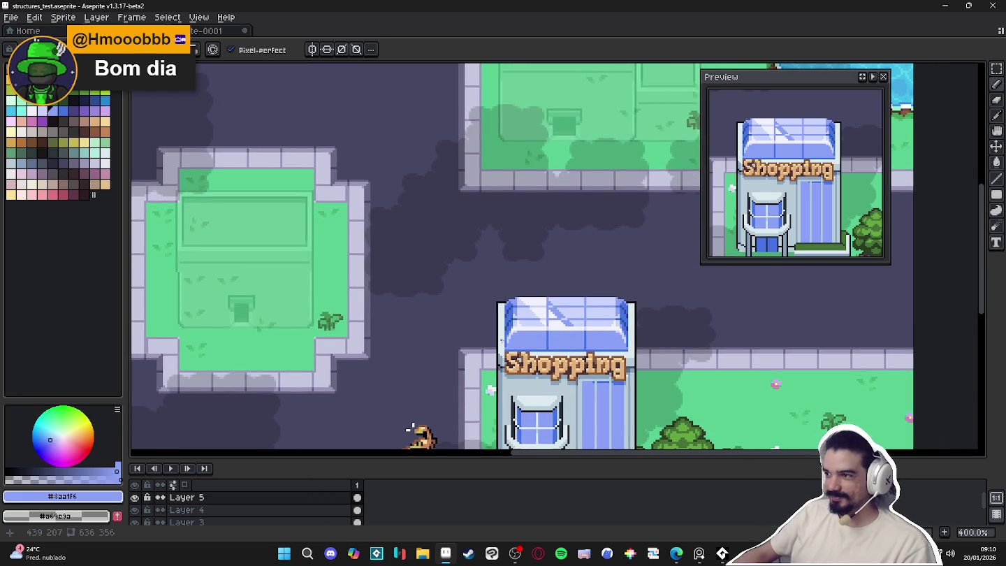
pyautogui.scroll(1, 412, 428)
pyautogui.scroll(5, 528, 331)
pyautogui.scroll(3, 489, 314)
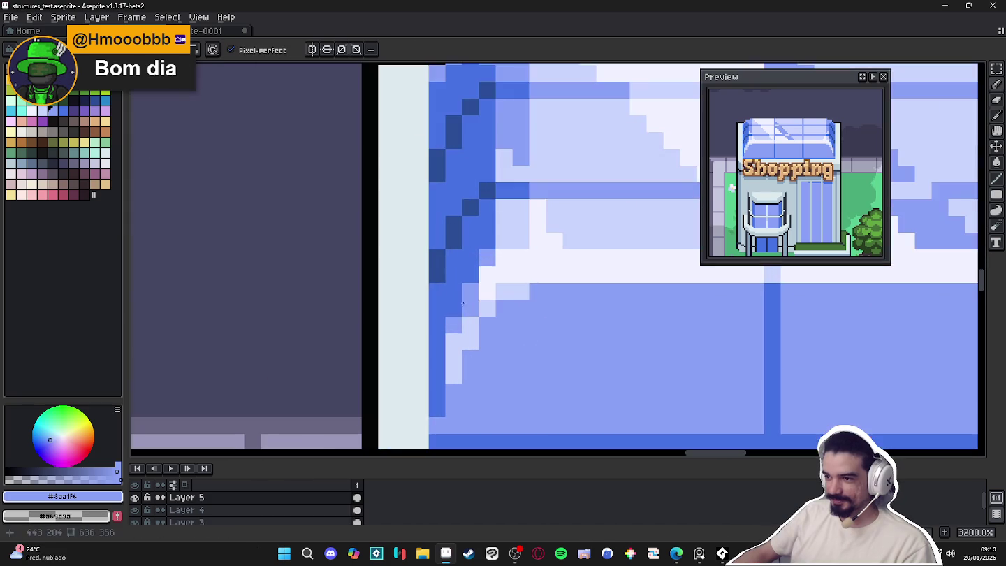
pyautogui.moveTo(456, 305)
pyautogui.mouseDown()
pyautogui.moveTo(454, 274)
pyautogui.moveTo(436, 393)
pyautogui.mouseUp()
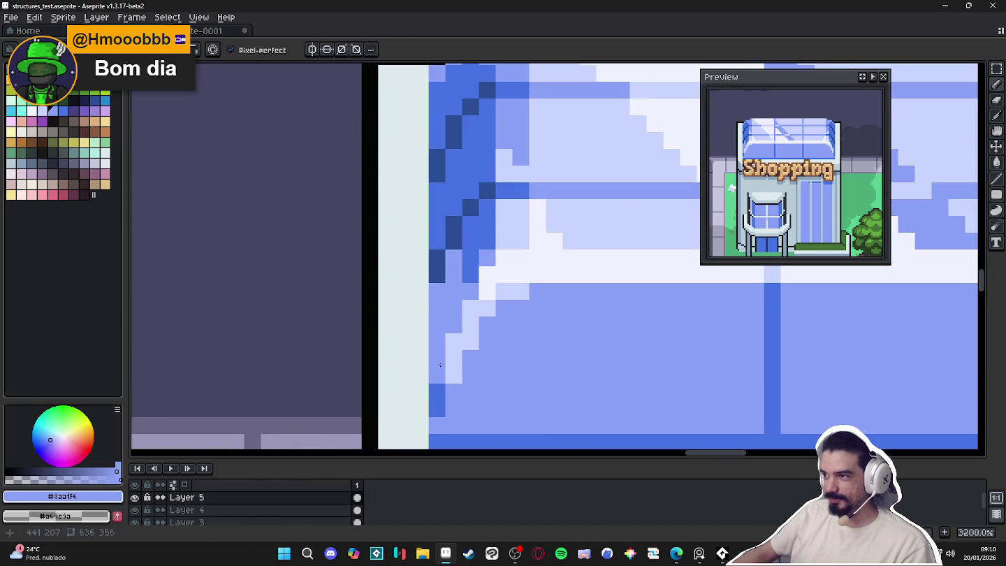
# Repaint the roof's dark right edge column and a leftover dark pixel in lighter blue
pyautogui.scroll(-3, 438, 368)
pyautogui.scroll(2, 437, 333)
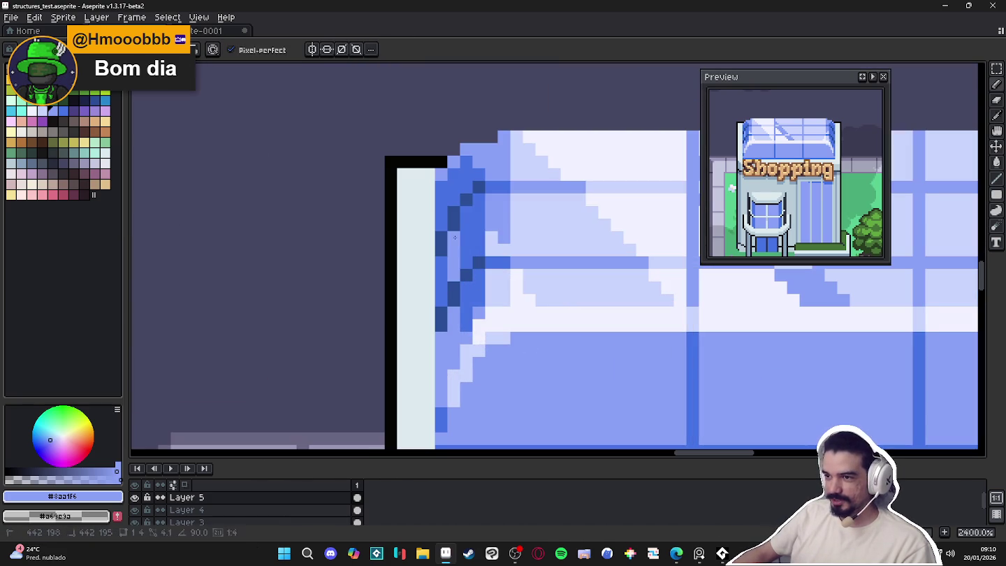
pyautogui.scroll(-6, 518, 359)
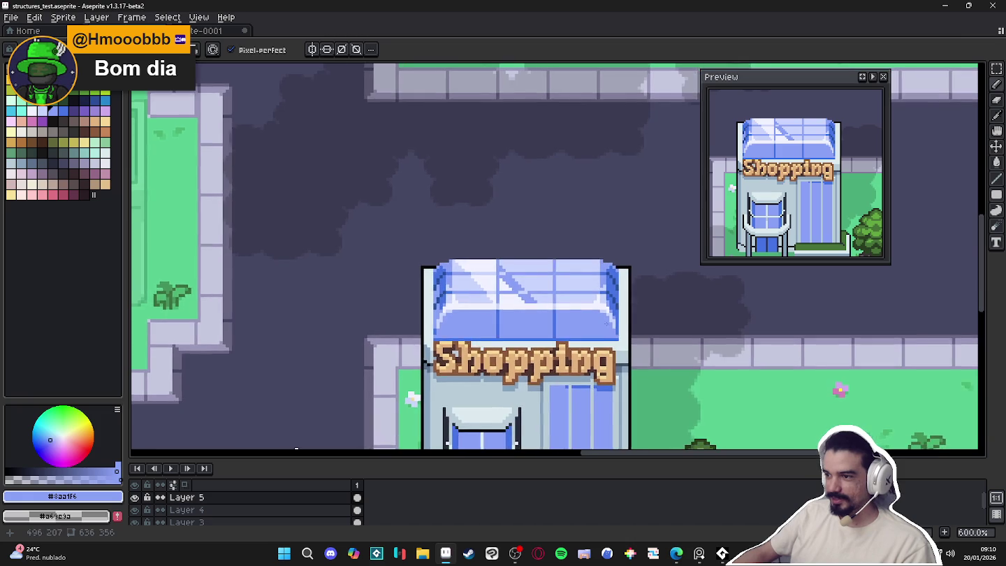
pyautogui.scroll(3, 607, 262)
pyautogui.scroll(2, 607, 262)
pyautogui.moveTo(624, 287); pyautogui.dragTo(626, 380)
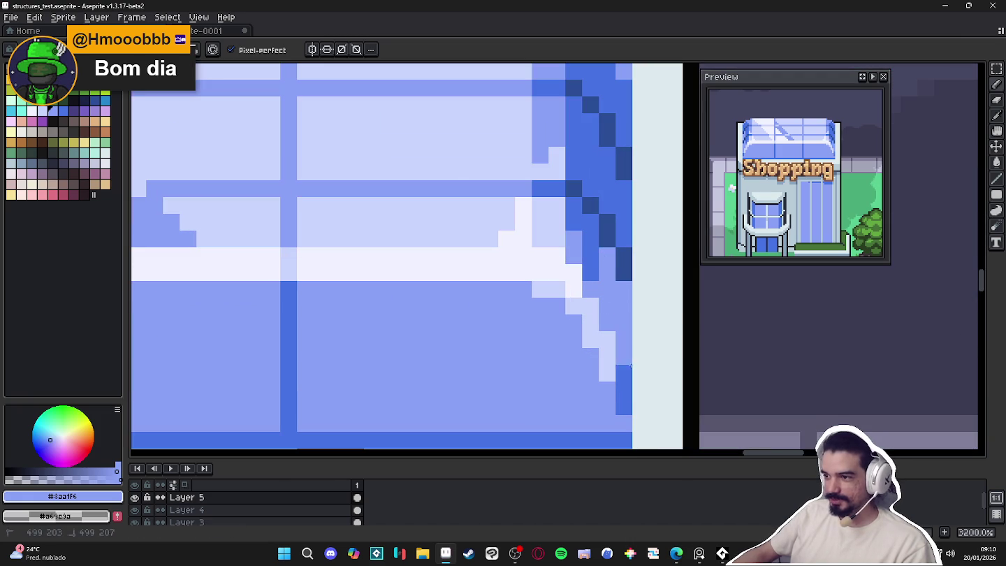
pyautogui.click(624, 399)
# Sample the dark blue, near-white highlight and pale blue roof colours with the eyedropper
pyautogui.scroll(-3, 623, 396)
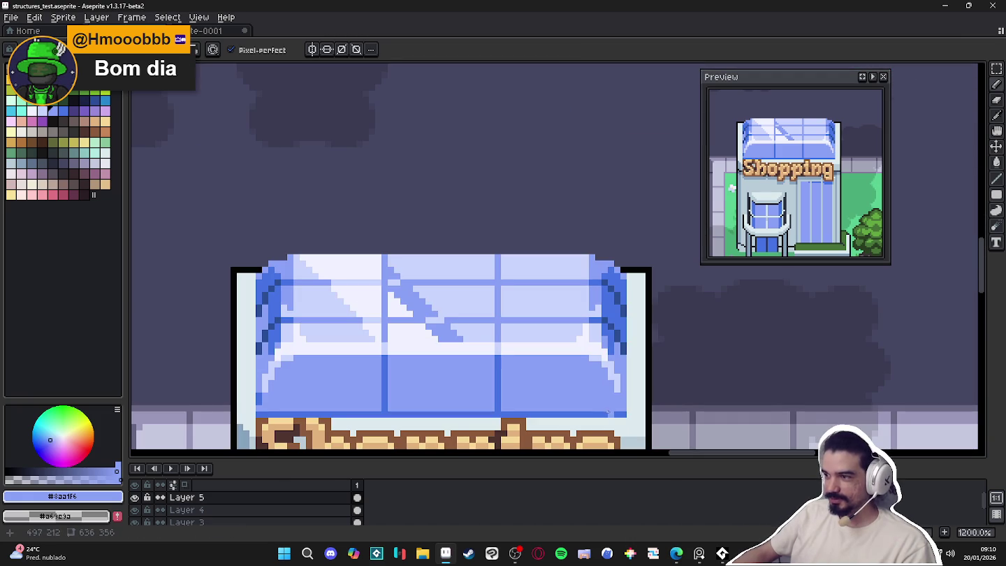
pyautogui.scroll(-1, 603, 399)
pyautogui.scroll(2, 622, 384)
pyautogui.scroll(-2, 629, 377)
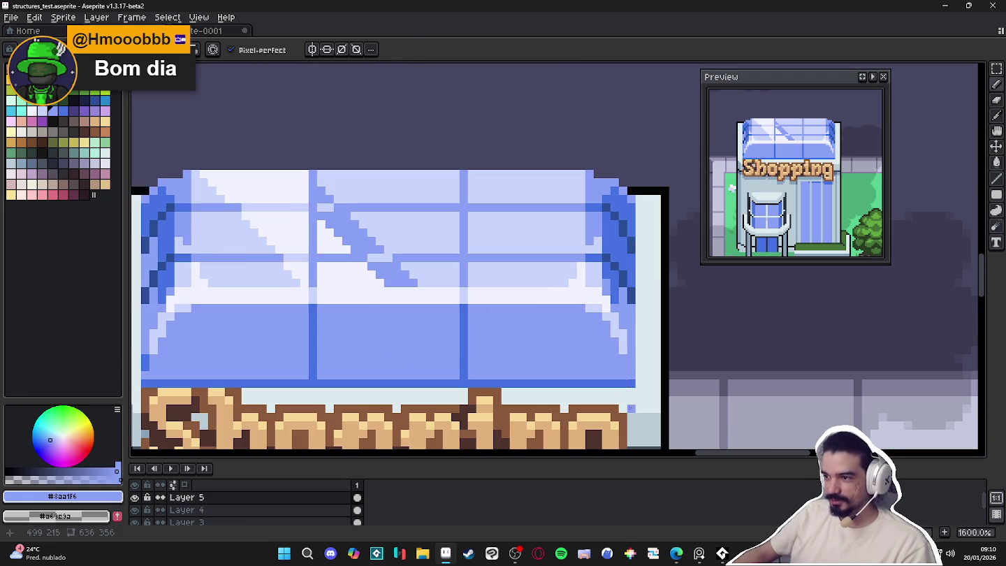
pyautogui.scroll(1, 636, 374)
pyautogui.keyDown('alt'); pyautogui.click(637, 372); pyautogui.keyUp('alt')
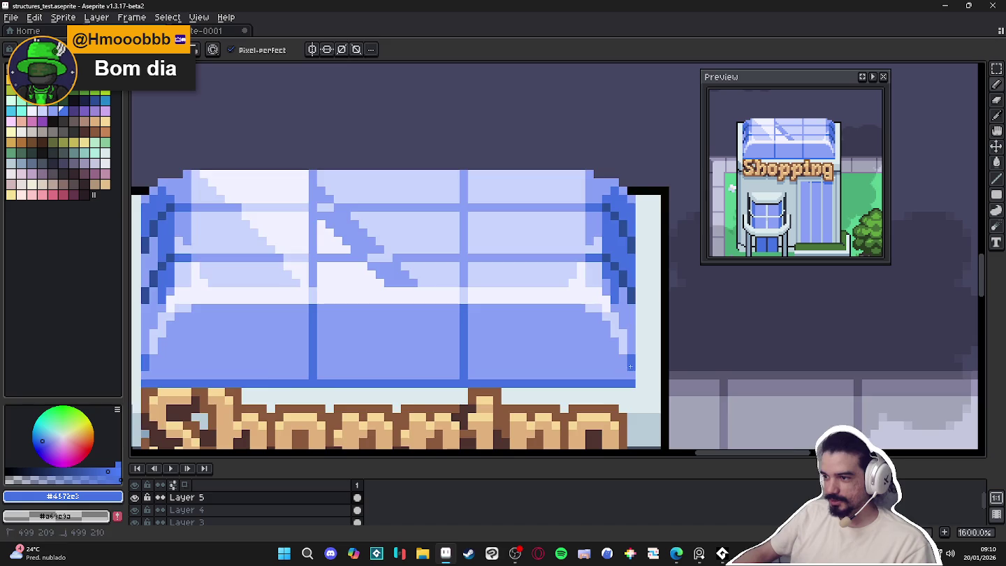
pyautogui.scroll(-4, 633, 371)
pyautogui.scroll(-1, 341, 441)
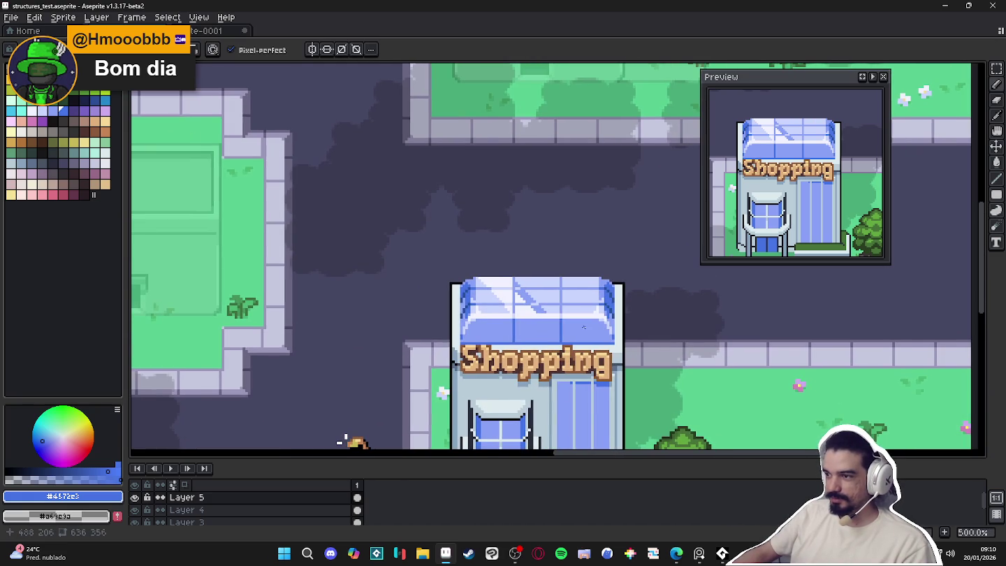
pyautogui.scroll(-1, 390, 417)
pyautogui.moveTo(390, 418); pyautogui.dragTo(380, 414)
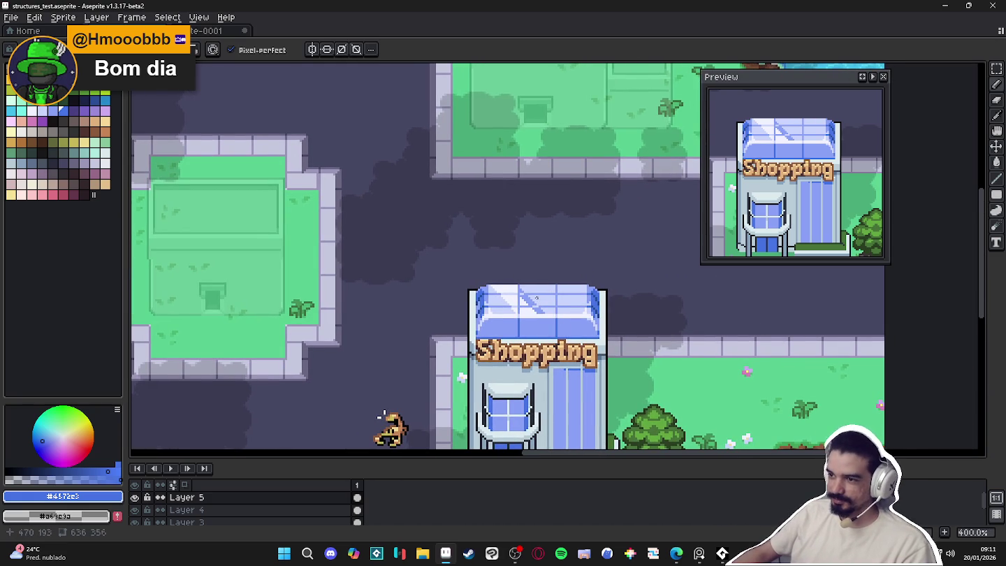
pyautogui.scroll(3, 537, 298)
pyautogui.scroll(2, 515, 287)
pyautogui.keyDown('alt'); pyautogui.click(513, 285); pyautogui.keyUp('alt')
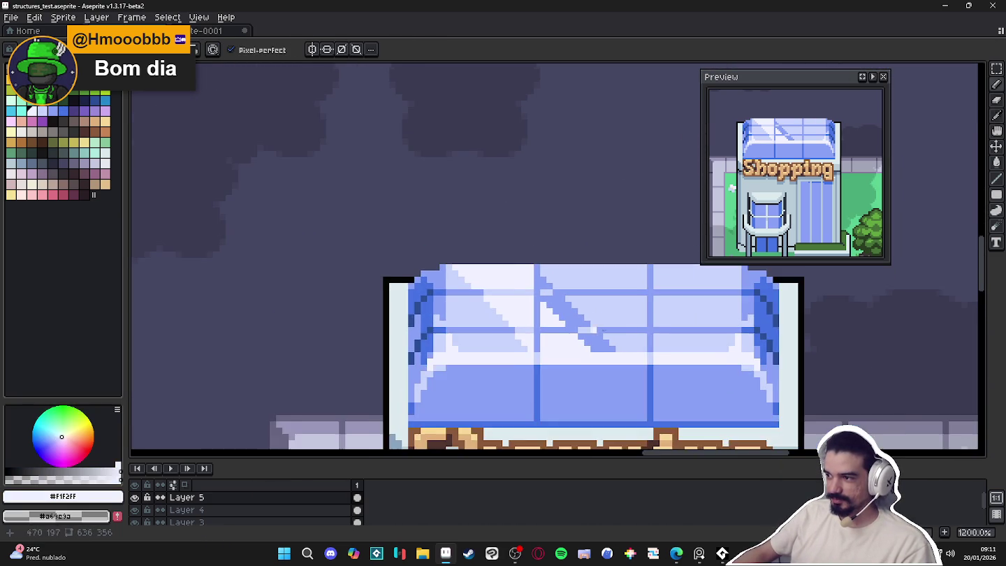
pyautogui.hscroll(3, 562, 326)
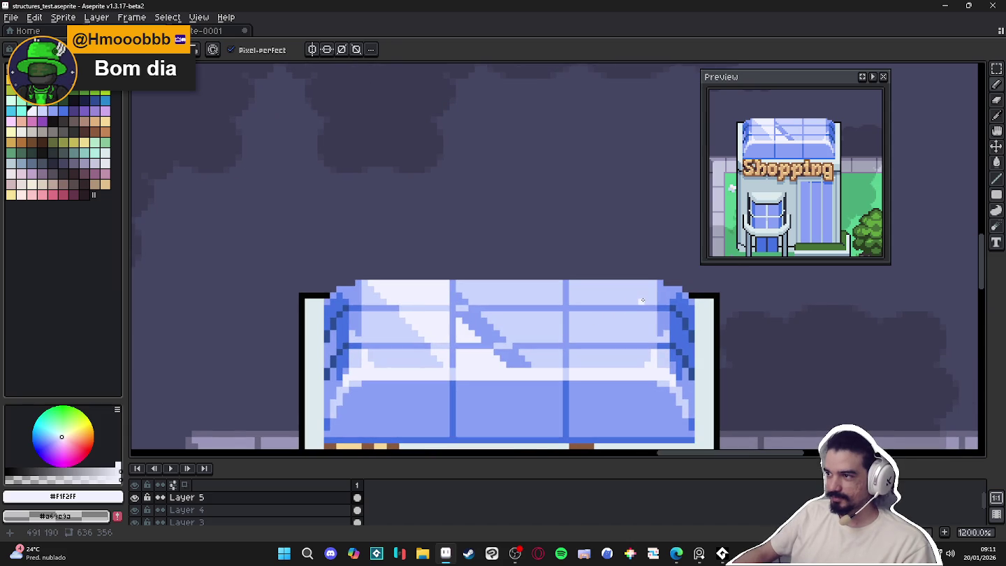
pyautogui.scroll(-3, 642, 301)
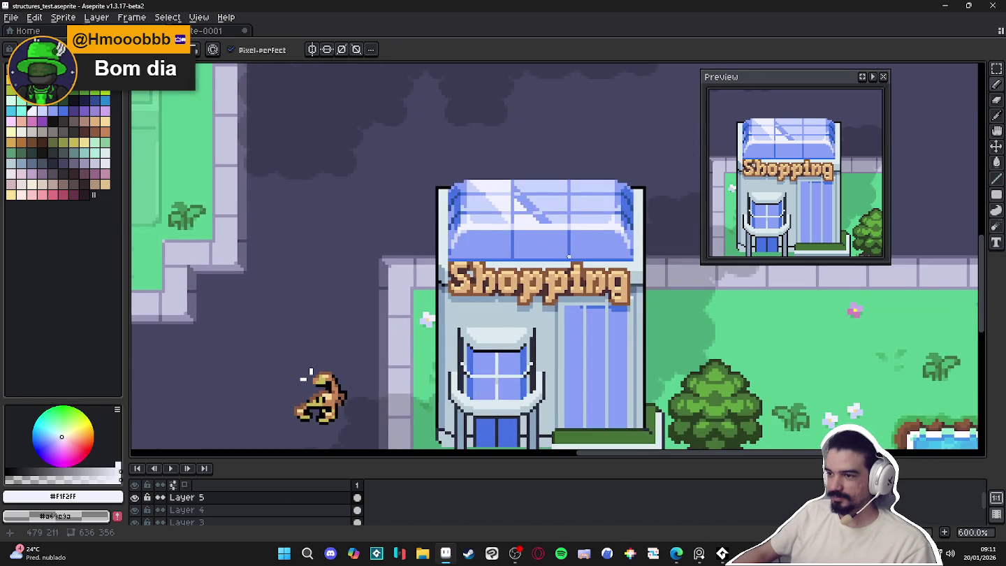
pyautogui.scroll(3, 581, 256)
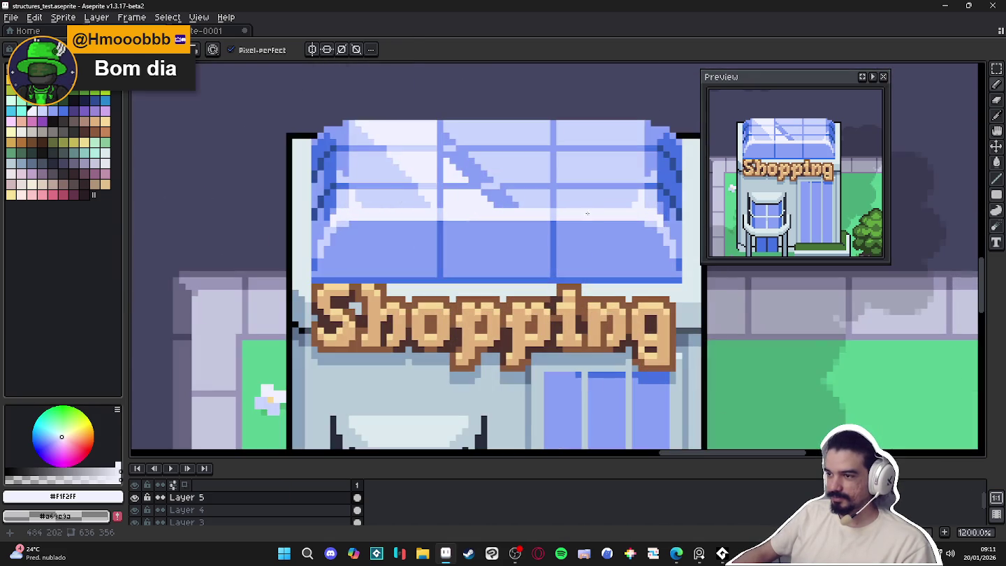
pyautogui.keyDown('alt'); pyautogui.click(565, 224); pyautogui.keyUp('alt')
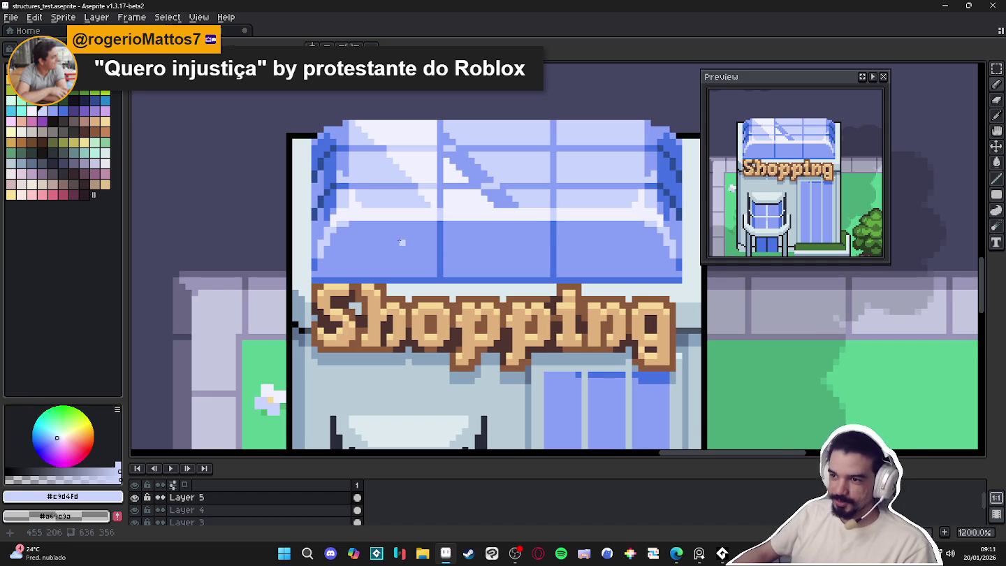
# Draw two light diagonal roof reflections, bucket-fill the lower-left area and lighten a pixel row
pyautogui.moveTo(396, 224); pyautogui.dragTo(435, 267)
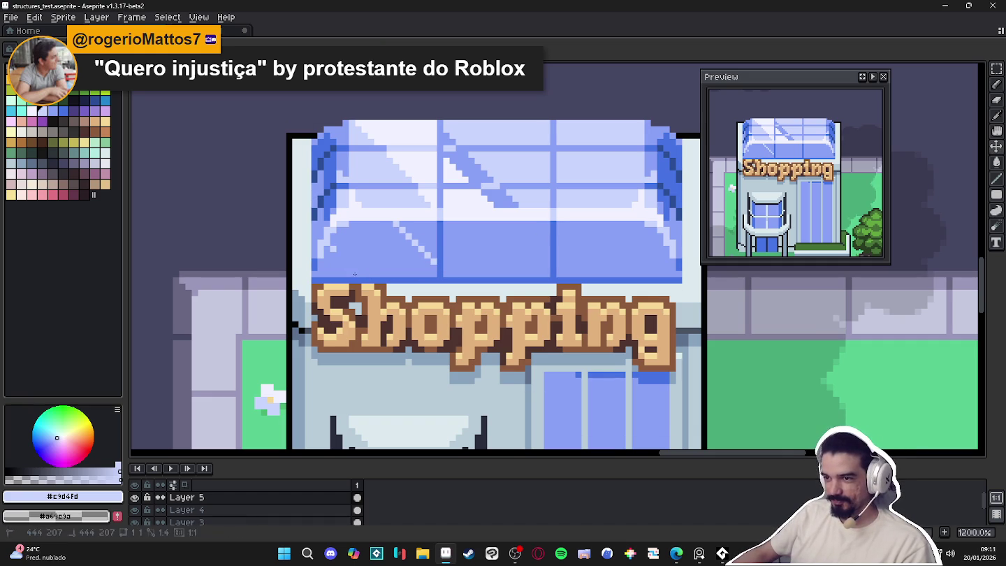
pyautogui.moveTo(335, 254); pyautogui.dragTo(359, 275)
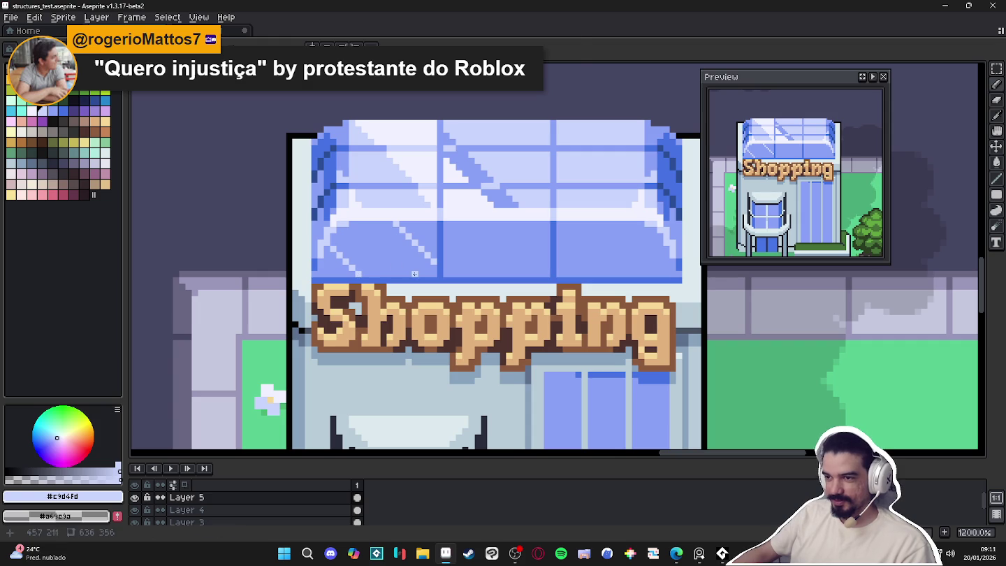
pyautogui.press('g')
pyautogui.click(393, 262)
pyautogui.press('m')
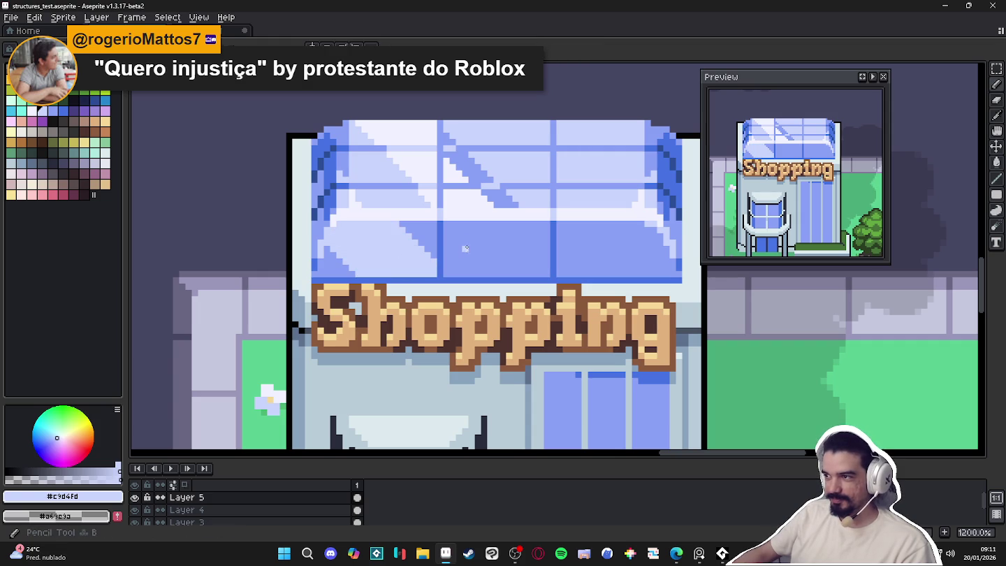
pyautogui.moveTo(404, 222); pyautogui.dragTo(546, 223)
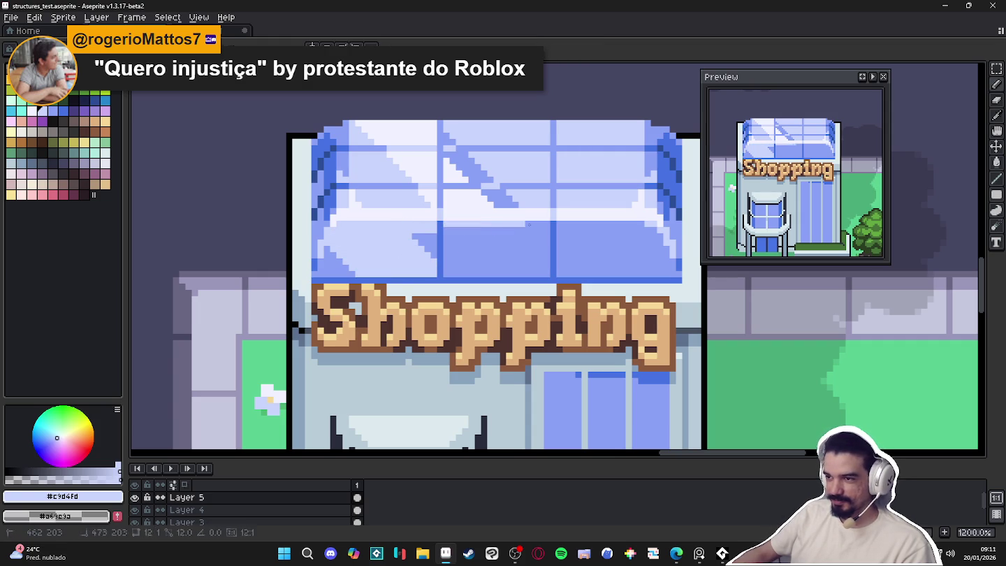
# Draw a dark blue horizontal stroke across the lower part of the roof
pyautogui.keyDown('alt'); pyautogui.click(440, 230); pyautogui.keyUp('alt')
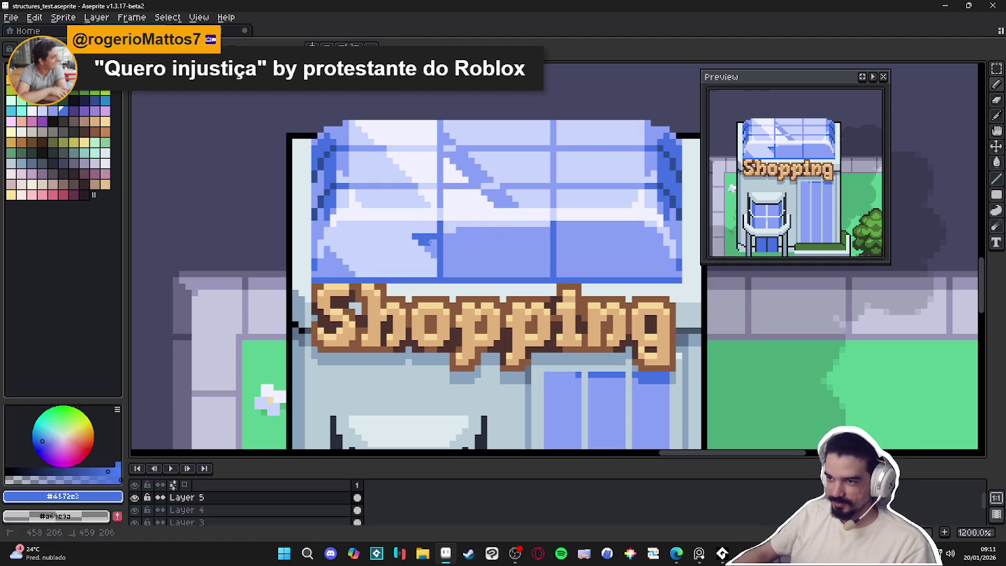
pyautogui.click(452, 241)
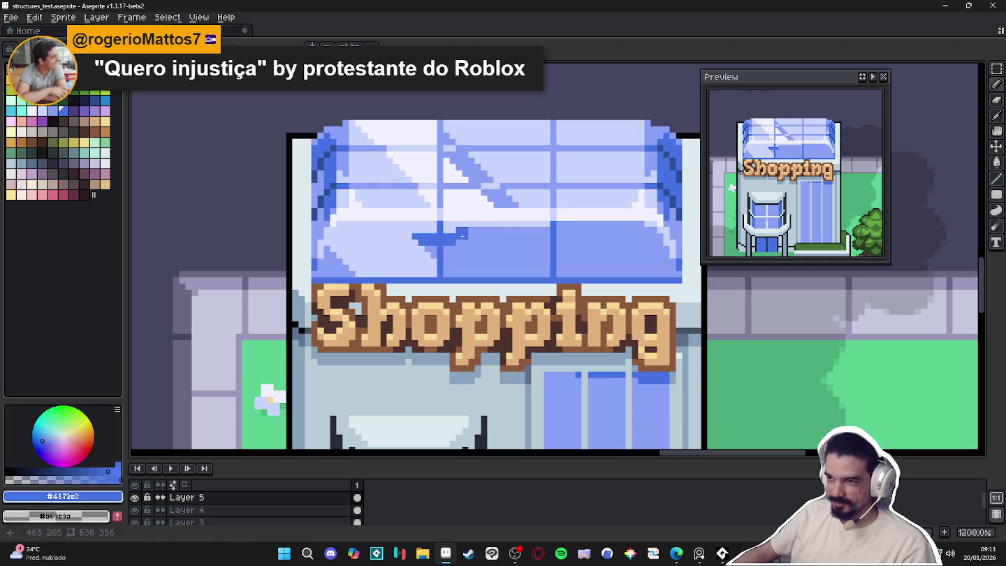
pyautogui.moveTo(466, 235); pyautogui.dragTo(537, 236)
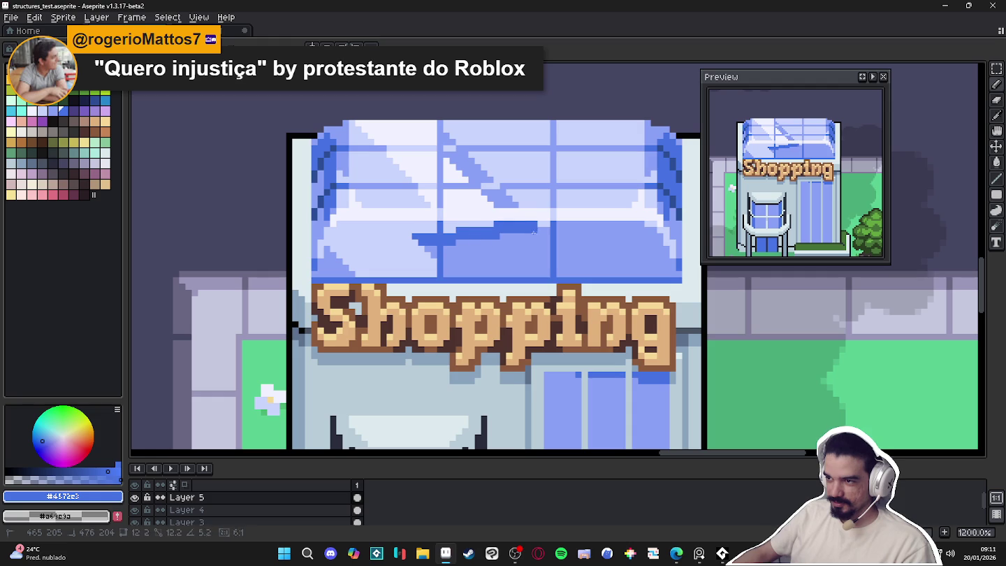
pyautogui.keyDown('alt'); pyautogui.click(533, 238); pyautogui.keyUp('alt')
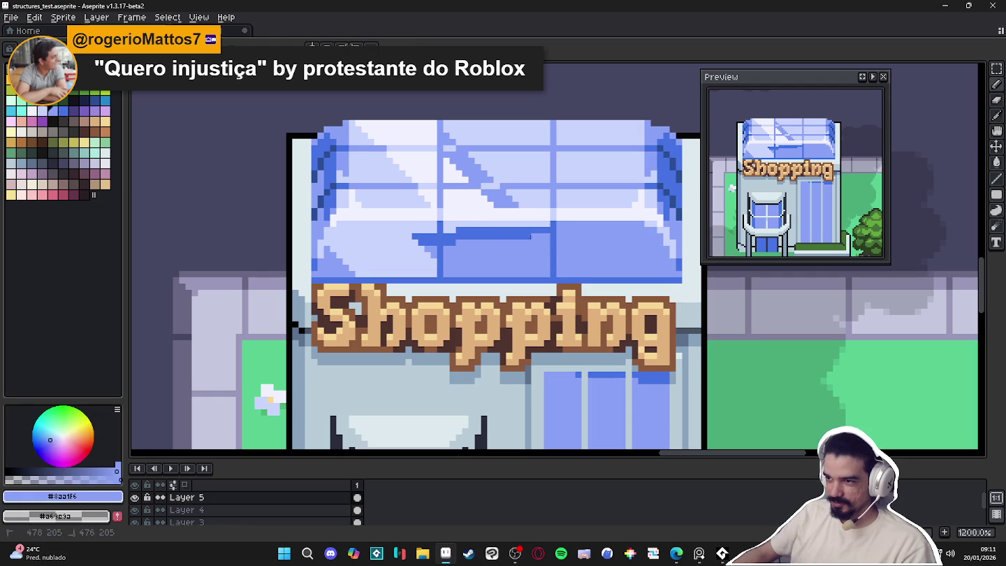
pyautogui.keyDown('alt'); pyautogui.click(510, 238); pyautogui.keyUp('alt')
pyautogui.moveTo(513, 238); pyautogui.dragTo(533, 235)
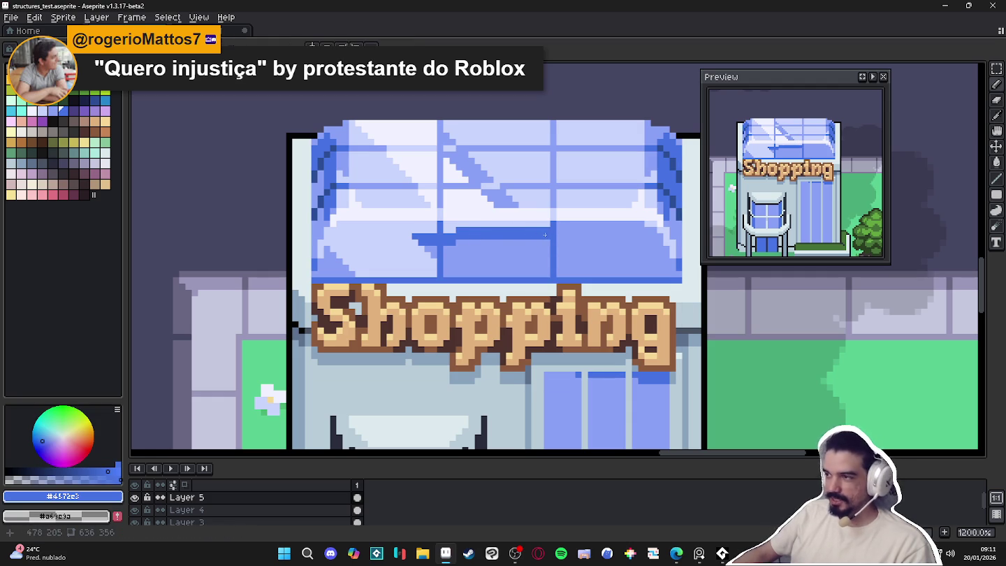
pyautogui.scroll(3, 484, 234)
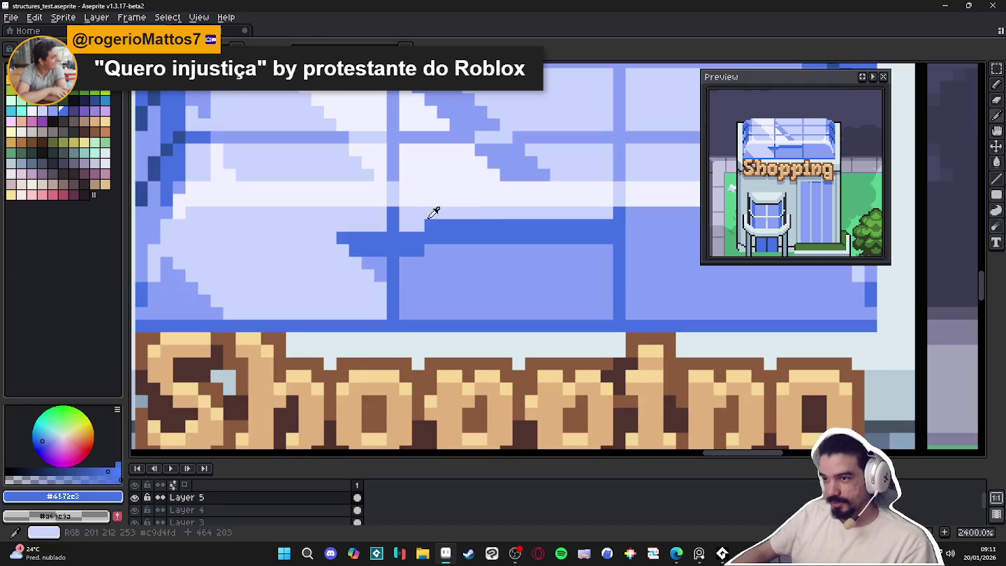
# Lighten the dark stroke's left end, frame bar and strip end with medium roof blue
pyautogui.keyDown('alt'); pyautogui.click(430, 238); pyautogui.keyUp('alt')
pyautogui.click(430, 225)
pyautogui.click(443, 226)
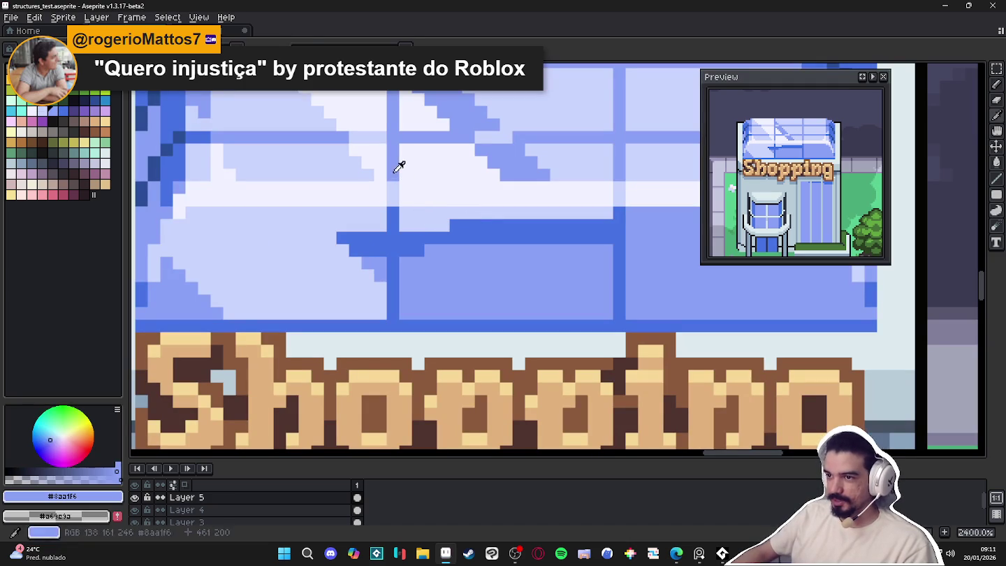
pyautogui.click(393, 223)
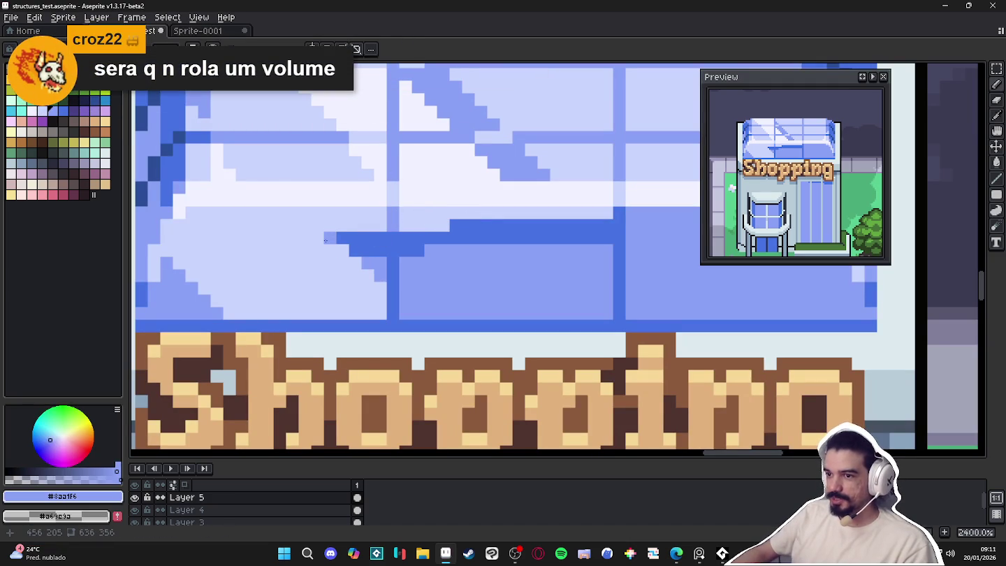
pyautogui.click(292, 237)
# Re-sample the medium blue #8aa1f6 from the roof and recentre the view on the building
pyautogui.scroll(-2, 327, 247)
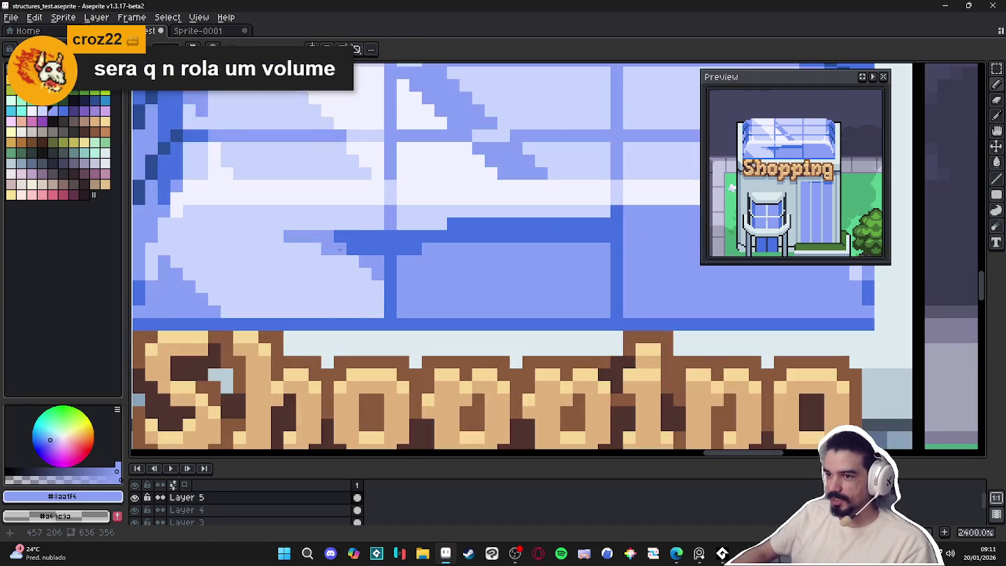
pyautogui.keyDown('alt'); pyautogui.click(331, 243); pyautogui.keyUp('alt')
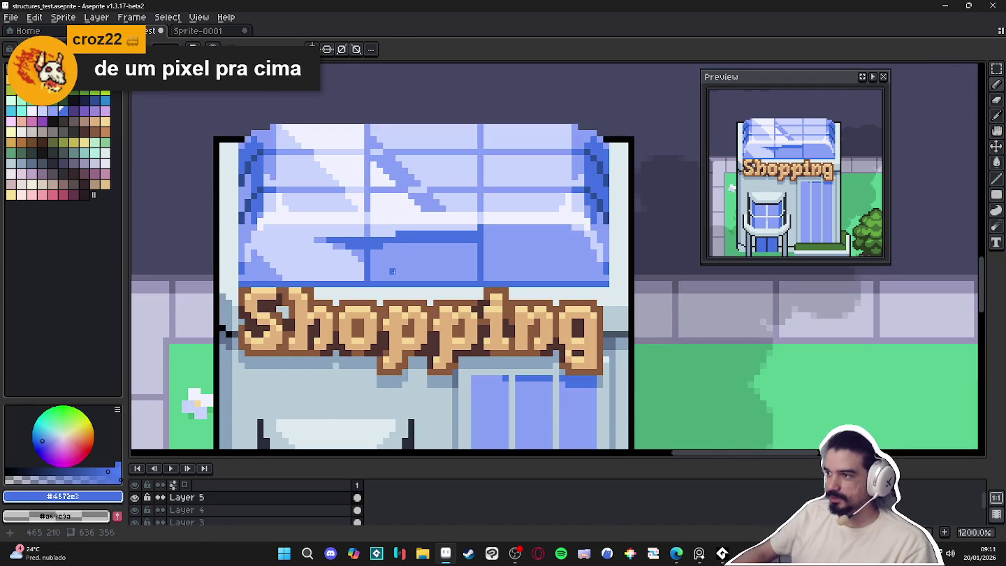
pyautogui.scroll(1, 392, 271)
pyautogui.keyDown('alt'); pyautogui.click(387, 227); pyautogui.keyUp('alt')
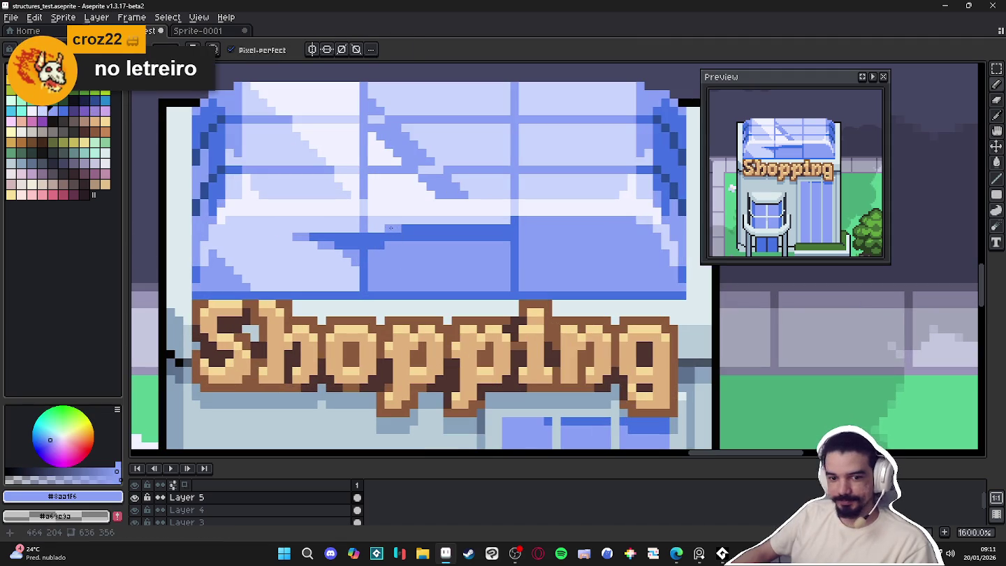
pyautogui.scroll(-2, 425, 243)
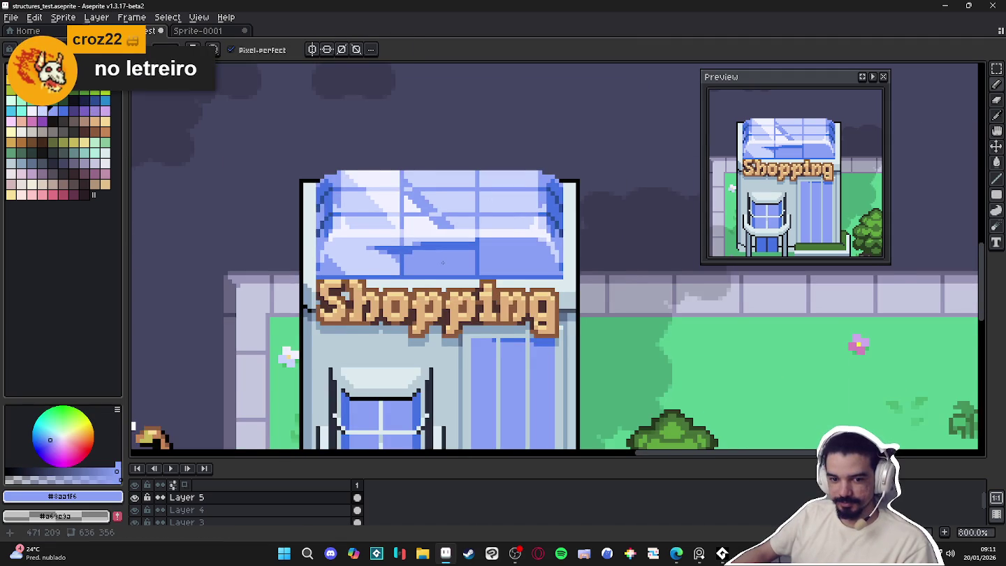
pyautogui.scroll(2, 443, 261)
pyautogui.scroll(-2, 462, 270)
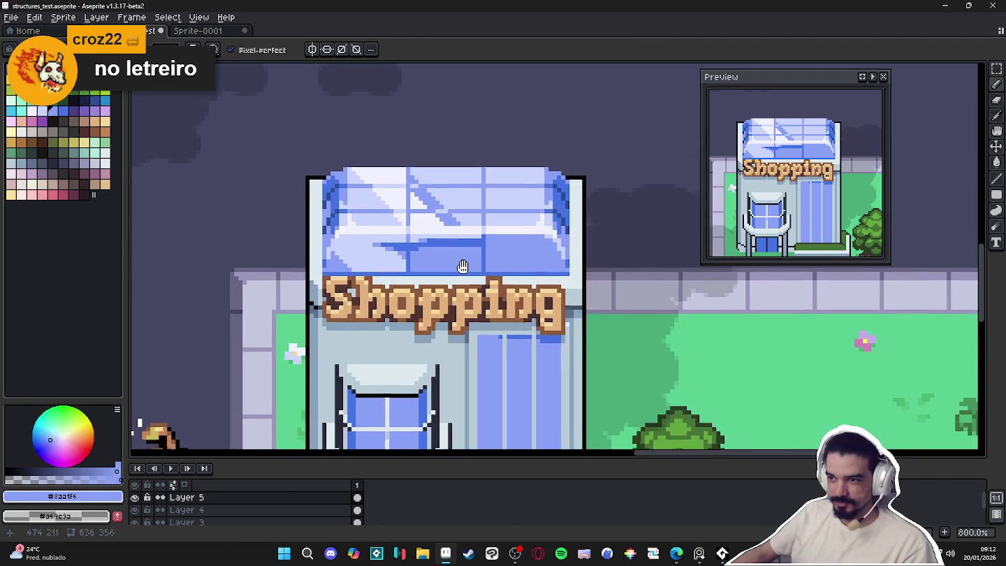
pyautogui.moveTo(462, 270); pyautogui.dragTo(469, 261)
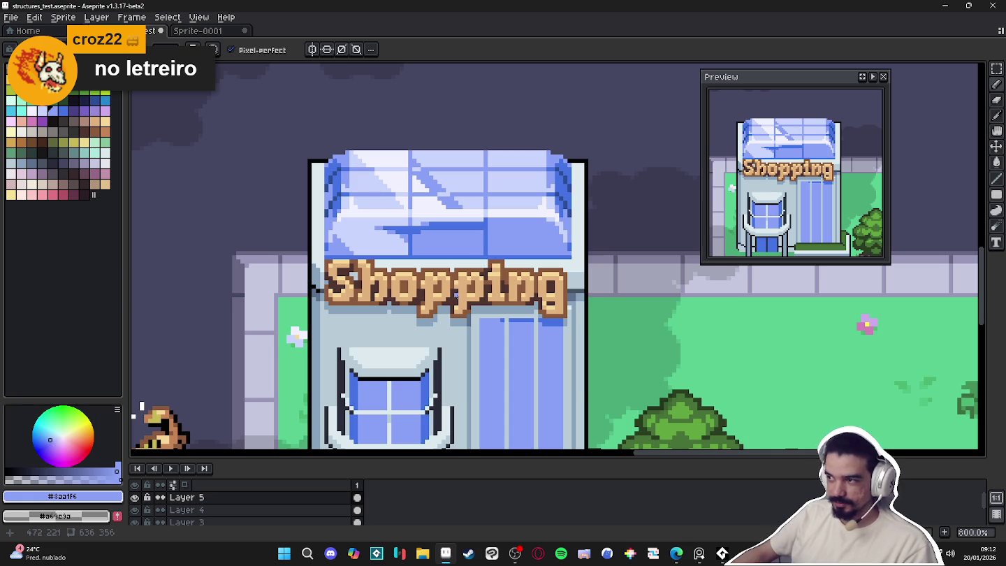
# Try shifting the roof and sign layer twice, undoing each move
pyautogui.press('v')
pyautogui.moveTo(374, 282); pyautogui.dragTo(391, 286)
pyautogui.hotkey('ctrl', 'z')
pyautogui.press('m')
pyautogui.press('v')
pyautogui.moveTo(323, 273); pyautogui.dragTo(574, 324)
pyautogui.hotkey('ctrl', 'z')
pyautogui.press('m')
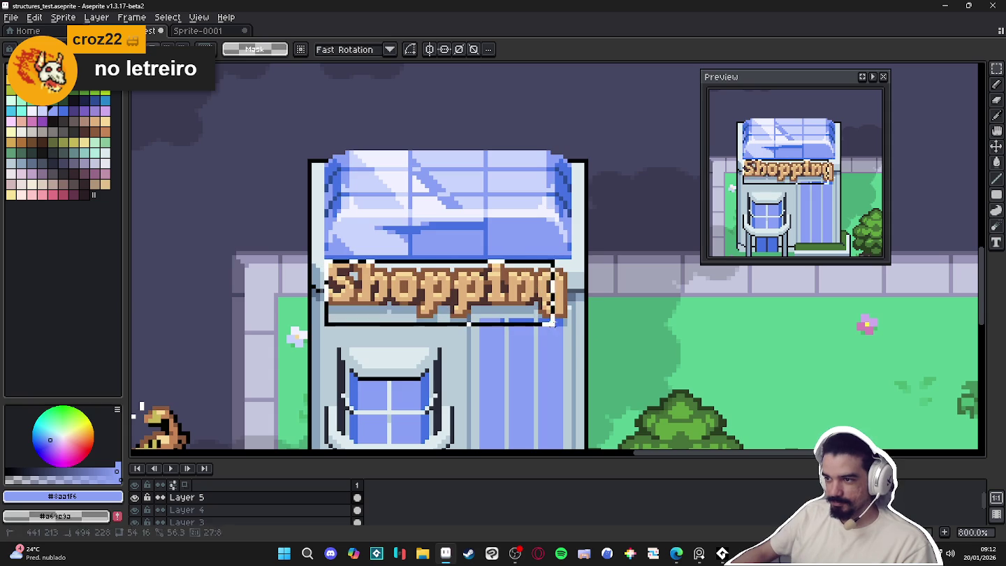
# Cut the Shopping sign into a new layer named letreiro_shopping
pyautogui.click(135, 498)
pyautogui.click(136, 497)
pyautogui.hotkey('ctrl', 'x')
pyautogui.hotkey('ctrl', 'shift', 'n')
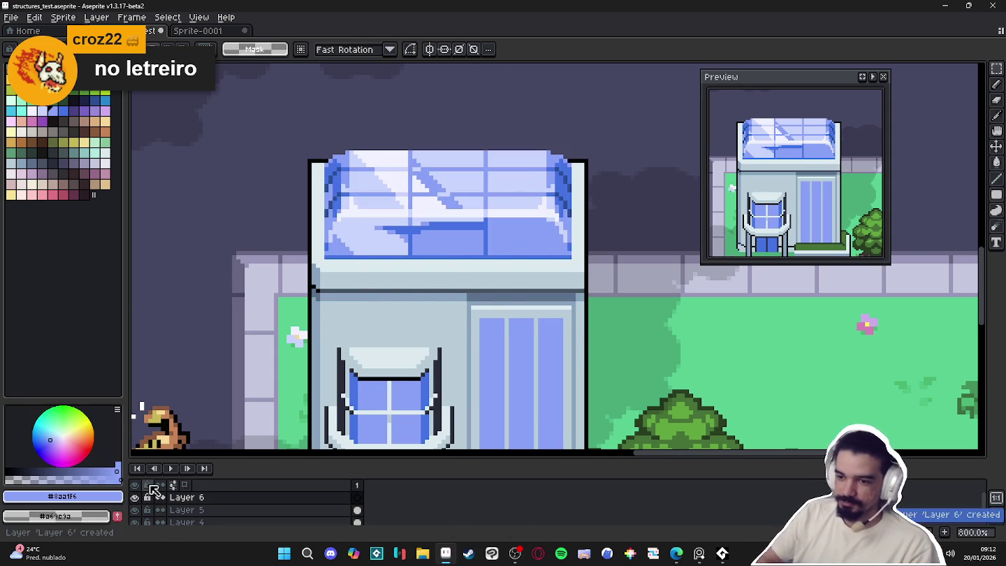
pyautogui.hotkey('ctrl', 'v')
pyautogui.doubleClick(183, 497)
pyautogui.write('letreiro_sho')
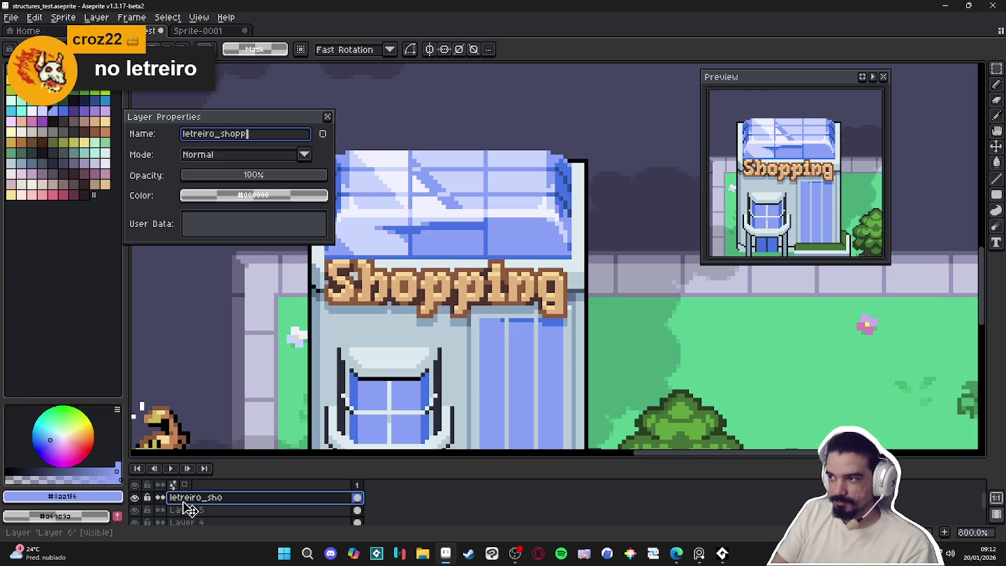
pyautogui.write('pping')
pyautogui.press('Return')
# Pan the map and test-nudge the sign, undoing the move
pyautogui.scroll(-1, 420, 377)
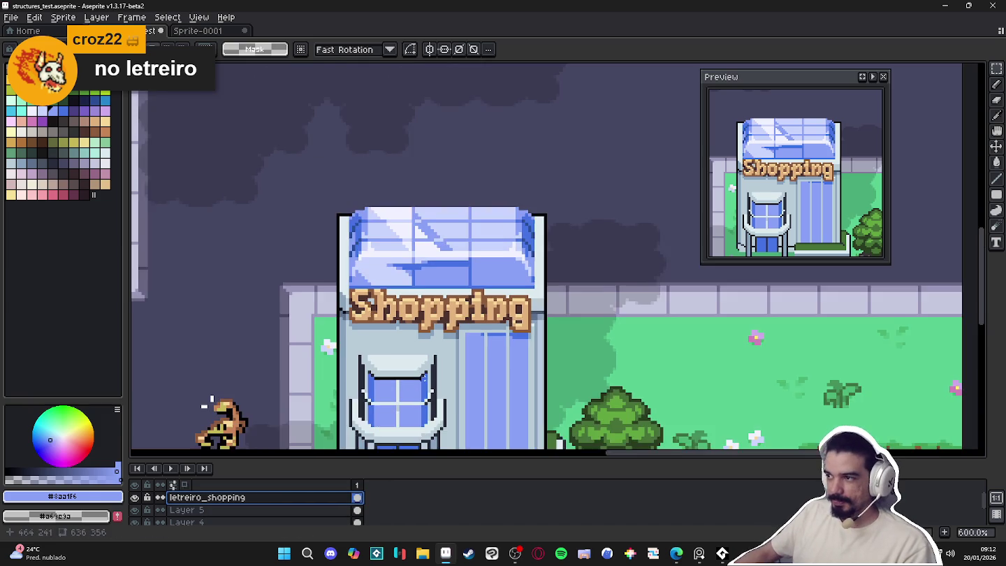
pyautogui.moveTo(208, 403); pyautogui.dragTo(219, 372)
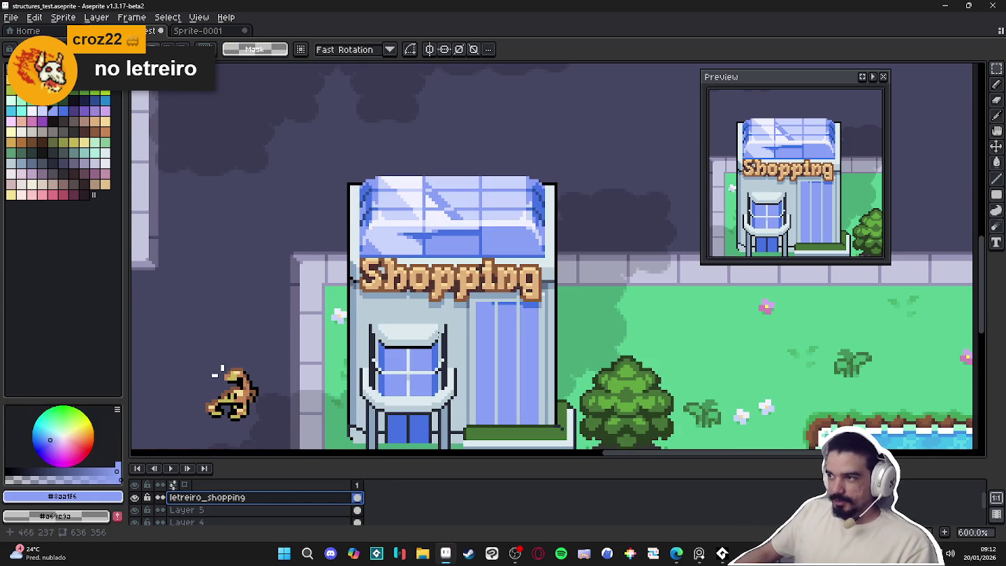
pyautogui.scroll(1, 218, 372)
pyautogui.press('v')
pyautogui.moveTo(438, 292); pyautogui.dragTo(461, 303)
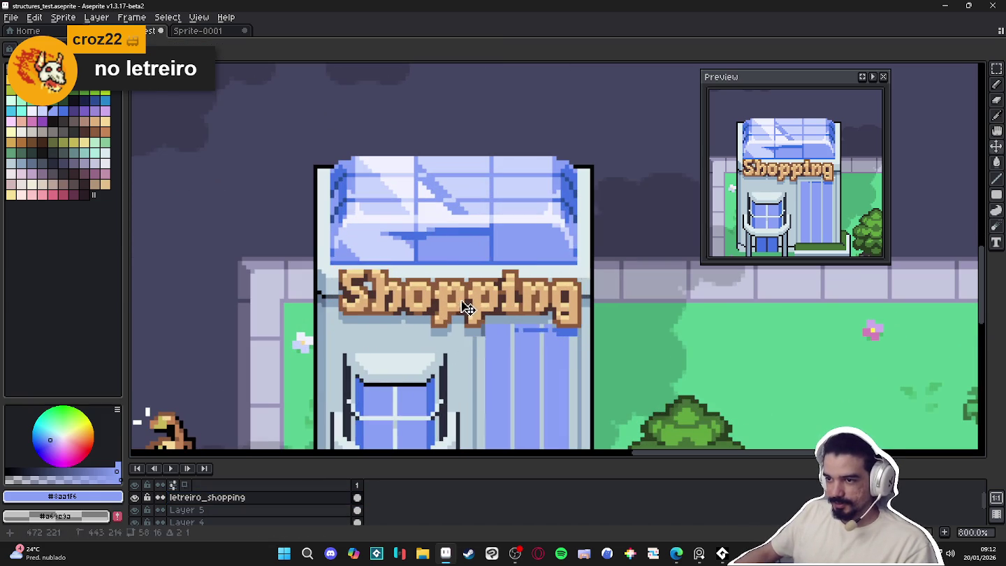
pyautogui.hotkey('ctrl', 'z')
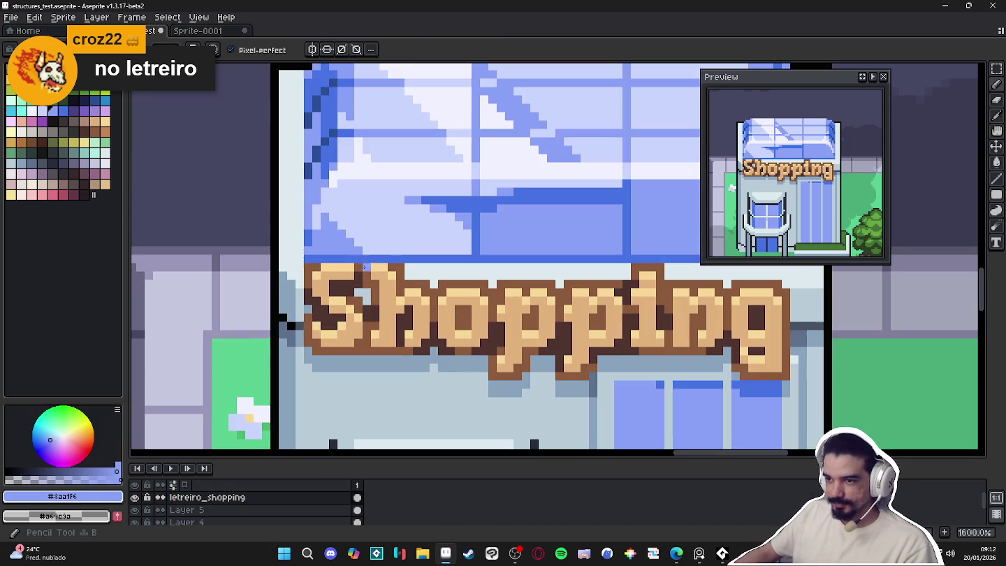
pyautogui.scroll(2, 356, 266)
# Paint a dark-brown row along the top of the Shopping sign
pyautogui.press('b')
pyautogui.keyDown('alt'); pyautogui.click(355, 265); pyautogui.keyUp('alt')
pyautogui.moveTo(355, 258)
pyautogui.mouseDown()
pyautogui.moveTo(318, 258)
pyautogui.moveTo(387, 258)
pyautogui.mouseUp()
pyautogui.scroll(-1, 389, 259)
# Apply a top-only dark brown Outline effect to the selected sign area
pyautogui.press('m')
pyautogui.moveTo(298, 210); pyautogui.dragTo(711, 396)
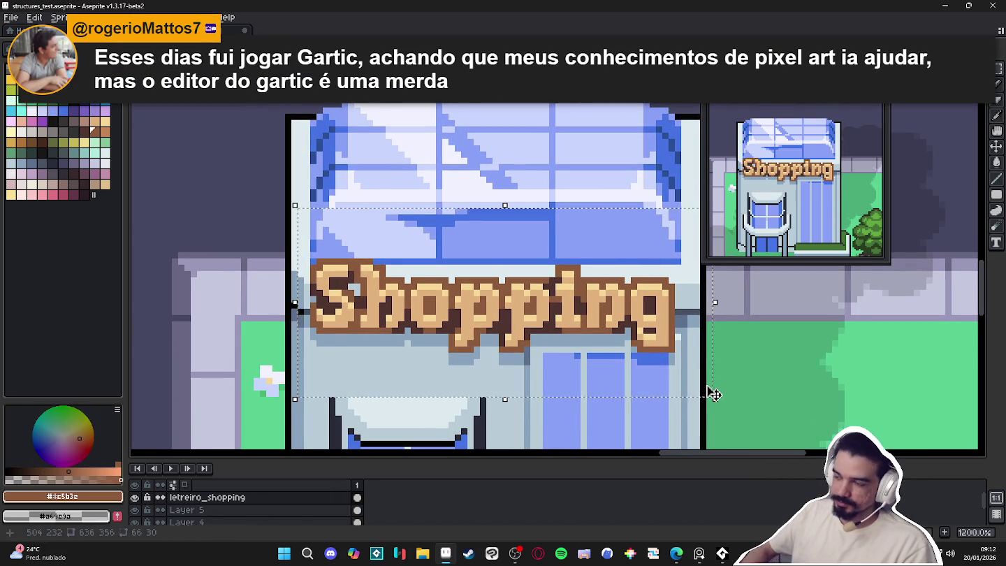
pyautogui.hotkey('shift', 'o')
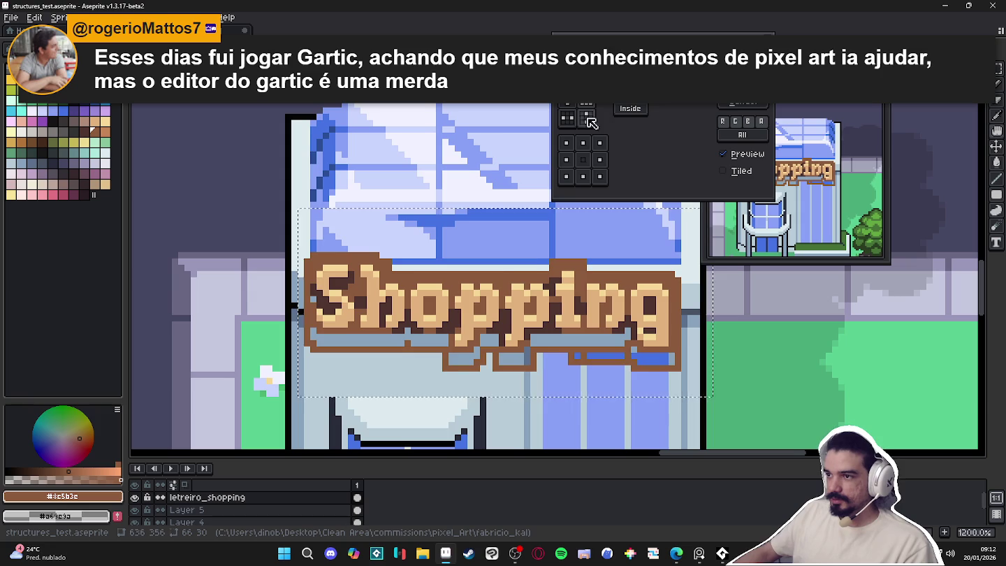
pyautogui.click(586, 117)
pyautogui.click(582, 176)
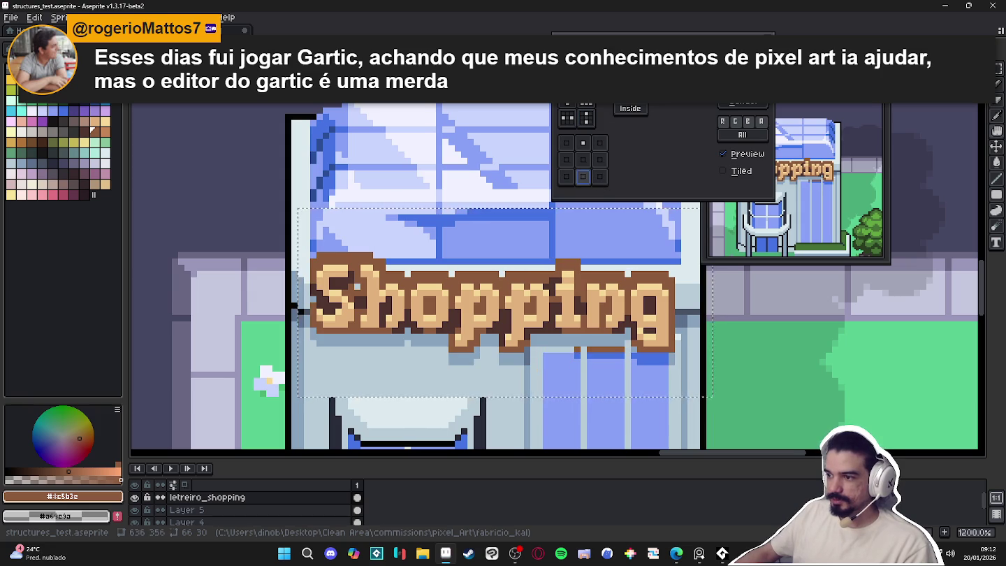
pyautogui.press('Return')
# Clear the selection and erase the stray brown row under the sign
pyautogui.hotkey('ctrl', 'd')
pyautogui.press('e')
pyautogui.scroll(1, 622, 354)
pyautogui.moveTo(621, 354); pyautogui.dragTo(558, 354)
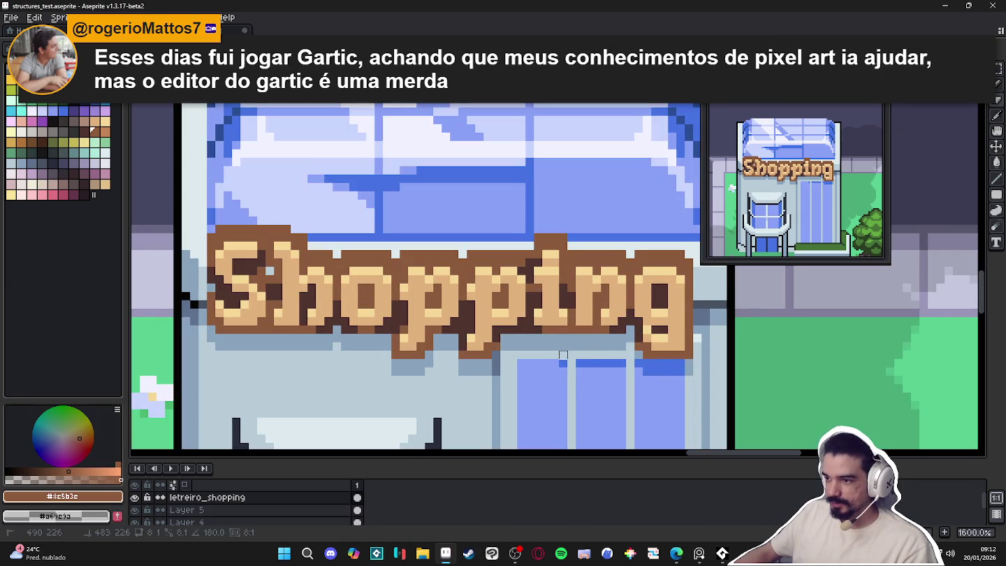
# Undo an accidental sign move and save the file
pyautogui.moveTo(646, 364)
pyautogui.mouseDown()
pyautogui.moveTo(686, 359)
pyautogui.moveTo(552, 375)
pyautogui.mouseUp()
pyautogui.hotkey('ctrl', 'z')
pyautogui.hotkey('ctrl', 'z')
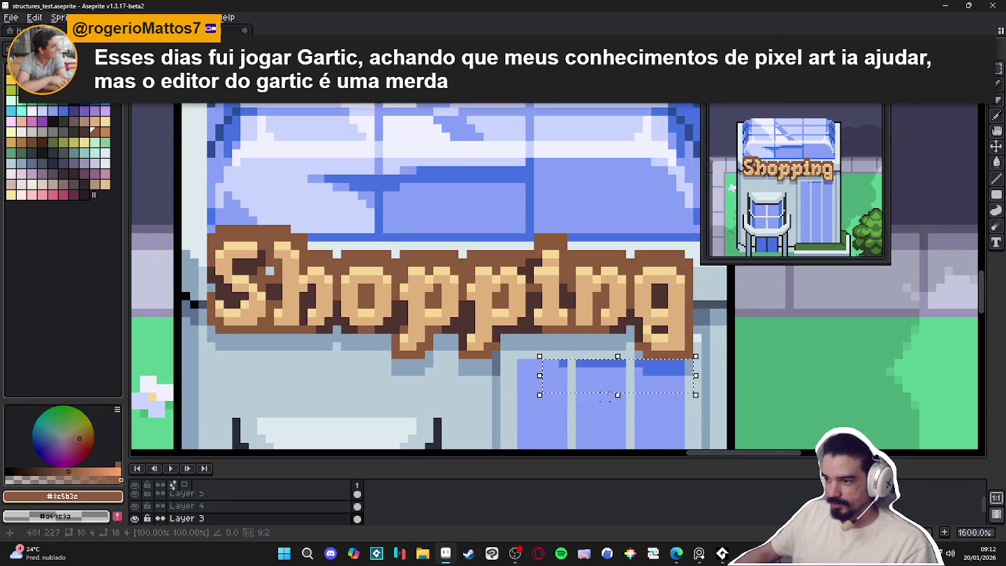
pyautogui.scroll(-1, 653, 333)
pyautogui.hotkey('ctrl', 's')
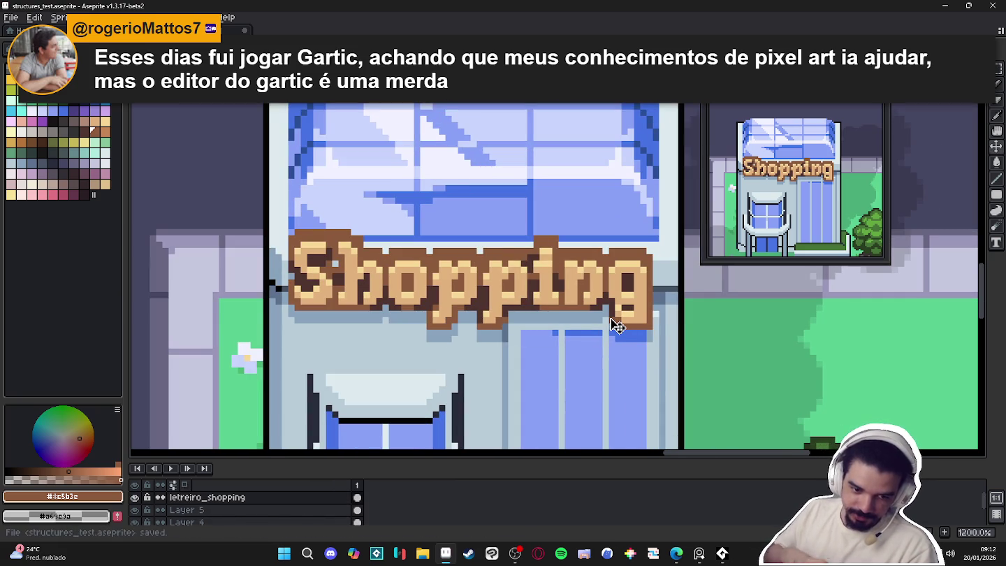
# With dark brown #4f342f and the pixel grid shown, add outline pixels around the lettering and o
pyautogui.scroll(-1, 614, 326)
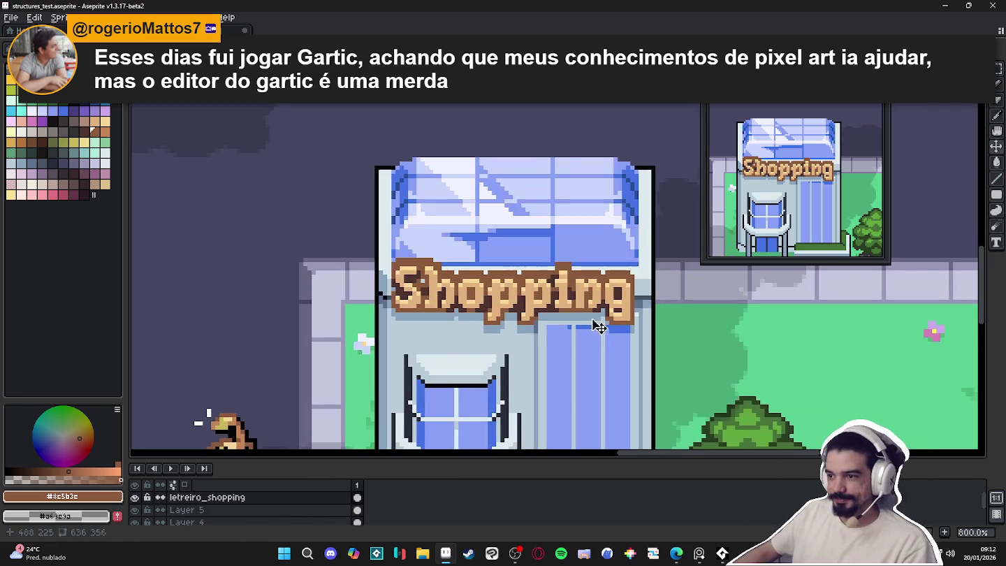
pyautogui.scroll(4, 486, 300)
pyautogui.press('b')
pyautogui.keyDown('alt'); pyautogui.click(500, 307); pyautogui.keyUp('alt')
pyautogui.hotkey('ctrl', "'")
pyautogui.click(493, 262)
pyautogui.click(406, 238)
pyautogui.click(595, 250)
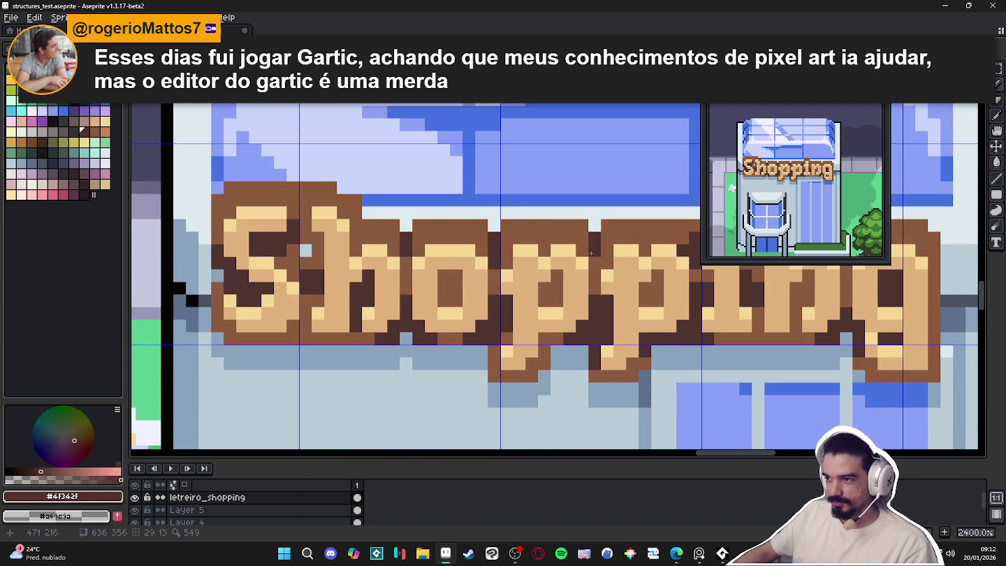
# Add a dark outline pixel beside the i and two left of the g
pyautogui.scroll(-4, 595, 251)
pyautogui.scroll(4, 535, 286)
pyautogui.click(597, 266)
pyautogui.scroll(-4, 587, 259)
pyautogui.scroll(4, 644, 250)
pyautogui.click(570, 298)
pyautogui.click(570, 286)
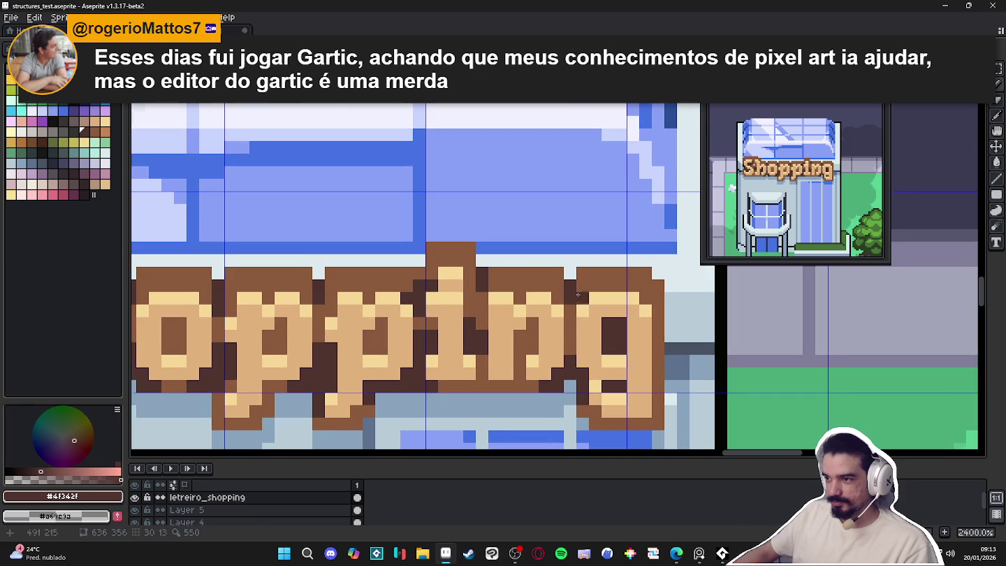
# Zoom around the sign and switch back to the roof layer
pyautogui.scroll(-1, 574, 288)
pyautogui.scroll(-2, 537, 307)
pyautogui.scroll(-1, 501, 326)
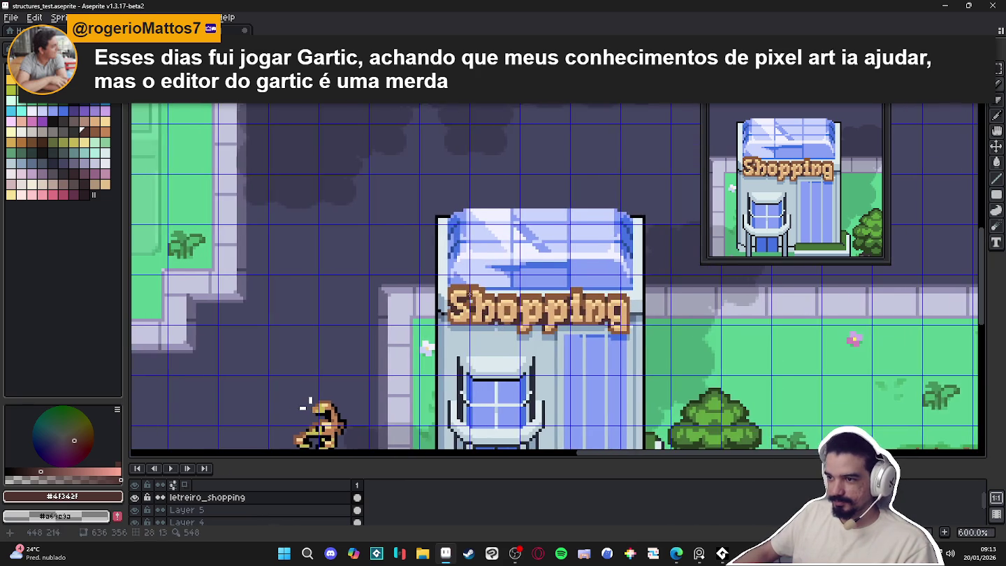
pyautogui.scroll(4, 472, 298)
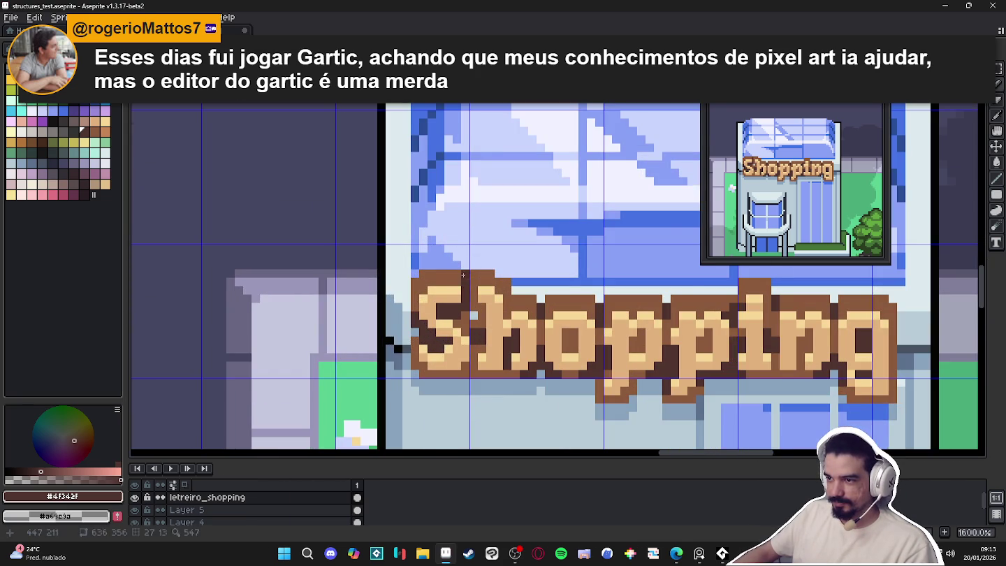
pyautogui.scroll(-3, 391, 336)
pyautogui.scroll(-1, 302, 397)
pyautogui.scroll(1, 495, 331)
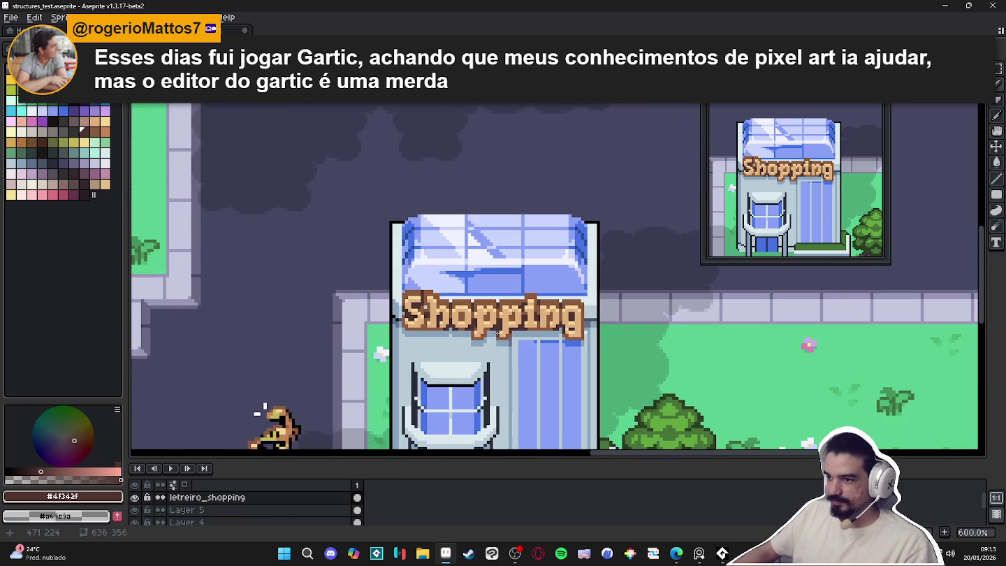
pyautogui.scroll(2, 499, 308)
pyautogui.scroll(1, 517, 280)
pyautogui.keyDown('ctrl'); pyautogui.click(529, 275); pyautogui.keyUp('ctrl')
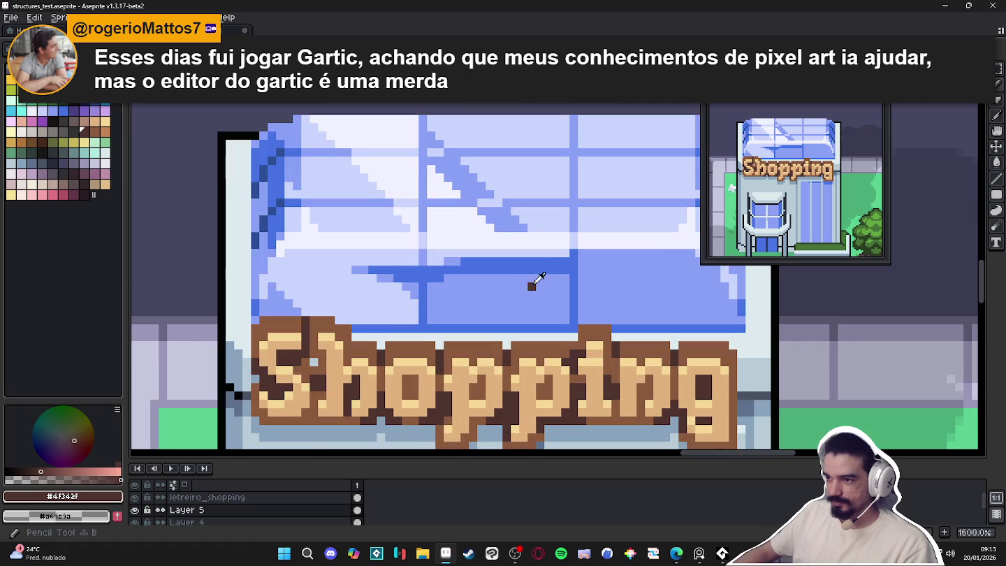
# Repaint the dark roof stroke and a short diagonal run in medium blue
pyautogui.scroll(1, 529, 276)
pyautogui.keyDown('alt'); pyautogui.click(552, 266); pyautogui.keyUp('alt')
pyautogui.moveTo(560, 269); pyautogui.dragTo(436, 277)
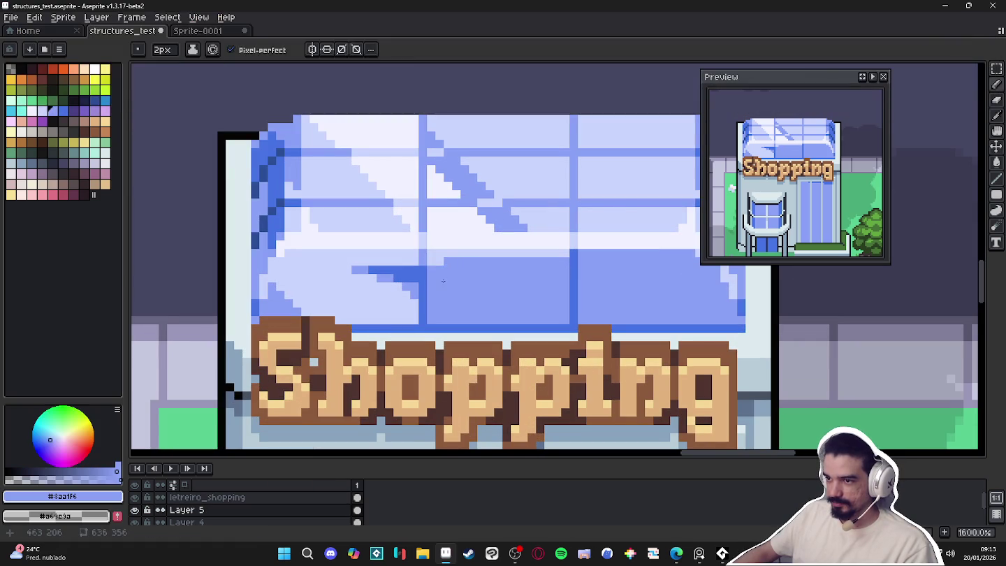
pyautogui.click(414, 278)
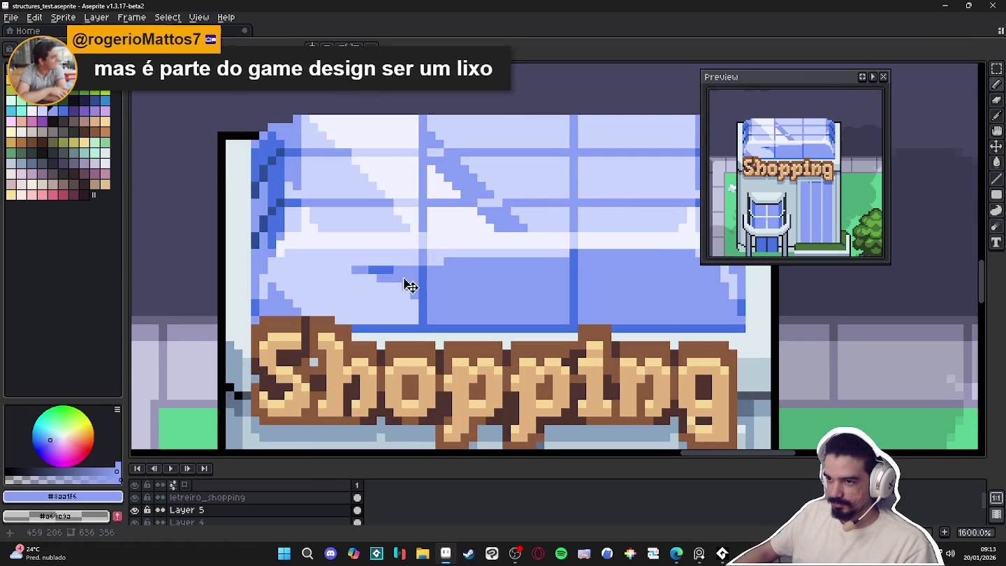
pyautogui.scroll(-4, 372, 267)
pyautogui.scroll(4, 419, 293)
pyautogui.moveTo(413, 287)
pyautogui.mouseDown()
pyautogui.moveTo(444, 319)
pyautogui.moveTo(406, 282)
pyautogui.mouseUp()
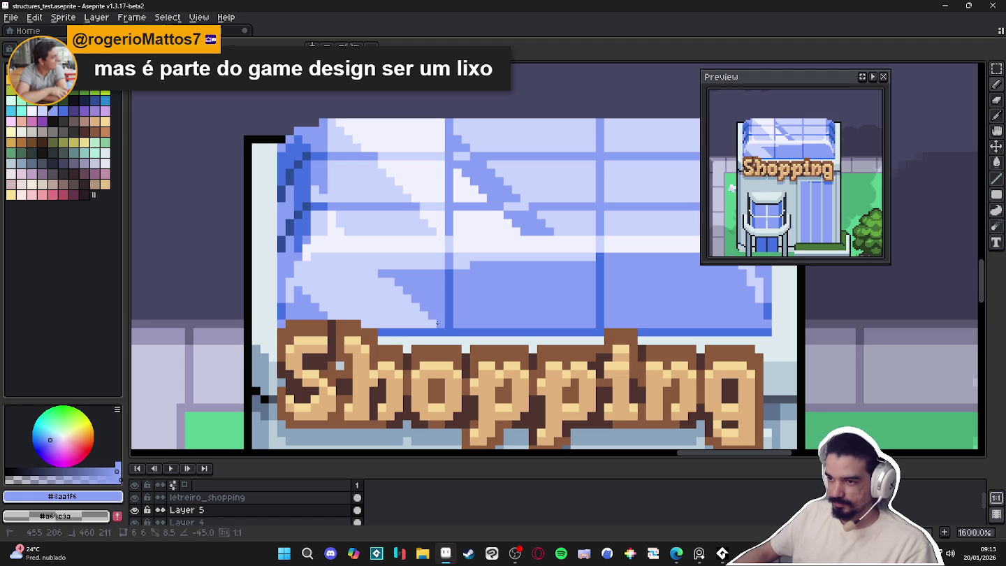
pyautogui.scroll(-3, 440, 311)
pyautogui.scroll(3, 439, 301)
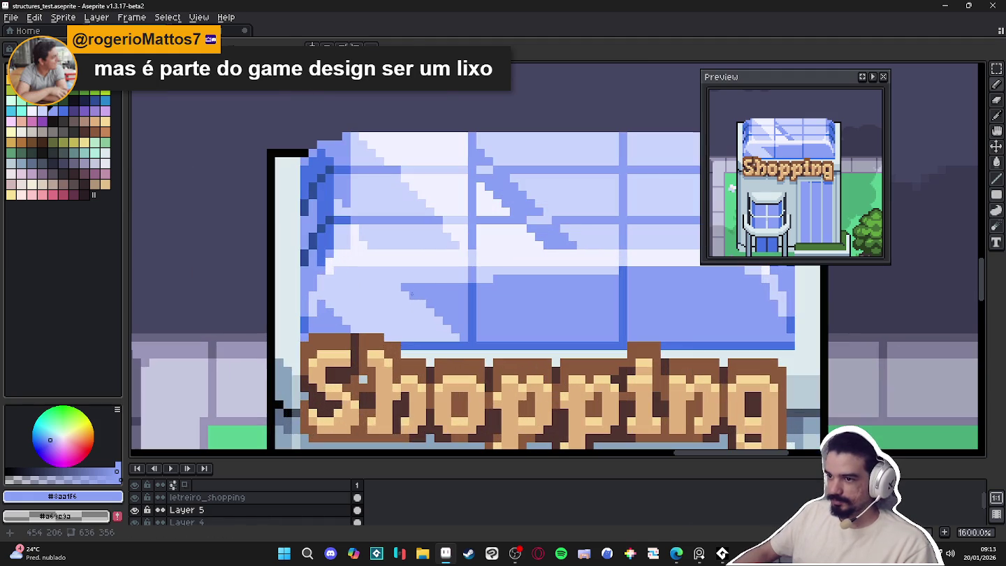
pyautogui.scroll(-1, 419, 297)
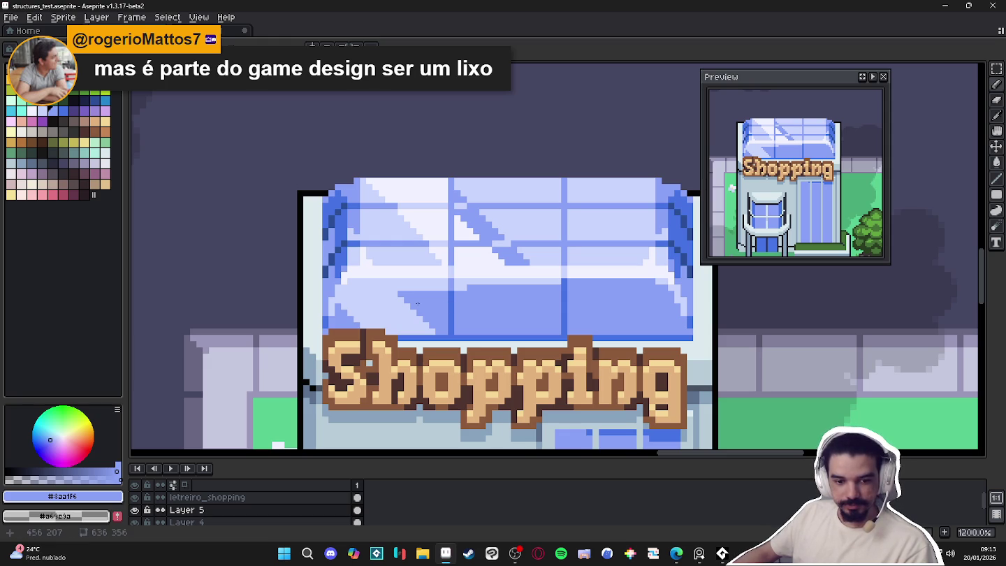
# Save, then fill the roof's shadow triangle and adjacent pixels with darker blue
pyautogui.hotkey('ctrl', 's')
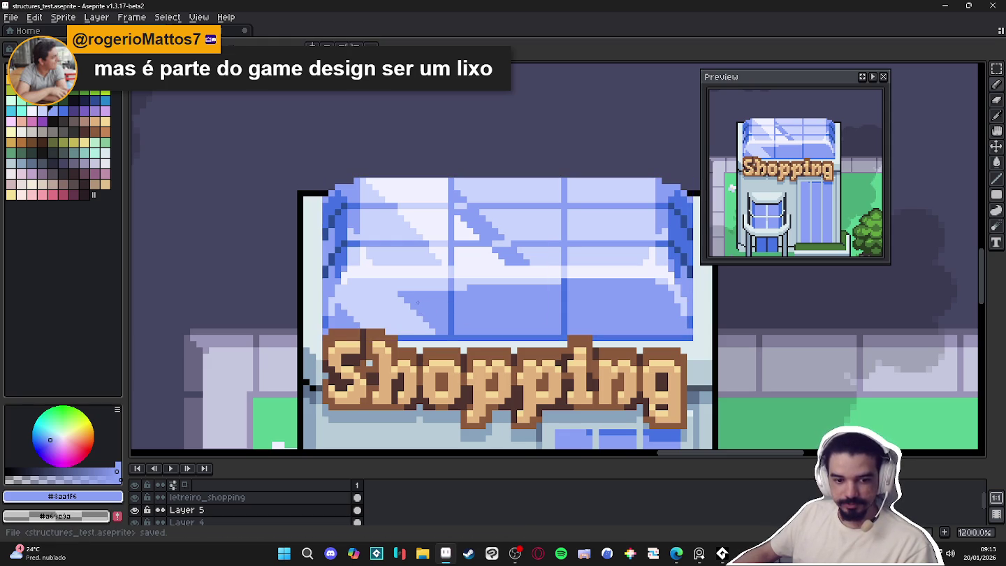
pyautogui.scroll(3, 344, 251)
pyautogui.click(344, 251)
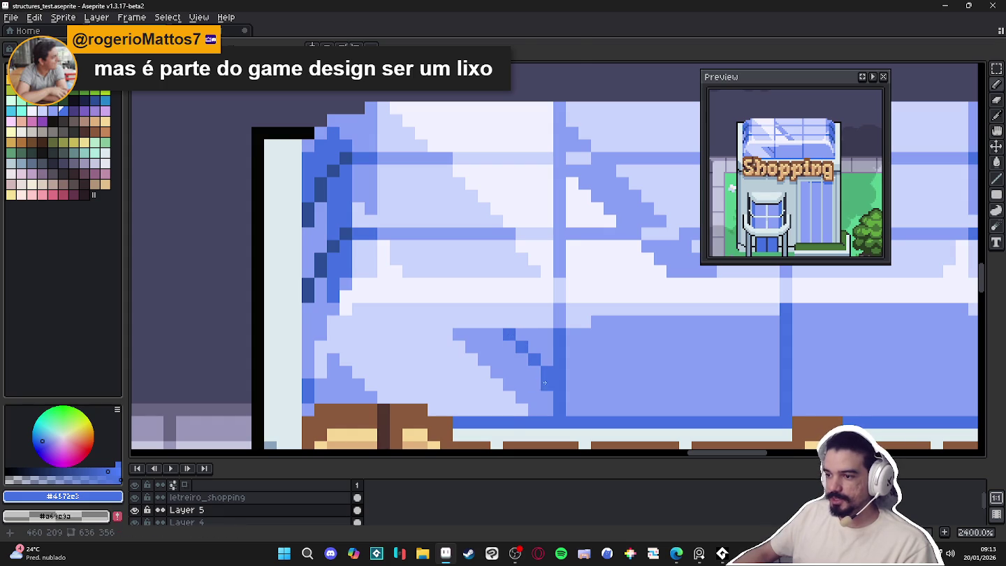
pyautogui.press('g')
pyautogui.click(523, 335)
pyautogui.moveTo(533, 334); pyautogui.dragTo(613, 339)
# Undo the stray dark-blue stroke and a trial navy pixel on the roof
pyautogui.scroll(-2, 562, 360)
pyautogui.scroll(2, 562, 360)
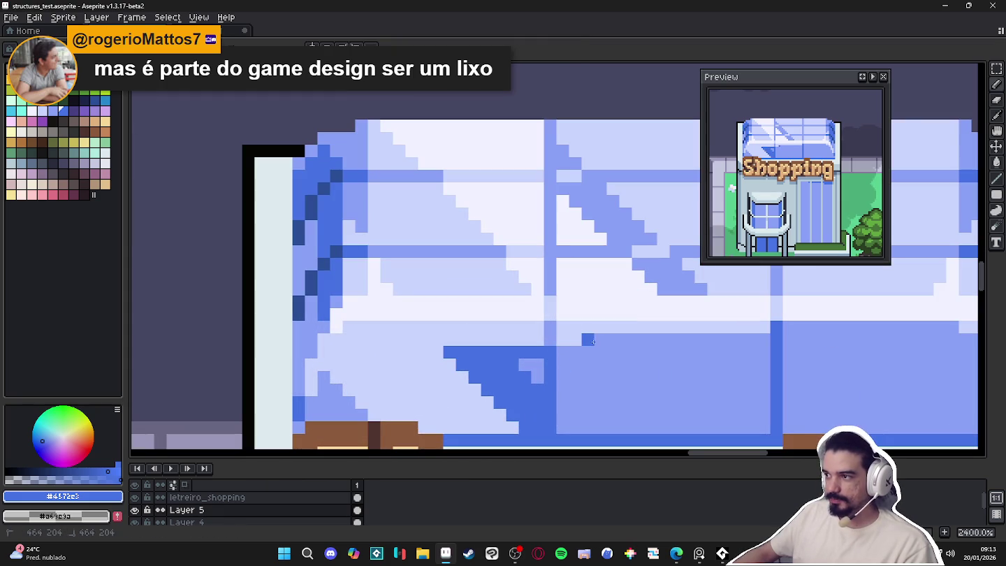
pyautogui.scroll(-1, 589, 352)
pyautogui.hotkey('ctrl', 'z')
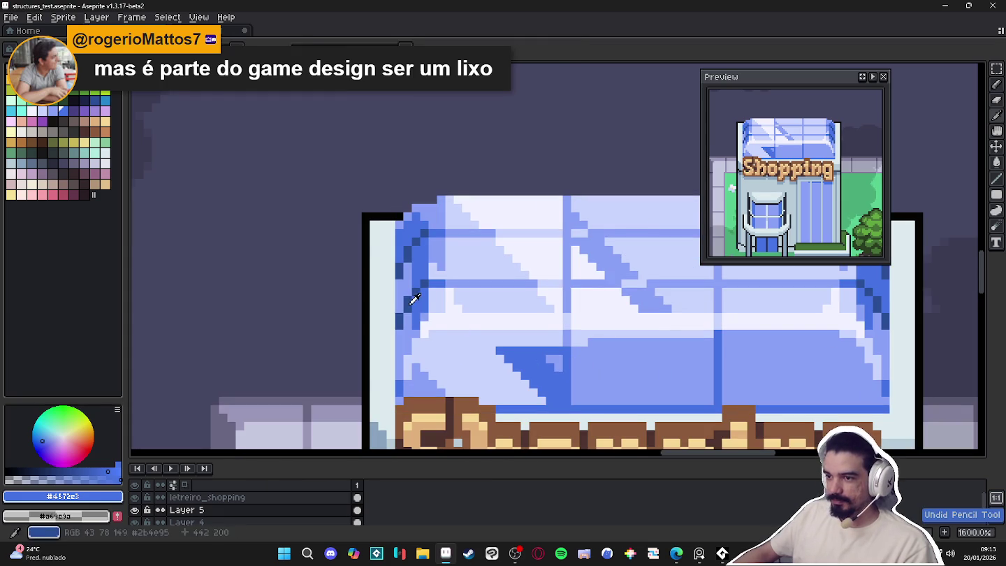
pyautogui.keyDown('alt'); pyautogui.click(410, 298); pyautogui.keyUp('alt')
pyautogui.scroll(2, 536, 363)
pyautogui.click(563, 354)
pyautogui.scroll(-2, 563, 357)
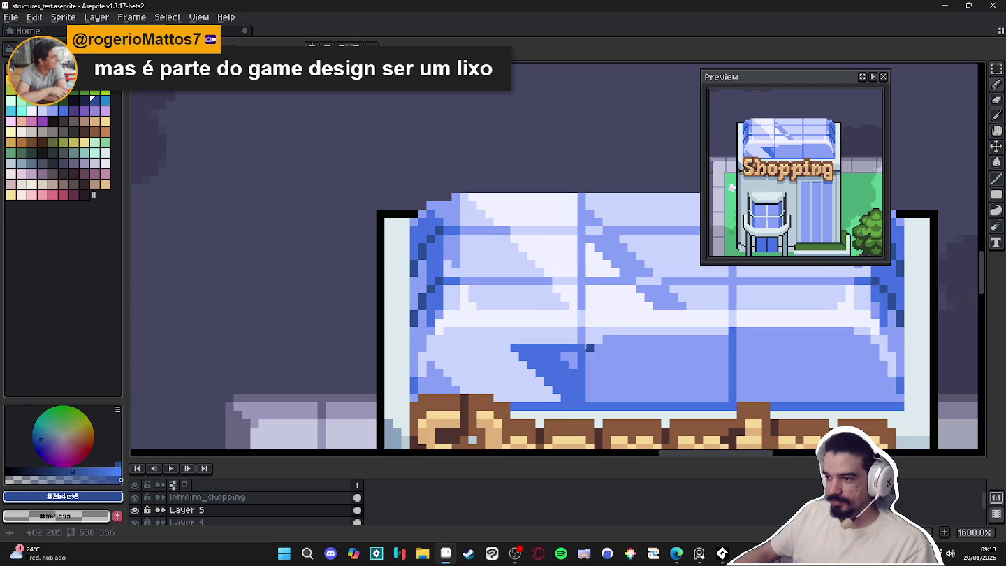
pyautogui.hotkey('ctrl', 'z')
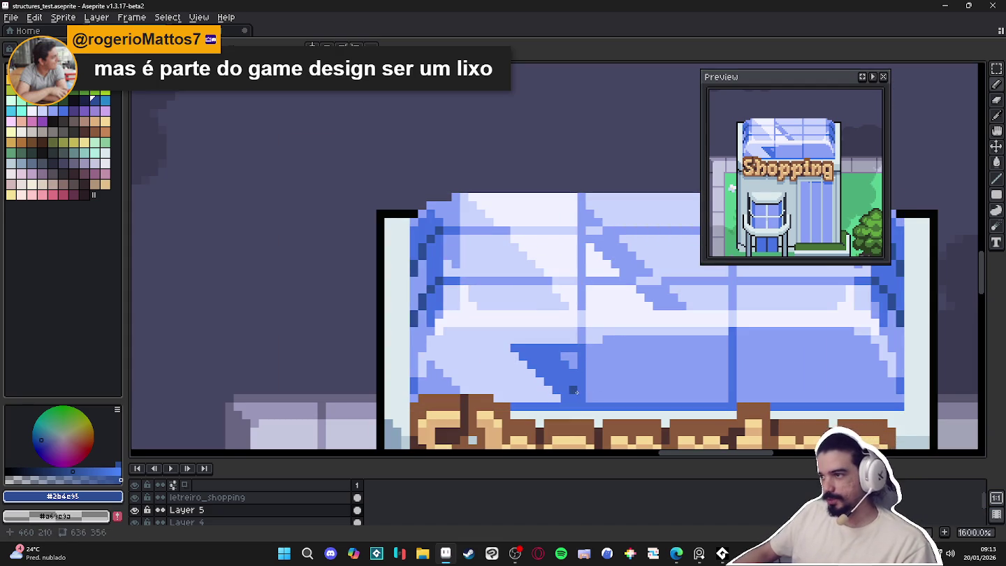
pyautogui.scroll(-3, 473, 389)
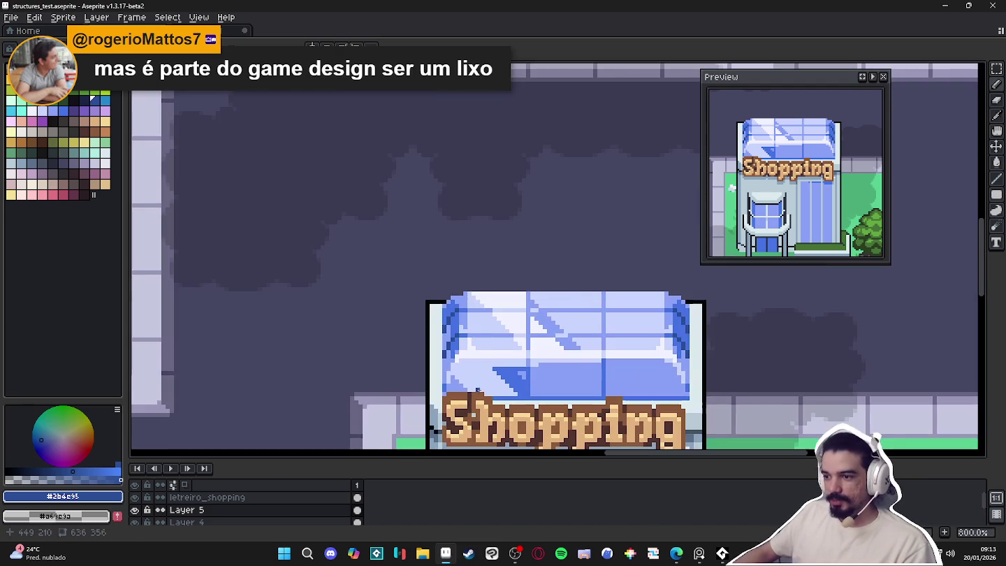
pyautogui.scroll(-1, 507, 427)
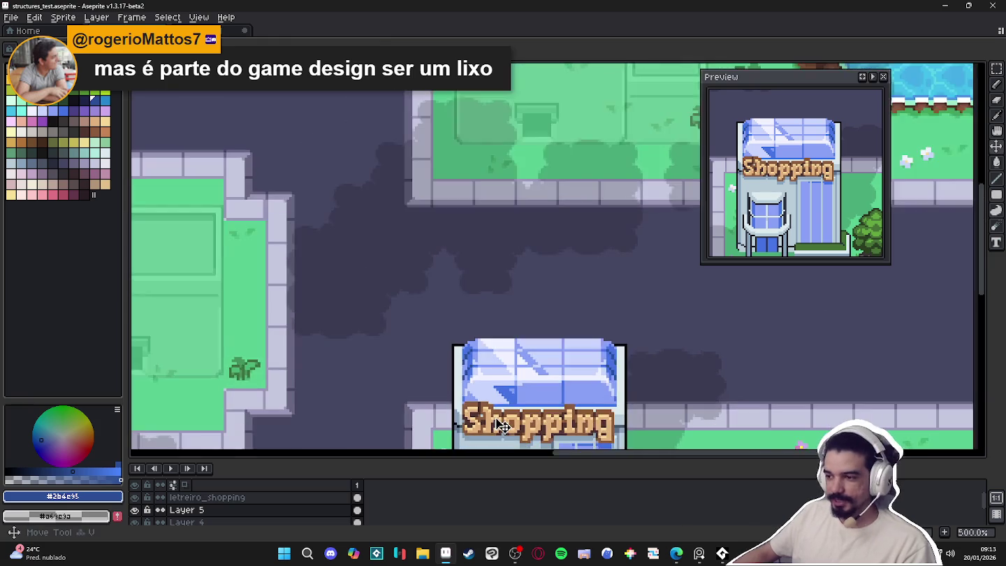
pyautogui.scroll(-1, 481, 340)
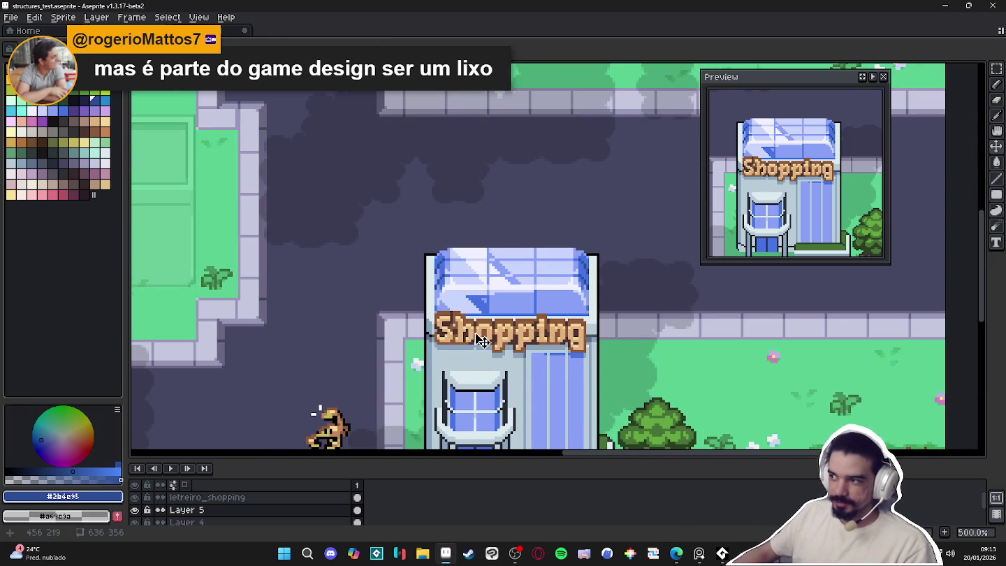
pyautogui.scroll(5, 502, 280)
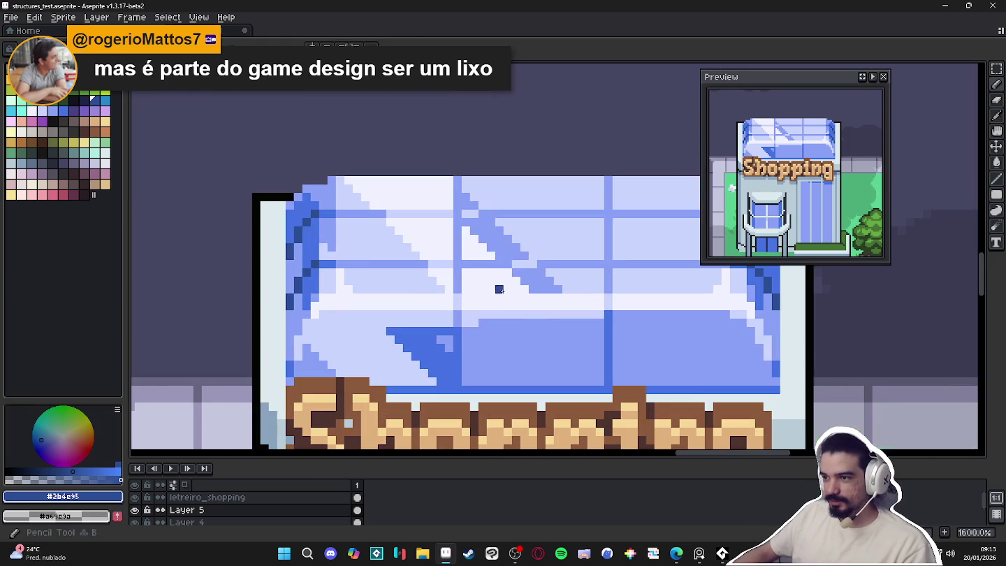
# Repaint the awning row as a light-blue band across its full width
pyautogui.keyDown('alt'); pyautogui.click(472, 319); pyautogui.keyUp('alt')
pyautogui.moveTo(482, 322); pyautogui.dragTo(597, 321)
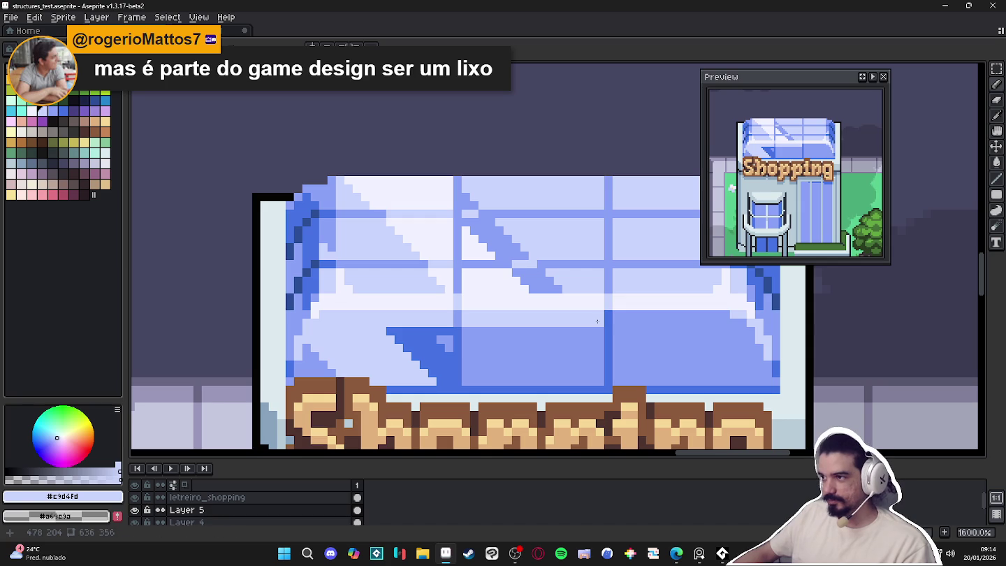
pyautogui.moveTo(622, 321); pyautogui.dragTo(739, 323)
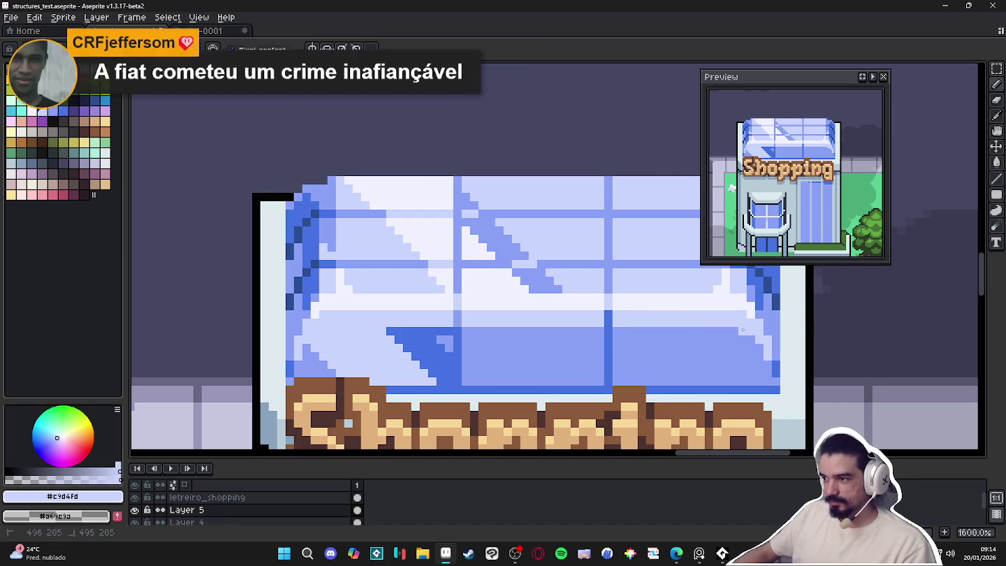
pyautogui.scroll(-1, 736, 339)
pyautogui.scroll(-1, 531, 352)
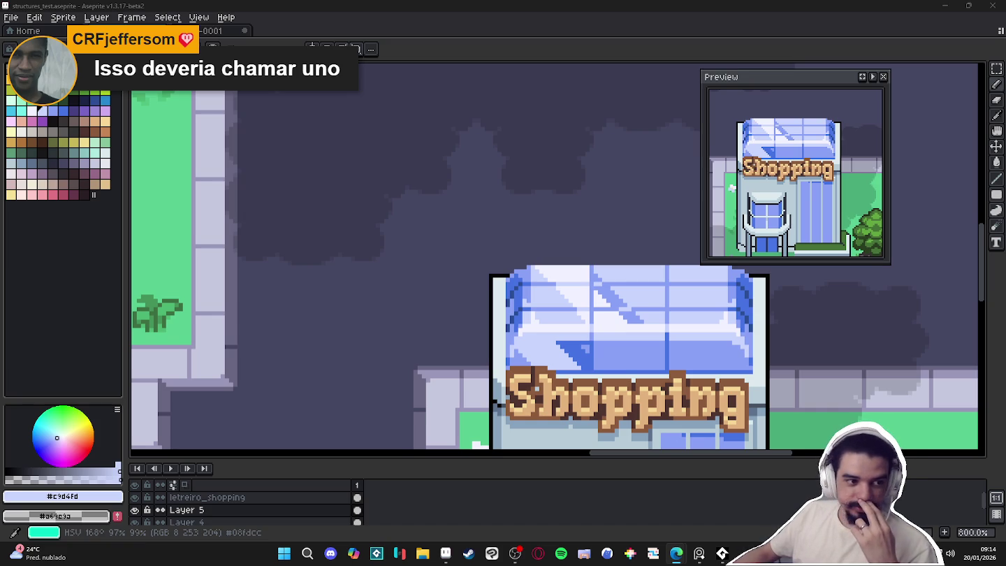
pyautogui.hotkey('alt', 'Tab')
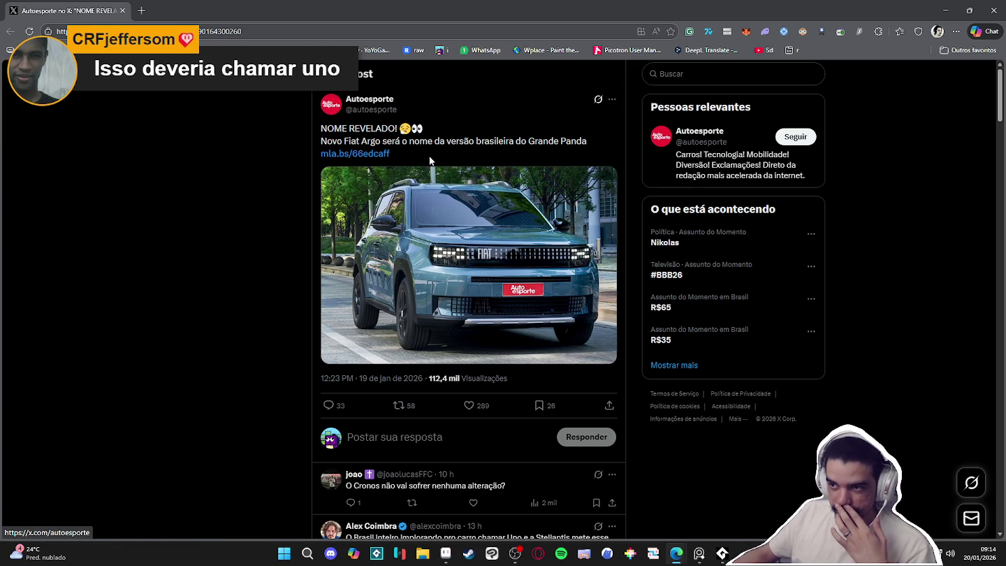
pyautogui.moveTo(571, 239)
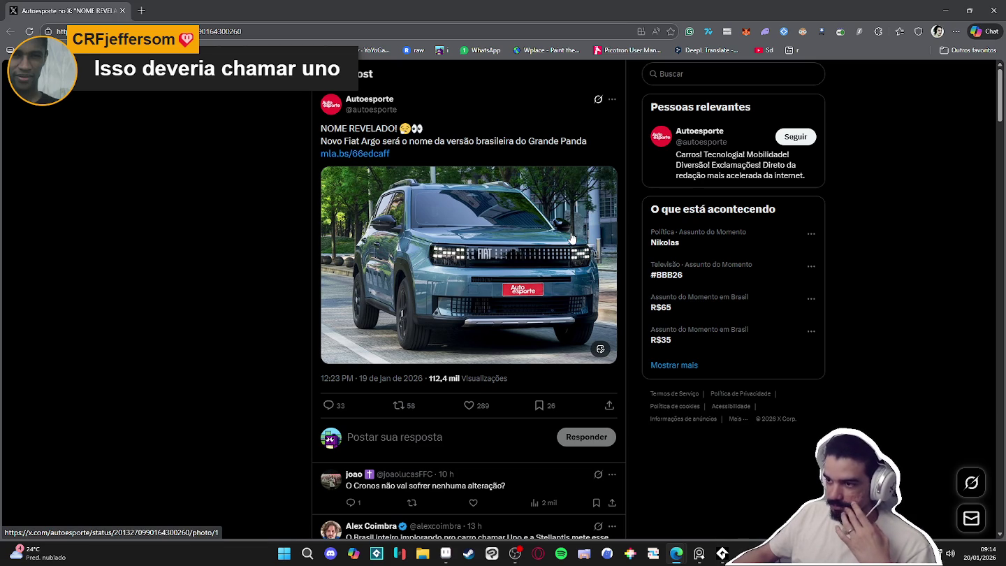
# View the Fiat Argo post's car photo full-size, then close the browser
pyautogui.click(541, 243)
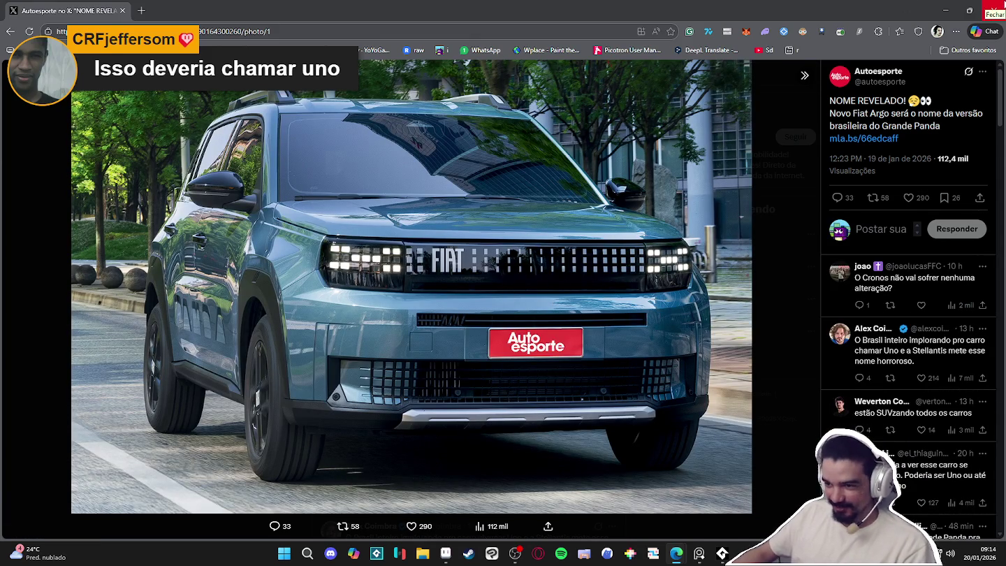
pyautogui.click(993, 9)
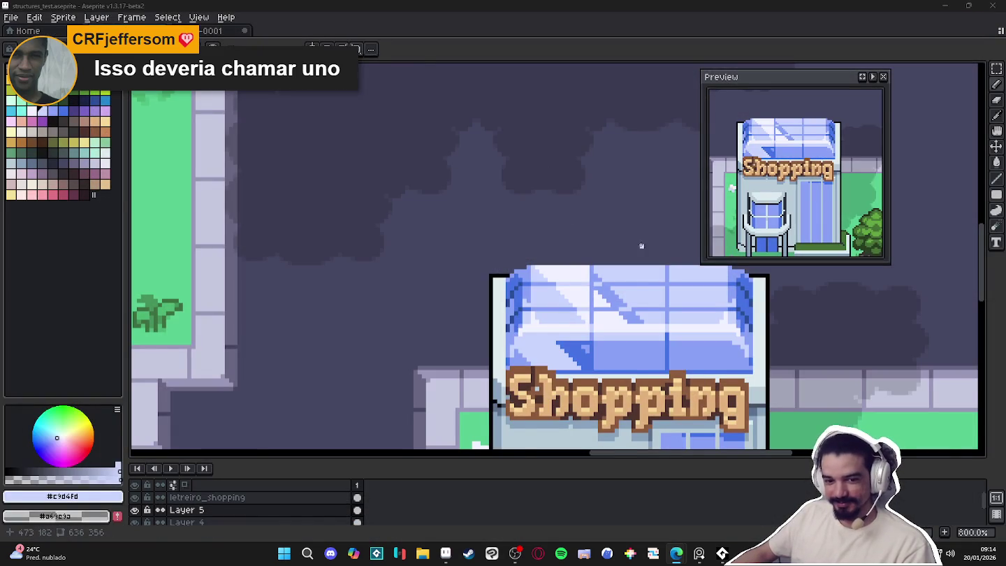
# With dark navy from the roof, extend the dark-blue pixel staircase on the roof shadow
pyautogui.scroll(-3, 633, 242)
pyautogui.scroll(3, 204, 383)
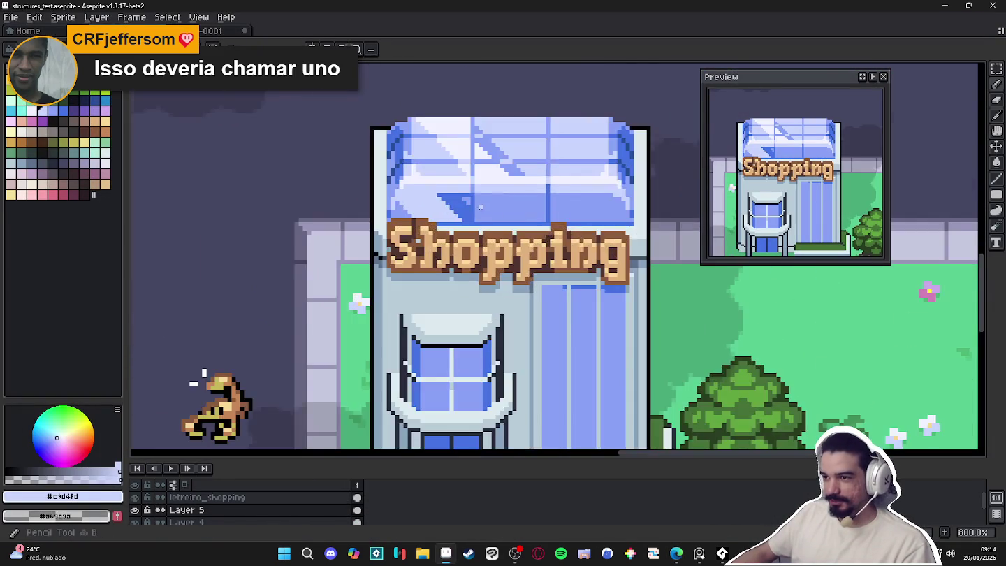
pyautogui.scroll(3, 485, 211)
pyautogui.keyDown('alt'); pyautogui.click(377, 154); pyautogui.keyUp('alt')
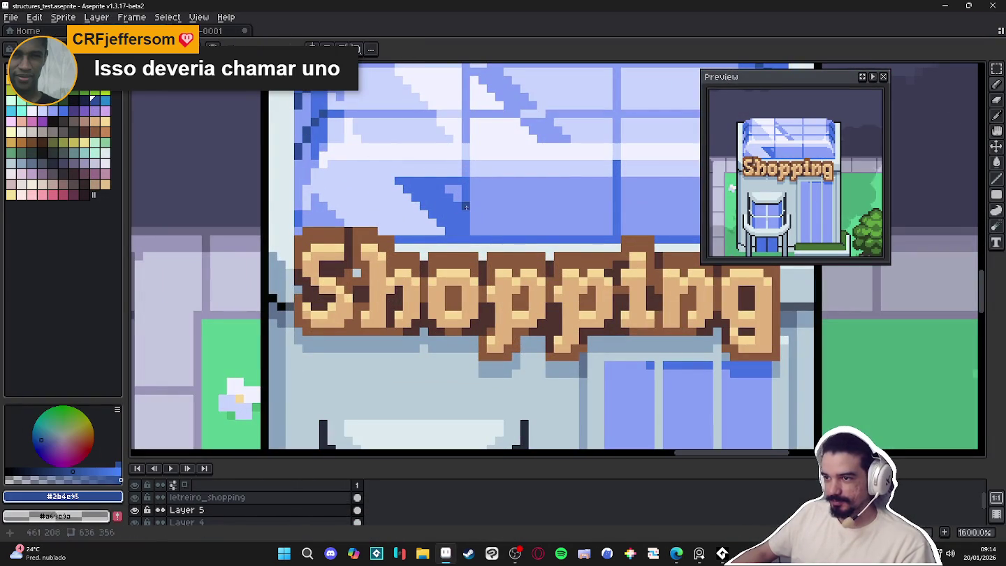
pyautogui.scroll(-3, 465, 230)
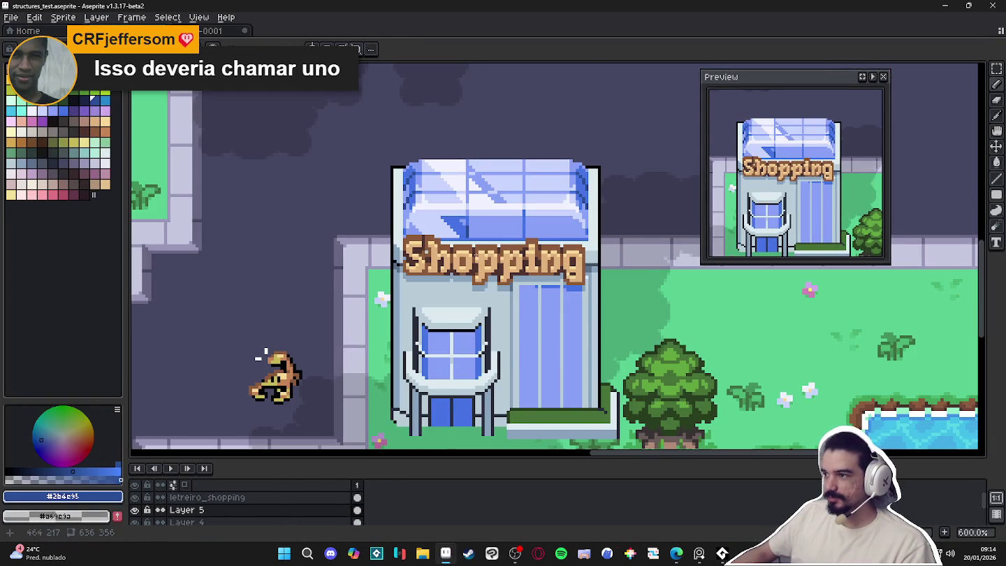
pyautogui.scroll(-1, 480, 271)
pyautogui.scroll(2, 461, 258)
pyautogui.scroll(4, 446, 252)
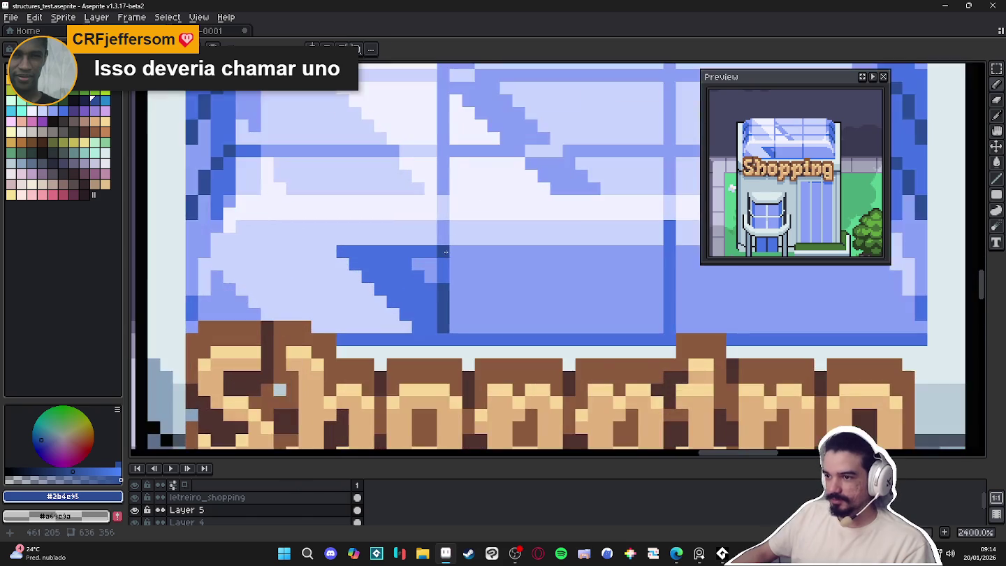
pyautogui.scroll(-5, 445, 252)
pyautogui.scroll(-1, 314, 305)
pyautogui.press('b')
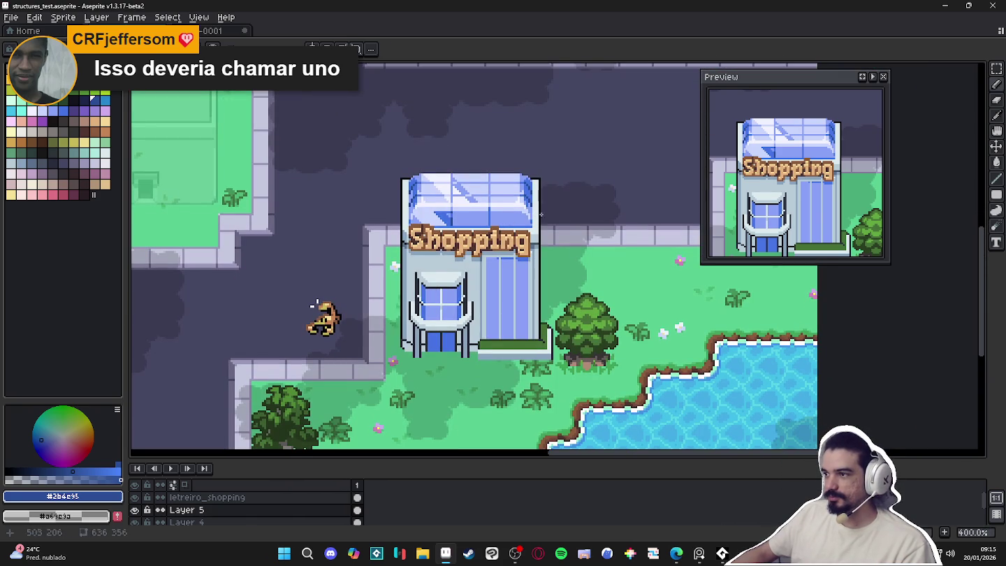
pyautogui.scroll(-1, 580, 197)
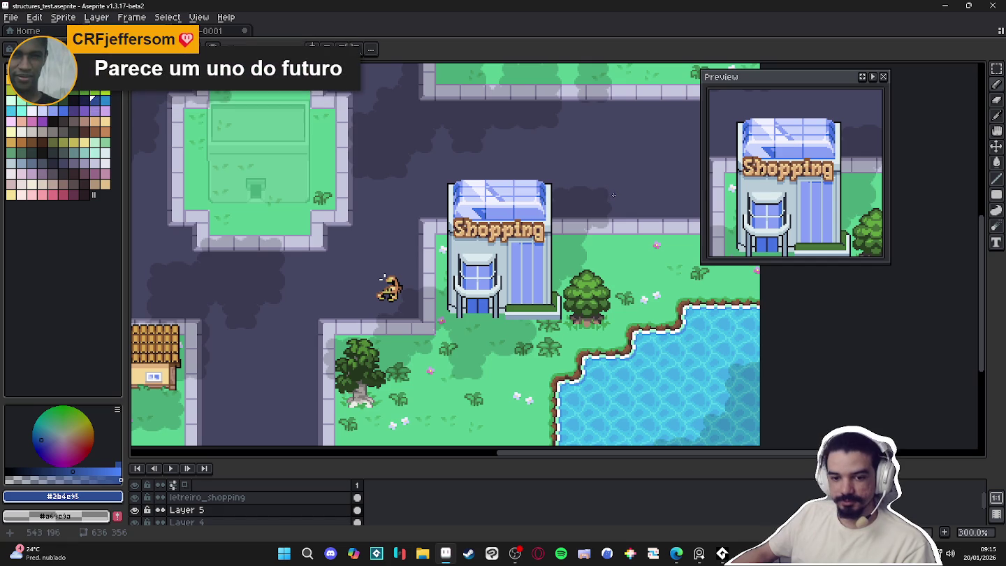
pyautogui.scroll(3, 447, 222)
pyautogui.scroll(1, 454, 226)
pyautogui.scroll(2, 461, 235)
pyautogui.scroll(3, 461, 236)
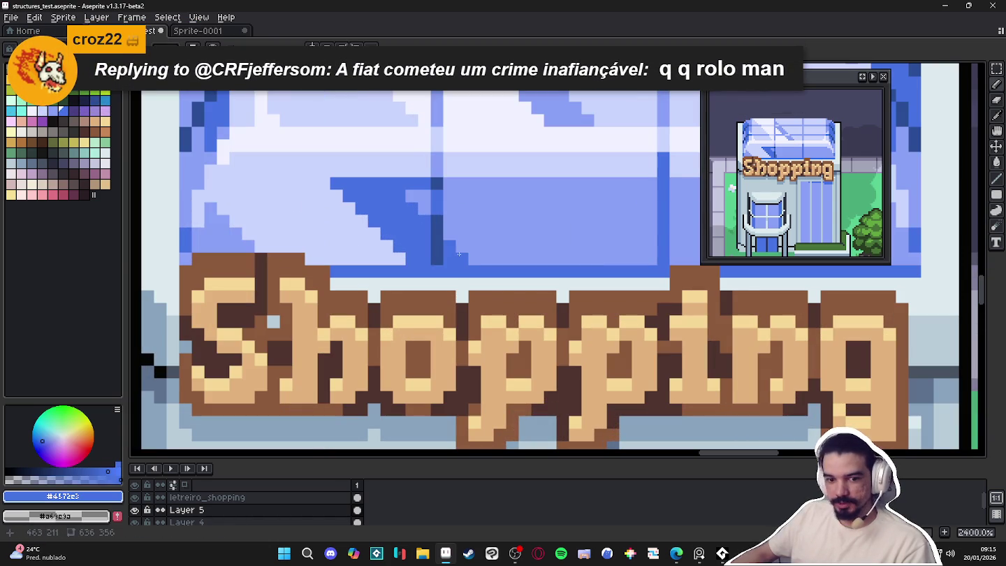
pyautogui.scroll(-3, 459, 254)
pyautogui.scroll(-1, 465, 248)
pyautogui.scroll(-1, 468, 244)
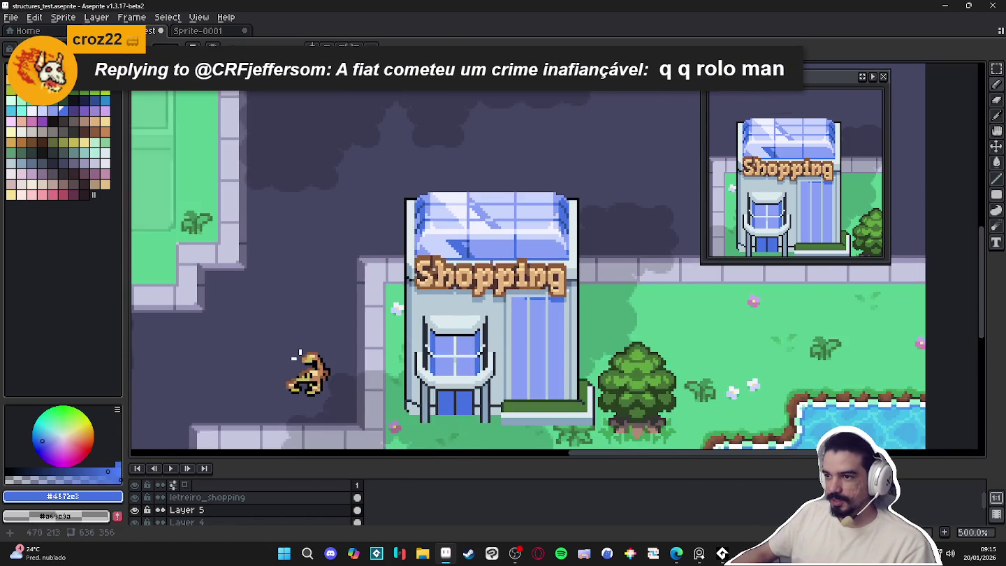
pyautogui.scroll(4, 476, 238)
pyautogui.scroll(1, 529, 252)
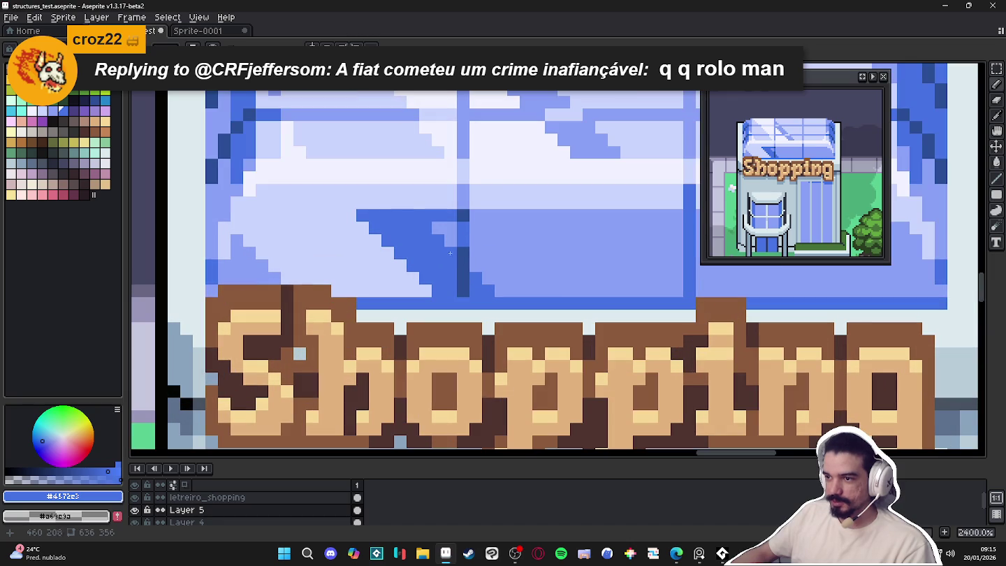
pyautogui.scroll(-4, 468, 276)
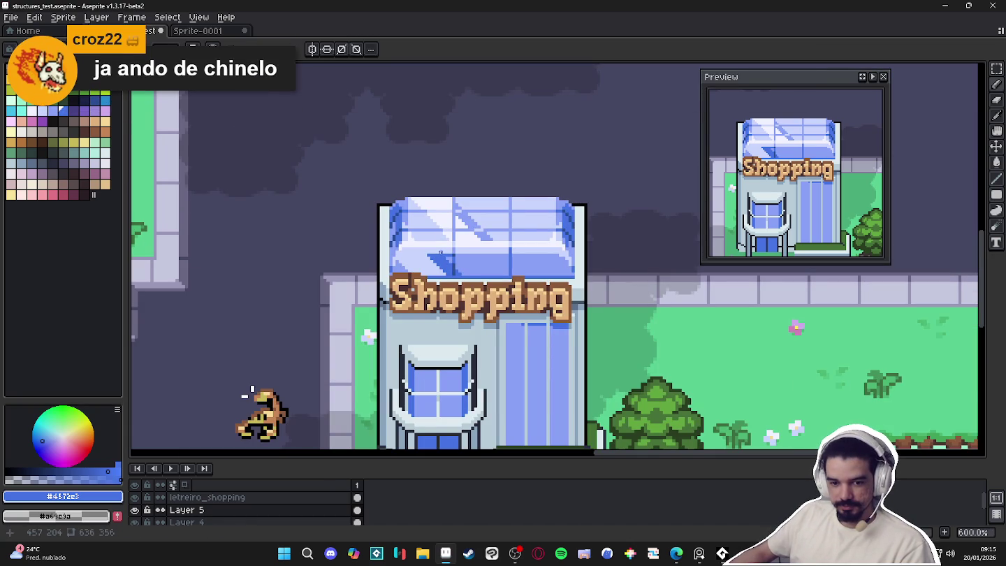
pyautogui.scroll(1, 418, 242)
pyautogui.scroll(3, 433, 251)
pyautogui.moveTo(503, 294); pyautogui.dragTo(528, 320)
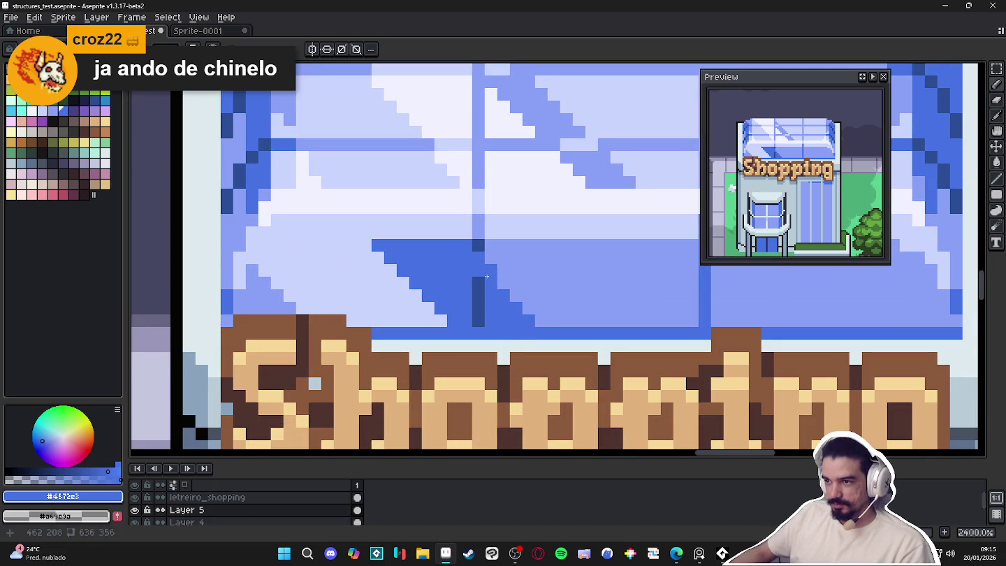
# Draw a dark-blue line along the roof shadow and save the drawing
pyautogui.scroll(-2, 524, 300)
pyautogui.scroll(-1, 538, 314)
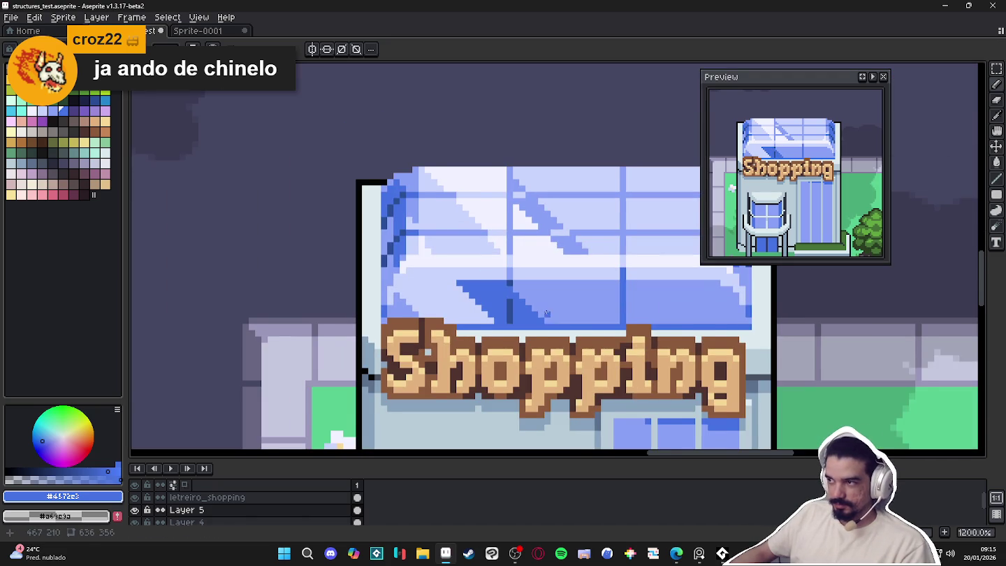
pyautogui.scroll(1, 546, 313)
pyautogui.scroll(1, 547, 314)
pyautogui.moveTo(485, 276); pyautogui.dragTo(695, 275)
pyautogui.keyDown('alt'); pyautogui.click(471, 276); pyautogui.keyUp('alt')
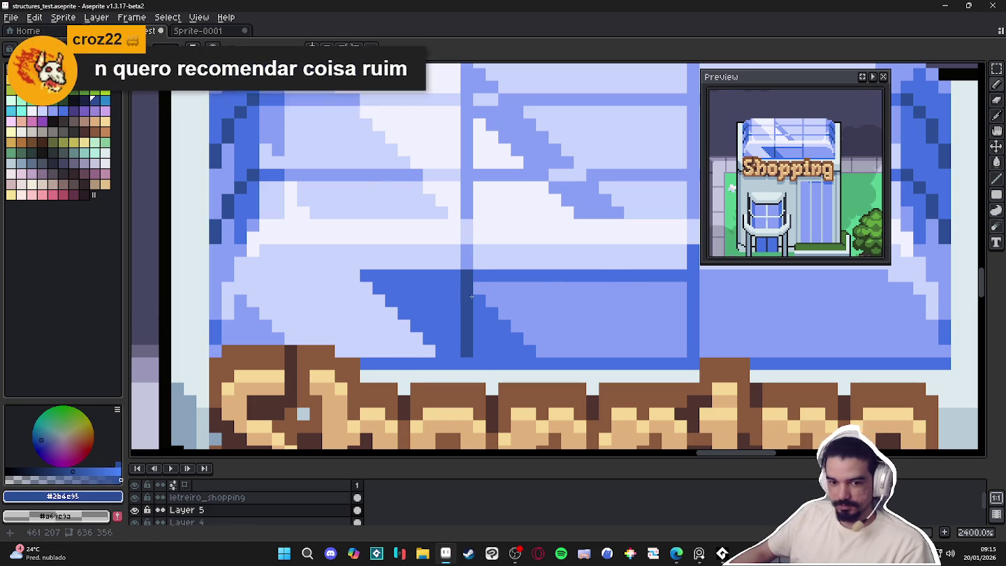
pyautogui.scroll(-4, 471, 297)
pyautogui.scroll(-1, 471, 296)
pyautogui.hotkey('ctrl', 's')
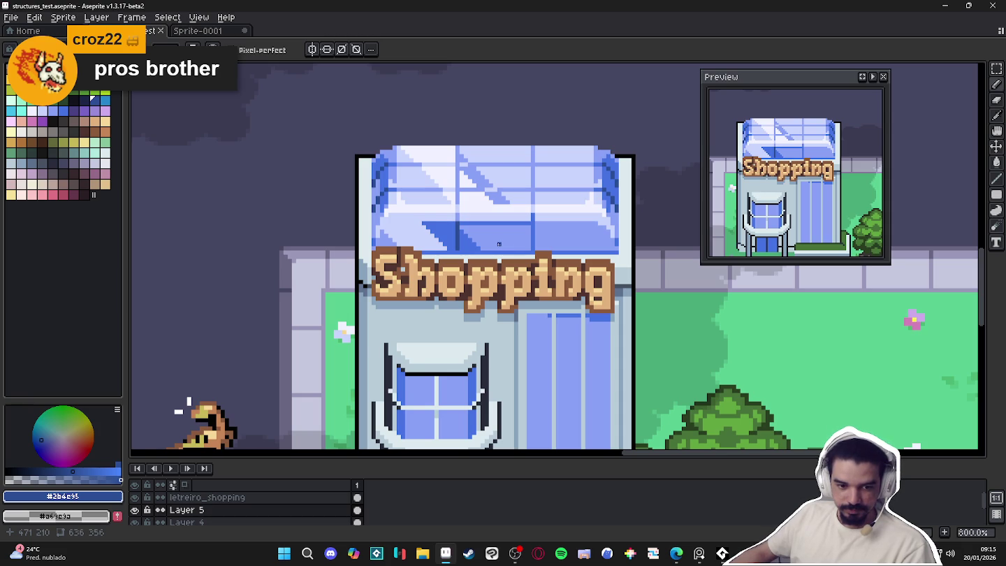
# Sample the glass roof's dark, light and mid blues for the window shading
pyautogui.scroll(-1, 498, 243)
pyautogui.scroll(-2, 497, 248)
pyautogui.scroll(5, 494, 258)
pyautogui.scroll(1, 494, 258)
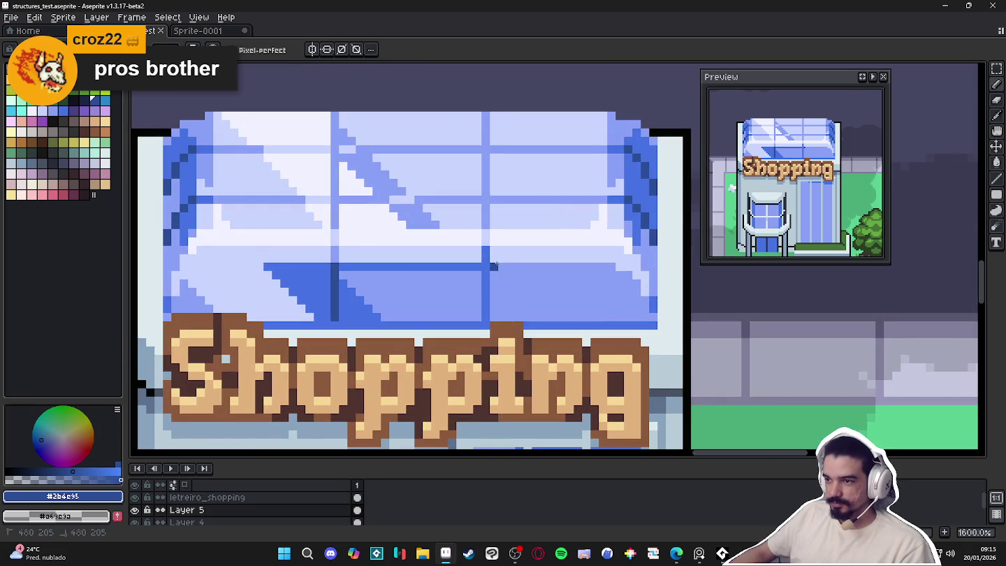
pyautogui.keyDown('alt'); pyautogui.click(493, 266); pyautogui.keyUp('alt')
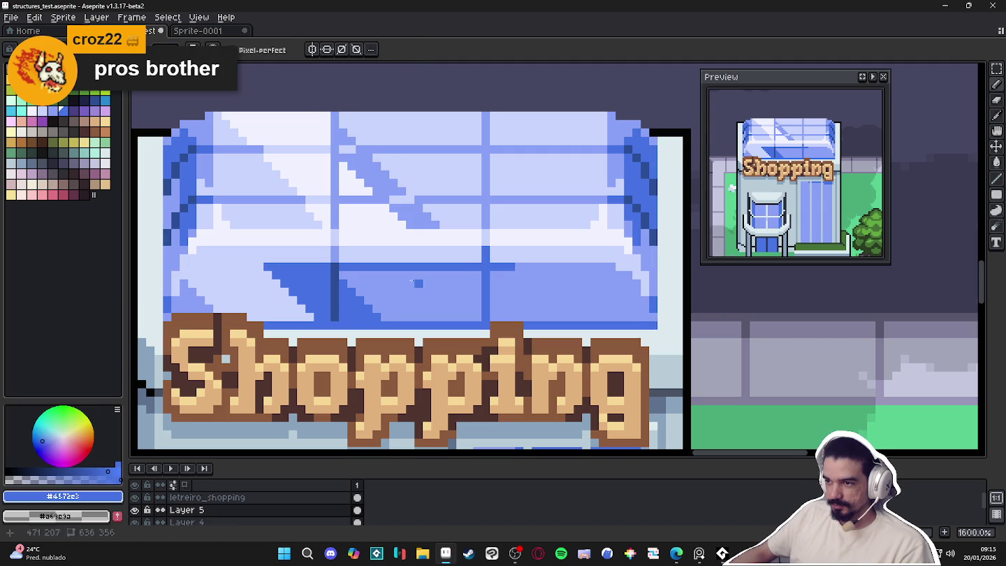
pyautogui.keyDown('alt'); pyautogui.click(334, 269); pyautogui.keyUp('alt')
pyautogui.scroll(-3, 486, 271)
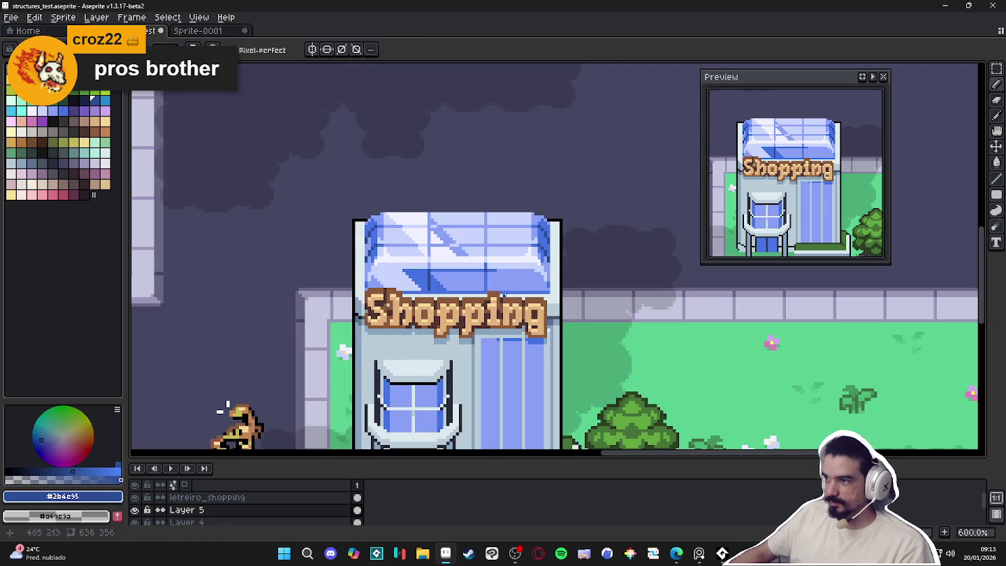
pyautogui.scroll(-1, 504, 271)
pyautogui.scroll(-1, 500, 265)
pyautogui.scroll(-1, 496, 261)
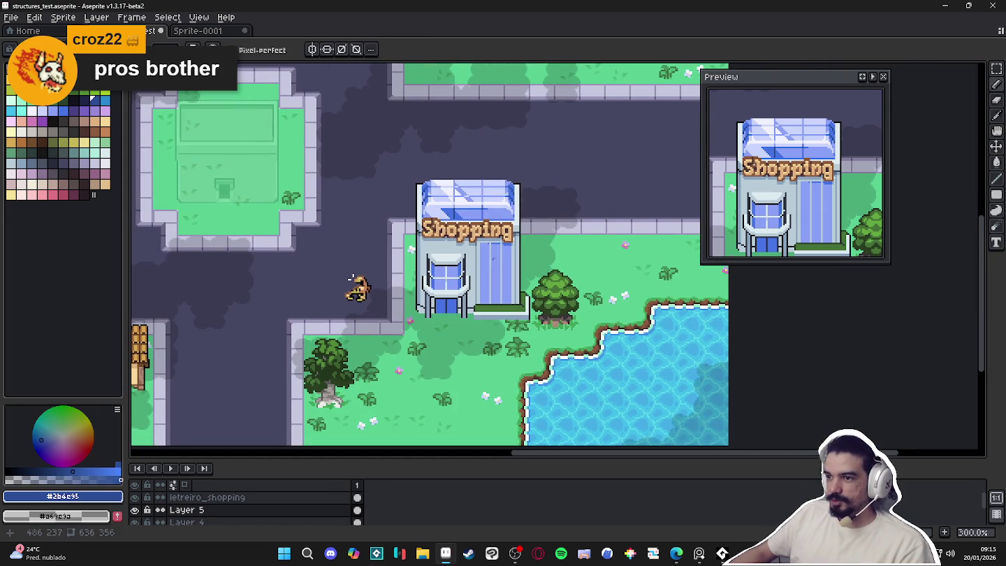
pyautogui.scroll(-1, 492, 250)
pyautogui.scroll(2, 490, 249)
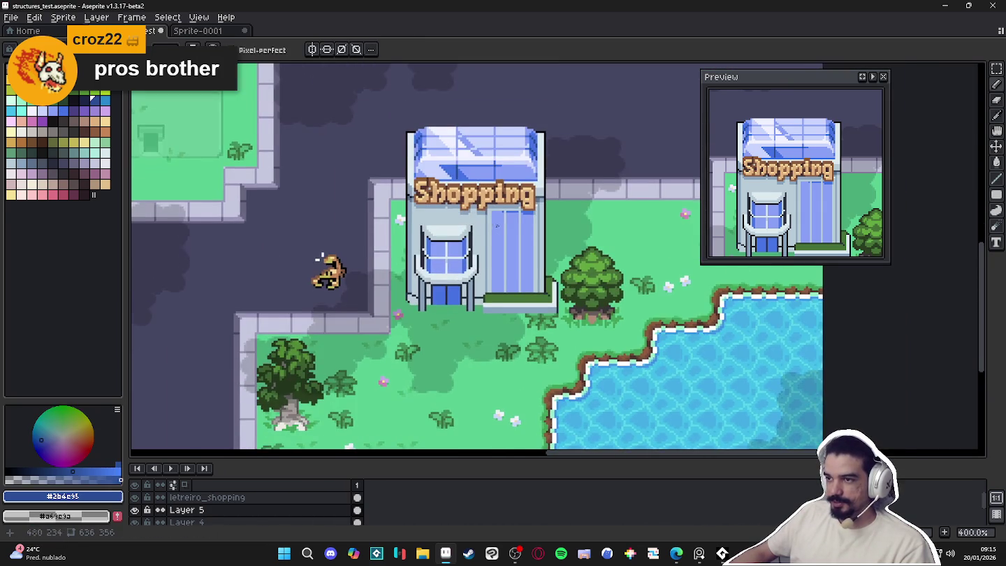
pyautogui.scroll(1, 486, 247)
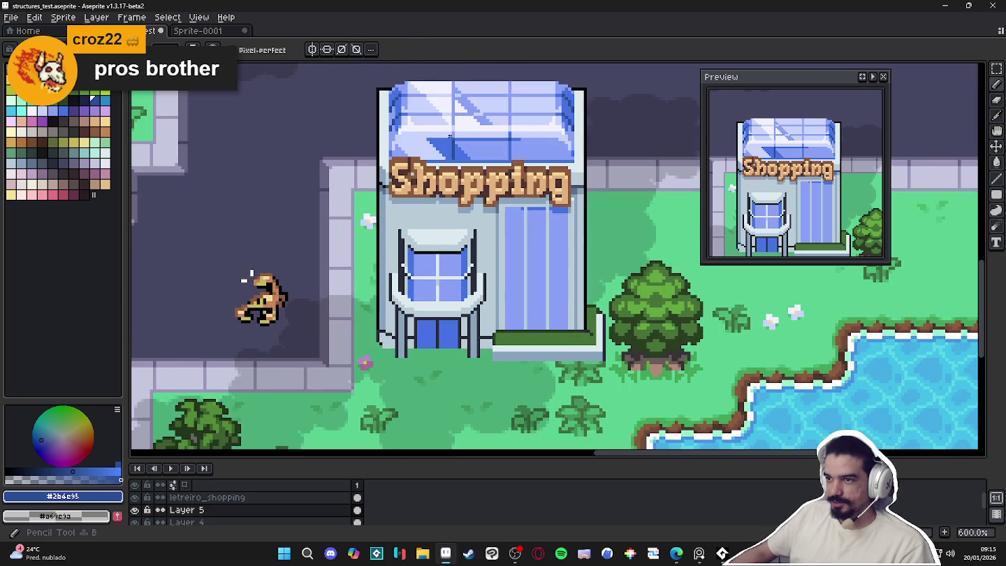
pyautogui.keyDown('alt'); pyautogui.click(416, 256); pyautogui.keyUp('alt')
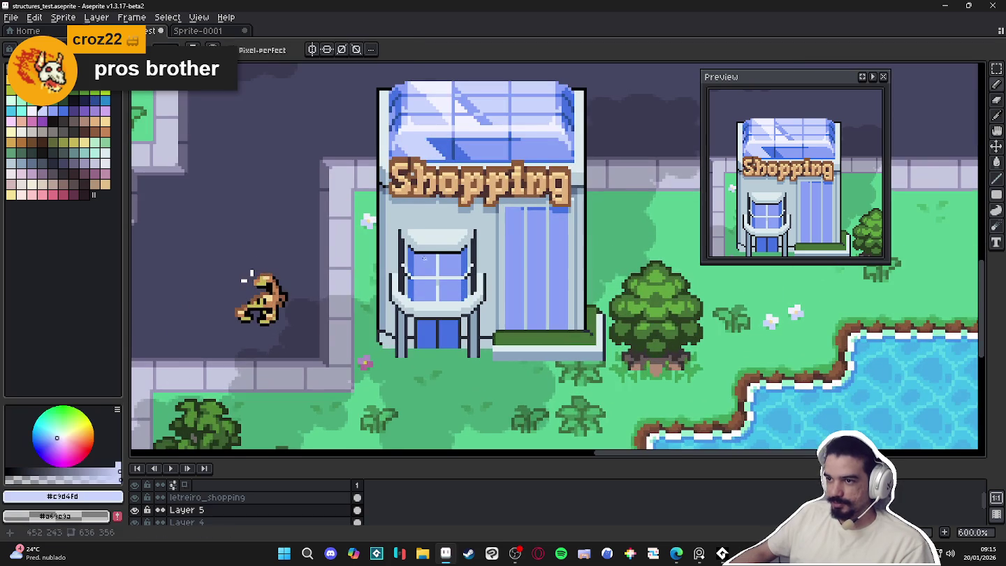
pyautogui.scroll(4, 416, 257)
pyautogui.scroll(1, 415, 256)
pyautogui.keyDown('alt'); pyautogui.click(409, 253); pyautogui.keyUp('alt')
pyautogui.scroll(2, 413, 249)
# Shade the window's top edge dark blue across both panes past the divider
pyautogui.click(413, 250)
pyautogui.moveTo(413, 250); pyautogui.dragTo(485, 250)
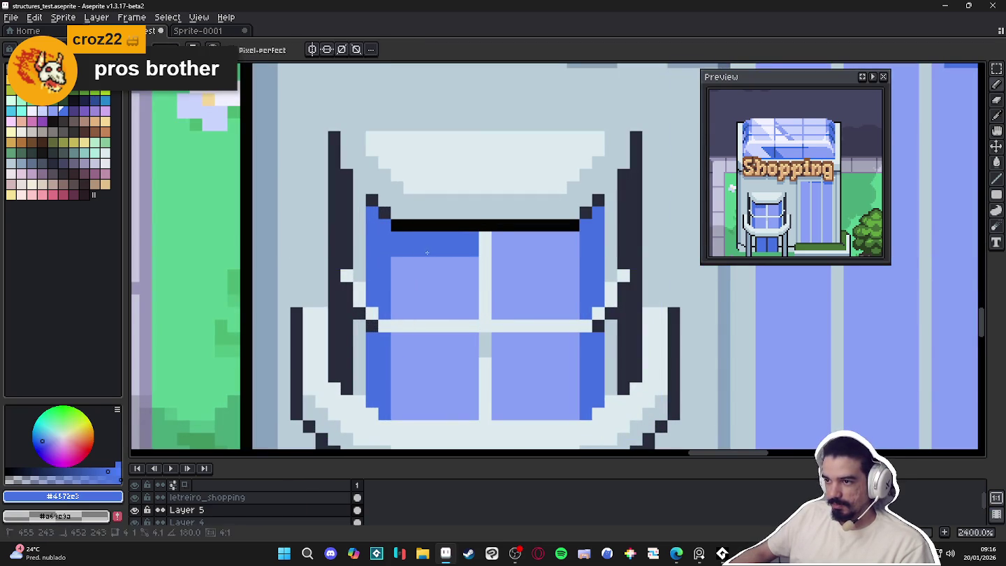
pyautogui.moveTo(484, 250); pyautogui.dragTo(563, 252)
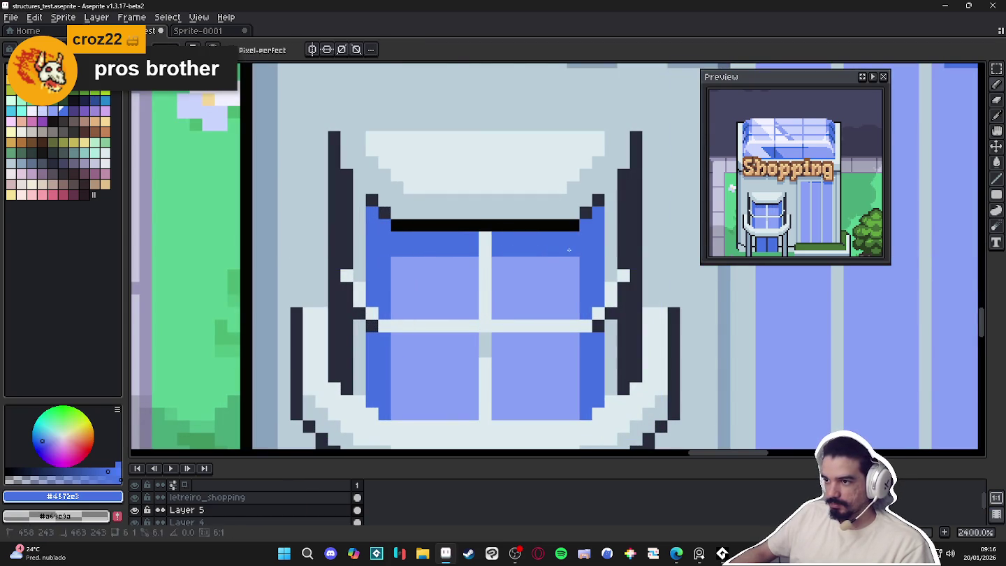
pyautogui.scroll(-5, 563, 253)
pyautogui.scroll(-3, 560, 254)
pyautogui.scroll(1, 561, 253)
pyautogui.scroll(-4, 561, 254)
pyautogui.scroll(3, 508, 277)
pyautogui.scroll(-1, 509, 278)
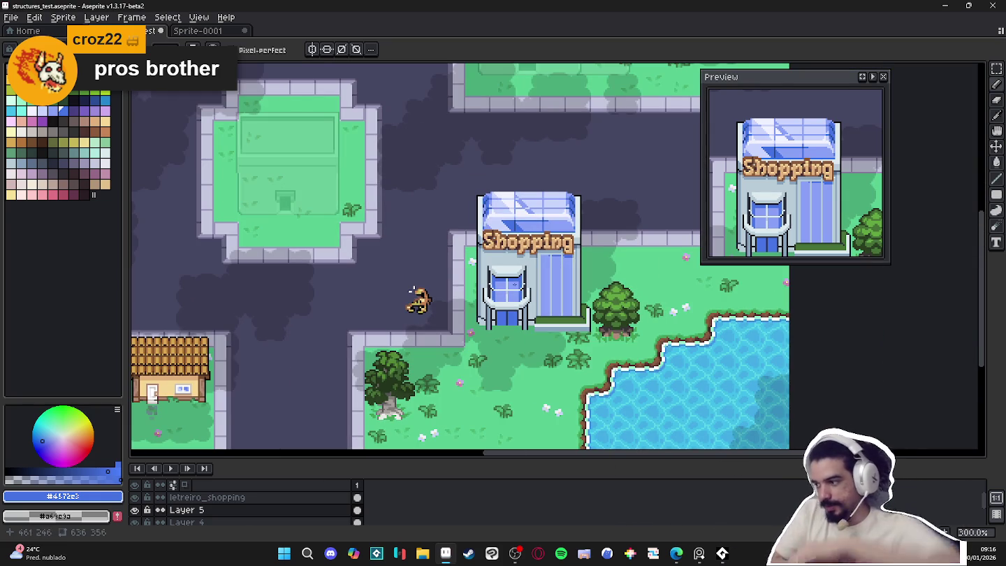
# Save structures_test.aseprite and pan across the town map
pyautogui.hotkey('alt', 'Tab')
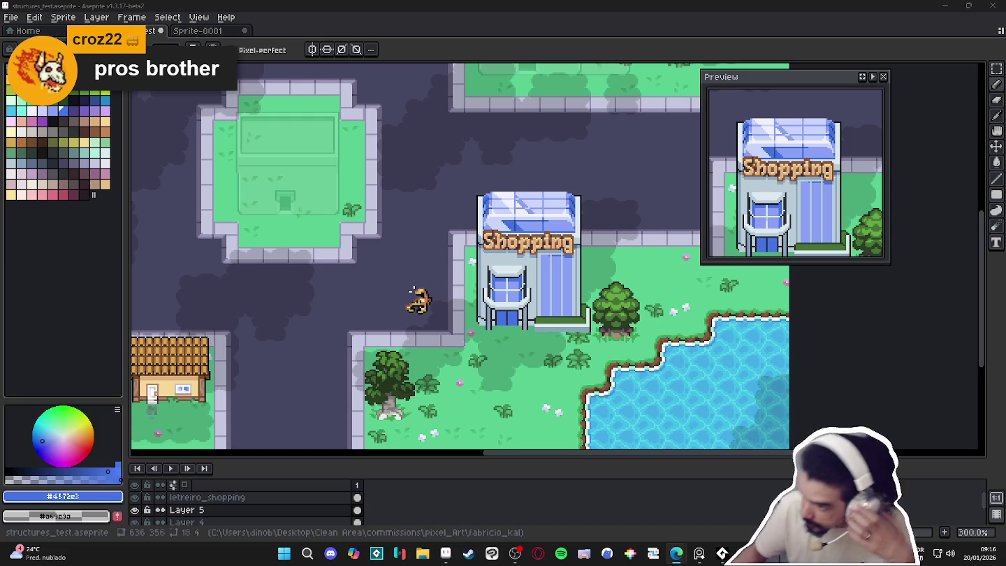
pyautogui.hotkey('ctrl', 's')
pyautogui.scroll(-1, 412, 291)
pyautogui.moveTo(414, 297); pyautogui.dragTo(459, 302)
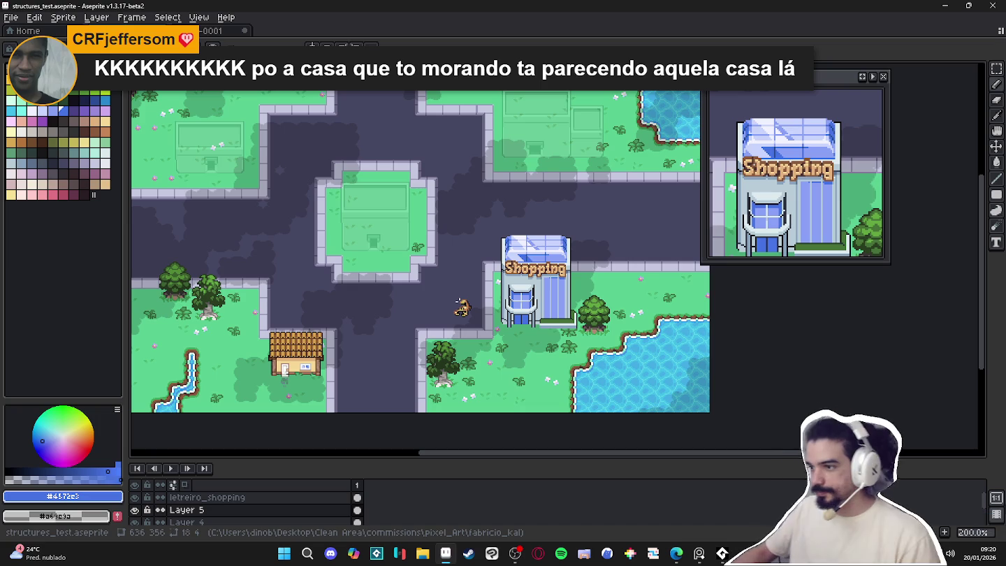
pyautogui.click(331, 553)
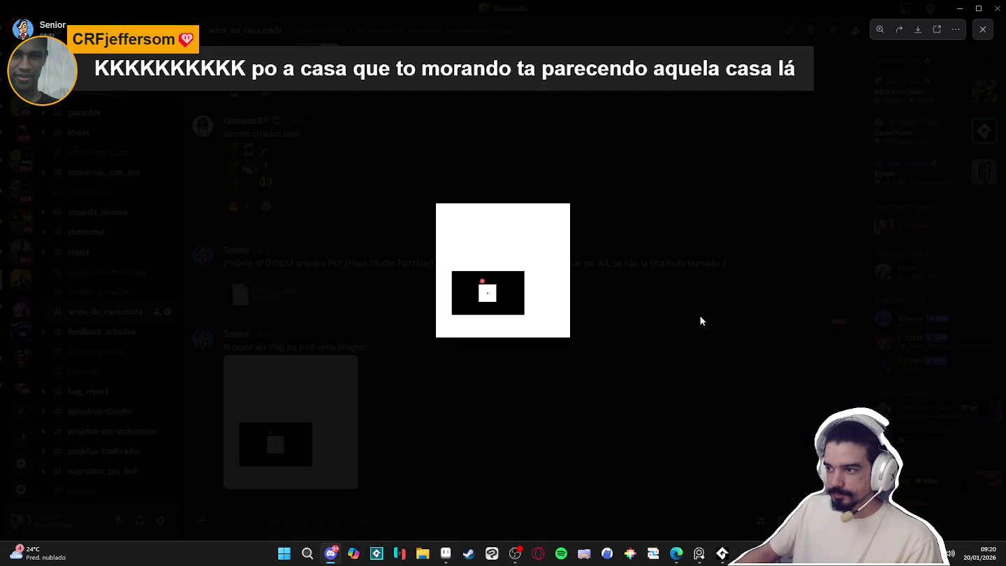
pyautogui.click(445, 553)
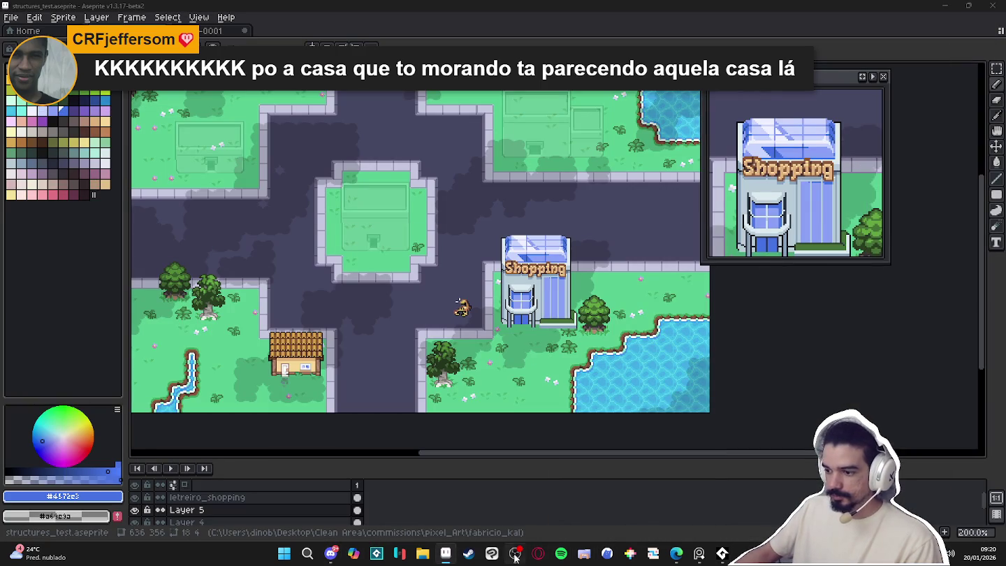
pyautogui.click(514, 553)
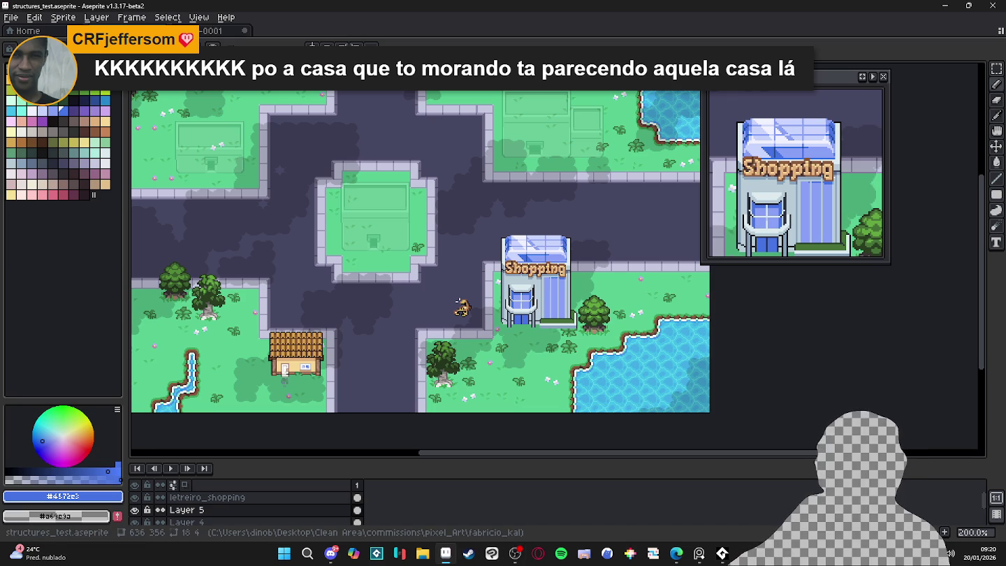
# Switch away from the map and bring up the Windows Start menu
pyautogui.hotkey('alt', 'Tab')
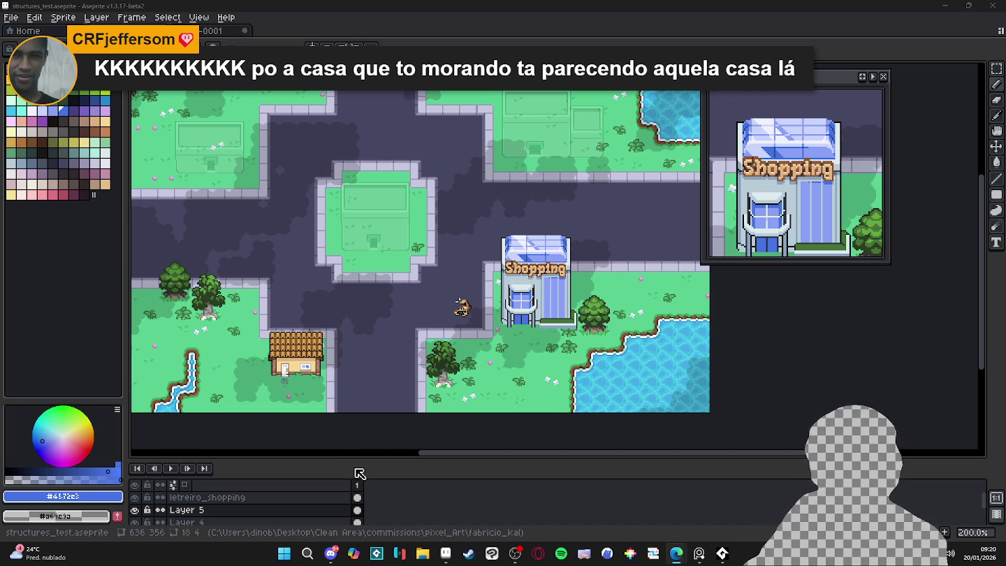
pyautogui.press('super')
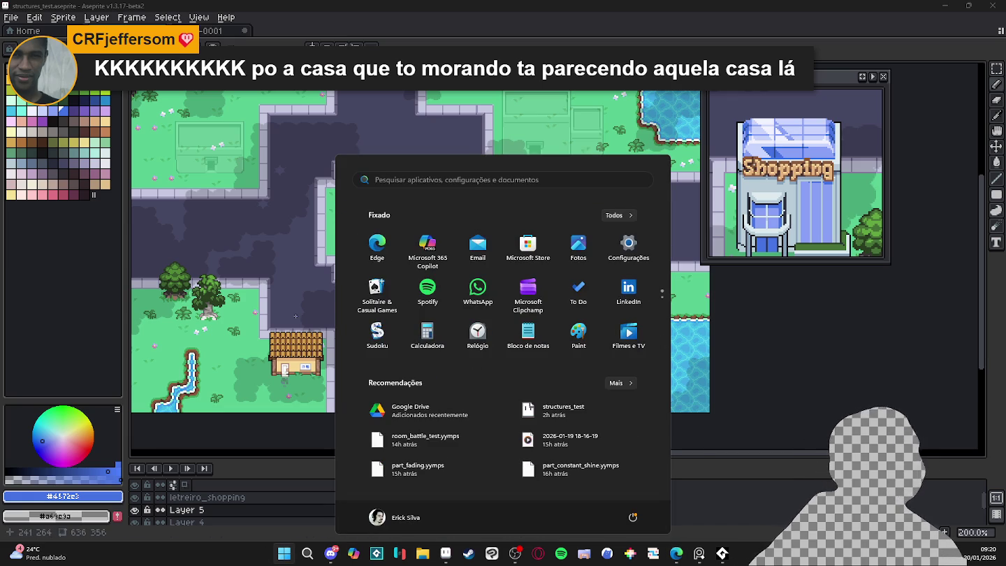
# Search 'hytale' in Start and launch the Hytale Launcher
pyautogui.write('hytale')
pyautogui.press('Return')
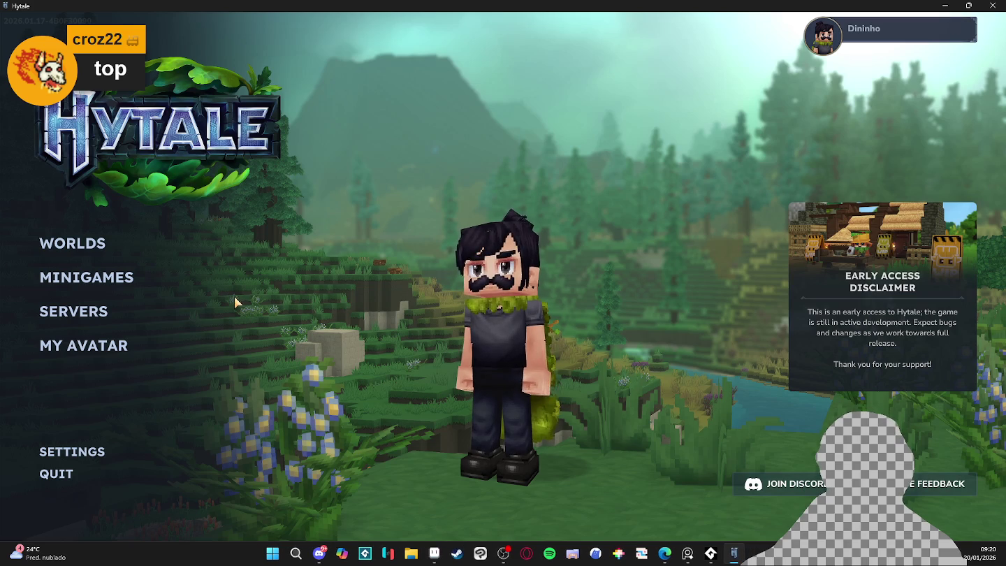
# Open the Worlds list and load the player's saved world
pyautogui.click(80, 246)
pyautogui.doubleClick(206, 212)
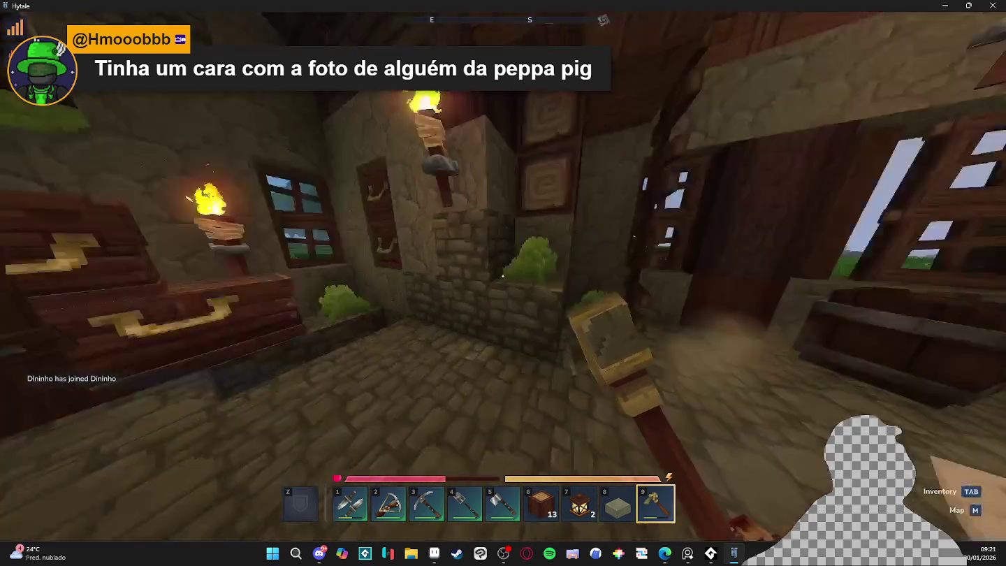
# Walk from the stone room across the field, up into the house and back out
pyautogui.press('w')
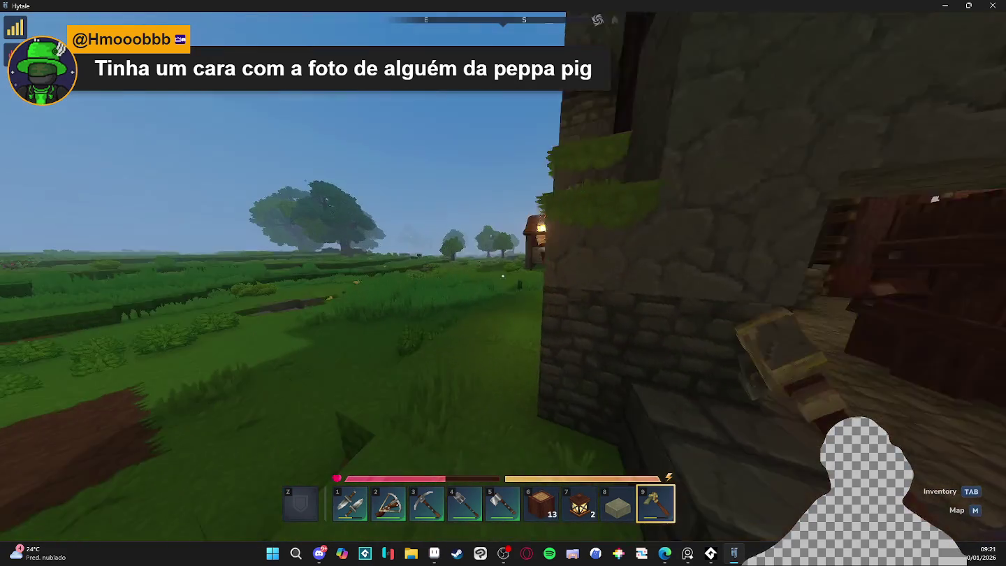
pyautogui.press('w')
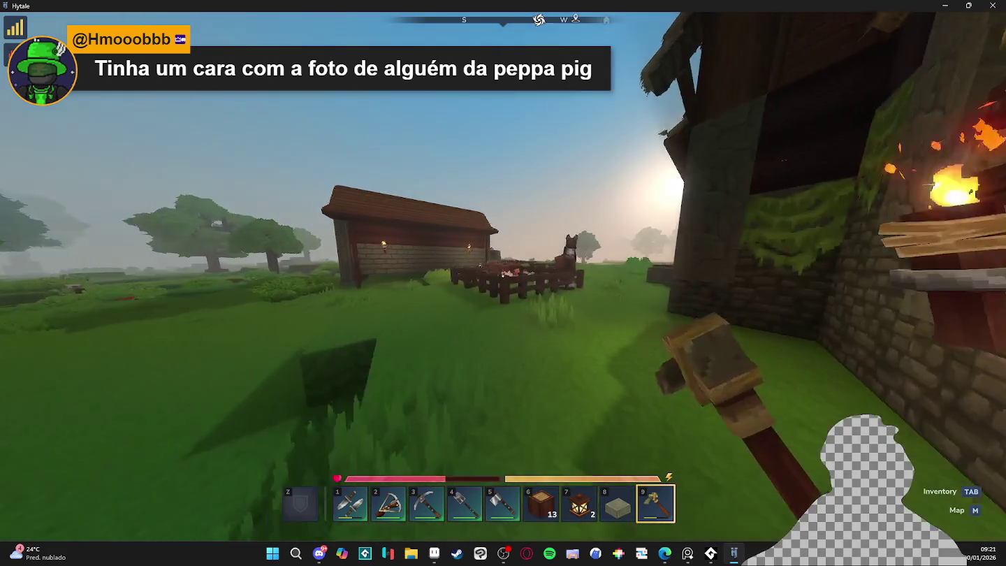
pyautogui.press('w')
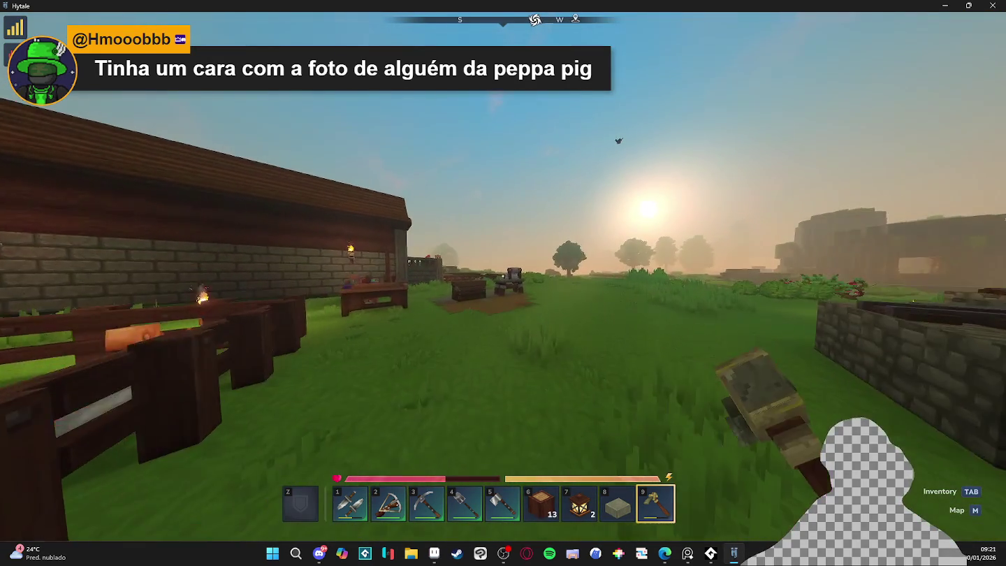
pyautogui.press('w')
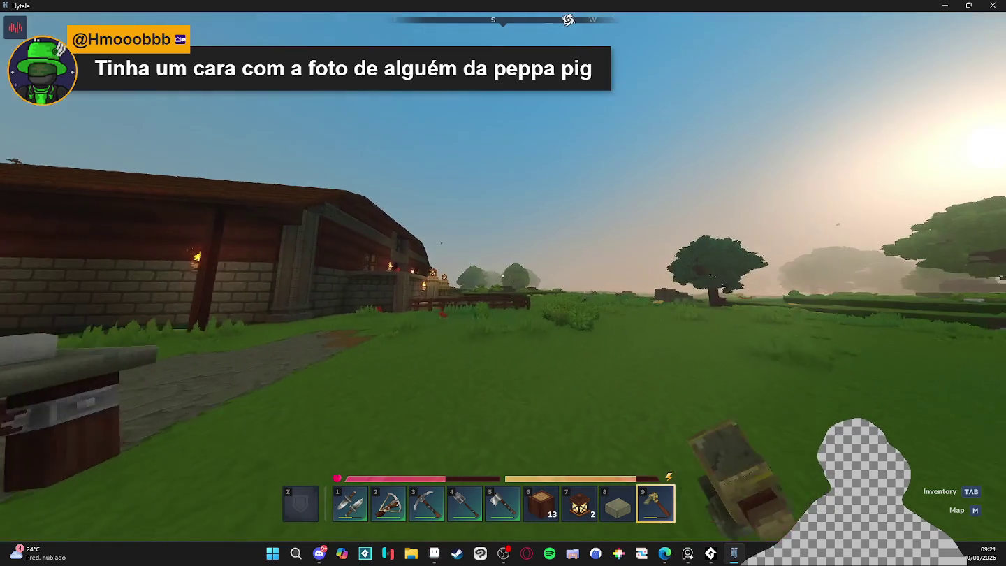
pyautogui.press('w')
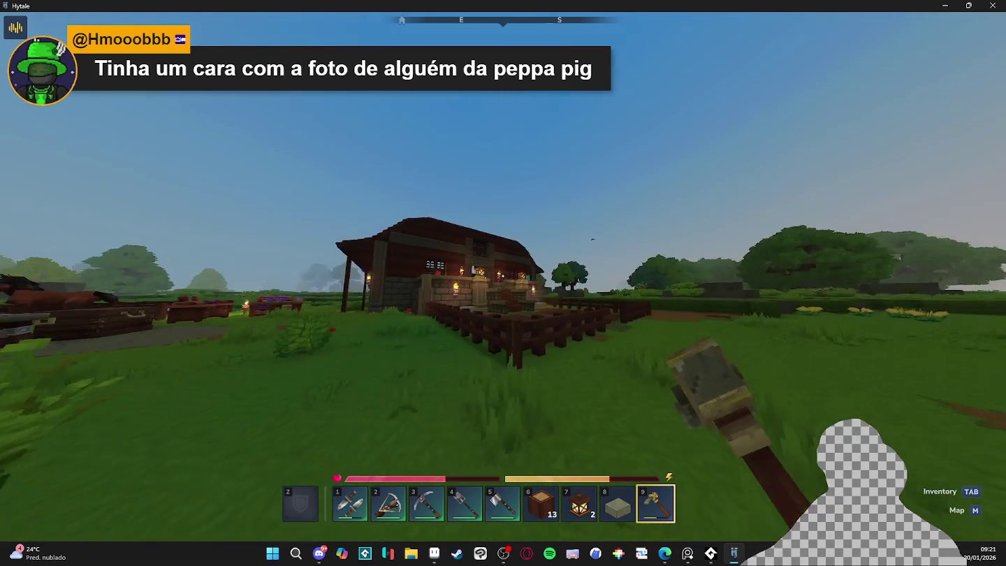
pyautogui.press('w')
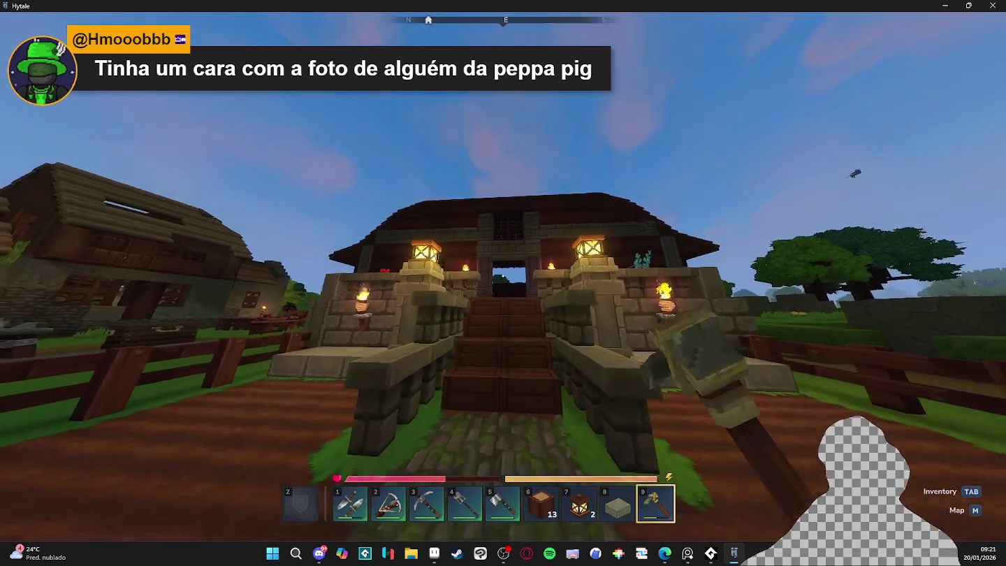
pyautogui.press('w')
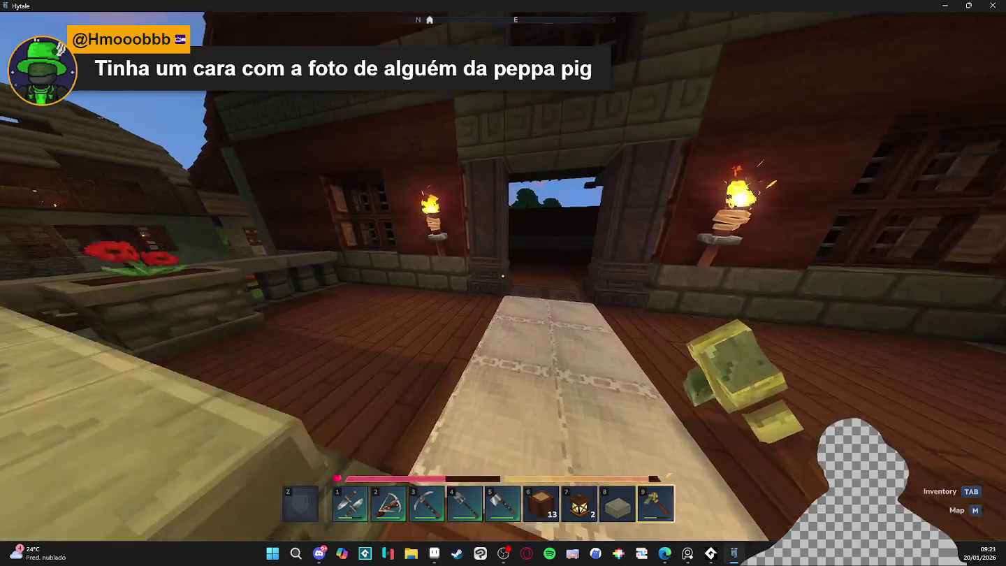
pyautogui.press('s')
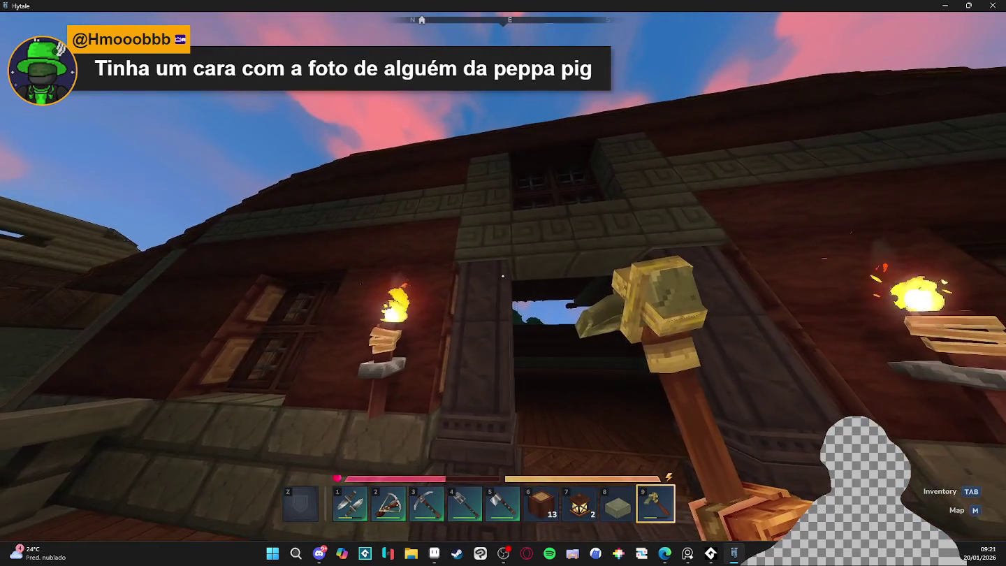
pyautogui.press('s')
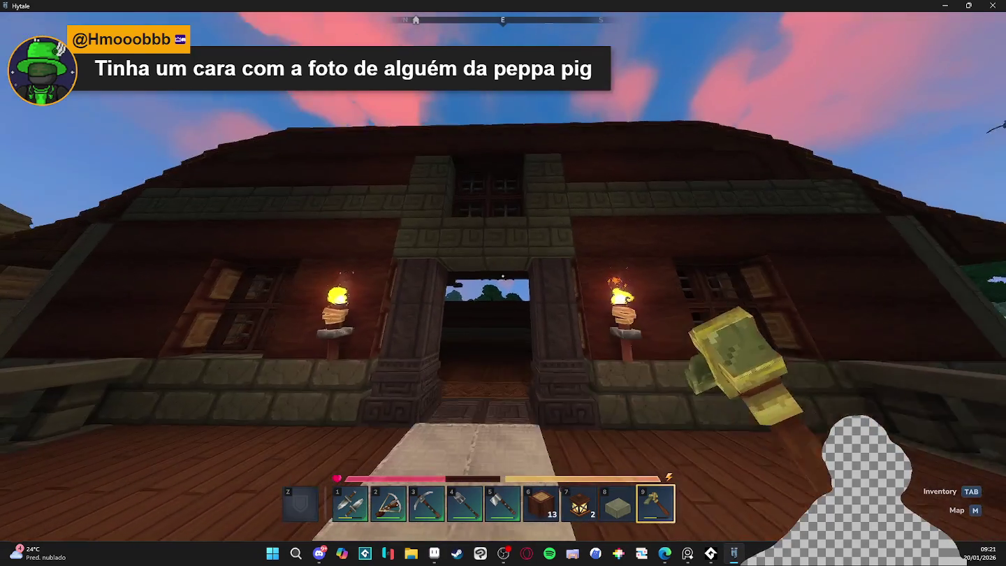
# Enter the house, step out onto the balcony, then walk around past the fence
pyautogui.press('w')
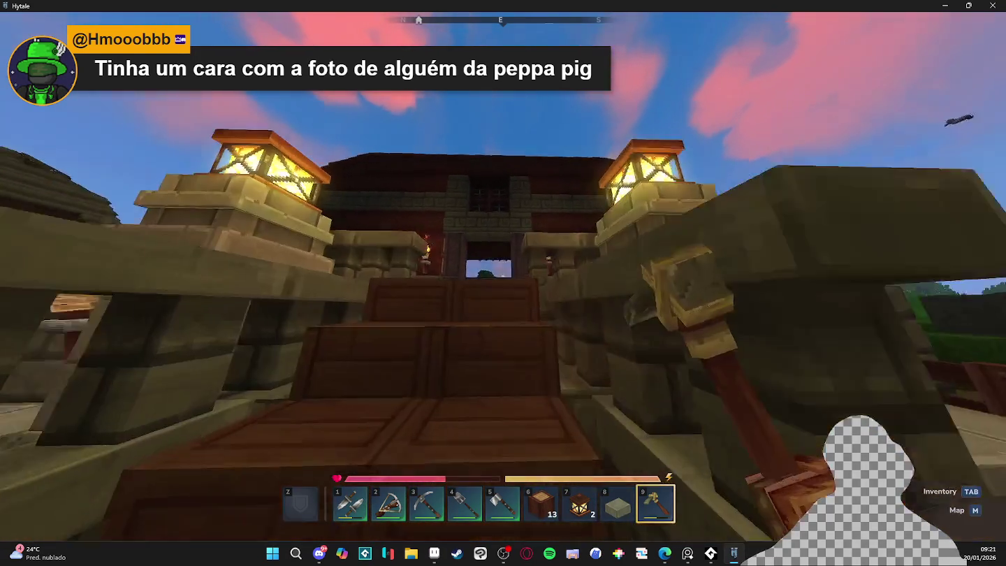
pyautogui.press('w')
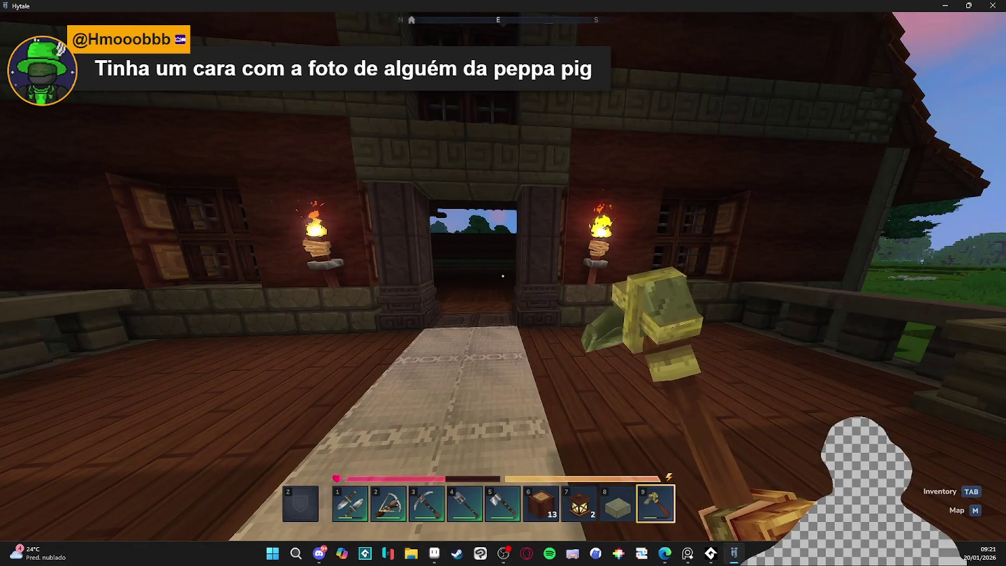
pyautogui.press('w')
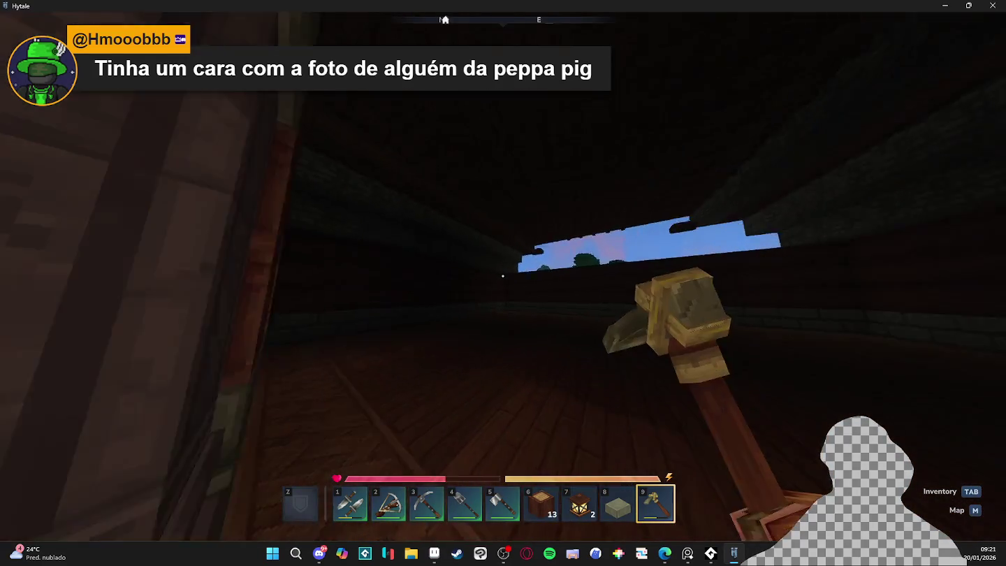
pyautogui.press('w')
pyautogui.press('w')
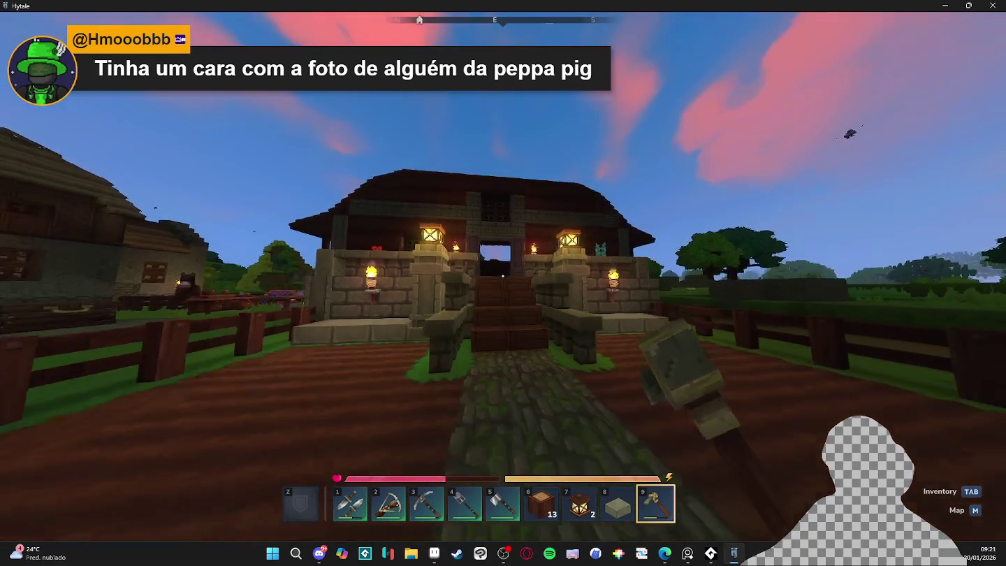
pyautogui.press('a')
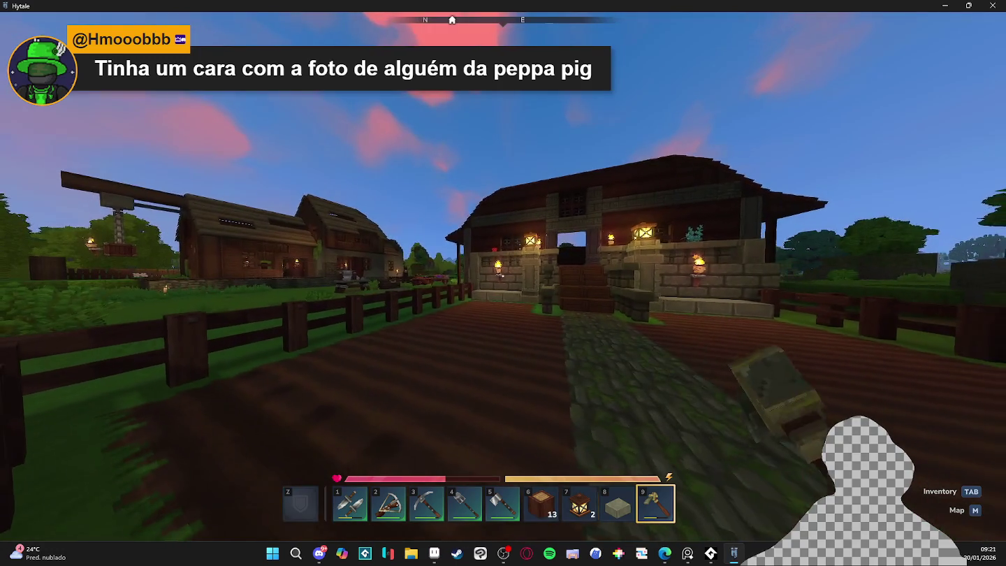
pyautogui.press('a')
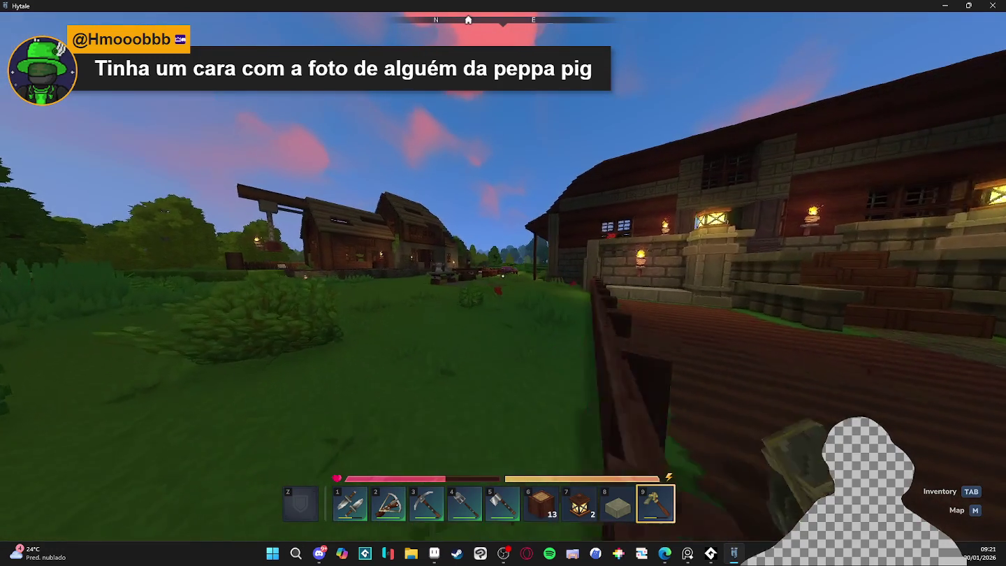
pyautogui.press('a')
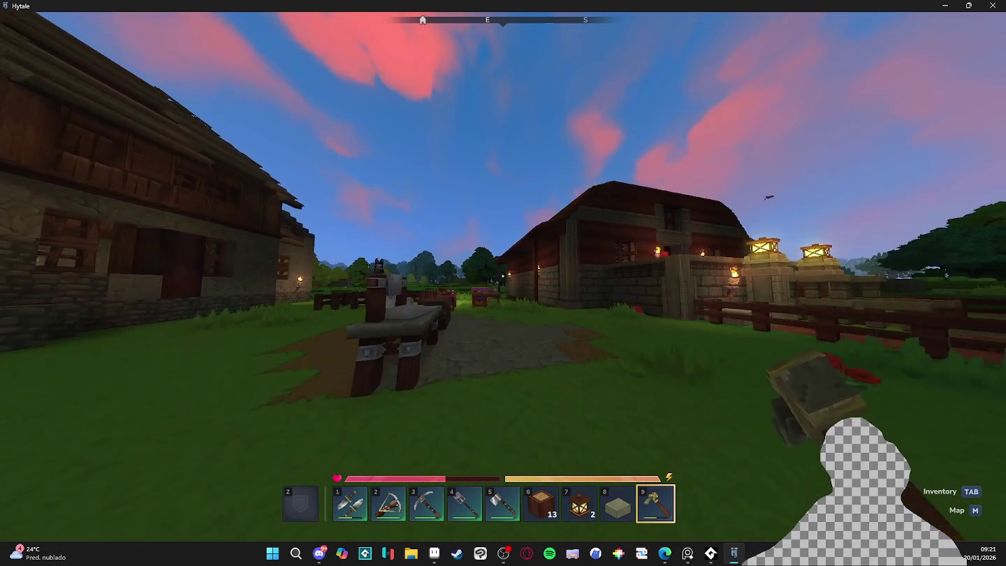
# Cross the yard into the stone farmhouse, then quit Hytale to the desktop
pyautogui.press('w')
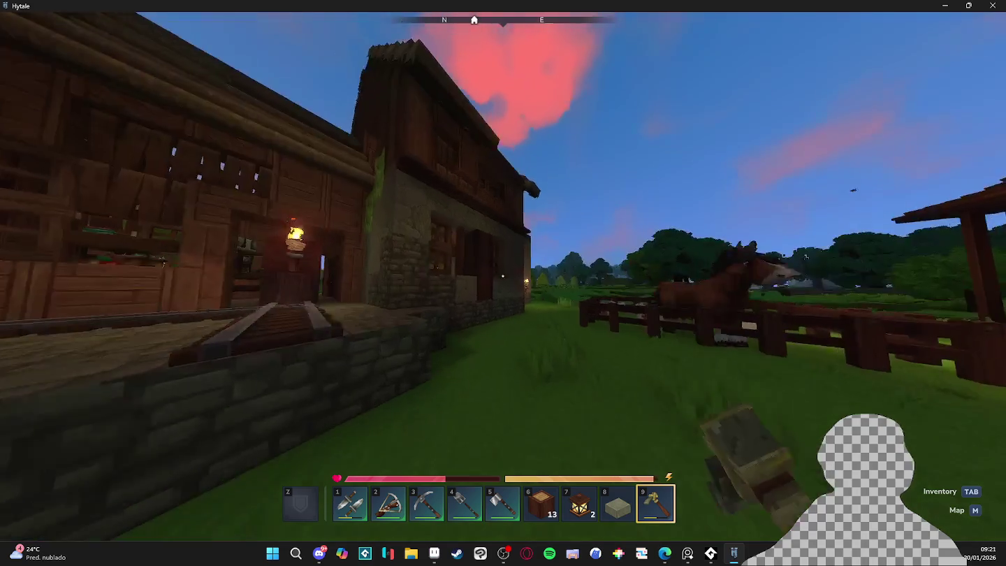
pyautogui.press('w')
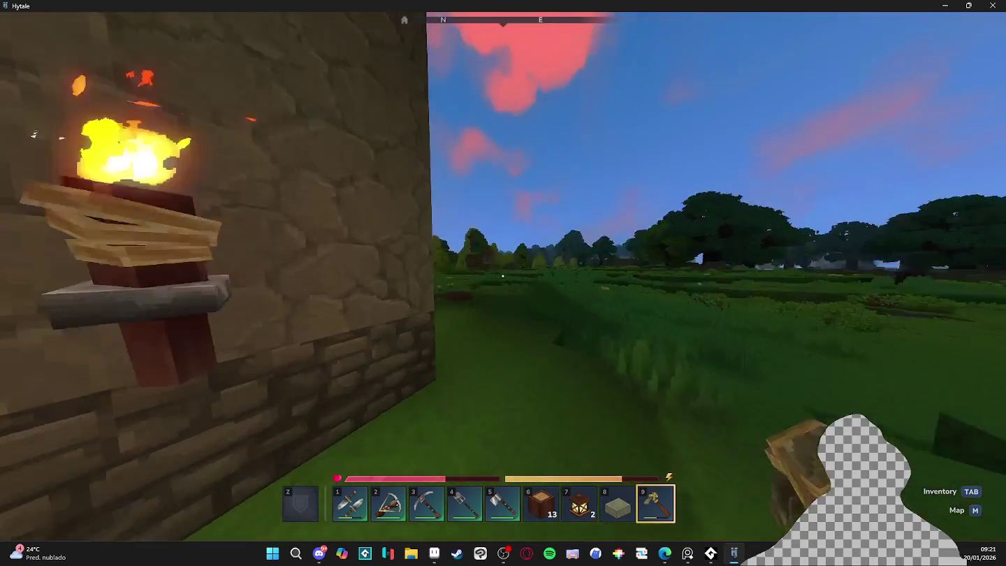
pyautogui.press('w')
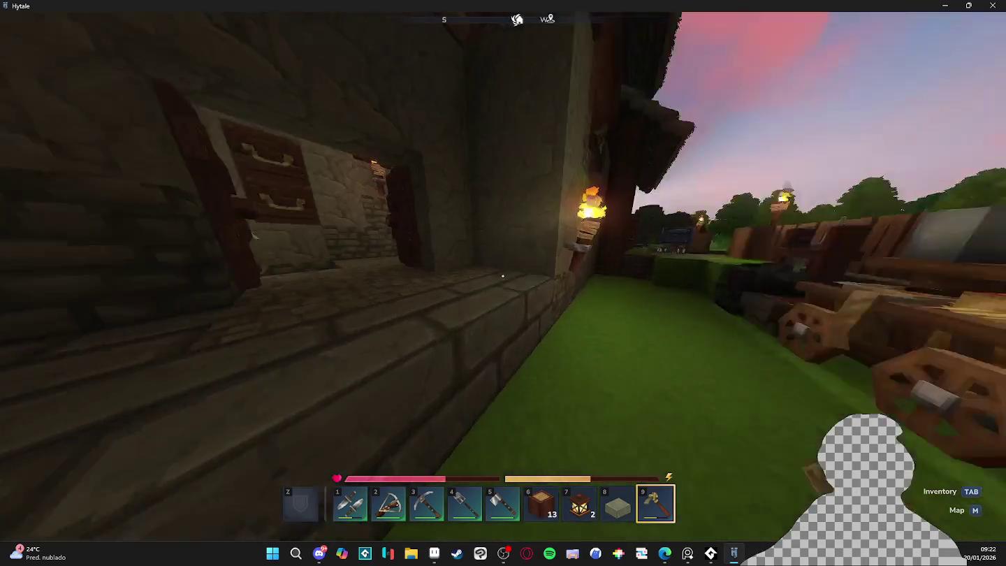
pyautogui.press('w')
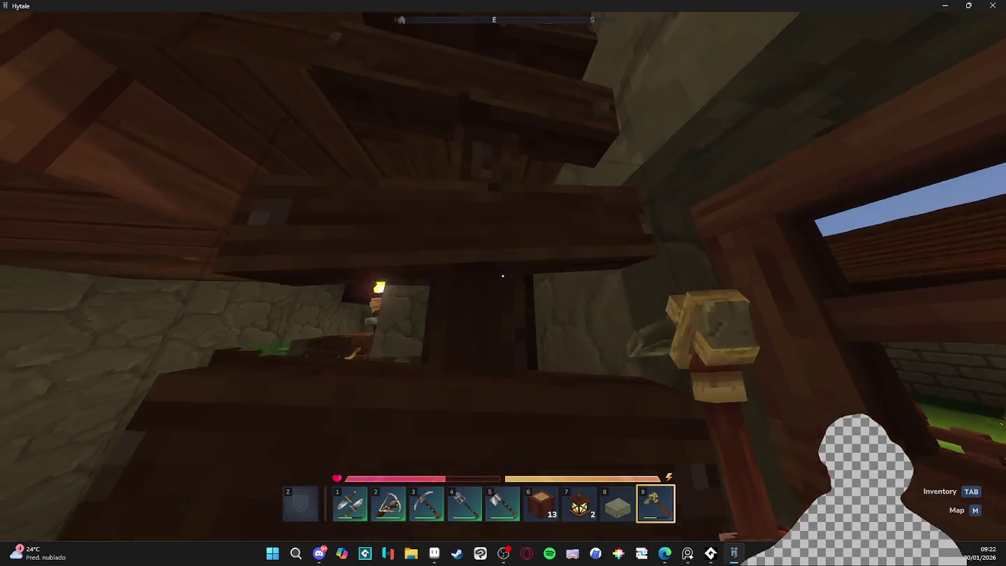
pyautogui.press('f')
pyautogui.hotkey('alt', 'F4')
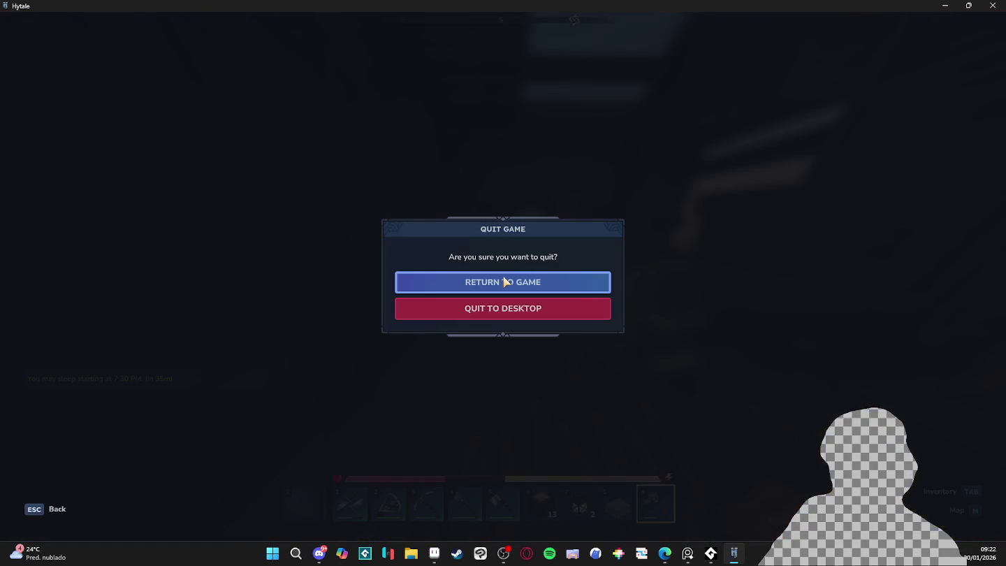
pyautogui.click(503, 312)
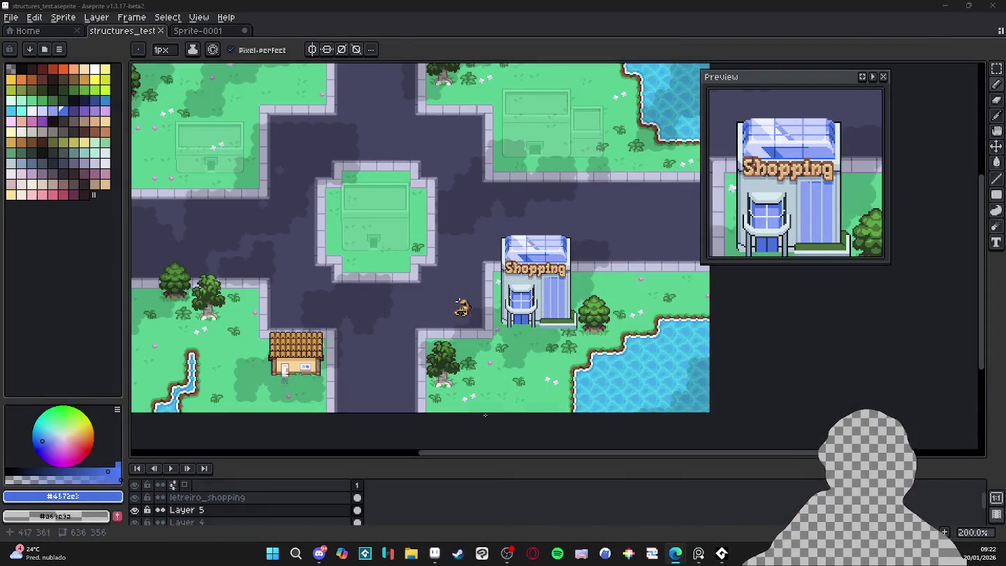
pyautogui.scroll(1, 408, 280)
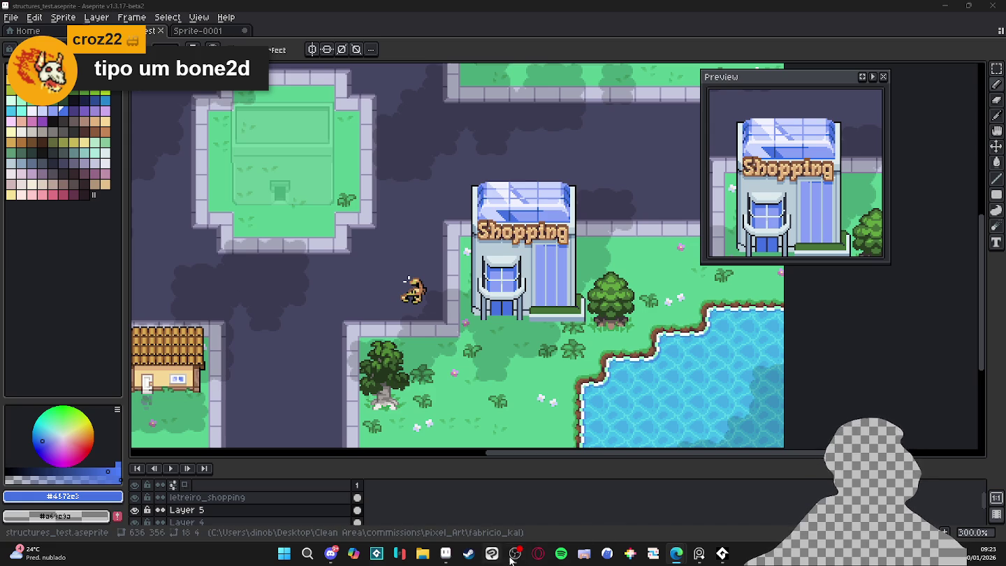
# Search the Steam store for 'starbound' and open the Starbound store page
pyautogui.click(473, 558)
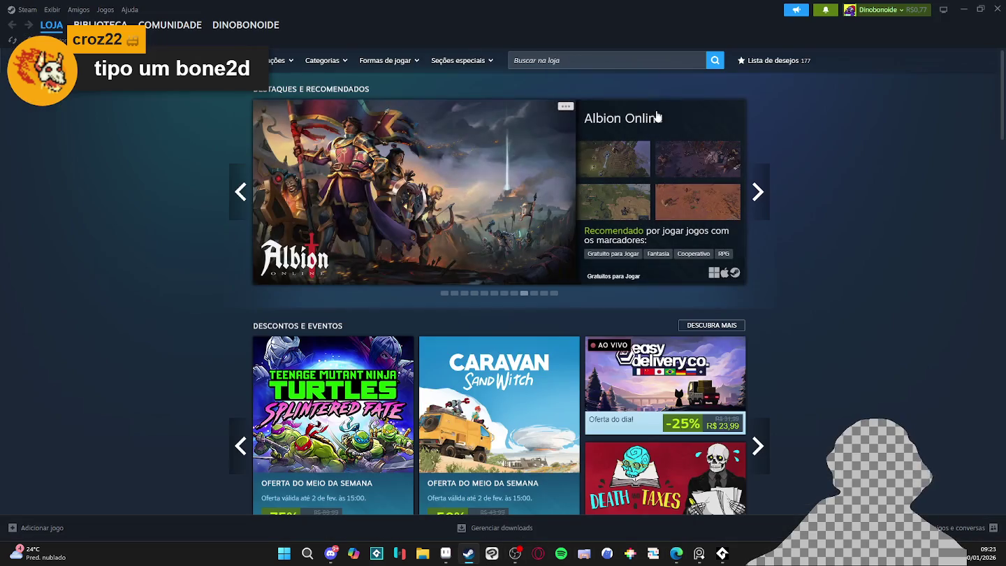
pyautogui.click(565, 60)
pyautogui.write('starbo')
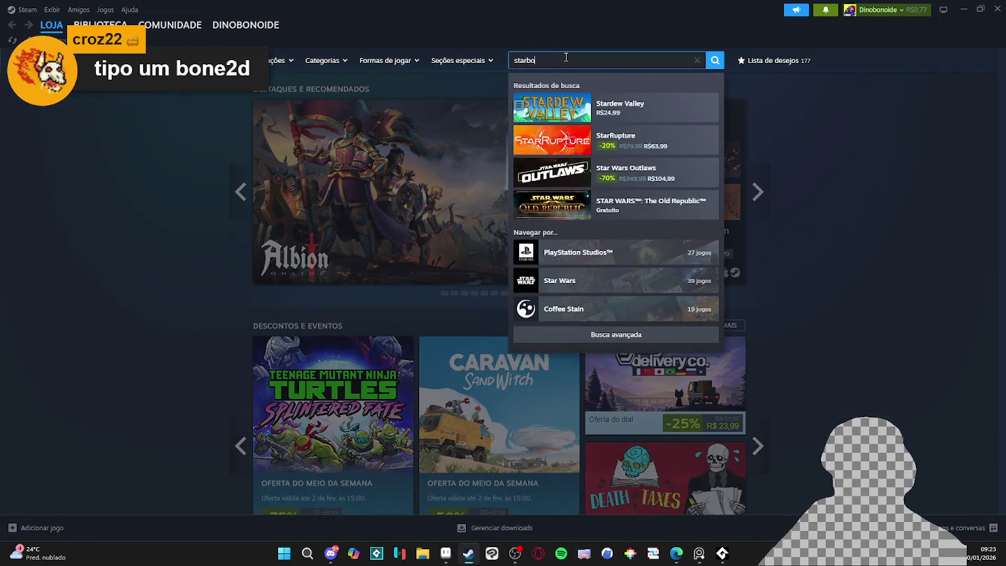
pyautogui.write('und')
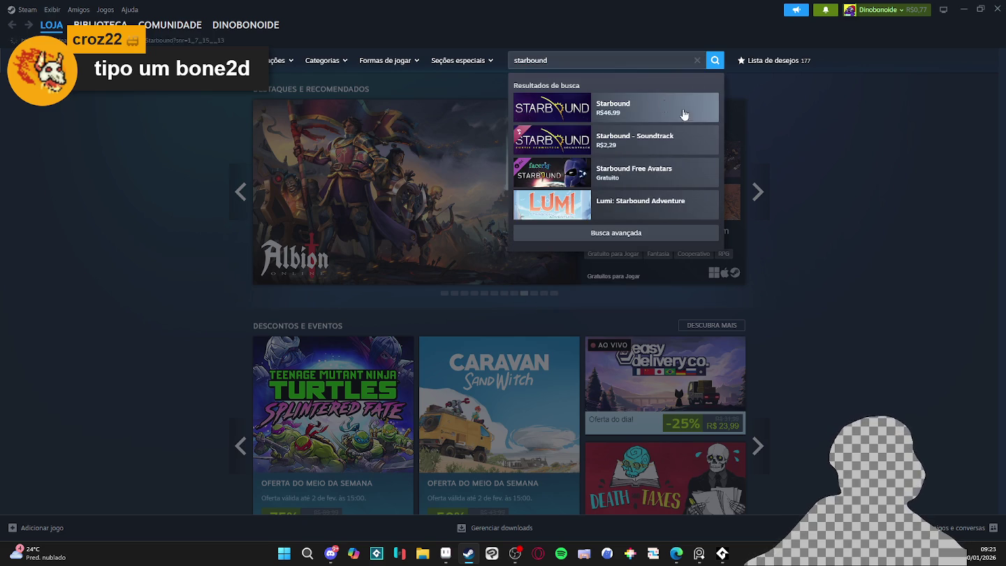
pyautogui.click(685, 106)
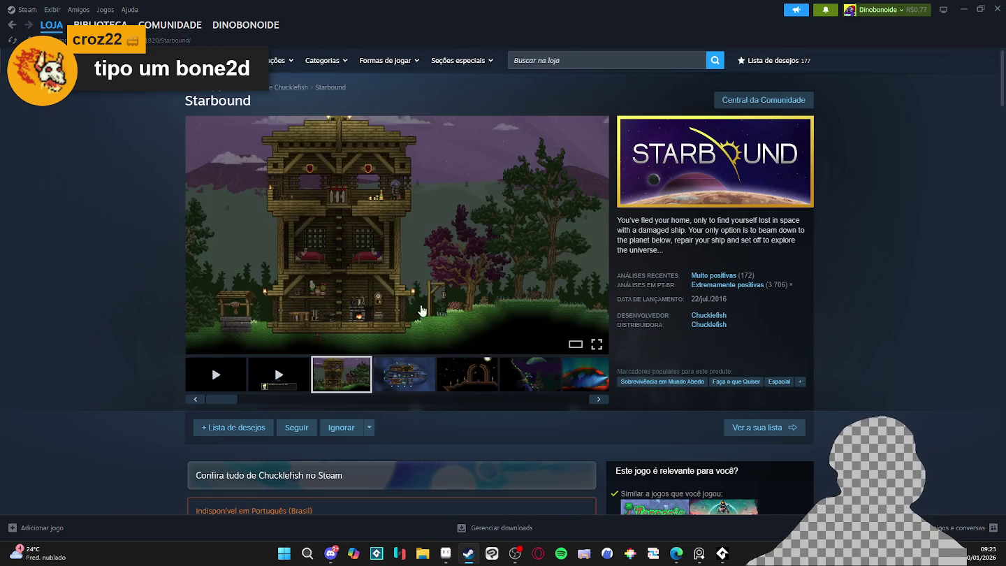
# View Starbound's screenshots full size, paging through the wooden house, stone arch and mushroom forest shots
pyautogui.click(392, 351)
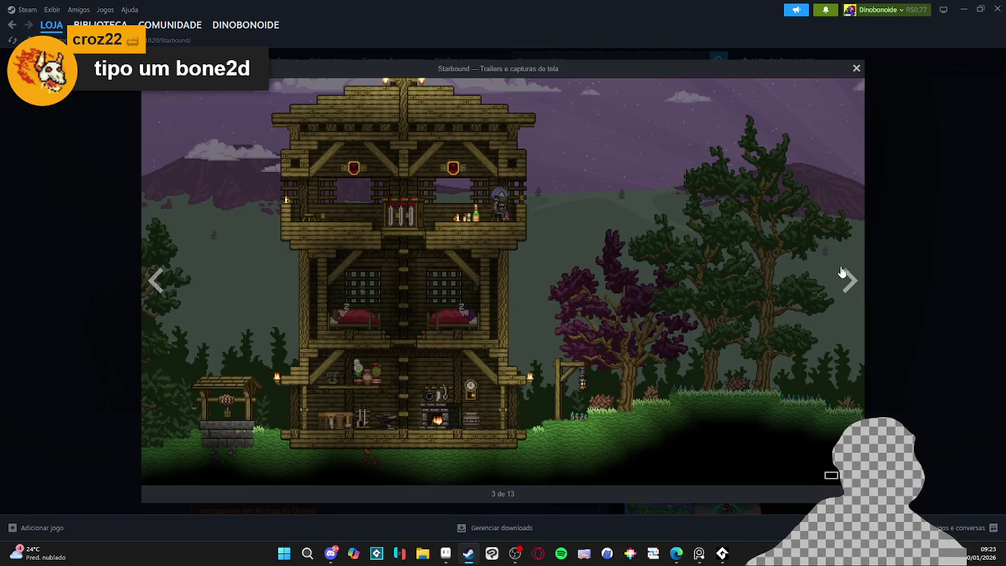
pyautogui.click(849, 281)
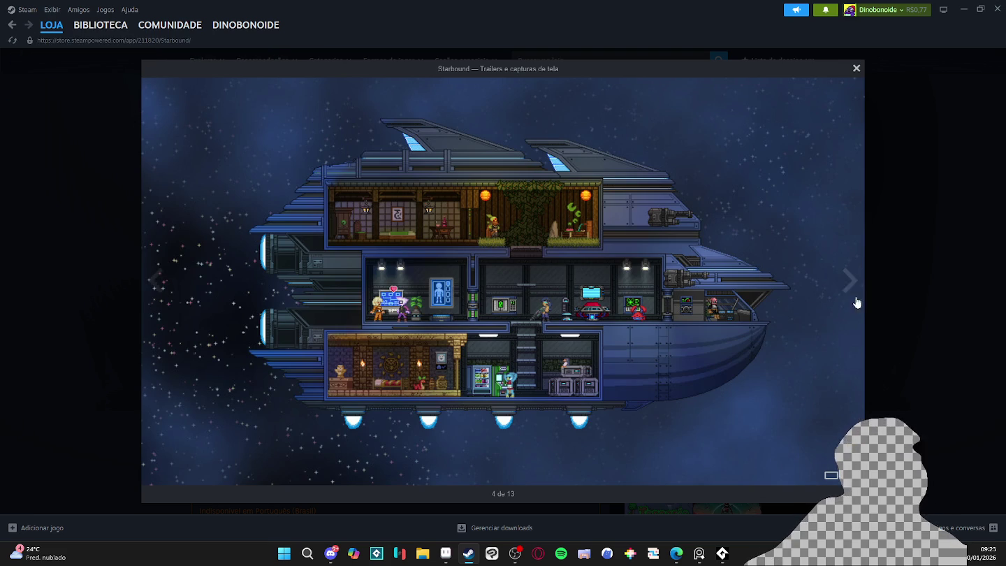
pyautogui.click(851, 299)
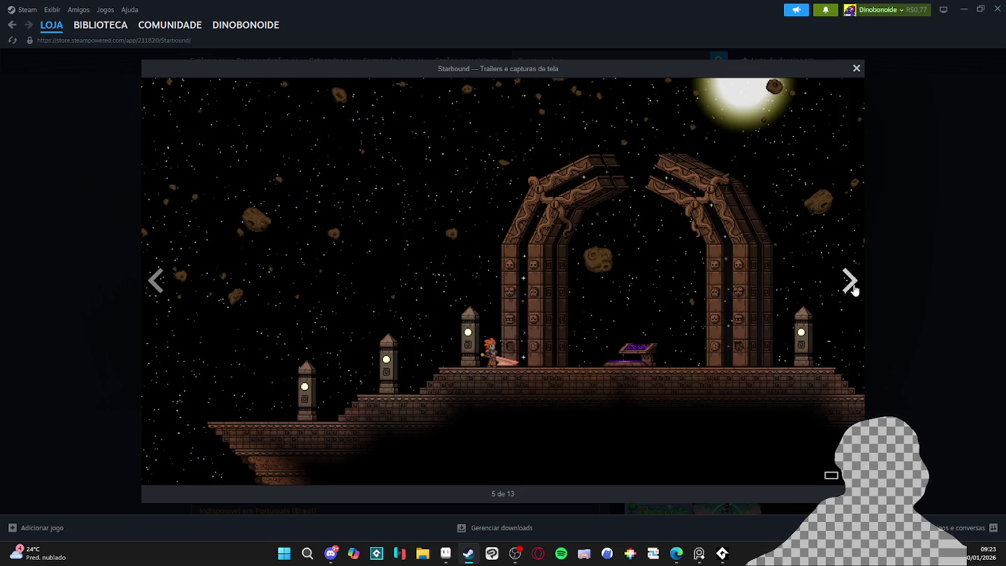
pyautogui.click(844, 295)
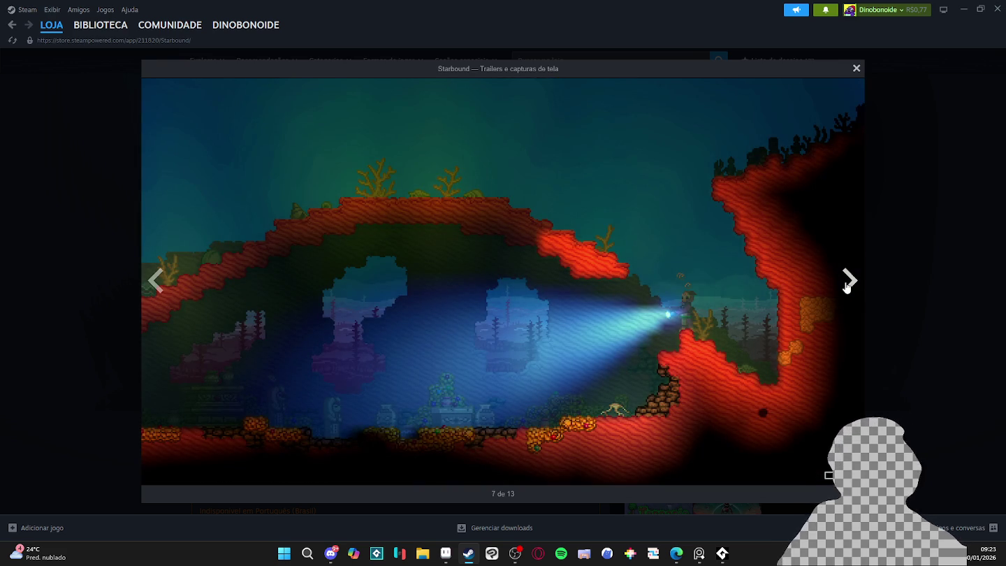
pyautogui.click(862, 293)
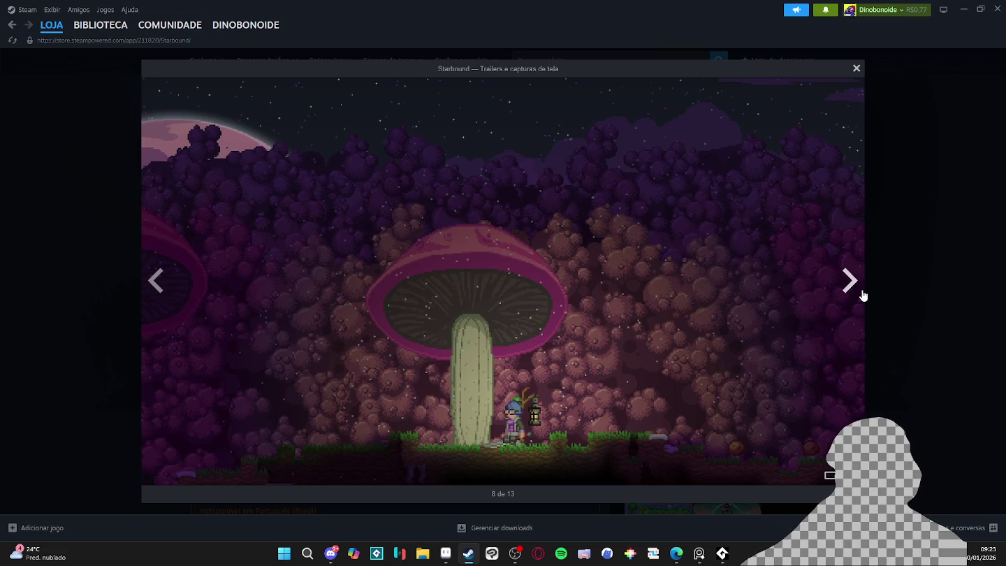
pyautogui.click(863, 295)
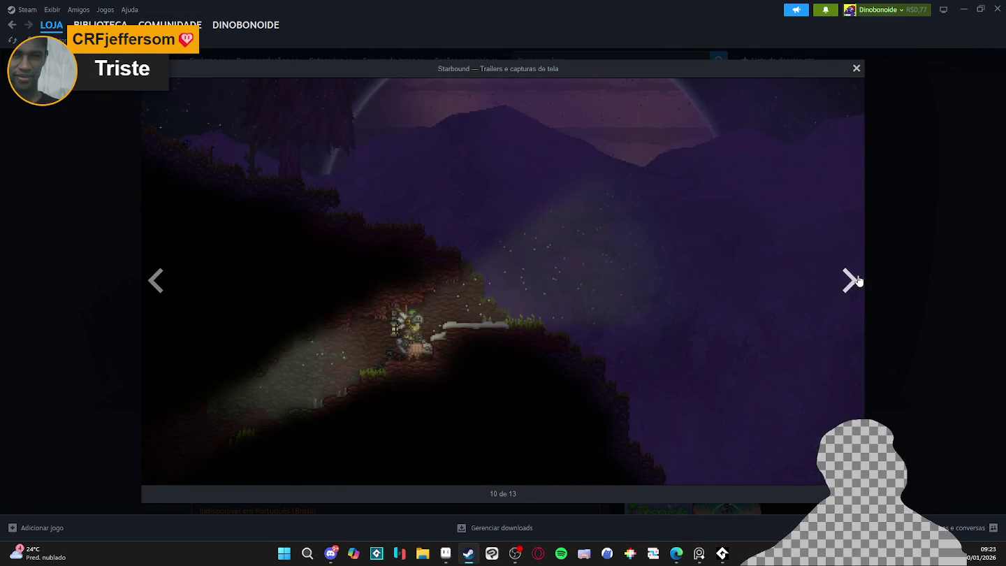
pyautogui.click(858, 280)
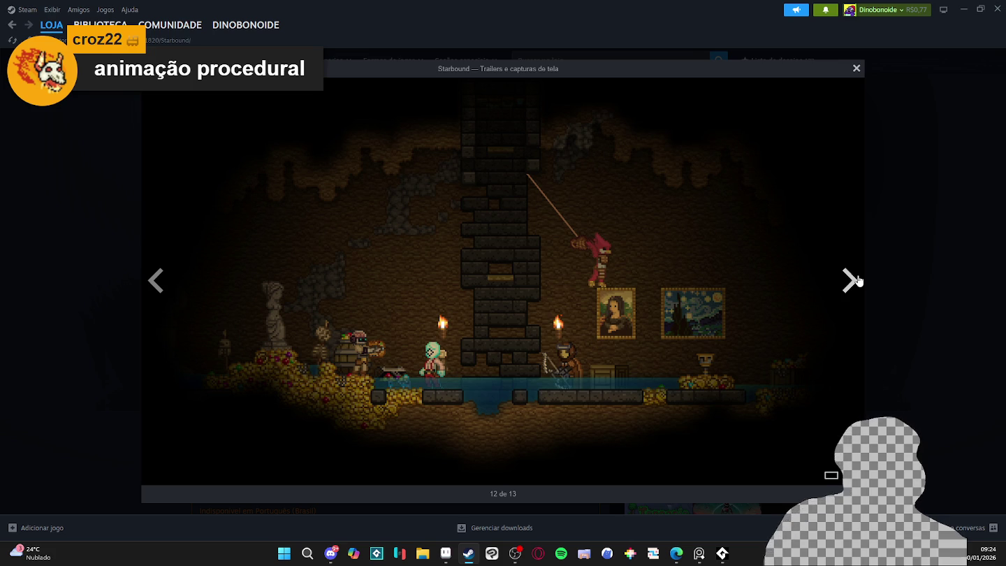
# Launch Godot Engine through Windows search with 'godo'
pyautogui.click(283, 553)
pyautogui.write('godo')
pyautogui.press('Return')
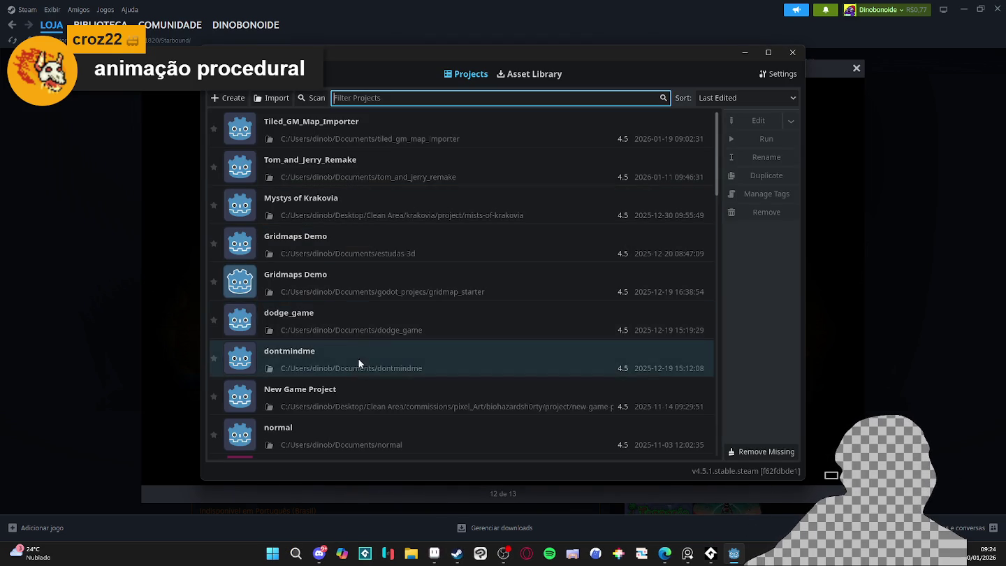
# Open the Mystys of Krakovia project and select AnimationPlayer in the hud_player scene
pyautogui.doubleClick(381, 206)
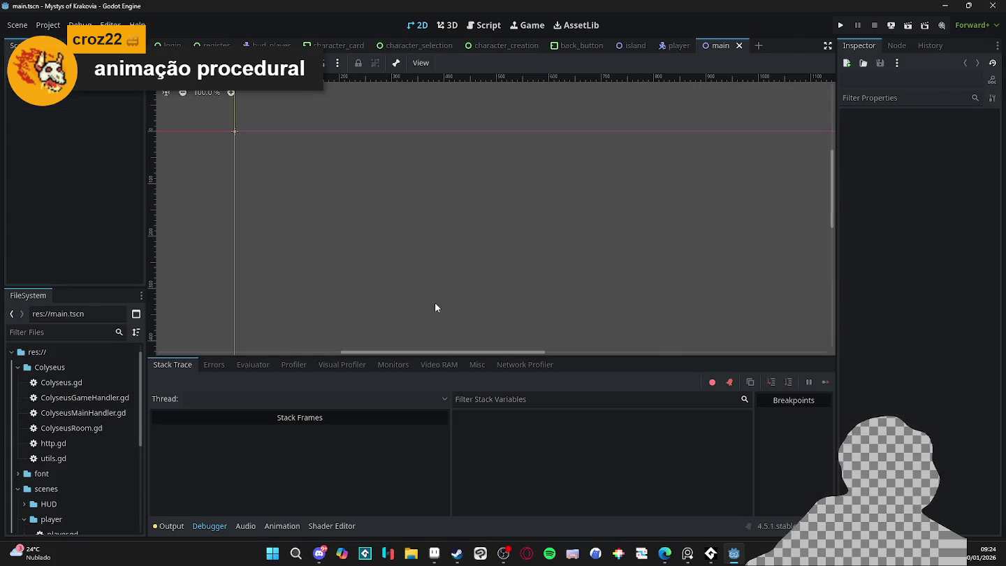
pyautogui.click(402, 46)
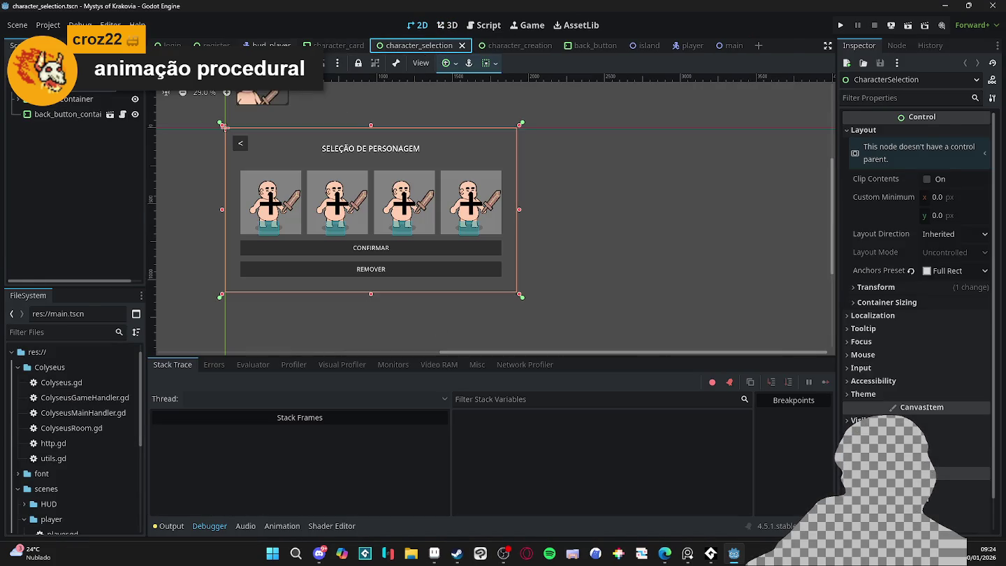
pyautogui.click(271, 45)
pyautogui.click(98, 269)
pyautogui.scroll(-2, 98, 264)
pyautogui.click(77, 252)
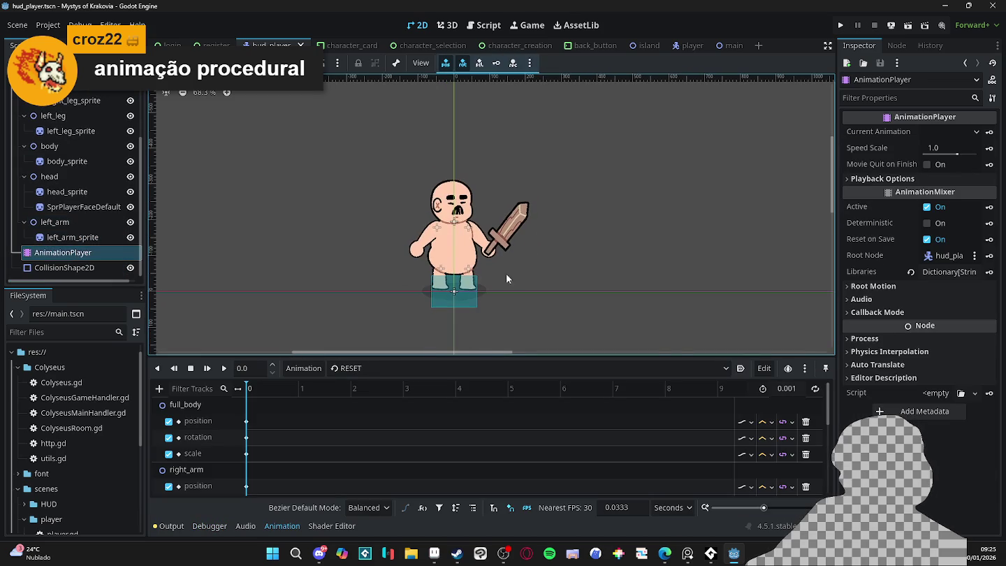
# Preview the character's idle and walk animations
pyautogui.click(449, 368)
pyautogui.click(342, 413)
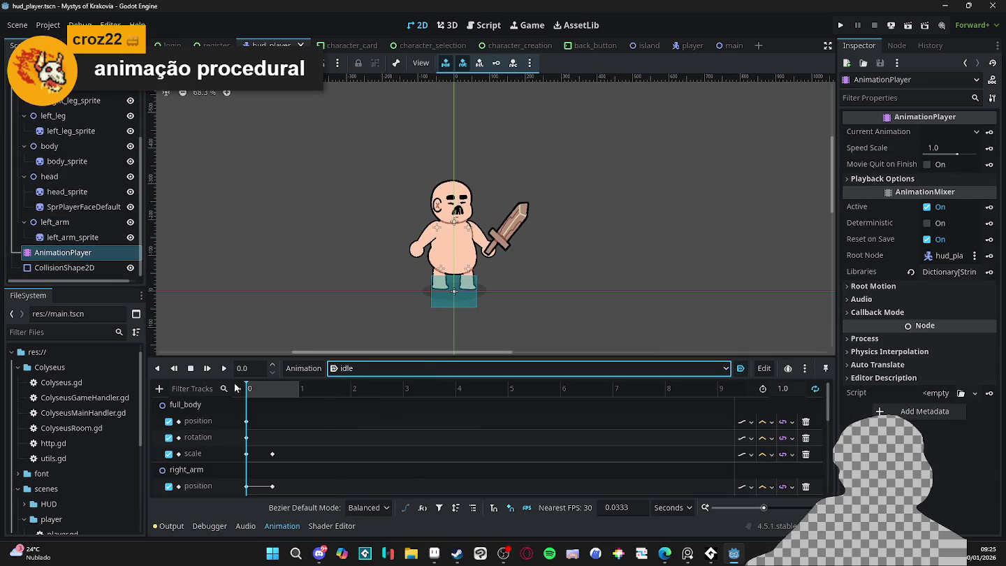
pyautogui.click(225, 368)
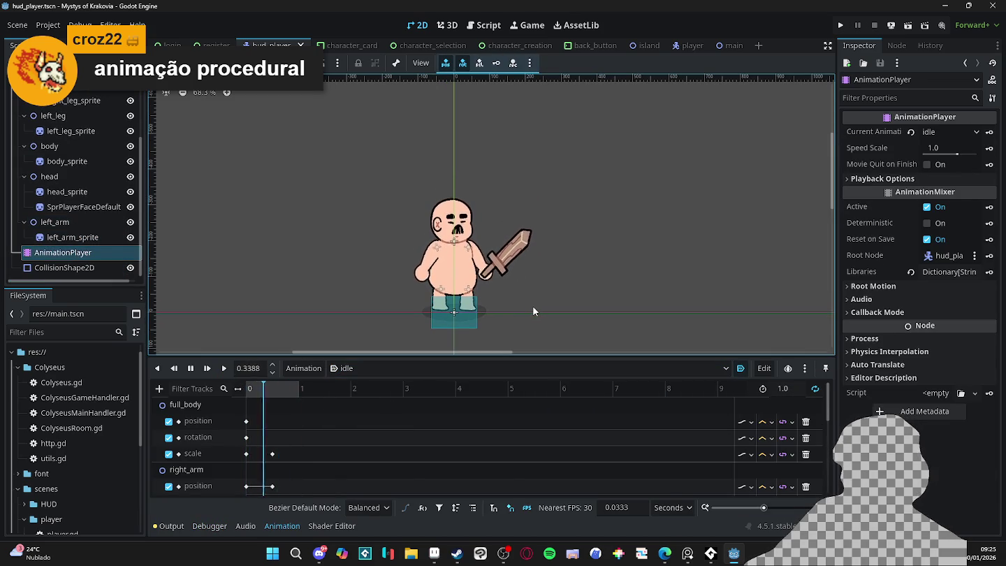
pyautogui.scroll(5, 534, 306)
pyautogui.scroll(-4, 477, 264)
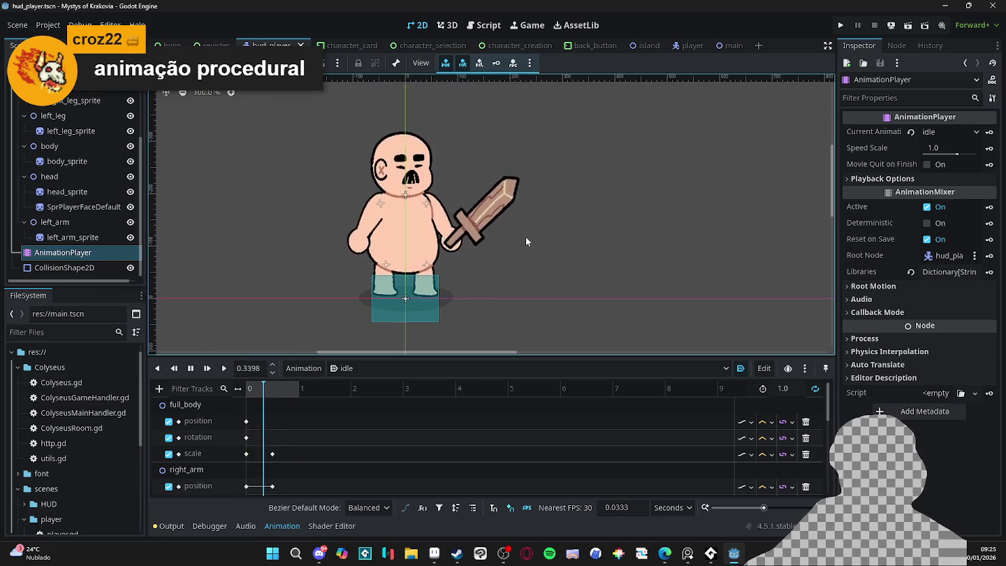
pyautogui.scroll(3, 527, 237)
pyautogui.scroll(-3, 545, 250)
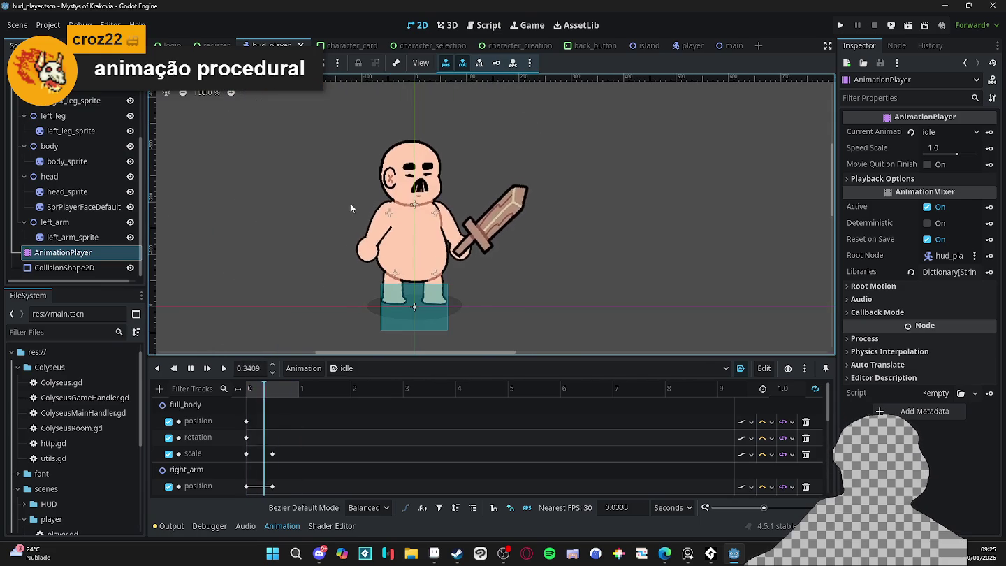
pyautogui.click(349, 369)
pyautogui.click(346, 429)
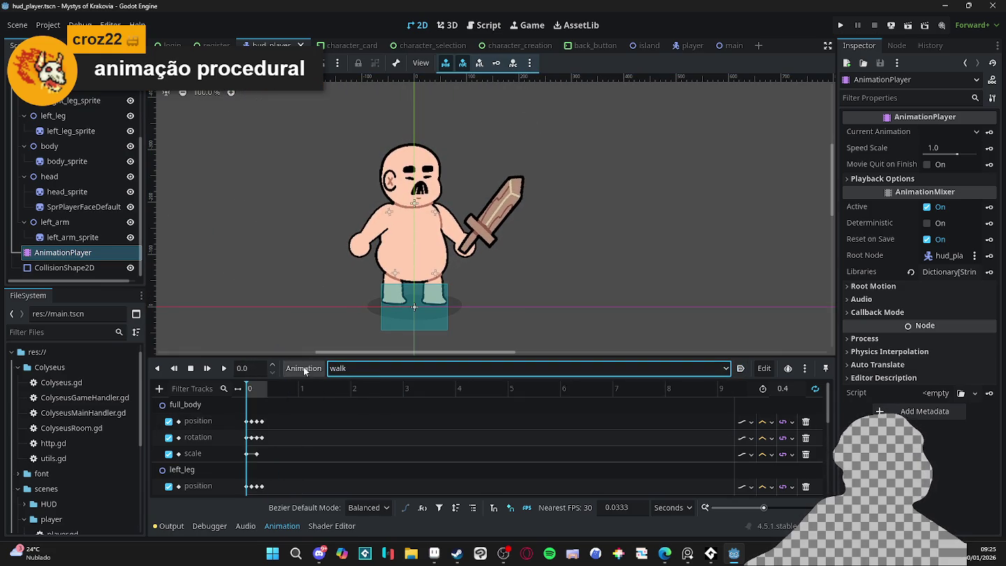
pyautogui.click(224, 368)
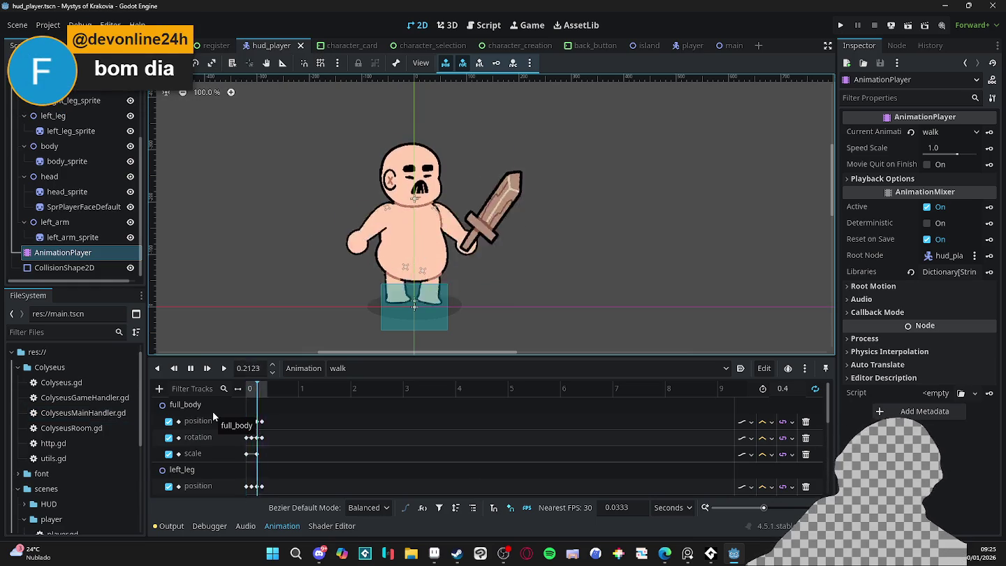
# Play the attack animation, then rewind it to the start and stop playback
pyautogui.click(394, 368)
pyautogui.click(378, 399)
pyautogui.click(222, 372)
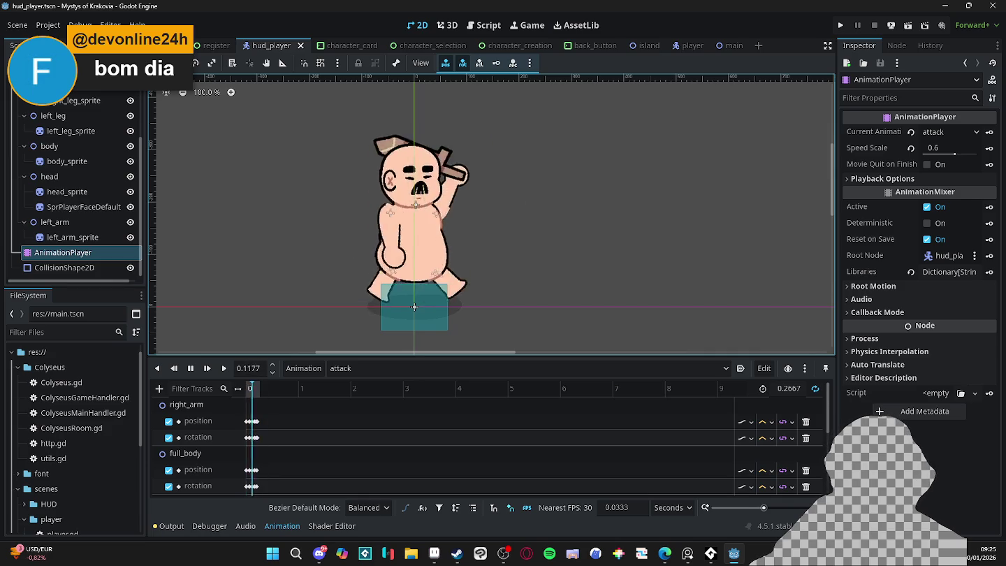
pyautogui.click(208, 368)
pyautogui.click(190, 368)
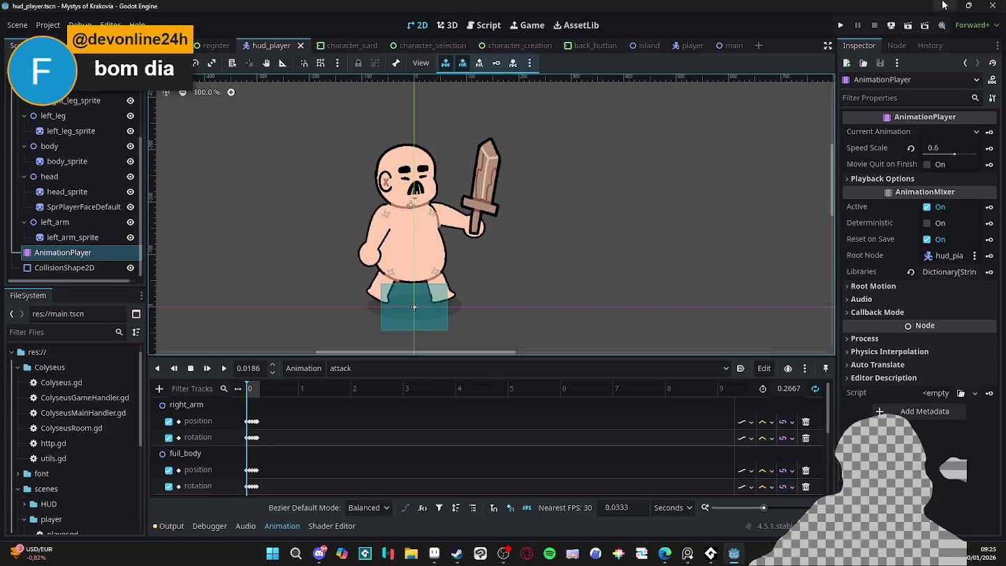
# Bring the browser with the paused YouTube video to the front
pyautogui.click(664, 553)
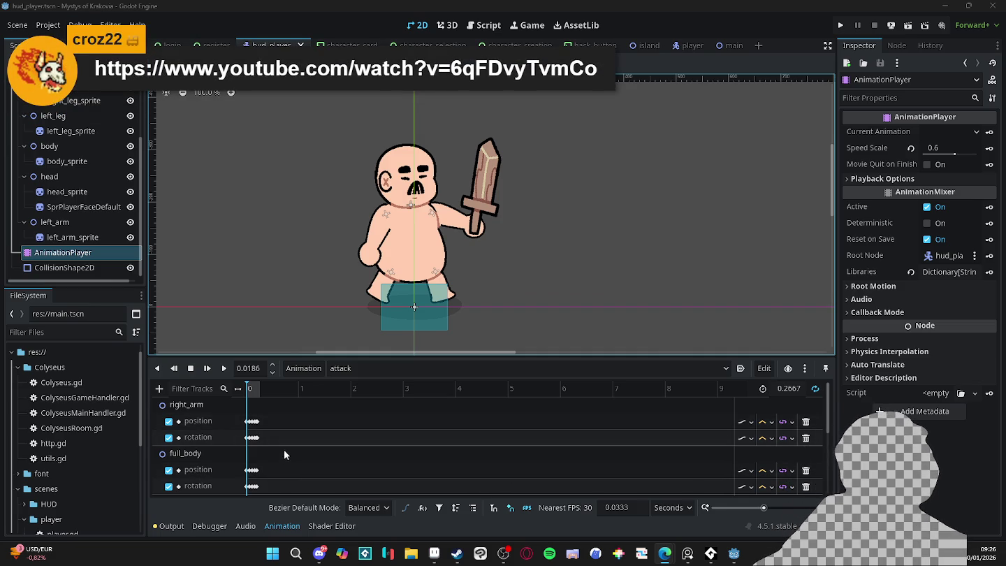
pyautogui.scroll(5, 283, 430)
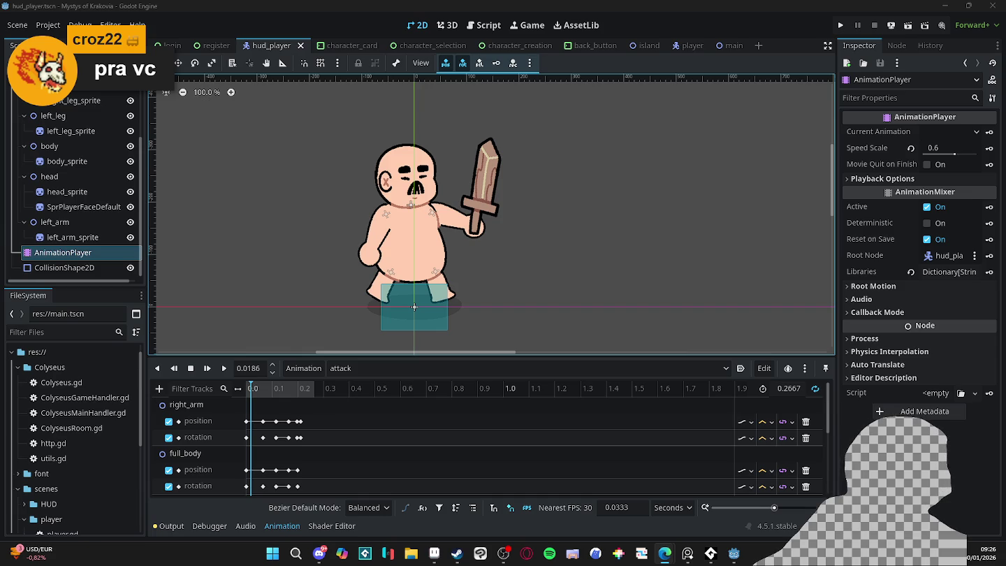
pyautogui.hotkey('alt', 'Tab')
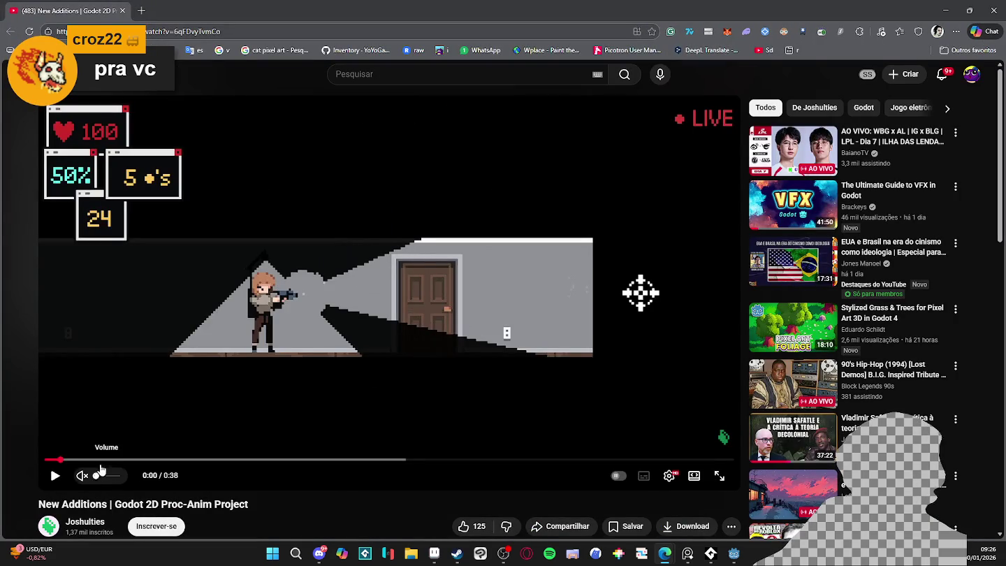
# Watch the Proc-Anim video, replay it from around 0:28, then return to Godot
pyautogui.click(55, 474)
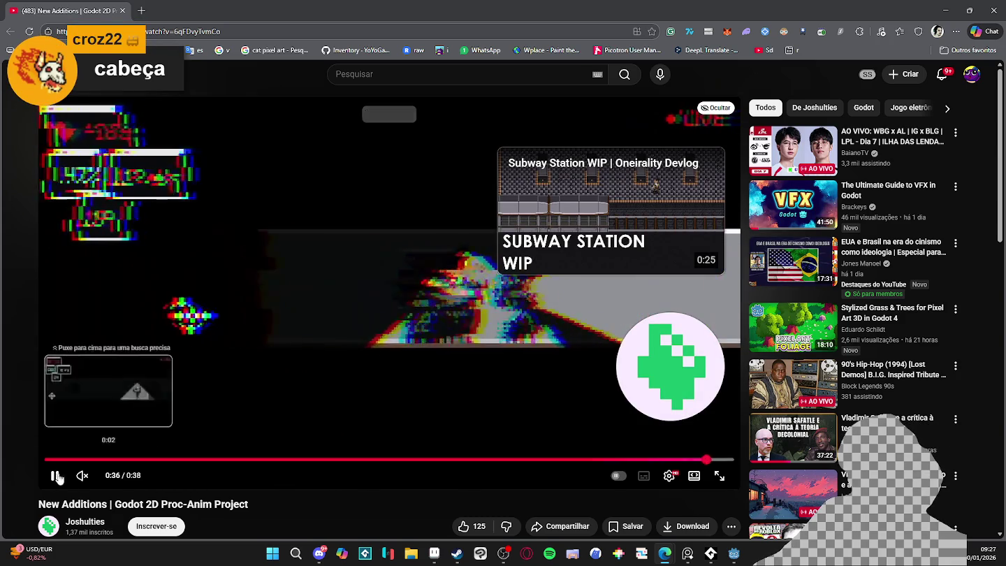
pyautogui.press('k')
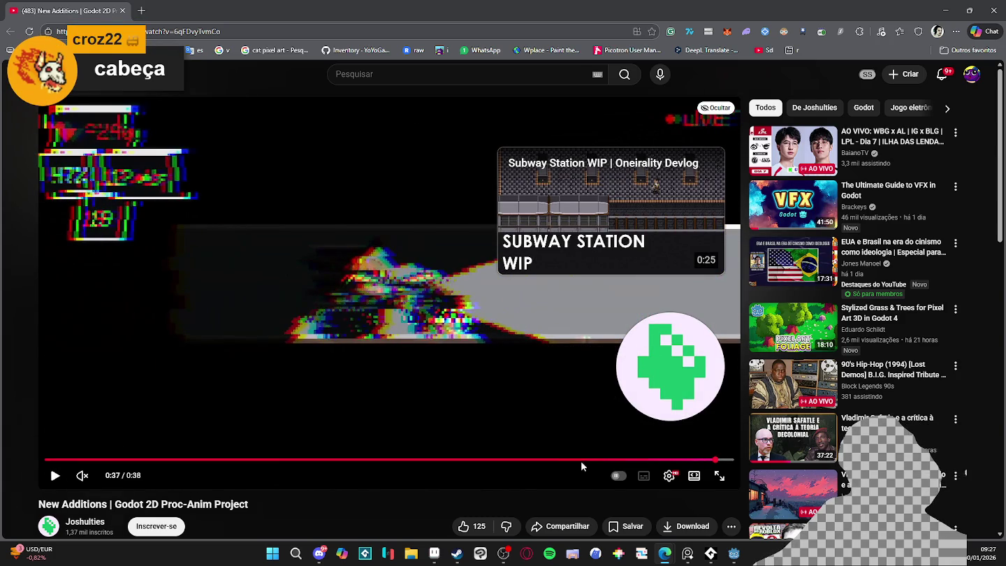
pyautogui.click(565, 460)
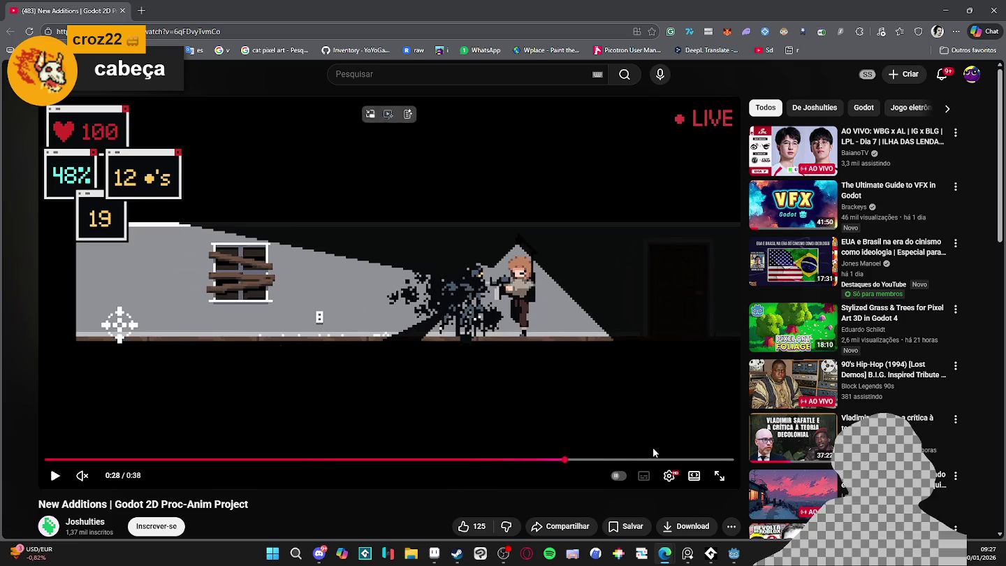
pyautogui.click(605, 460)
pyautogui.click(55, 475)
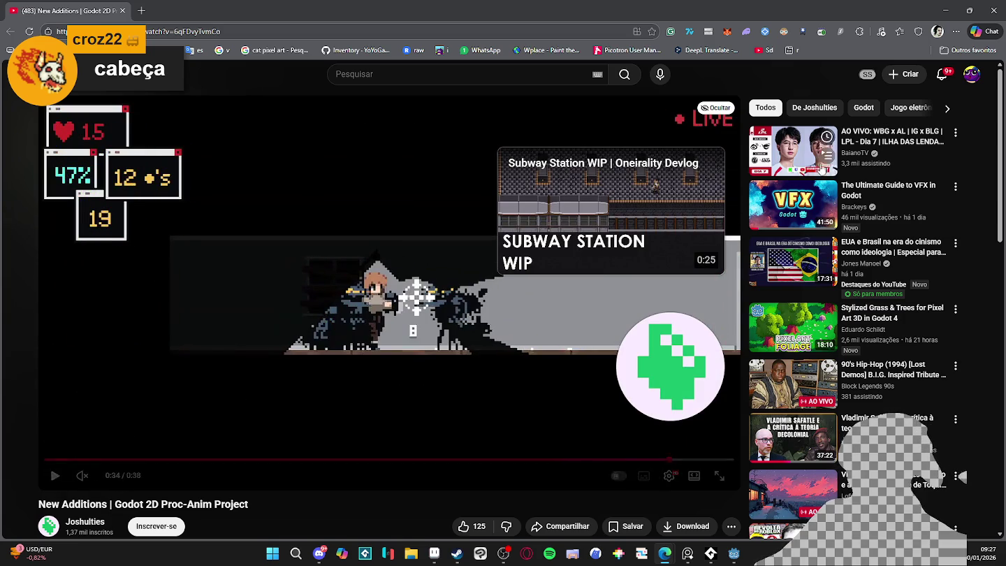
pyautogui.hotkey('alt', 'Tab')
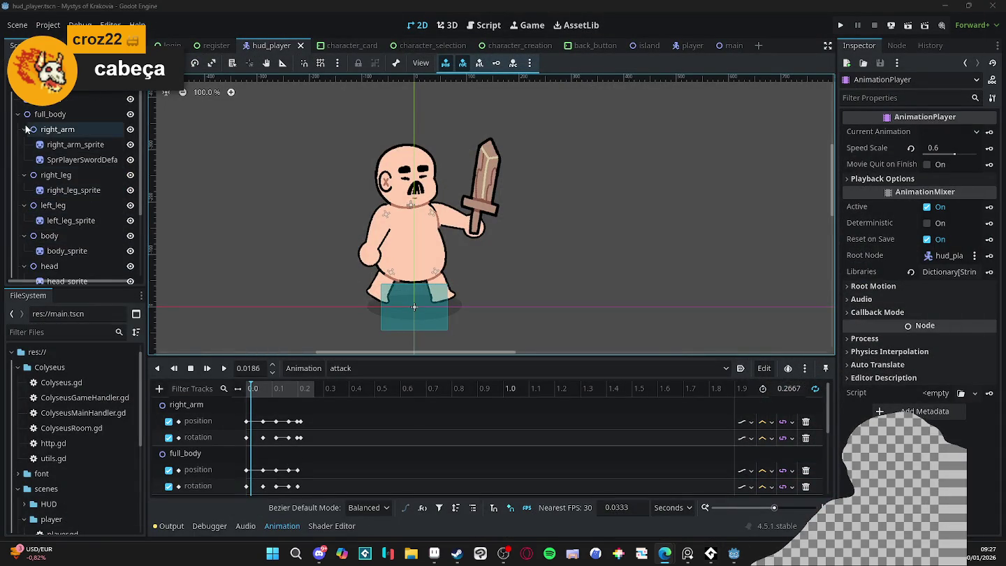
# Collapse the right_arm, right_leg, left_leg, body and head nodes in the Scene tree
pyautogui.click(24, 129)
pyautogui.click(129, 129)
pyautogui.click(130, 129)
pyautogui.click(56, 145)
pyautogui.click(25, 145)
pyautogui.click(24, 160)
pyautogui.click(25, 174)
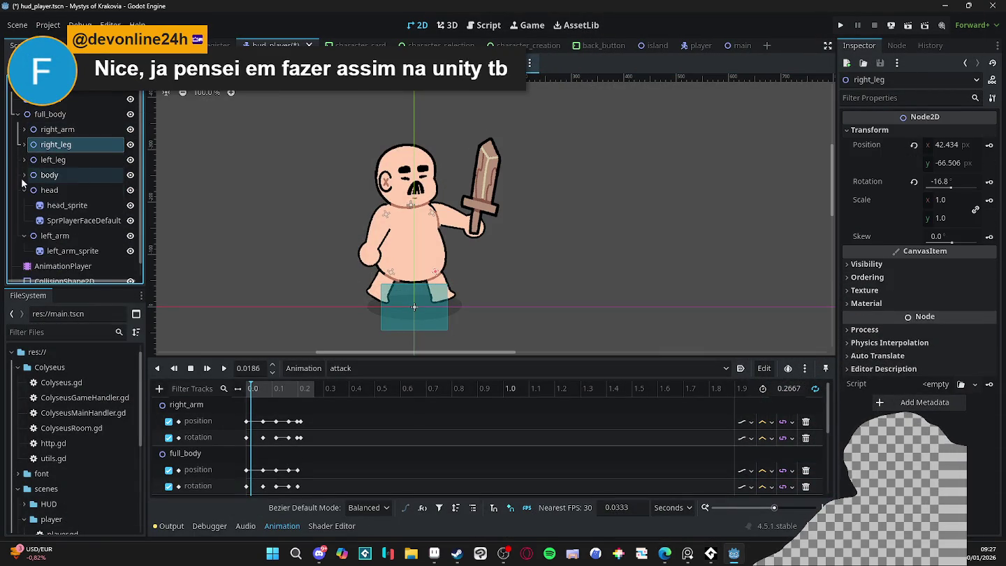
pyautogui.click(24, 190)
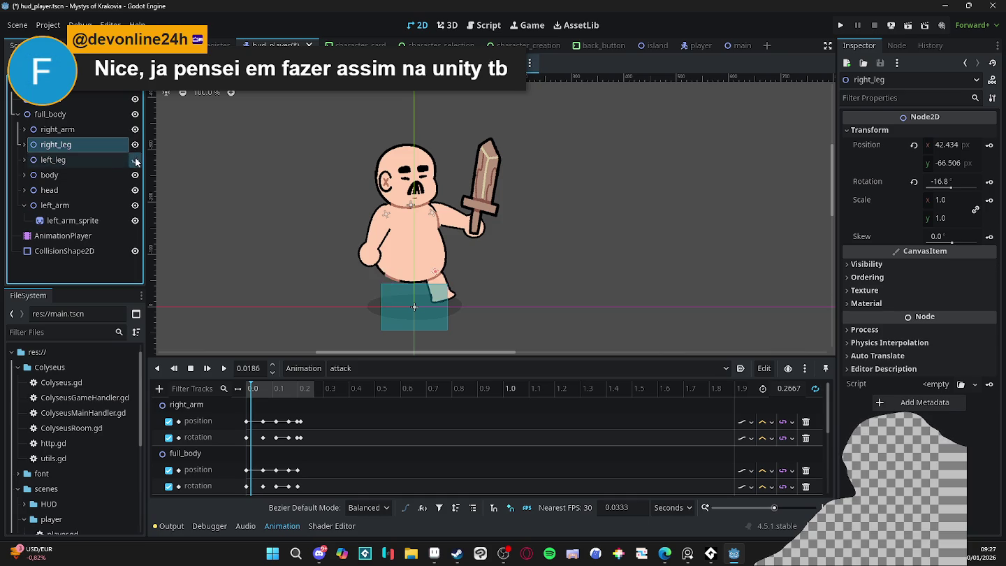
# Toggle visibility of the left arm, full_body and collision shape to check them
pyautogui.click(136, 205)
pyautogui.click(135, 205)
pyautogui.click(136, 204)
pyautogui.click(136, 204)
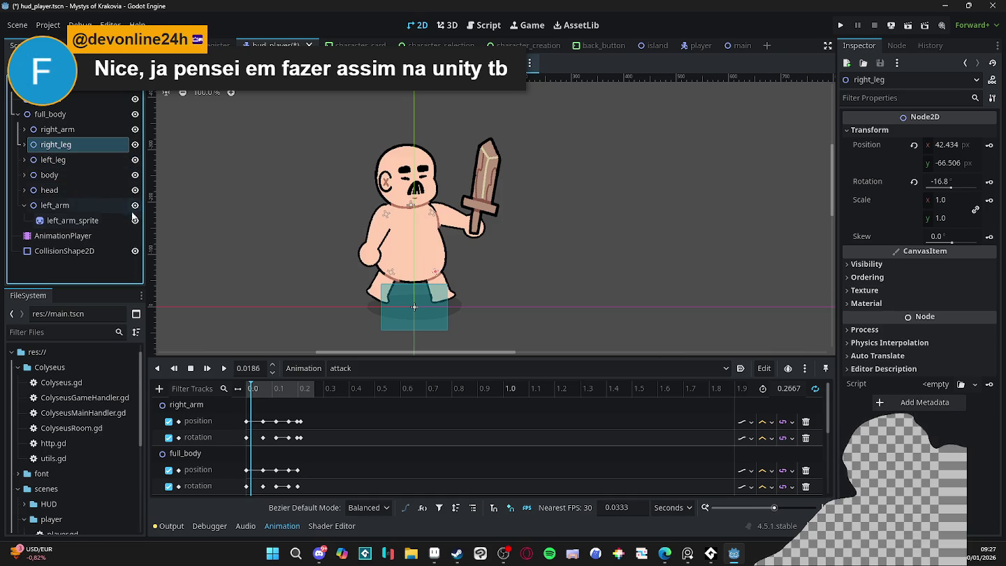
pyautogui.click(28, 117)
pyautogui.click(136, 114)
pyautogui.click(135, 114)
pyautogui.click(135, 250)
pyautogui.click(135, 250)
pyautogui.click(135, 251)
pyautogui.click(136, 251)
pyautogui.click(136, 251)
pyautogui.click(136, 251)
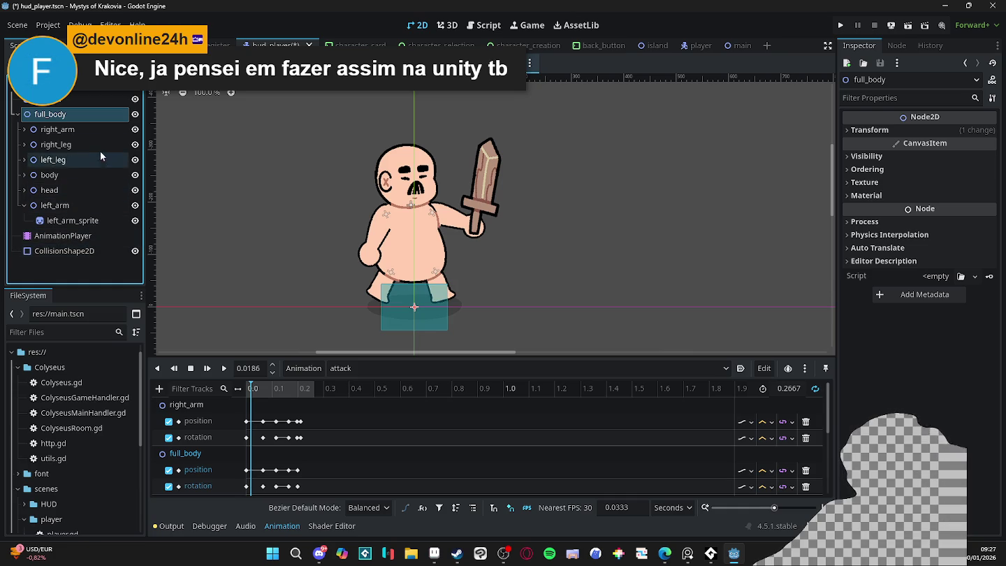
# Toggle the sword sprite's visibility, then collapse the right_arm node again
pyautogui.click(493, 188)
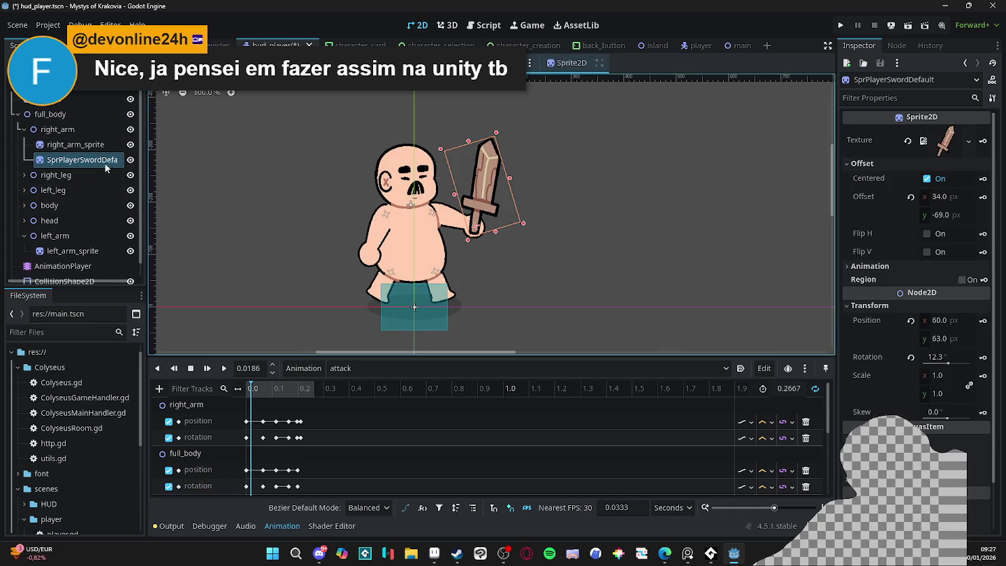
pyautogui.click(129, 160)
pyautogui.click(130, 160)
pyautogui.click(130, 160)
pyautogui.click(130, 160)
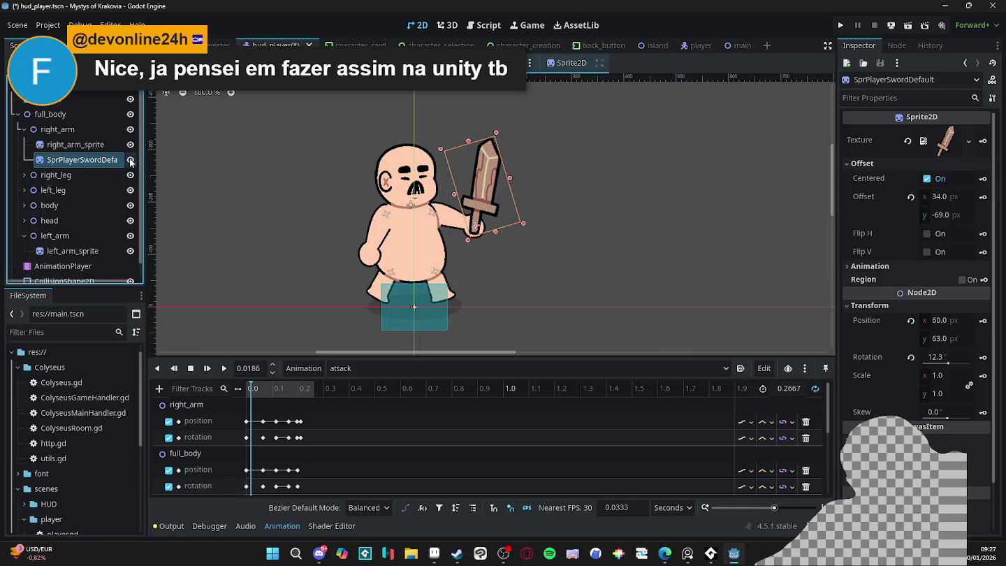
pyautogui.click(24, 129)
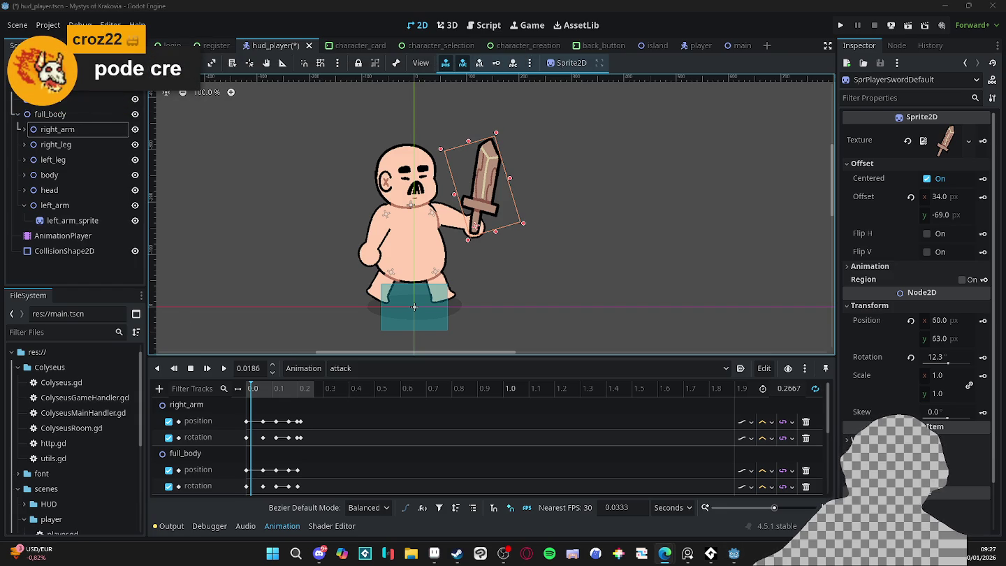
# Minimize Godot, close the Starbound screenshot viewer and minimize Steam
pyautogui.click(942, 5)
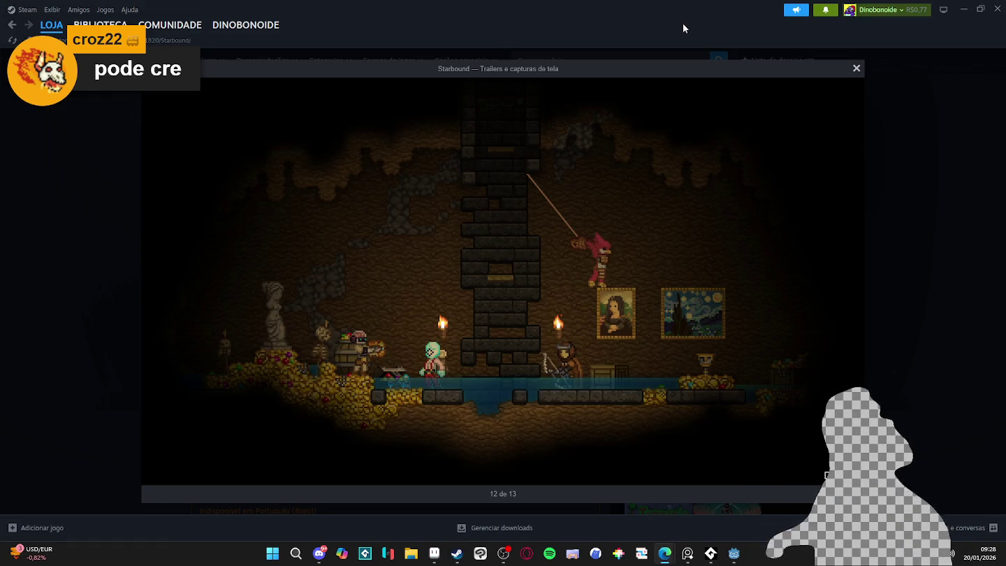
pyautogui.click(954, 81)
pyautogui.click(962, 9)
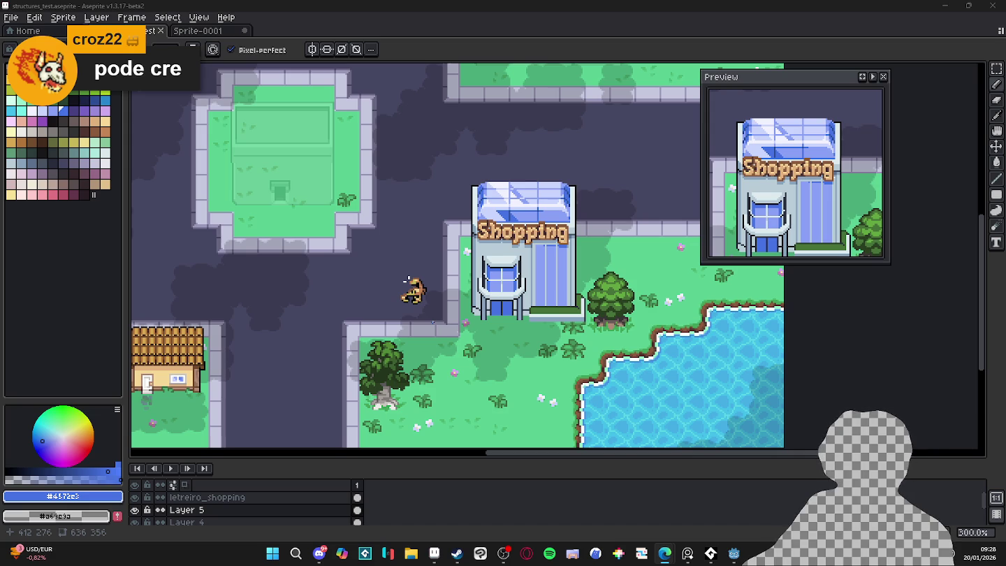
# Paint blue along the door's bottom edge, sample the dark outline colour, and clear the selection
pyautogui.scroll(4, 500, 293)
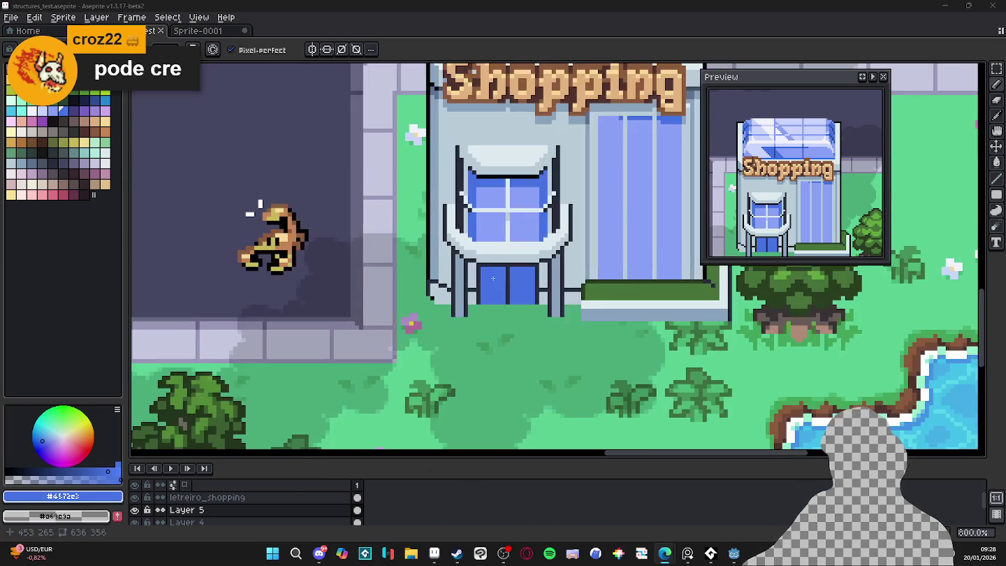
pyautogui.scroll(2, 500, 300)
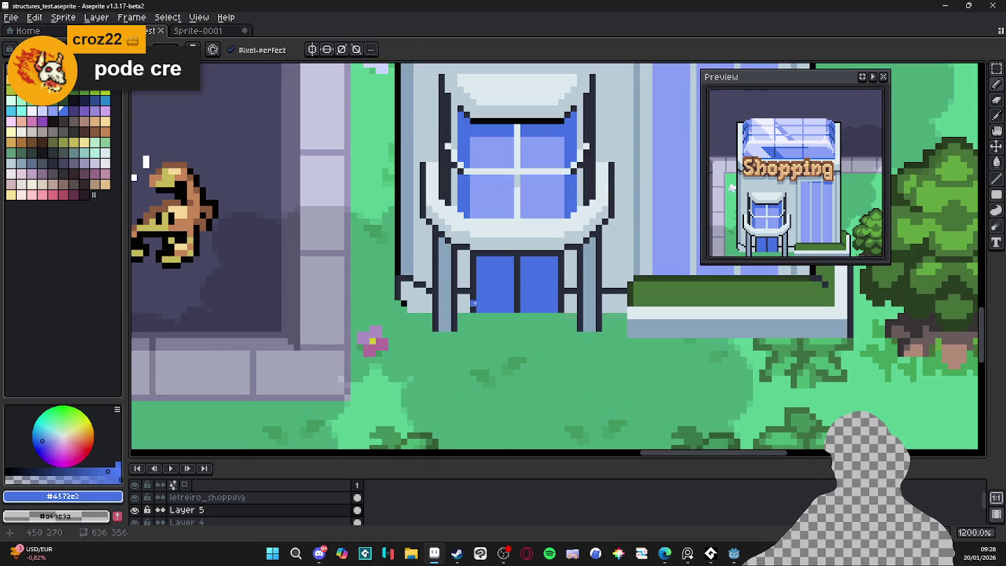
pyautogui.moveTo(510, 315)
pyautogui.mouseDown()
pyautogui.moveTo(477, 316)
pyautogui.moveTo(558, 316)
pyautogui.mouseUp()
pyautogui.keyDown('alt'); pyautogui.click(522, 321); pyautogui.keyUp('alt')
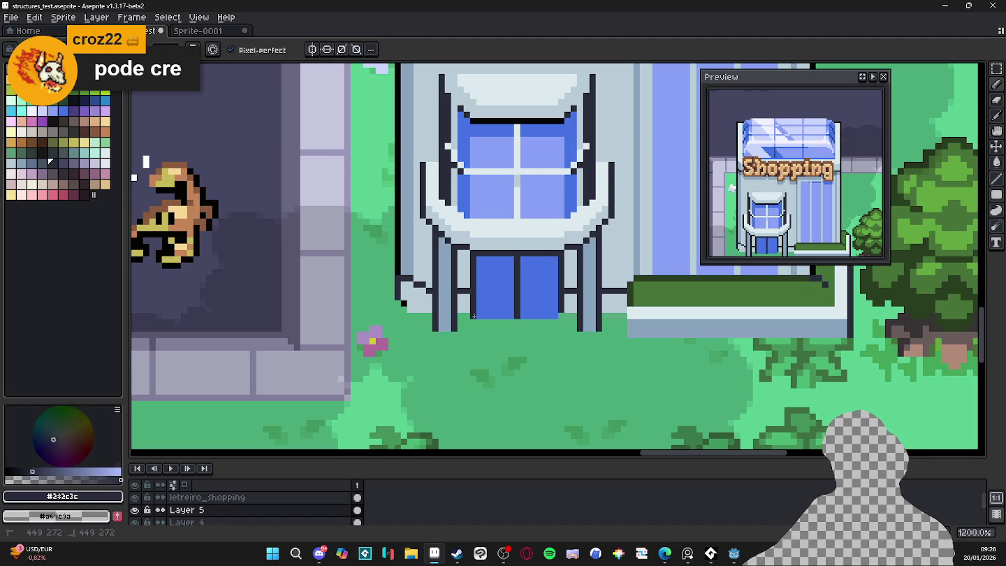
pyautogui.scroll(-4, 560, 315)
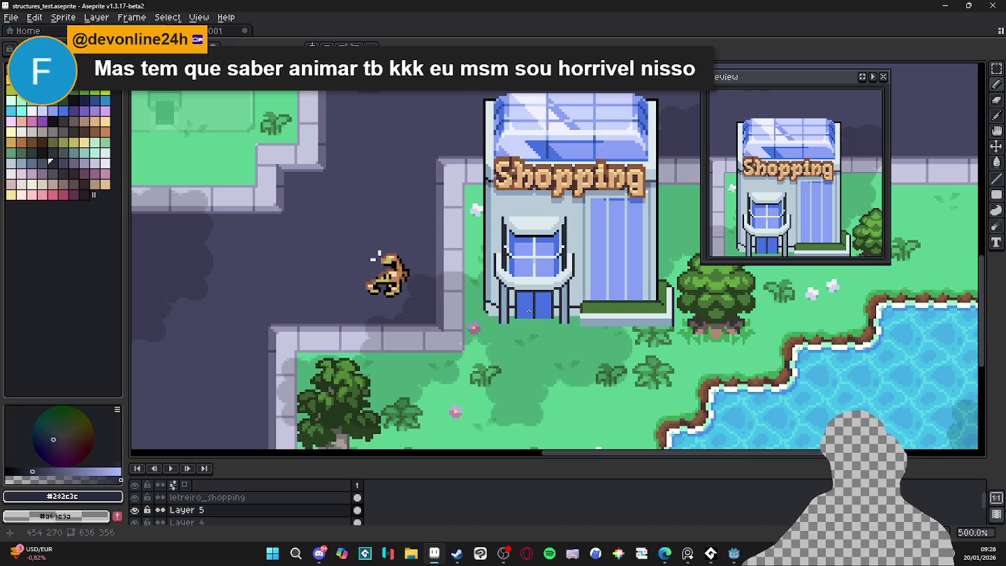
pyautogui.scroll(2, 496, 312)
pyautogui.scroll(2, 496, 312)
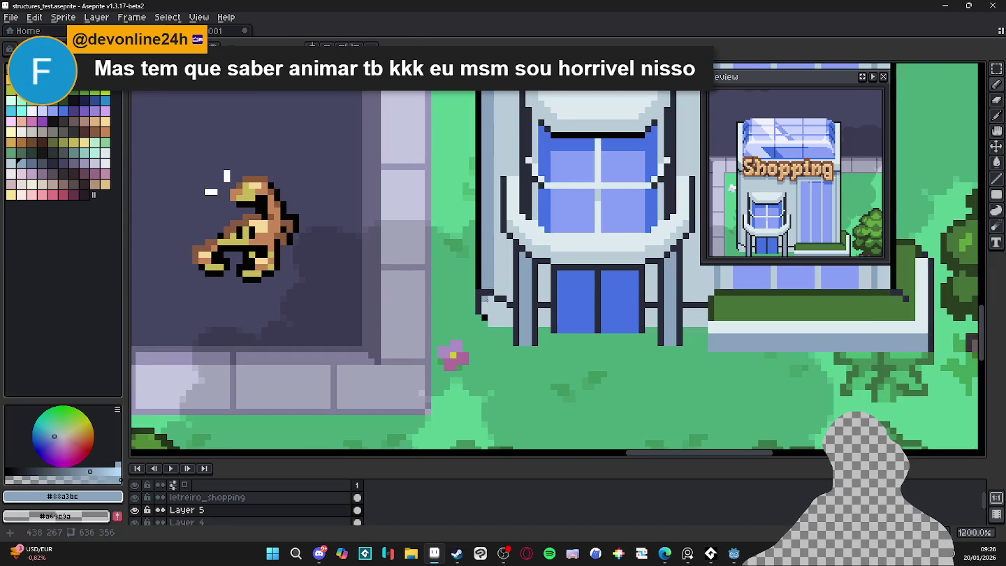
pyautogui.click(488, 309)
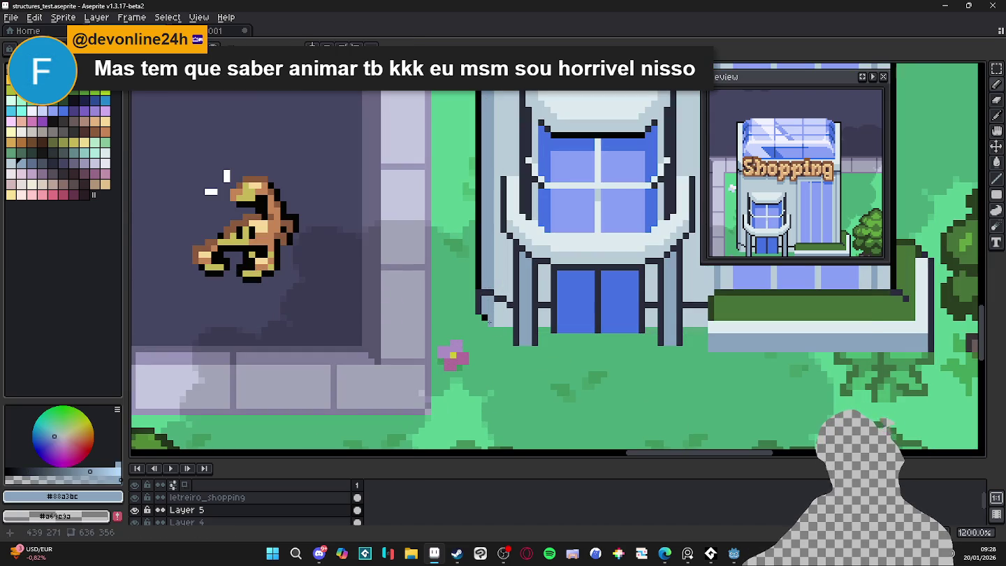
# Draw a dark outline down the building's left edge and erase its bottom pixel
pyautogui.scroll(-5, 484, 316)
pyautogui.scroll(3, 484, 316)
pyautogui.scroll(2, 484, 316)
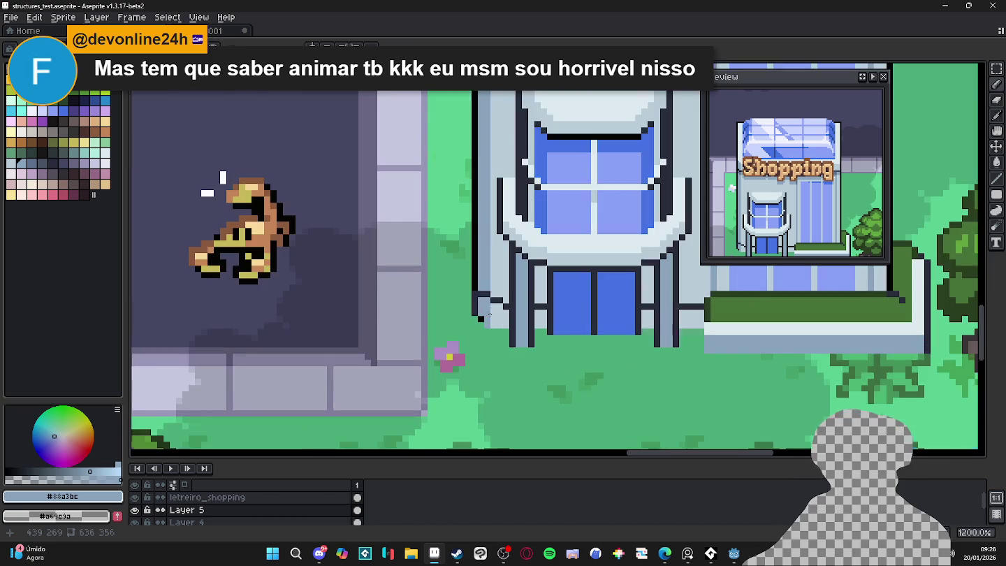
pyautogui.click(31, 163)
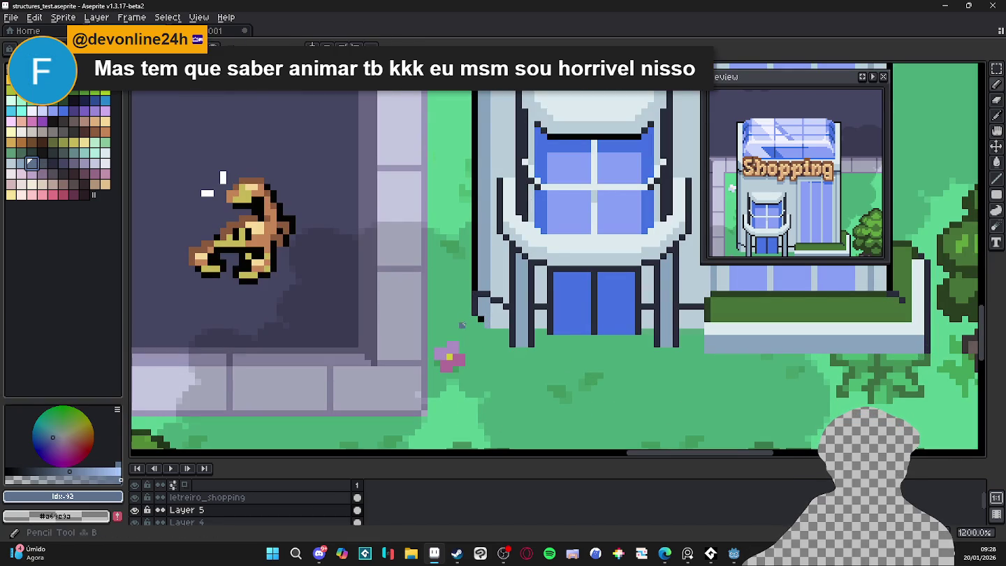
pyautogui.click(482, 294)
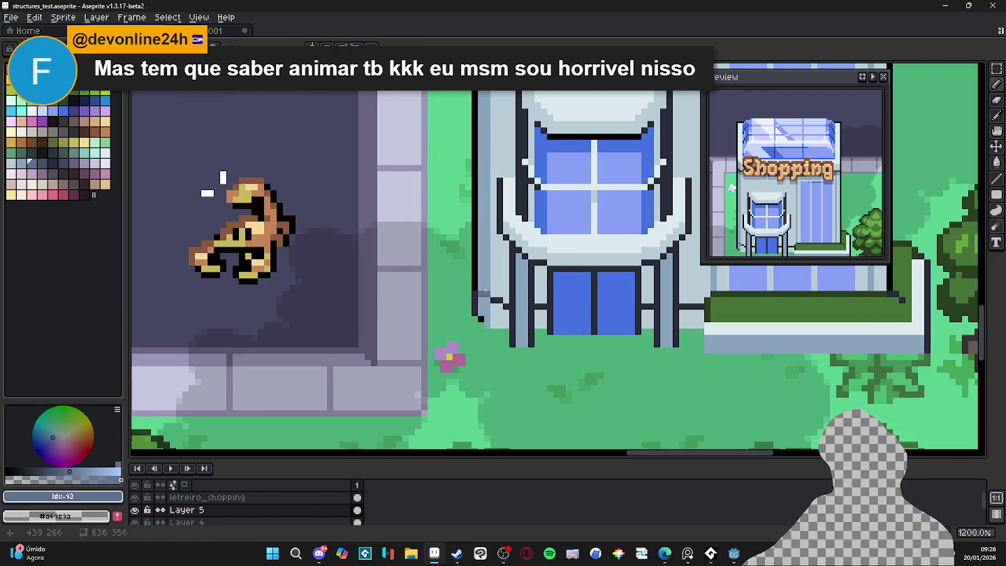
pyautogui.moveTo(483, 293); pyautogui.dragTo(472, 306)
pyautogui.keyDown('alt'); pyautogui.click(475, 288); pyautogui.keyUp('alt')
pyautogui.press('e')
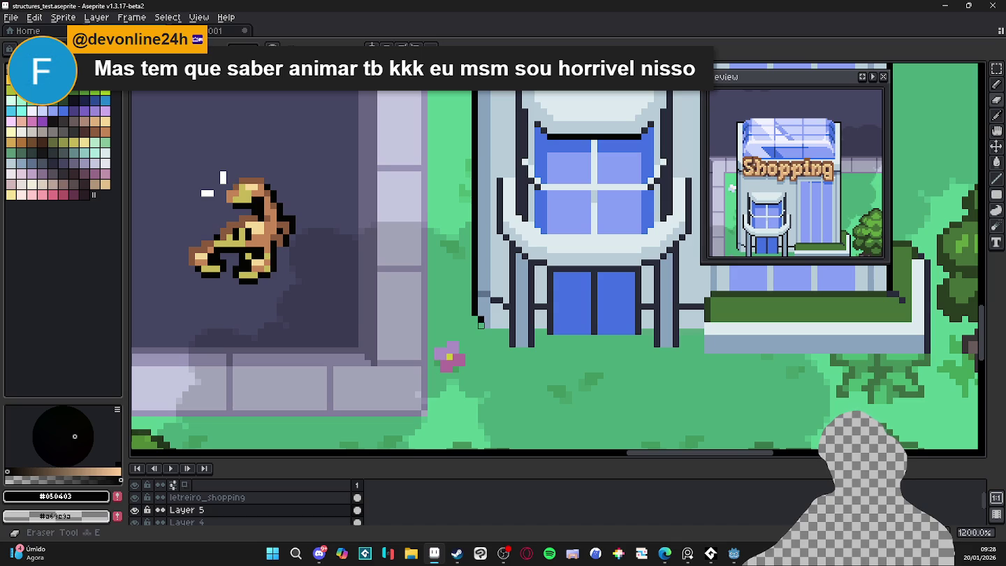
pyautogui.click(473, 312)
# Move down through the layers to Layer 3 and the one below it
pyautogui.press('Down')
pyautogui.press('Down')
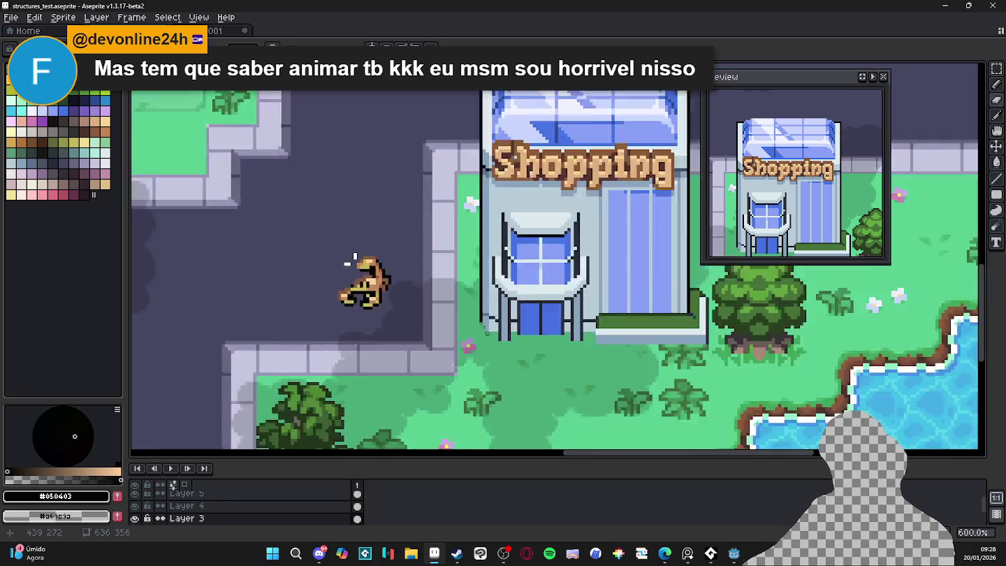
pyautogui.scroll(1, 487, 331)
pyautogui.press('Down')
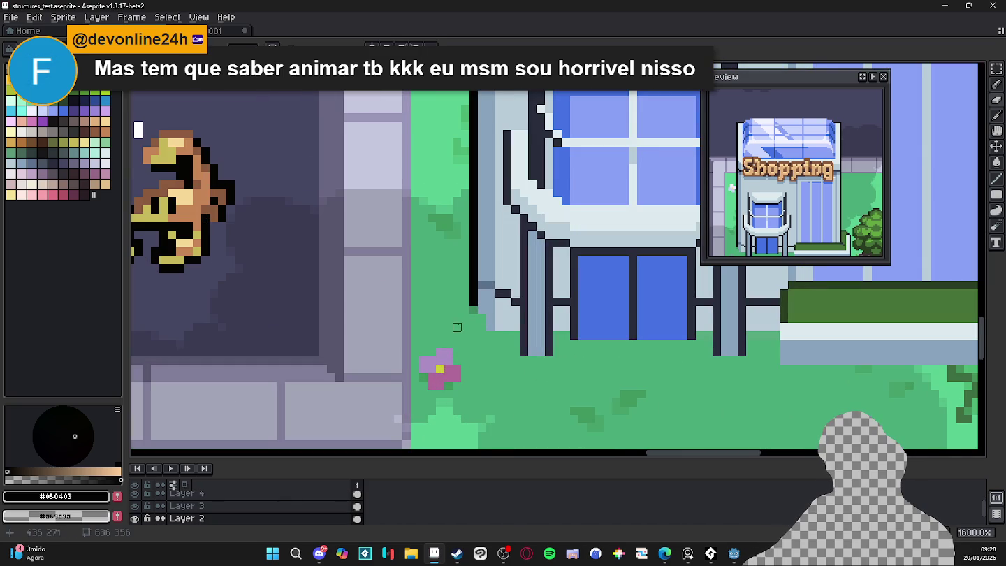
pyautogui.scroll(-3, 473, 318)
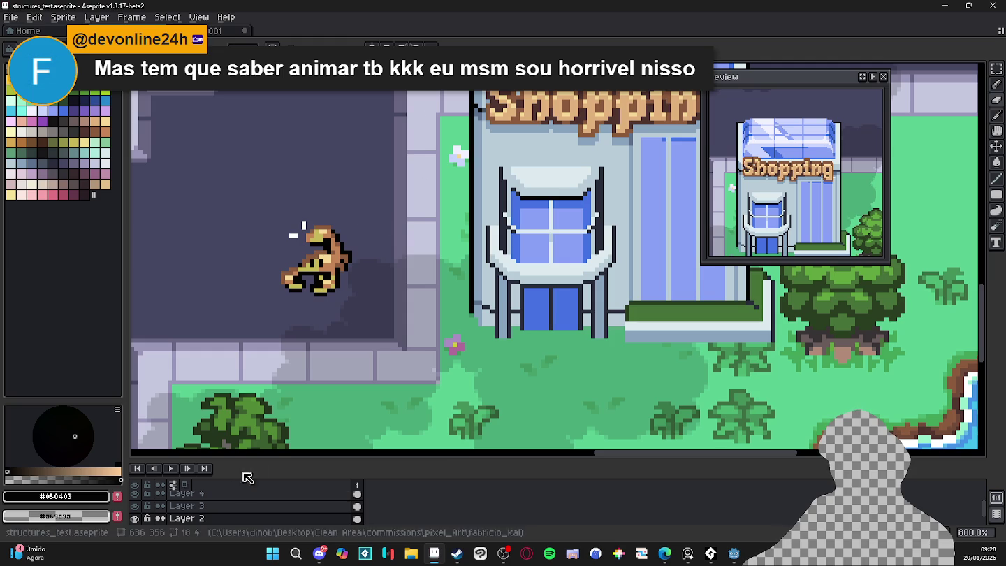
pyautogui.scroll(3, 487, 319)
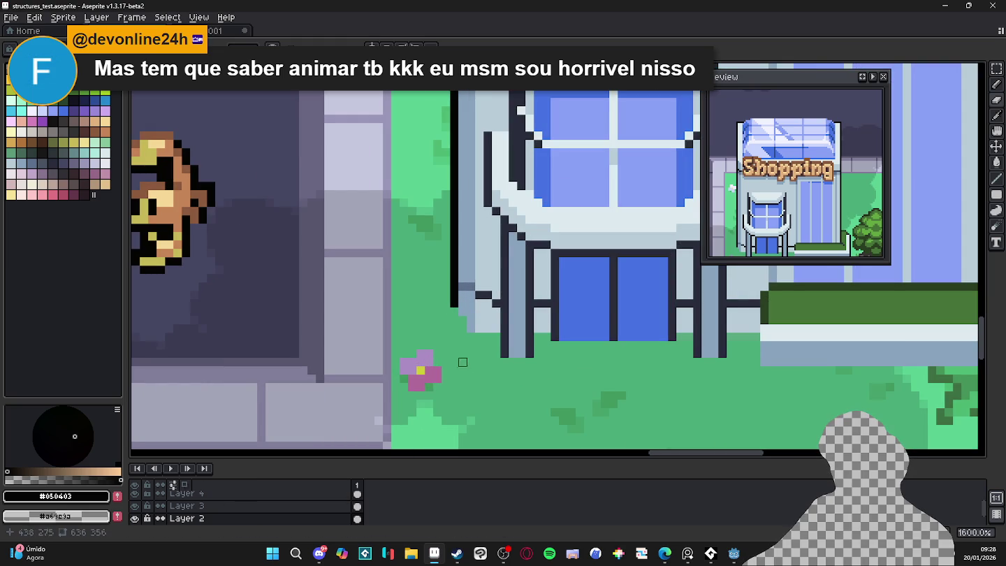
# Add new Layer 5, lower the colour opacity, undo the eraser stroke, and bring up palette presets
pyautogui.hotkey('shift', 'n')
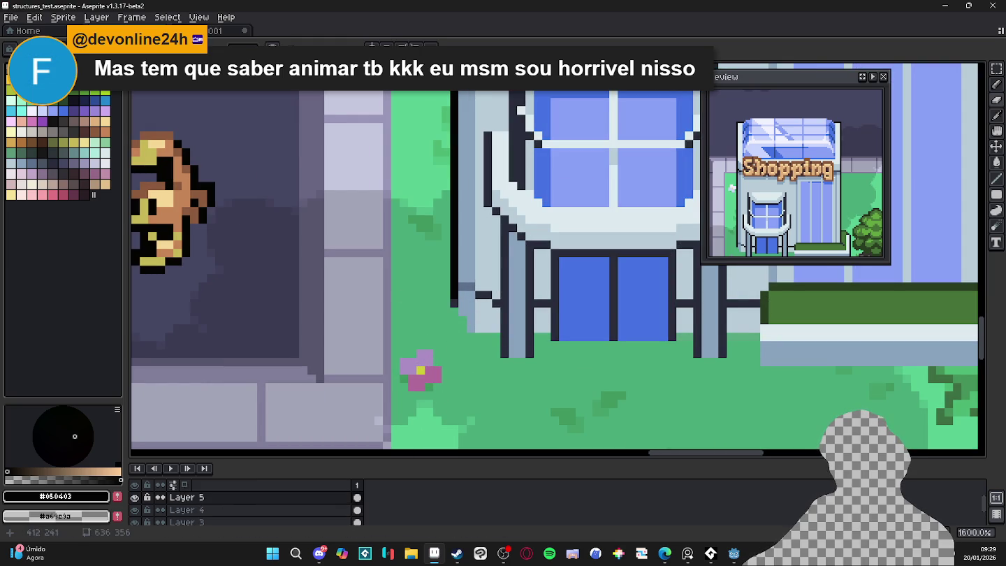
pyautogui.click(38, 480)
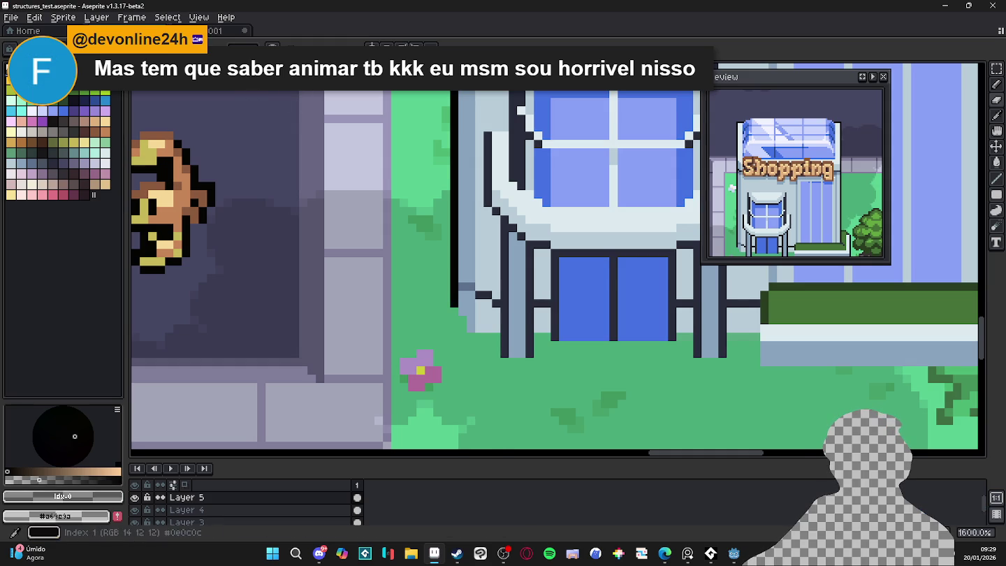
pyautogui.hotkey('ctrl', 'z')
pyautogui.hotkey('ctrl', 'o')
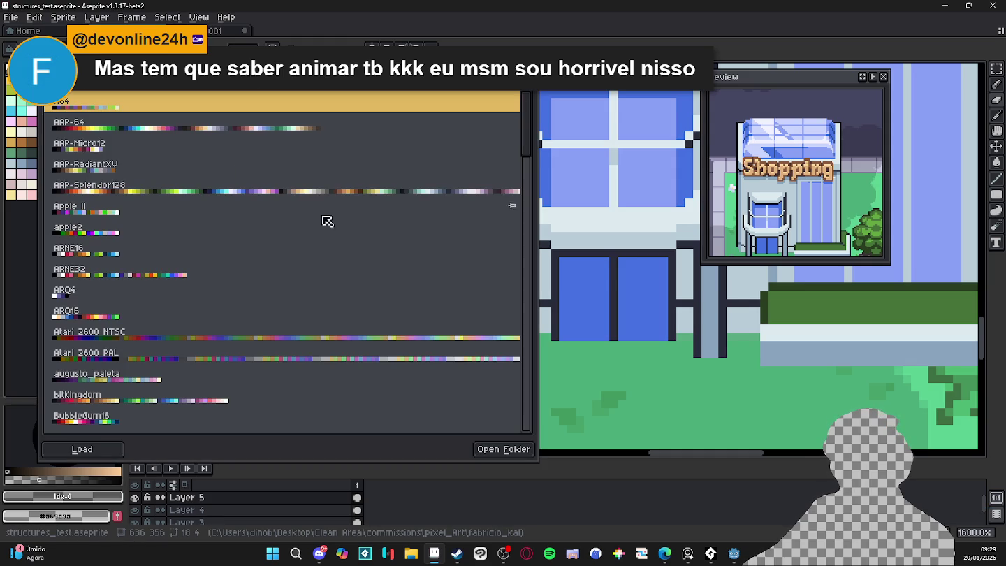
pyautogui.click(369, 189)
# Dismiss the presets list, keeping the current palette, and enable Edit Color mode
pyautogui.click(41, 258)
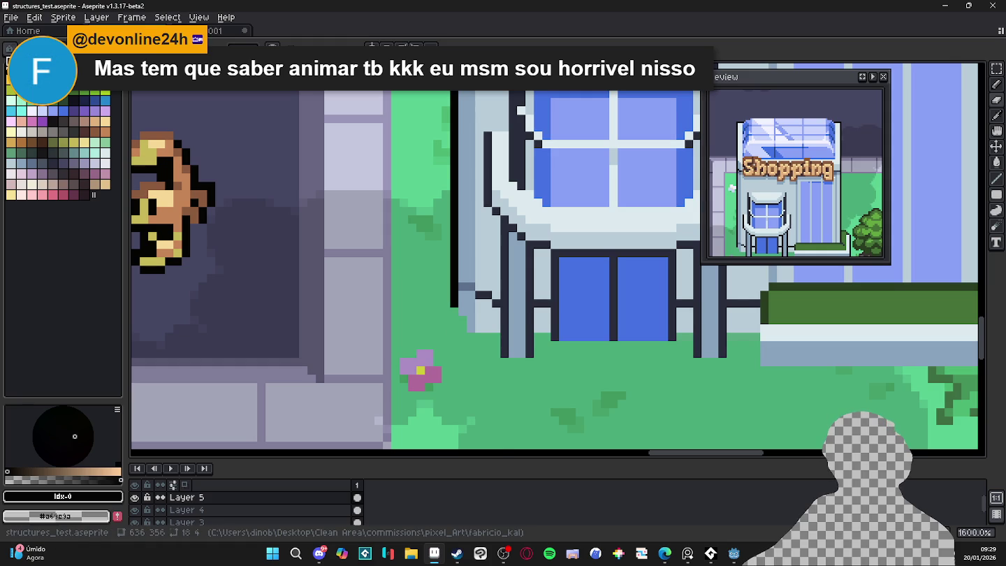
pyautogui.click(10, 49)
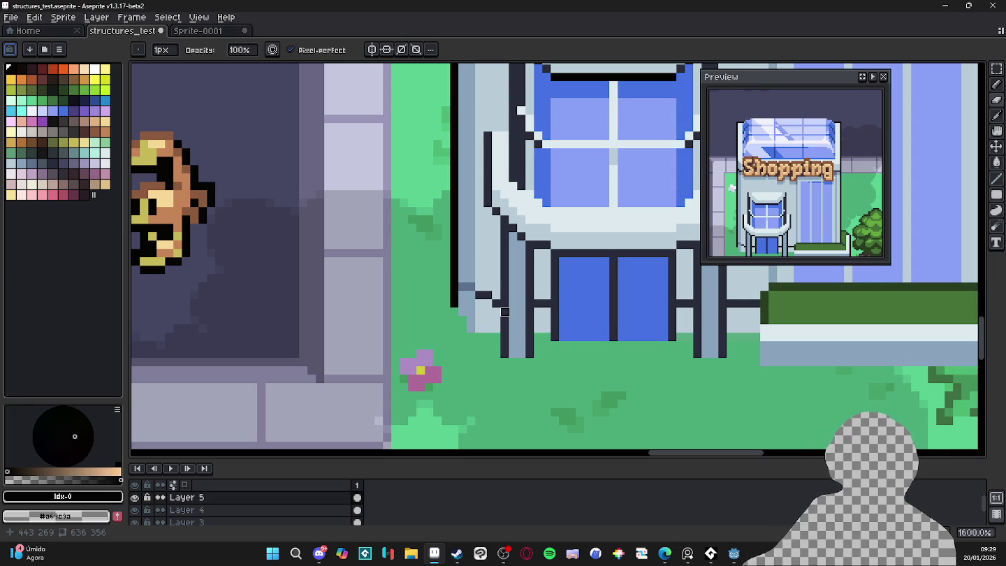
pyautogui.scroll(-2, 554, 320)
# Sample the window blue #4572e3, then darken its top-left corner with a darker swatch
pyautogui.scroll(-3, 419, 307)
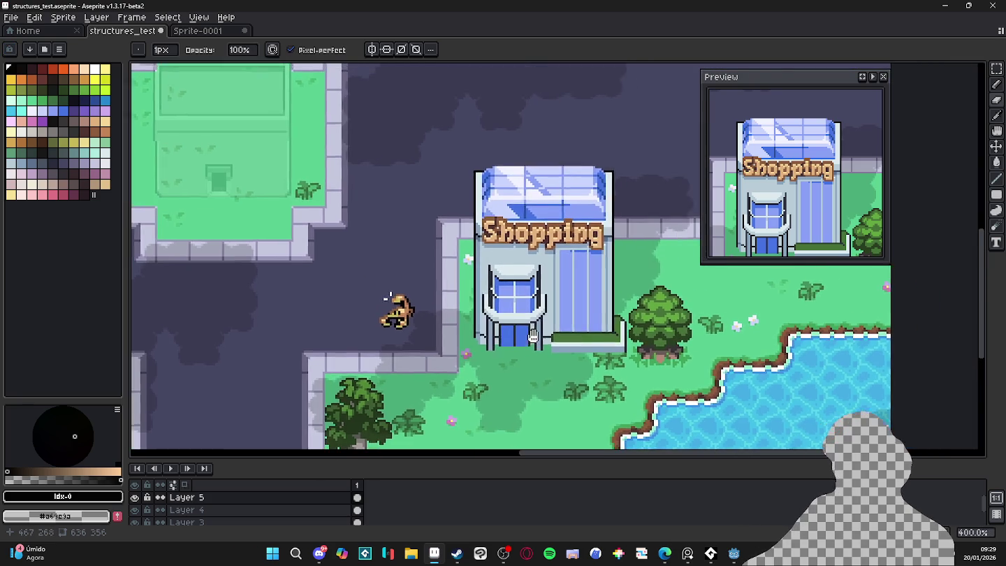
pyautogui.scroll(3, 408, 305)
pyautogui.scroll(4, 489, 314)
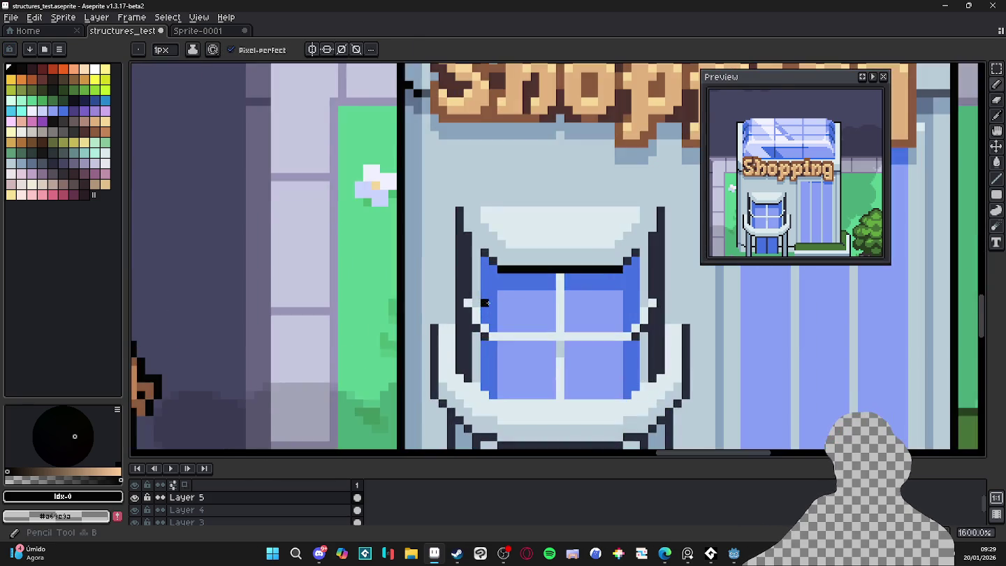
pyautogui.keyDown('alt'); pyautogui.click(552, 363); pyautogui.keyUp('alt')
pyautogui.scroll(-5, 329, 310)
pyautogui.scroll(3, 493, 293)
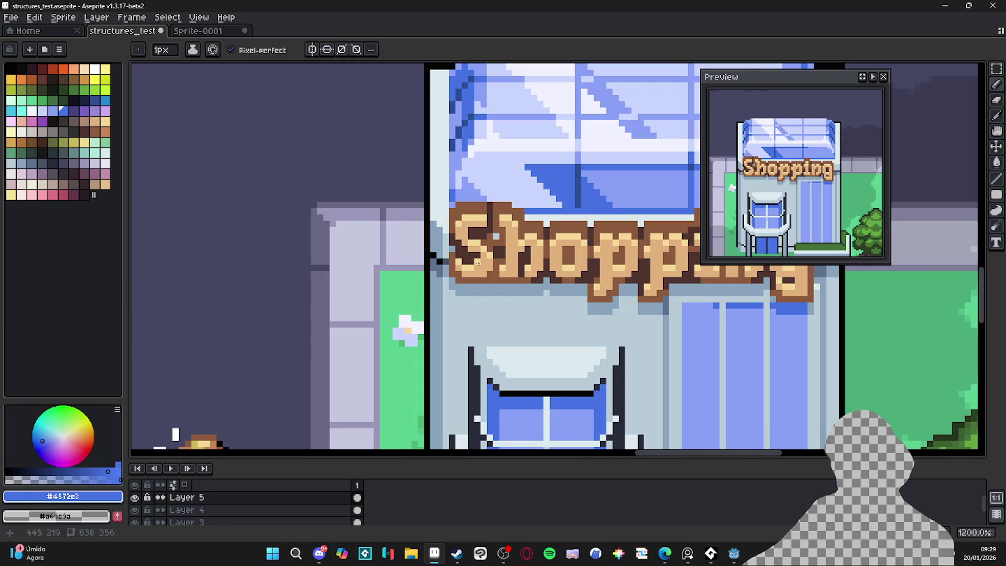
pyautogui.scroll(1, 495, 389)
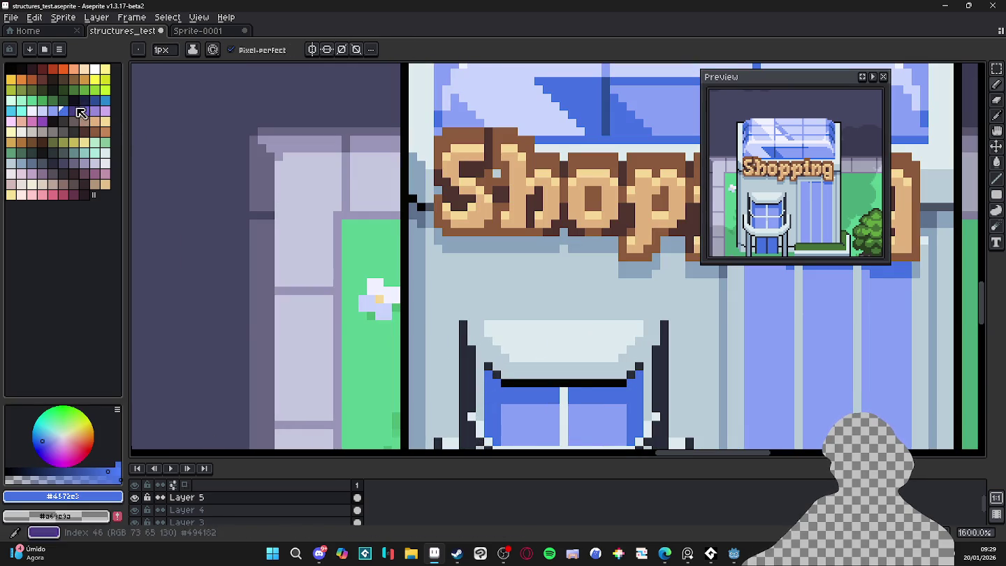
pyautogui.click(94, 100)
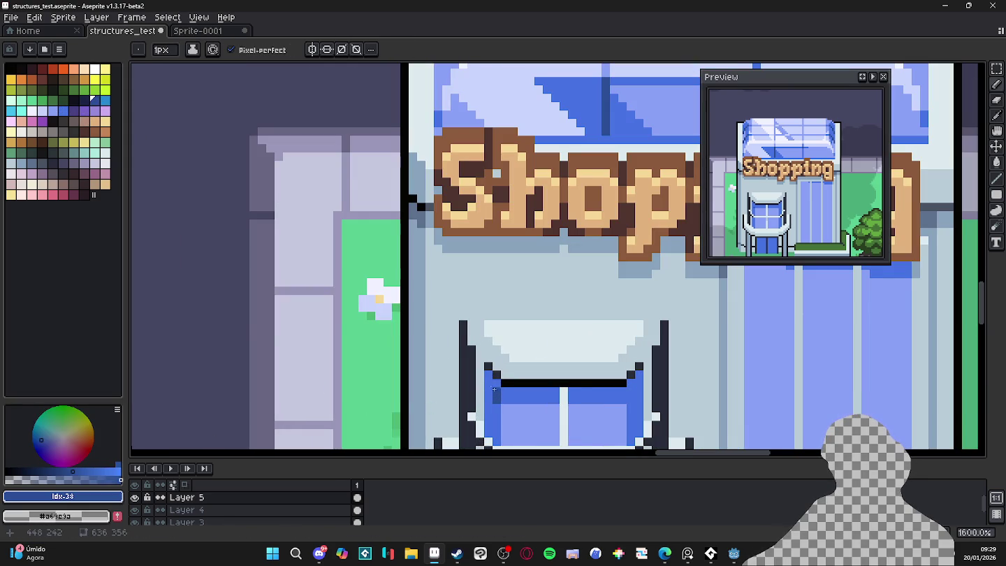
pyautogui.moveTo(496, 393); pyautogui.dragTo(489, 391)
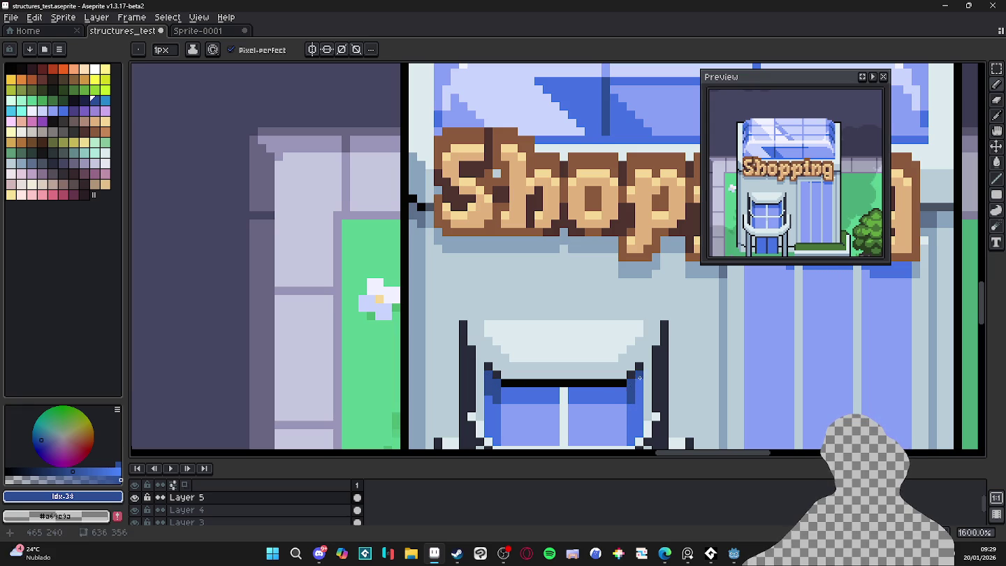
# Sample #2b4c95, then draw a light #c9d4fd diagonal glint across the lower-left pane
pyautogui.scroll(-3, 639, 390)
pyautogui.scroll(-1, 557, 315)
pyautogui.scroll(-1, 557, 315)
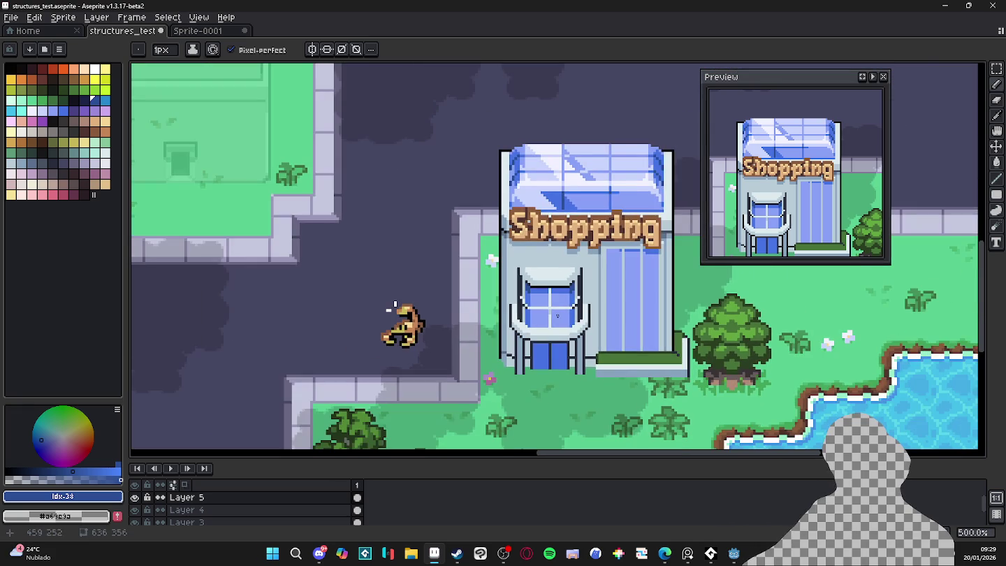
pyautogui.scroll(1, 391, 308)
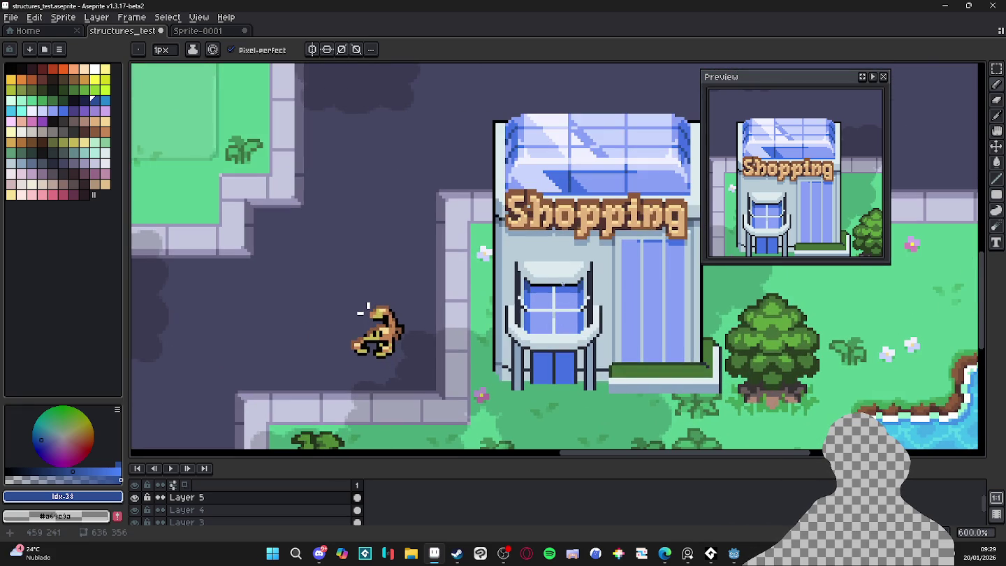
pyautogui.scroll(3, 537, 289)
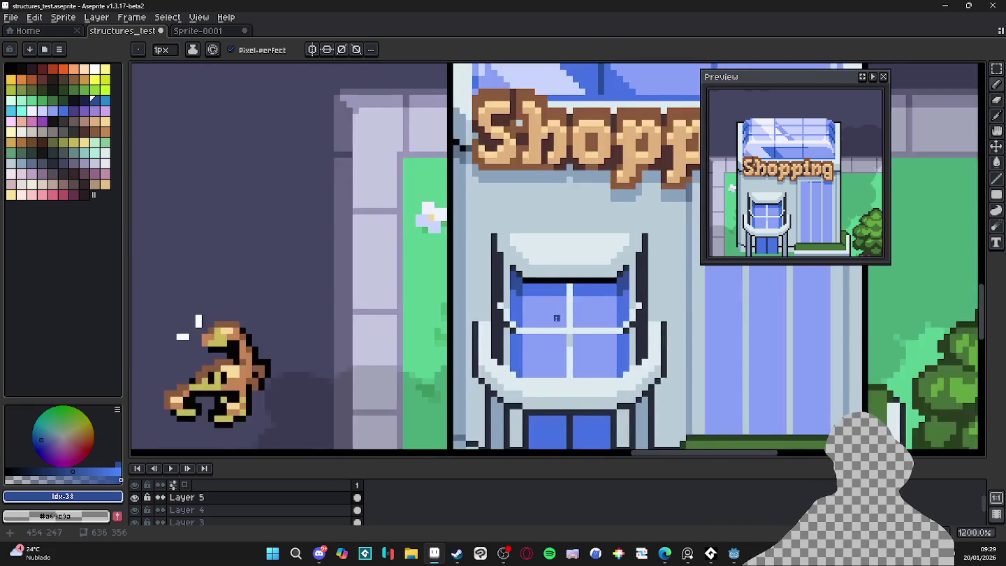
pyautogui.scroll(1, 535, 292)
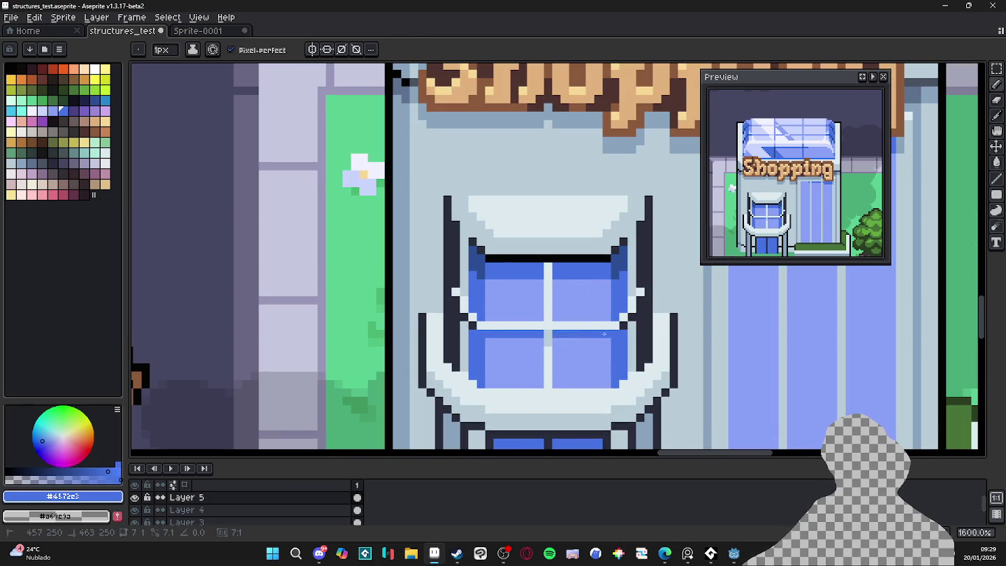
pyautogui.keyDown('alt'); pyautogui.click(618, 335); pyautogui.keyUp('alt')
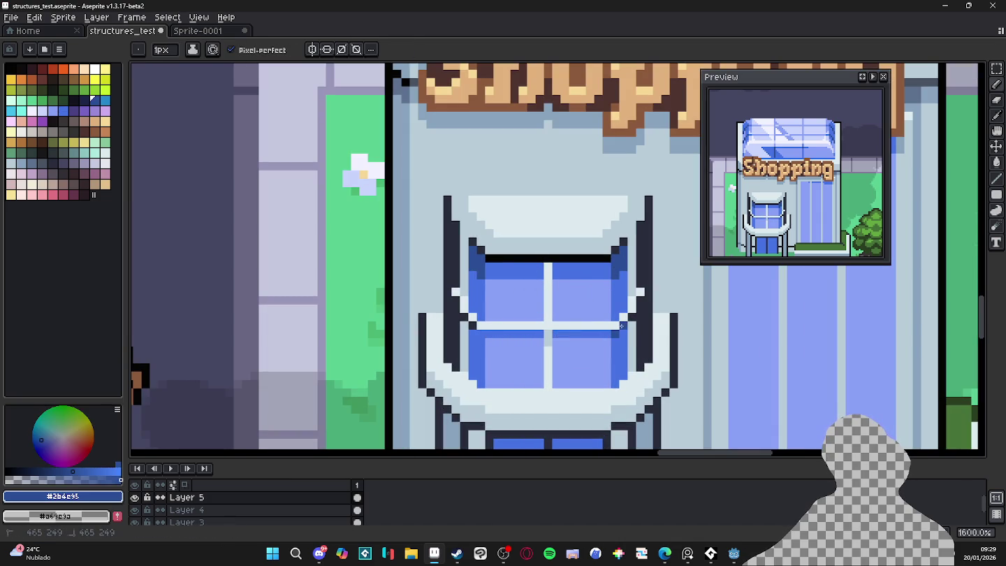
pyautogui.scroll(-5, 470, 326)
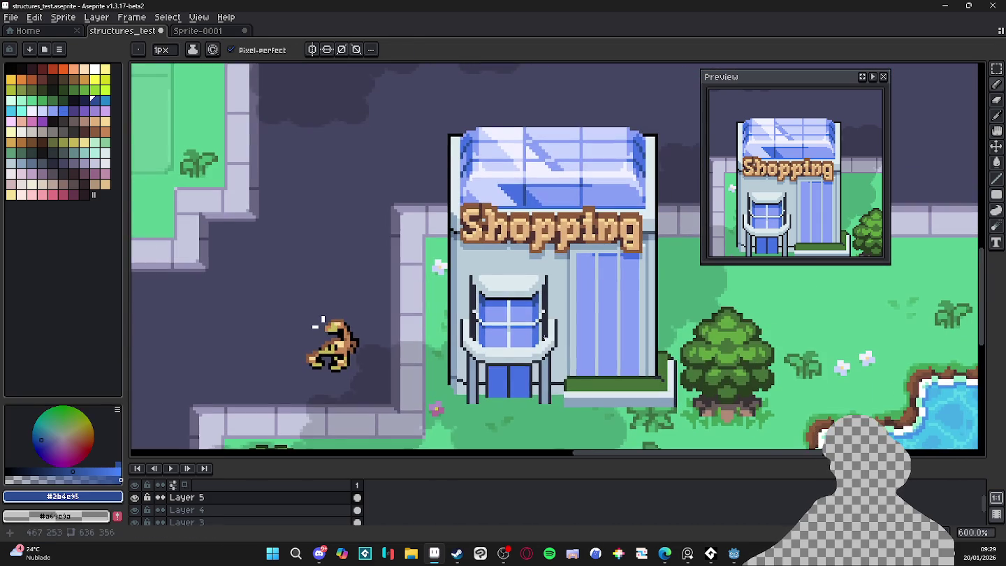
pyautogui.scroll(-1, 543, 321)
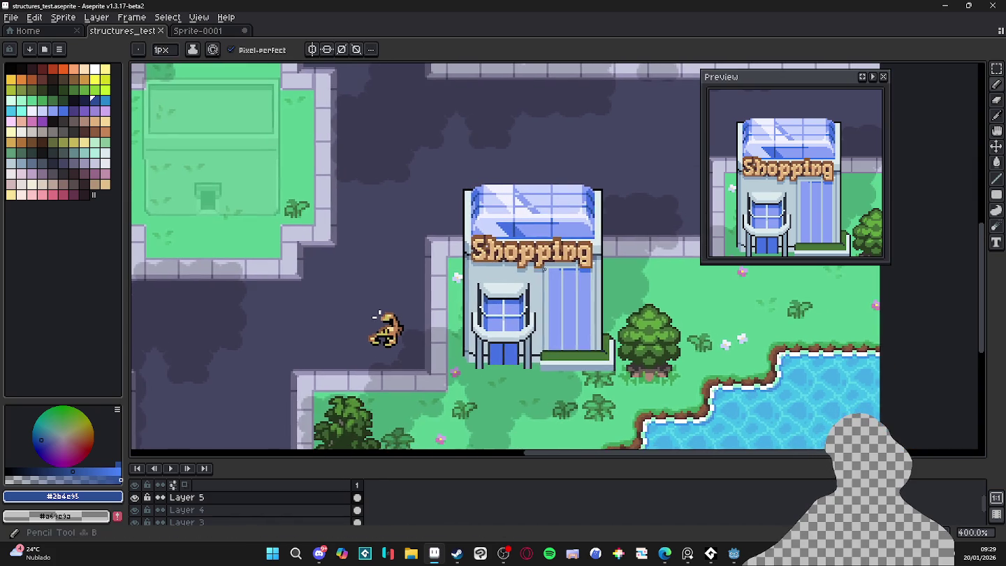
pyautogui.scroll(2, 517, 357)
pyautogui.keyDown('alt'); pyautogui.click(486, 390); pyautogui.keyUp('alt')
pyautogui.scroll(4, 486, 390)
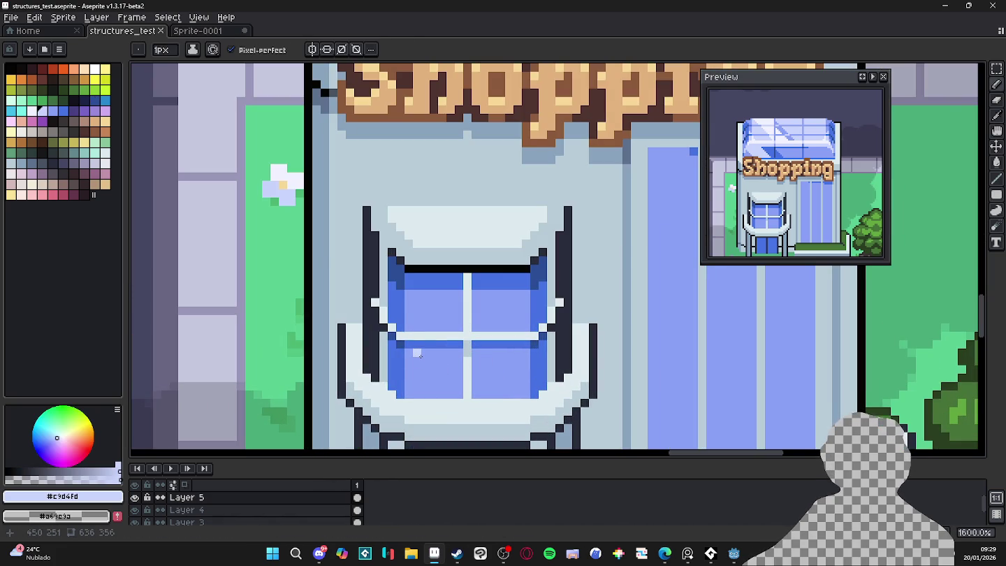
pyautogui.moveTo(418, 353)
pyautogui.mouseDown()
pyautogui.moveTo(454, 391)
pyautogui.moveTo(408, 393)
pyautogui.moveTo(412, 357)
pyautogui.moveTo(426, 377)
pyautogui.mouseUp()
# Sample the mid window blue #8aa1f6, try a flood fill on the pane, and undo it
pyautogui.press('b')
pyautogui.scroll(-3, 416, 359)
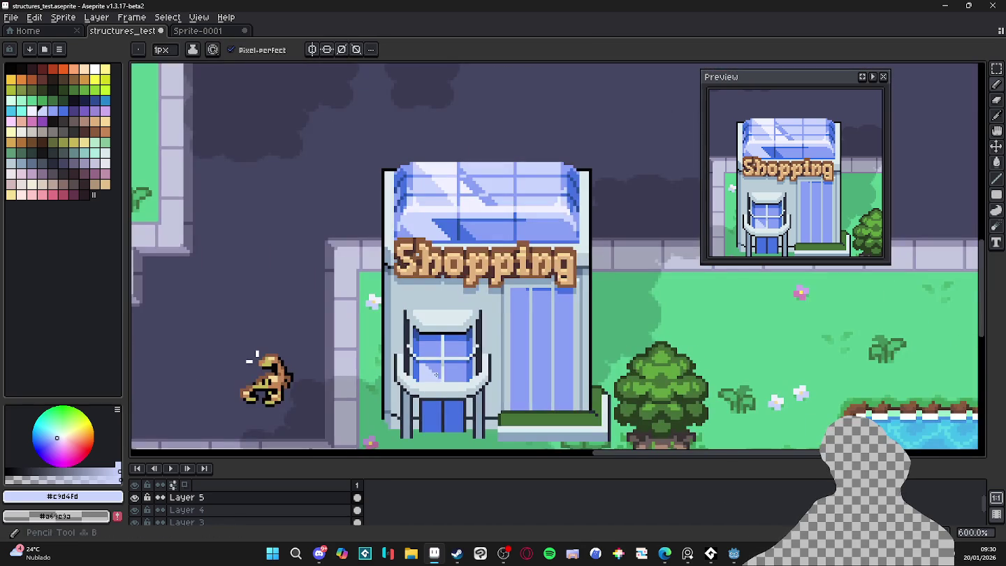
pyautogui.scroll(3, 412, 358)
pyautogui.keyDown('alt'); pyautogui.click(407, 376); pyautogui.keyUp('alt')
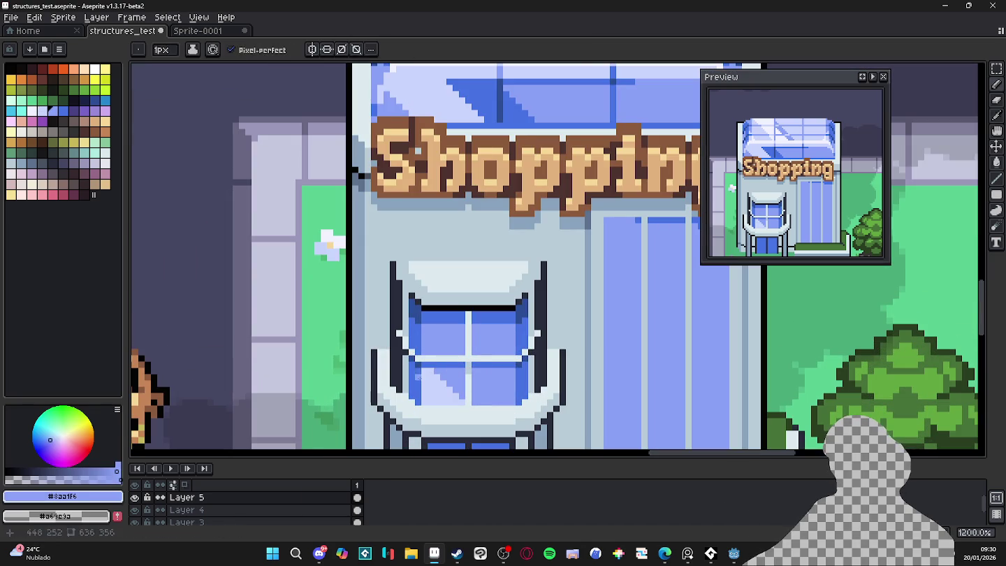
pyautogui.press('g')
pyautogui.click(406, 377)
pyautogui.hotkey('ctrl', 'z')
# Paint lighter pixels into the entrance window's lower-left pane with the Pencil
pyautogui.scroll(2, 406, 377)
pyautogui.press('v')
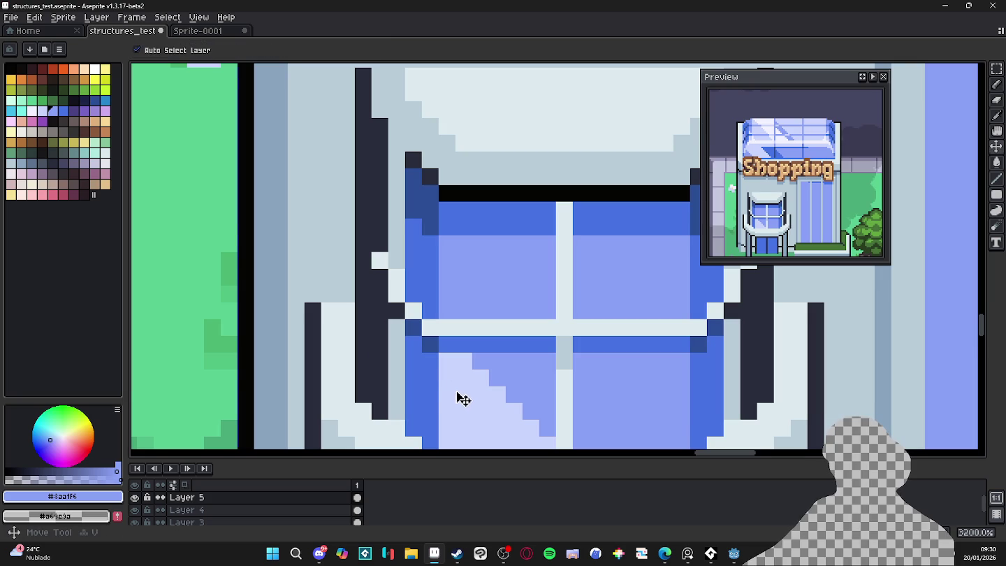
pyautogui.scroll(-2, 455, 396)
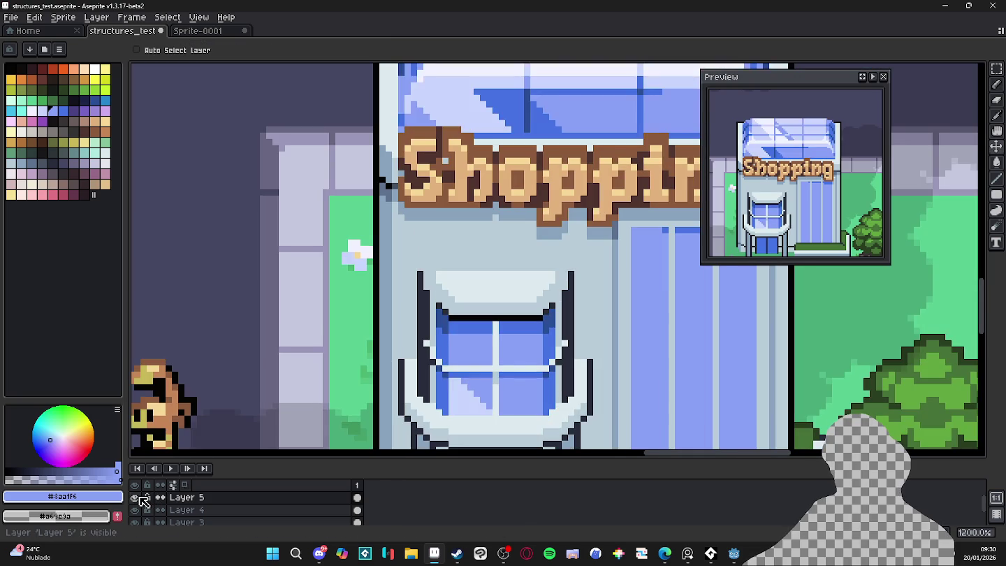
pyautogui.scroll(1, 447, 409)
pyautogui.scroll(2, 447, 408)
pyautogui.press('b')
pyautogui.click(431, 366)
pyautogui.click(443, 396)
pyautogui.click(436, 414)
# Shrink the brush to 1 pixel and sample the window blue #4572e3
pyautogui.press('-')
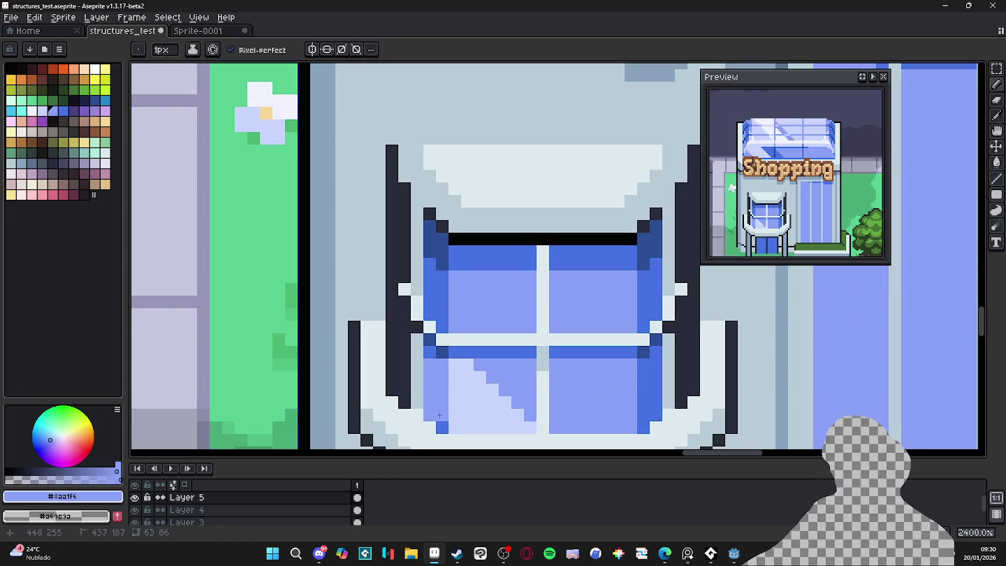
pyautogui.scroll(-7, 434, 353)
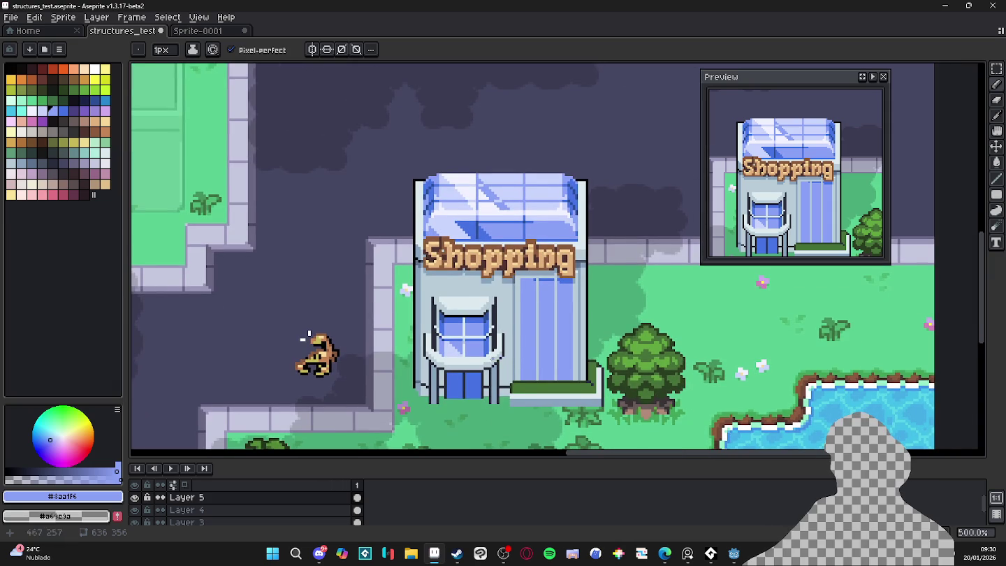
pyautogui.scroll(2, 492, 381)
pyautogui.scroll(3, 503, 347)
pyautogui.keyDown('alt'); pyautogui.click(502, 346); pyautogui.keyUp('alt')
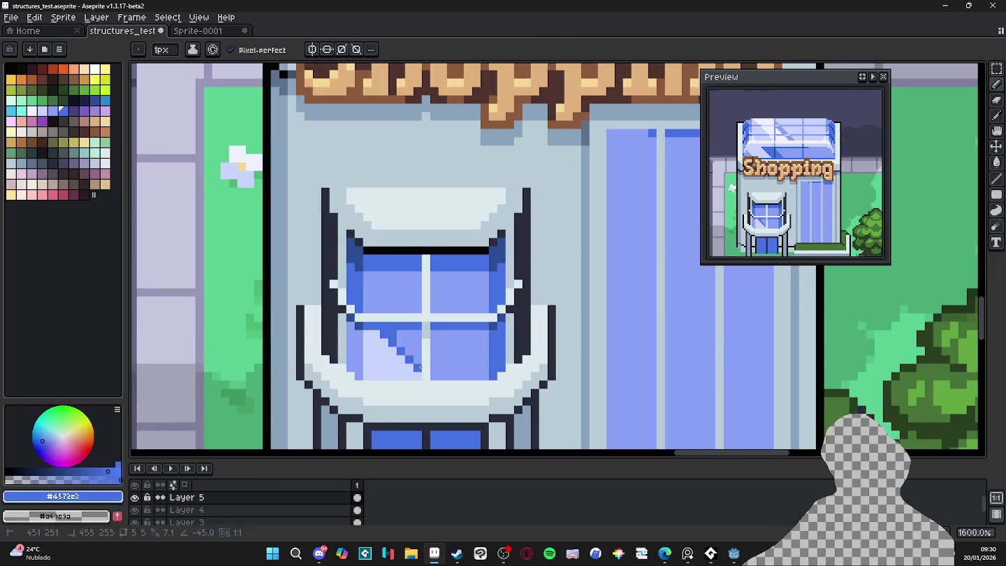
pyautogui.scroll(-5, 412, 350)
pyautogui.scroll(5, 413, 350)
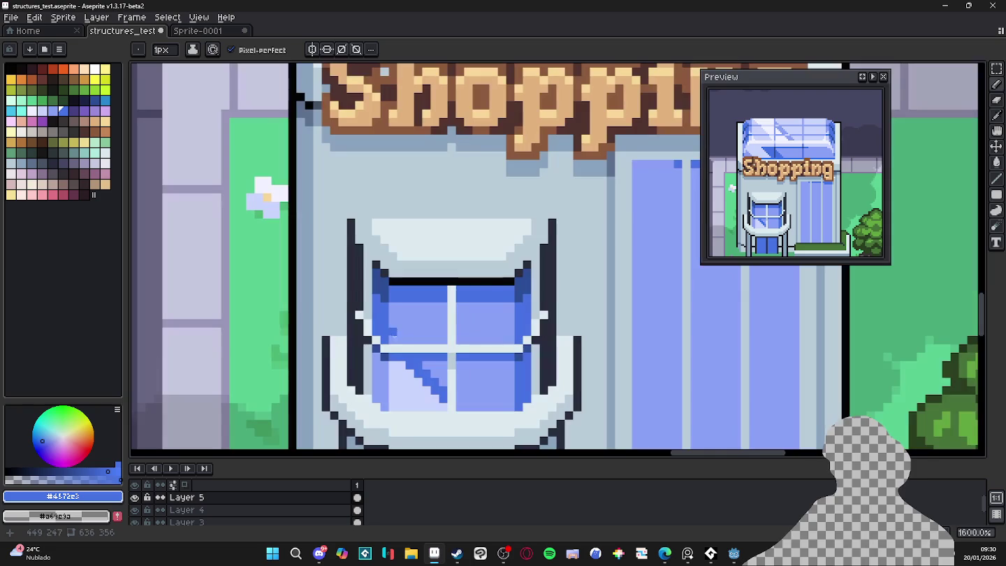
# Pick the darker window-shading blue and undo the last Pencil stroke
pyautogui.keyDown('alt'); pyautogui.click(383, 331); pyautogui.keyUp('alt')
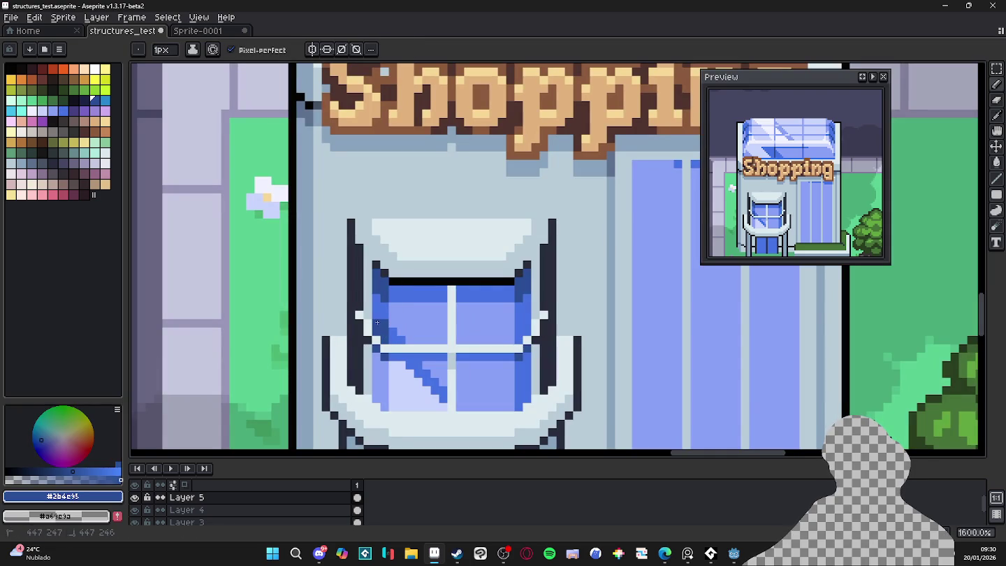
pyautogui.scroll(-4, 379, 316)
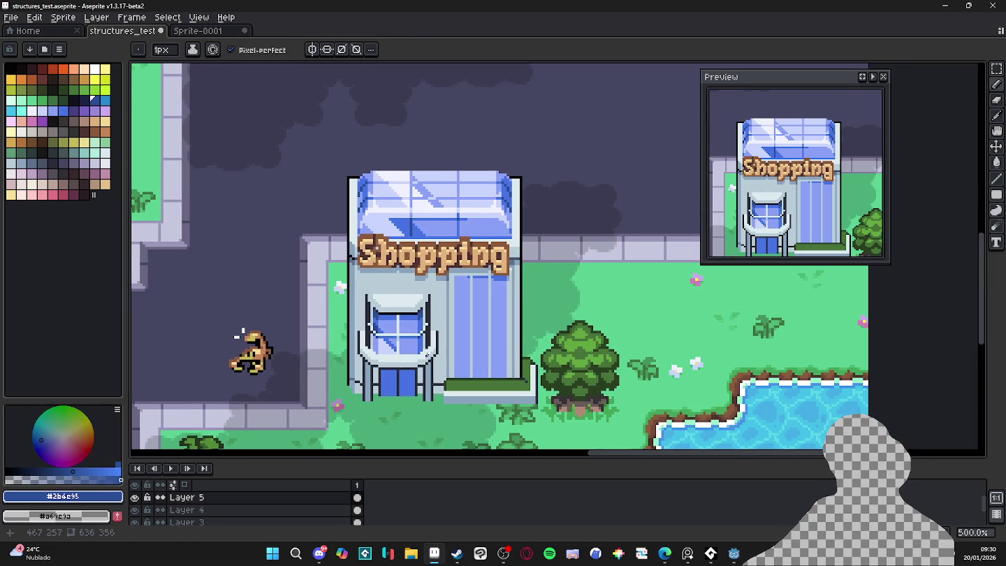
pyautogui.hotkey('ctrl', 'z')
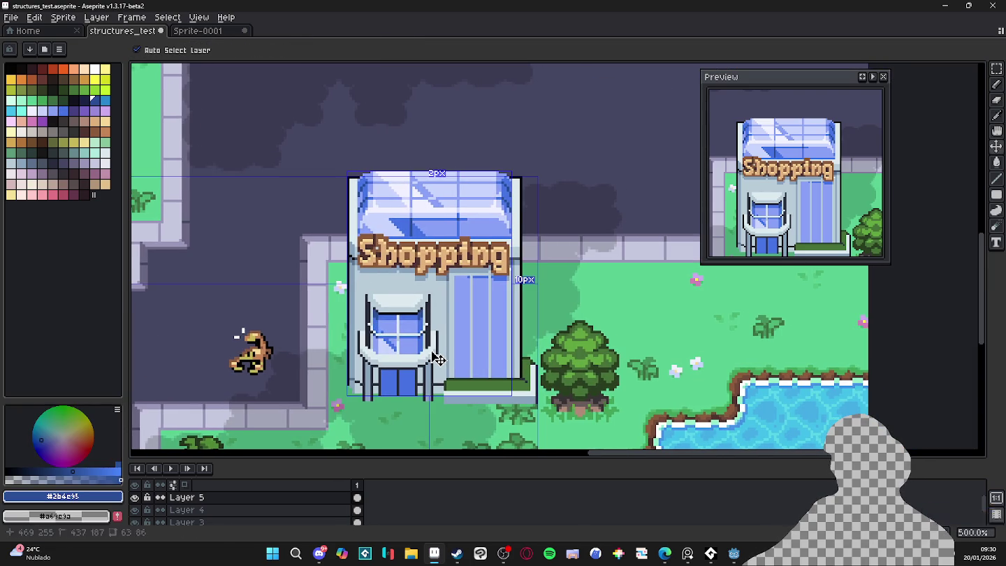
pyautogui.scroll(-2, 430, 354)
# Undo another Pencil stroke on the entrance window
pyautogui.scroll(6, 422, 349)
pyautogui.scroll(-4, 387, 344)
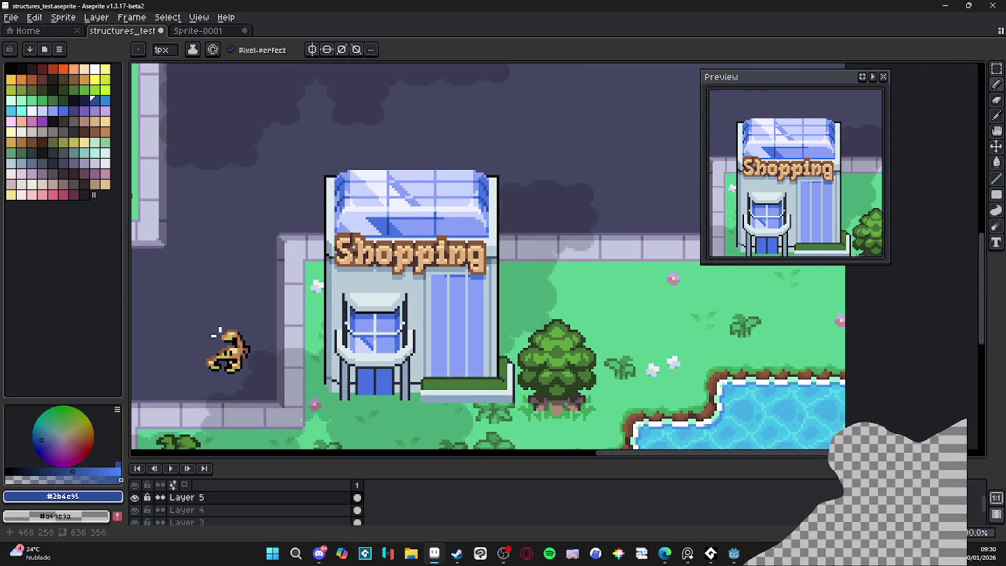
pyautogui.scroll(2, 391, 334)
pyautogui.scroll(2, 334, 354)
pyautogui.hotkey('ctrl', 'z')
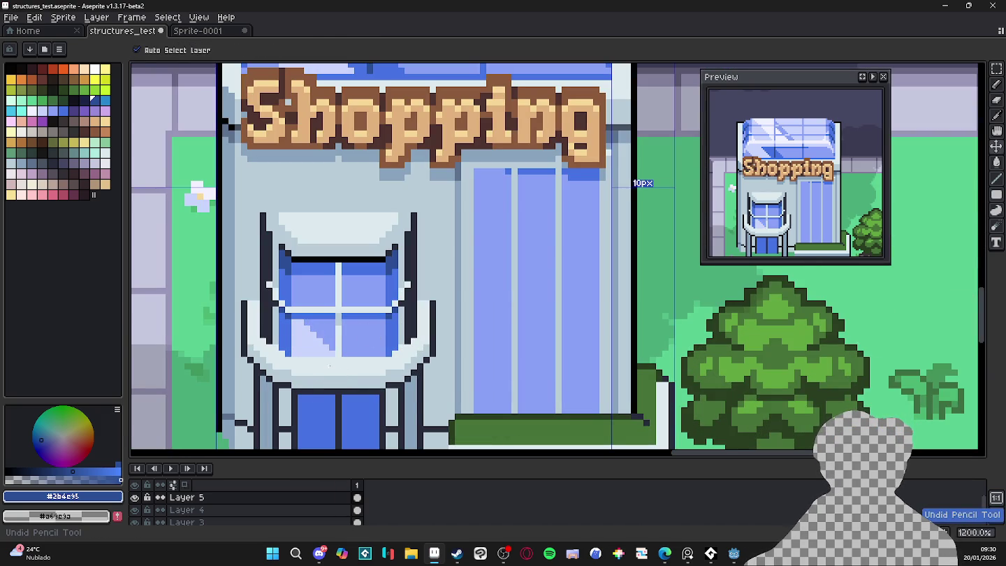
pyautogui.scroll(-4, 330, 364)
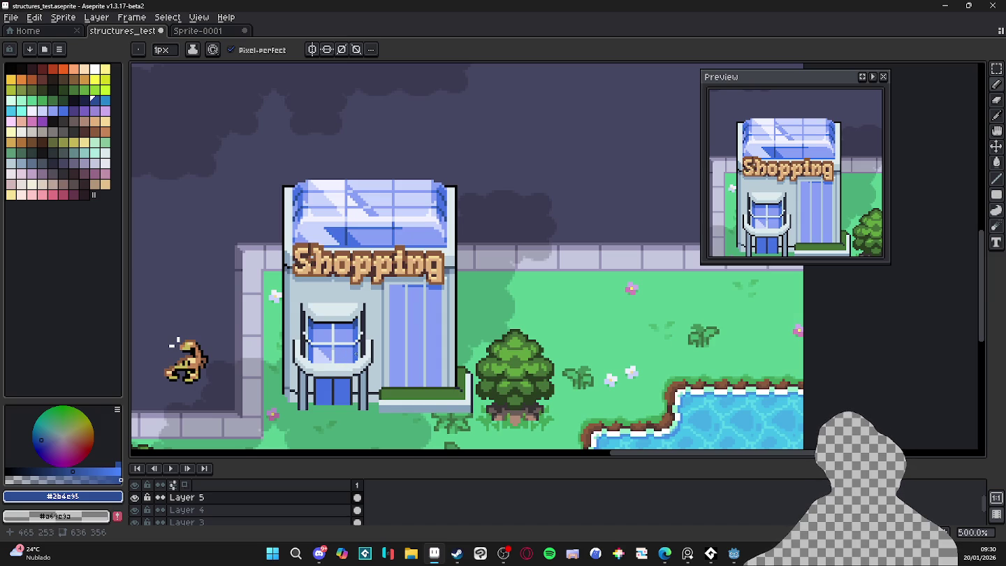
# Eyedrop the pale glass blue #c9d4fd from the Shopping building's roof
pyautogui.scroll(5, 337, 213)
pyautogui.scroll(4, 320, 197)
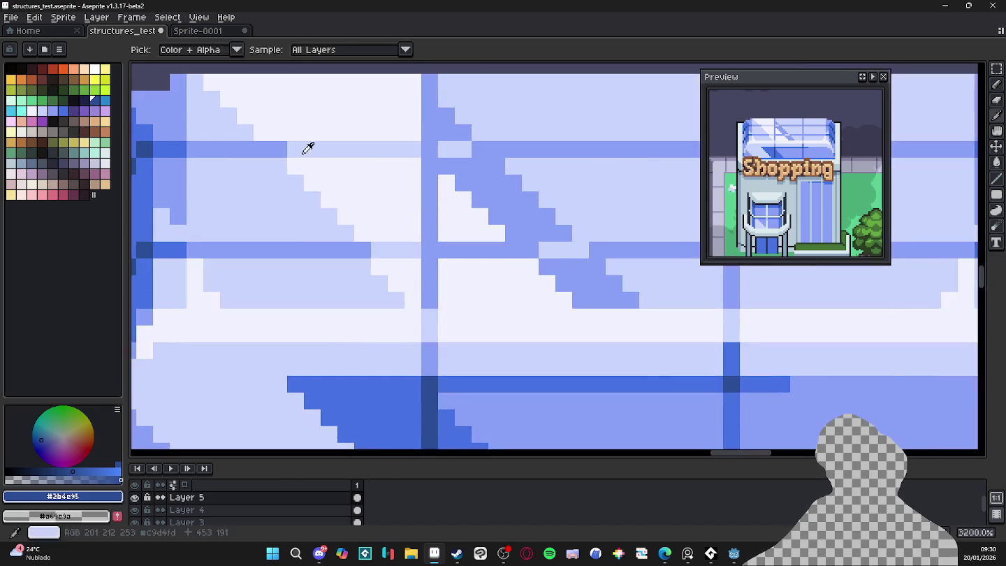
pyautogui.keyDown('alt'); pyautogui.click(303, 152); pyautogui.keyUp('alt')
pyautogui.scroll(-4, 357, 217)
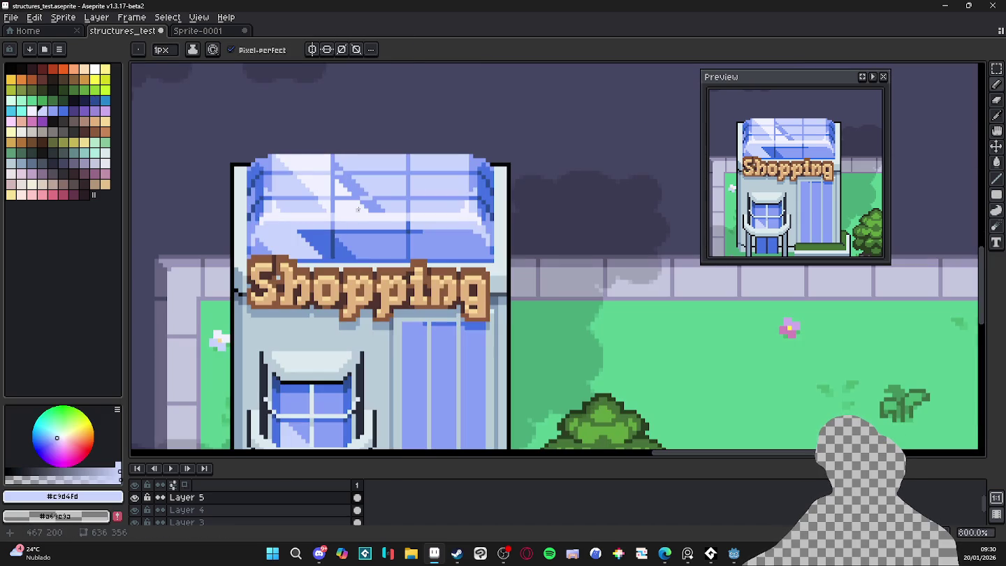
pyautogui.scroll(3, 349, 182)
pyautogui.scroll(3, 325, 139)
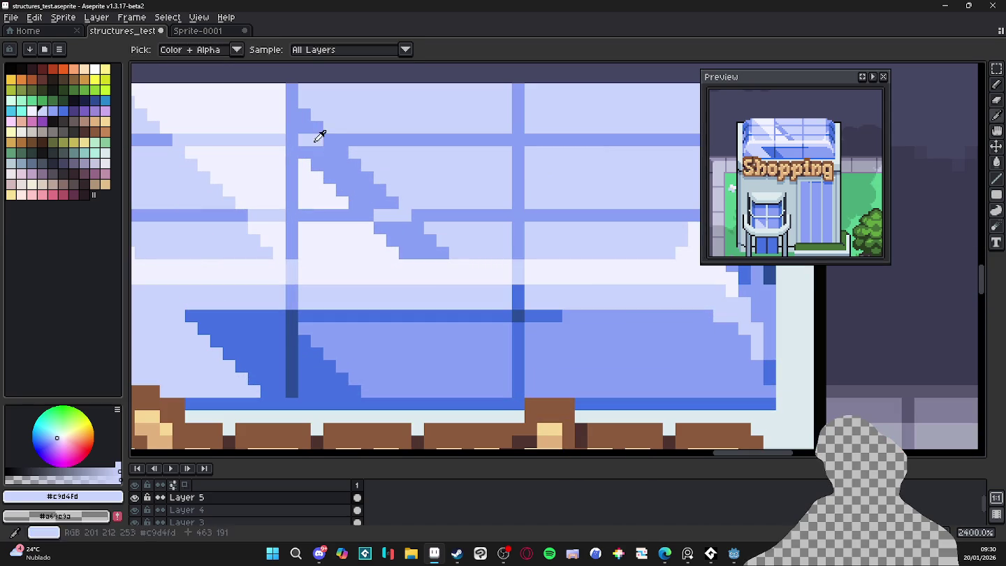
pyautogui.scroll(-6, 328, 140)
pyautogui.scroll(-3, 354, 207)
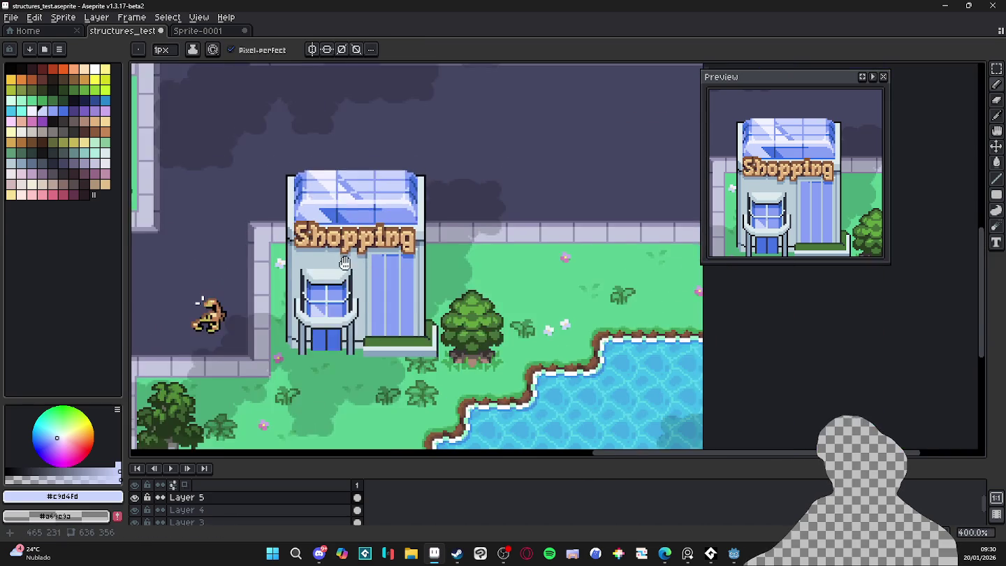
# Save the map file with Ctrl+S
pyautogui.hotkey('ctrl', 's')
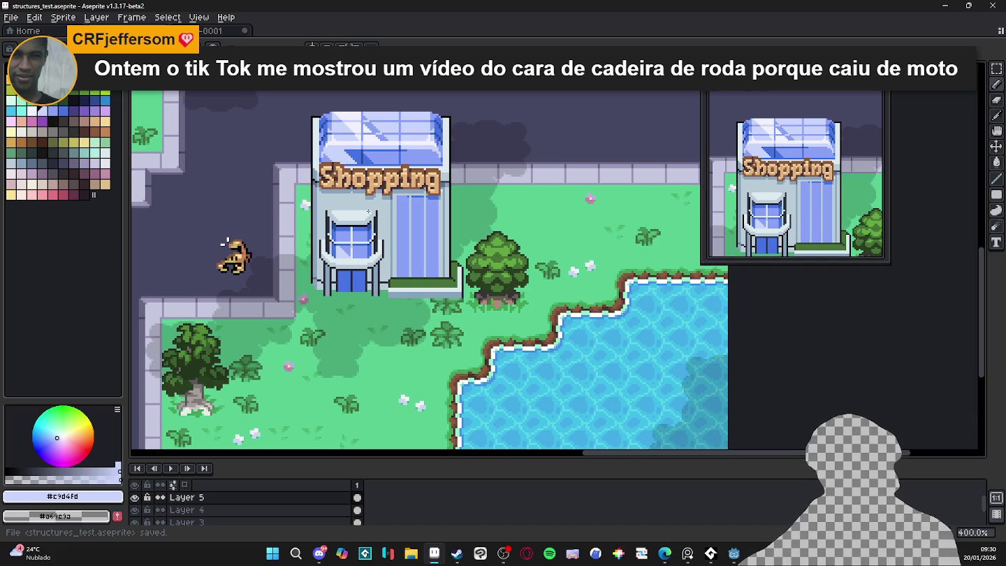
pyautogui.scroll(4, 323, 227)
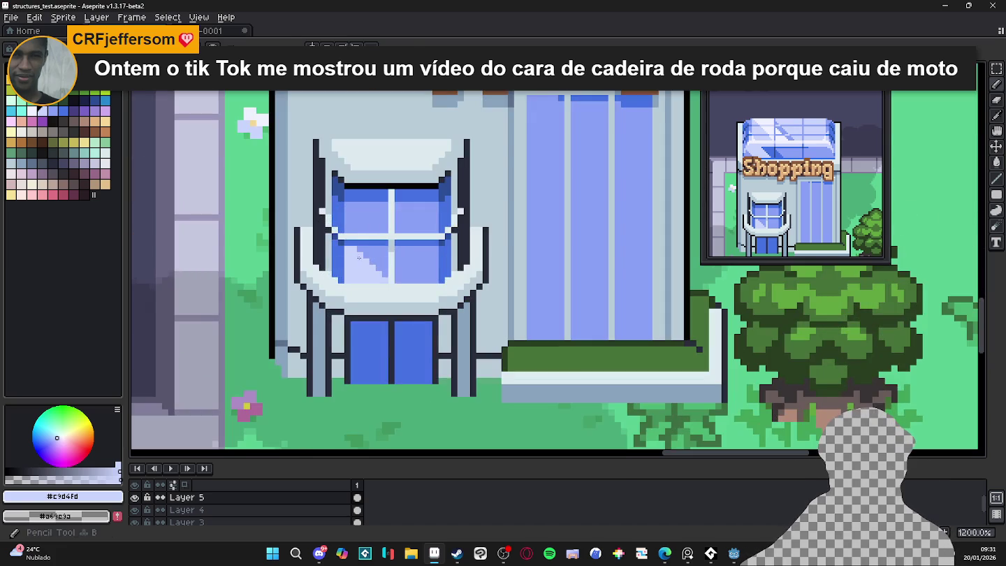
pyautogui.scroll(4, 335, 229)
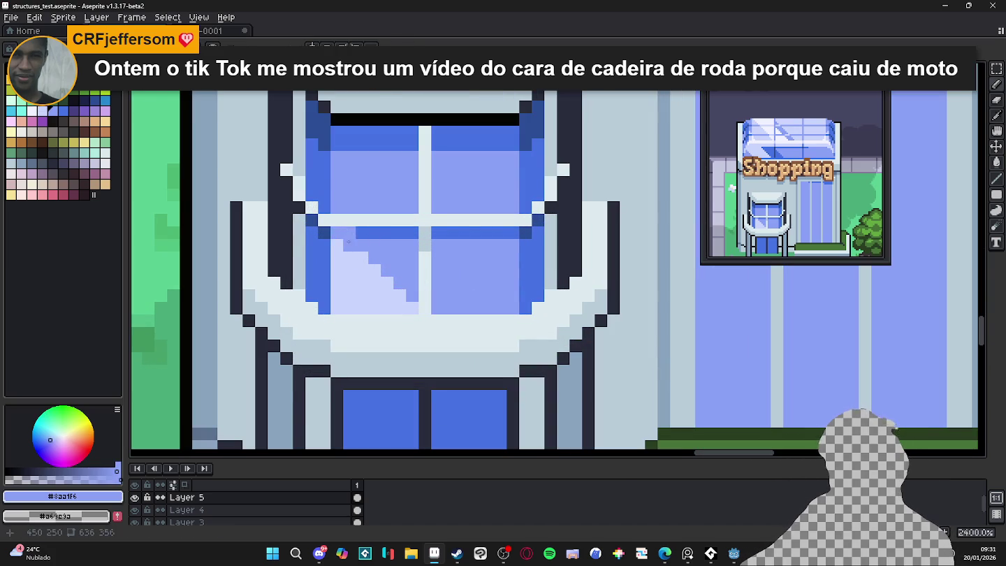
pyautogui.scroll(-4, 343, 235)
pyautogui.scroll(4, 370, 246)
# Paint light wall colour over the dark outlines left and right of the window
pyautogui.keyDown('alt'); pyautogui.click(375, 250); pyautogui.keyUp('alt')
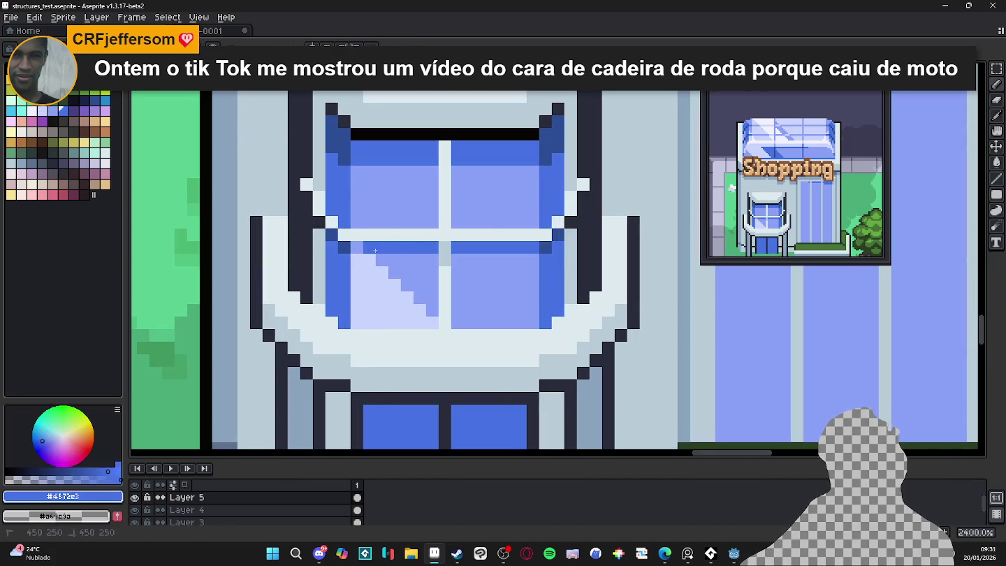
pyautogui.scroll(-5, 391, 265)
pyautogui.scroll(4, 405, 274)
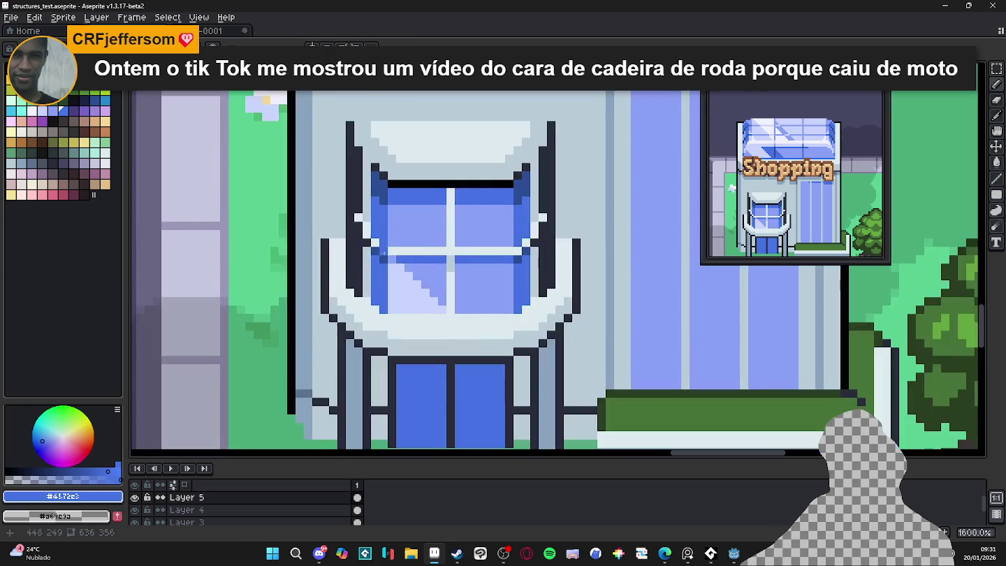
pyautogui.scroll(-4, 403, 279)
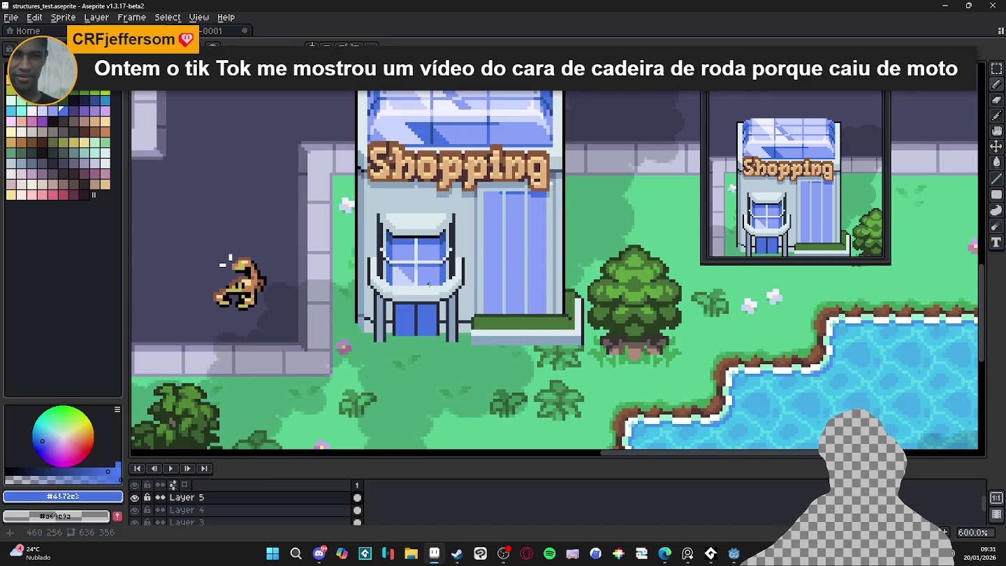
pyautogui.scroll(-1, 427, 284)
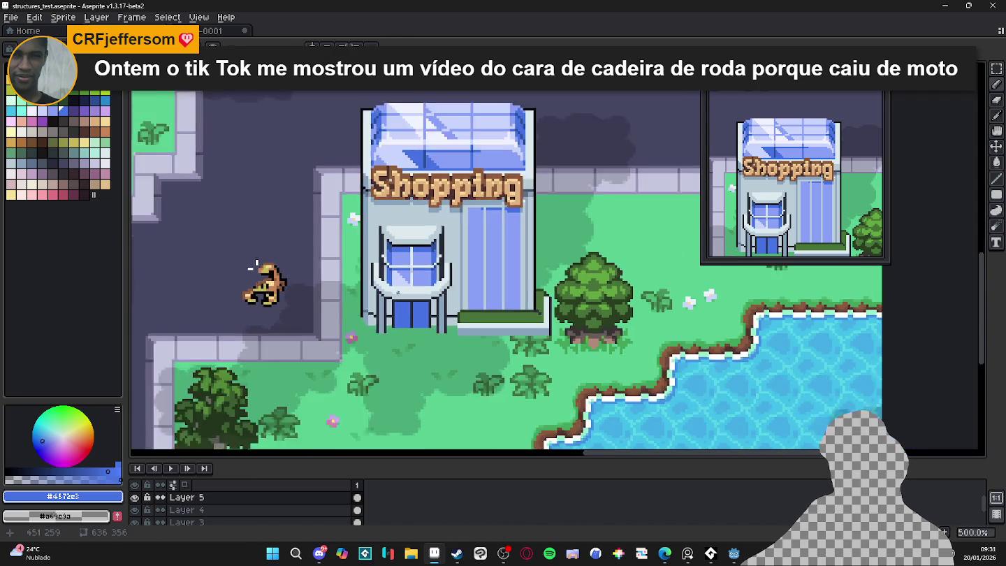
pyautogui.scroll(-1, 252, 267)
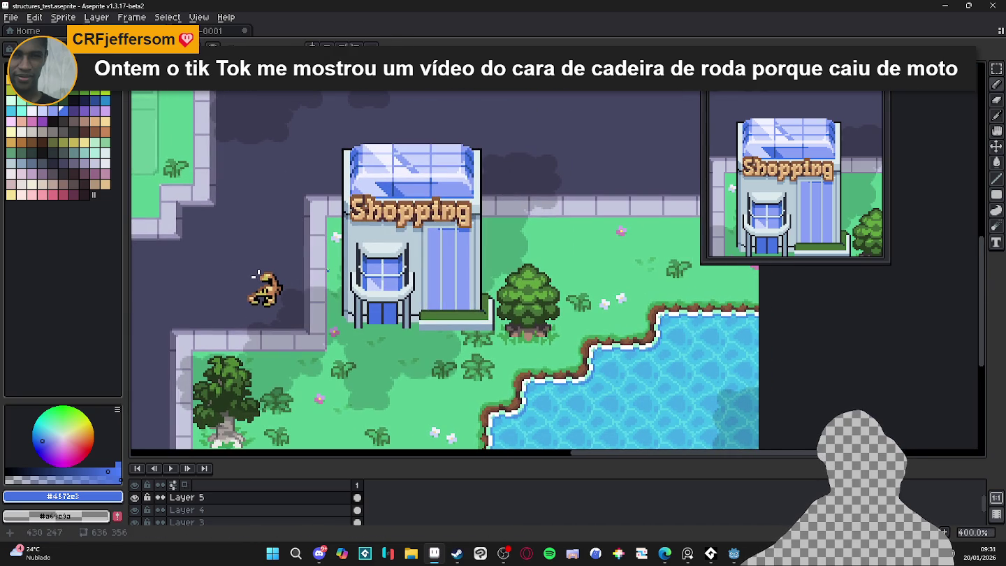
pyautogui.scroll(5, 363, 264)
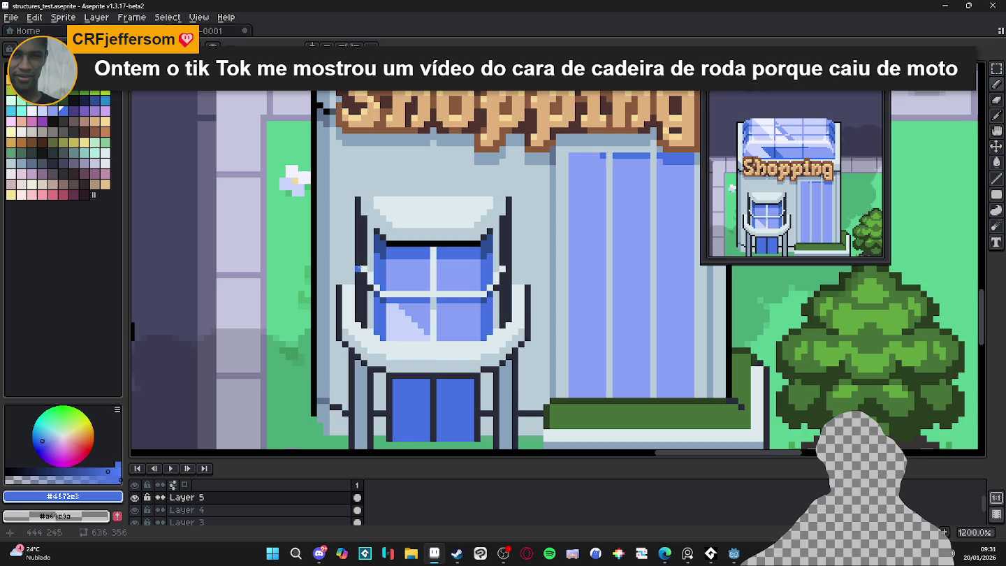
pyautogui.keyDown('alt'); pyautogui.click(371, 227); pyautogui.keyUp('alt')
pyautogui.moveTo(363, 219); pyautogui.dragTo(364, 324)
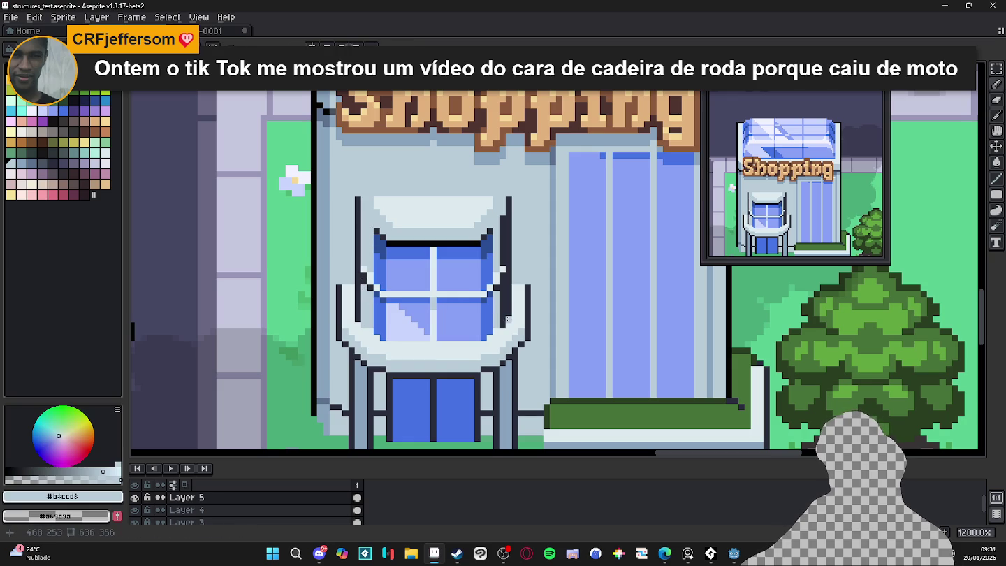
pyautogui.moveTo(503, 326); pyautogui.dragTo(501, 284)
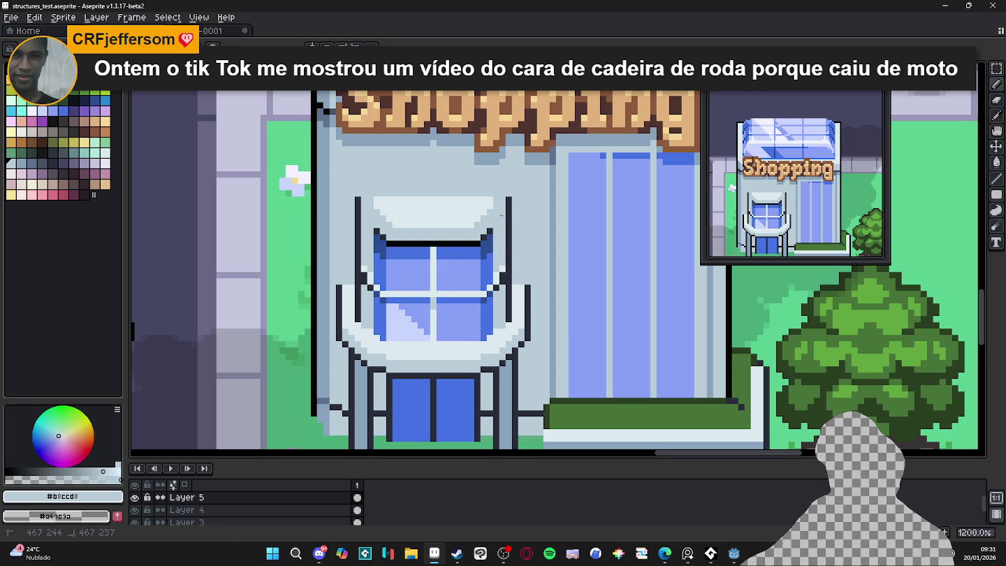
# Lighten the entrance's left and right outline columns with a softer grey-blue
pyautogui.scroll(-4, 500, 263)
pyautogui.scroll(4, 512, 261)
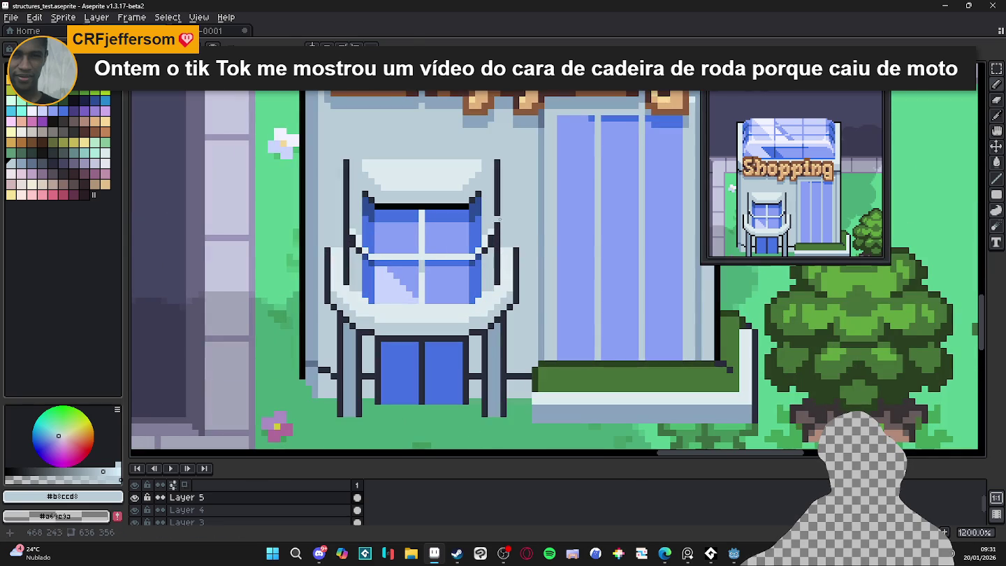
pyautogui.keyDown('alt'); pyautogui.click(497, 164); pyautogui.keyUp('alt')
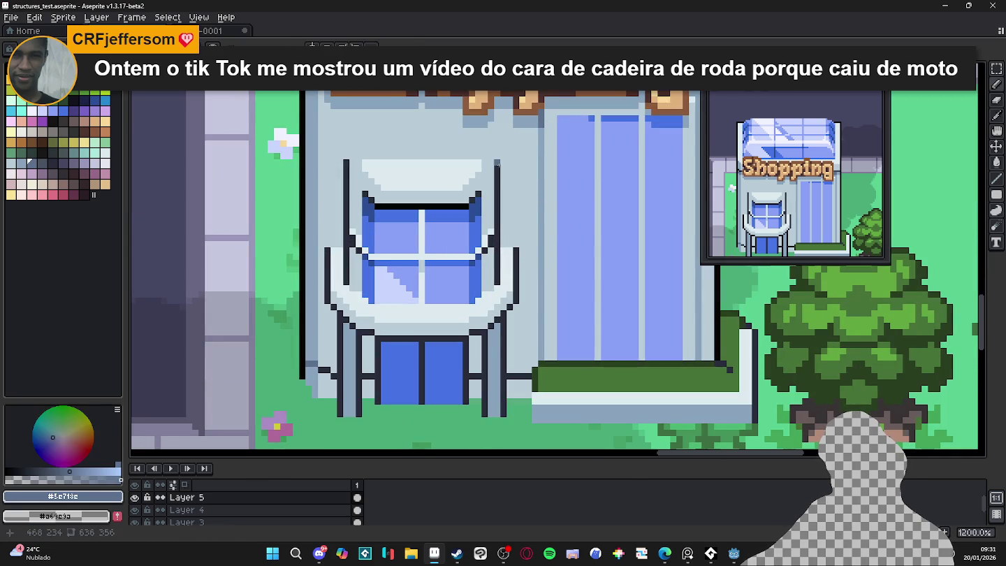
pyautogui.moveTo(498, 164); pyautogui.dragTo(498, 226)
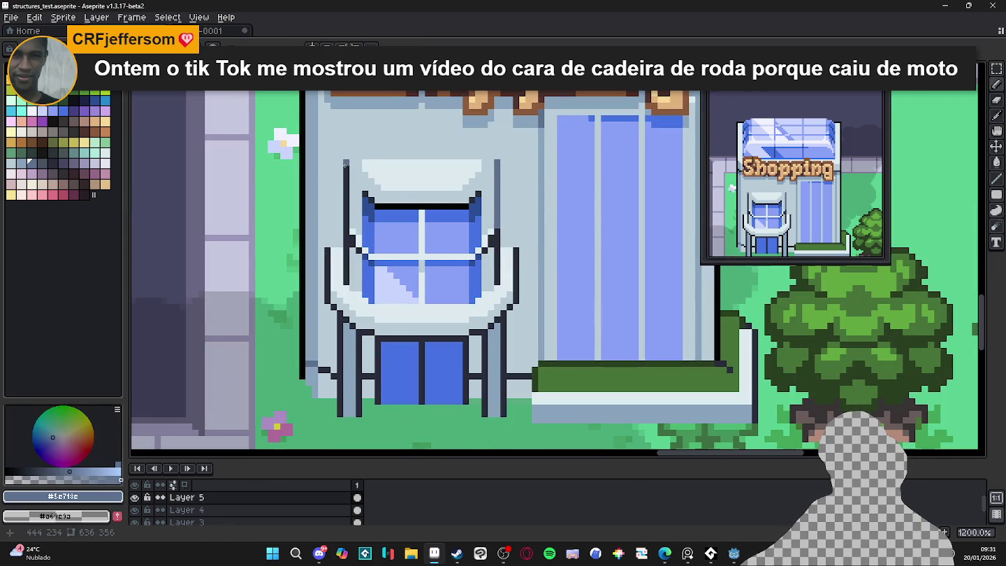
pyautogui.moveTo(345, 163); pyautogui.dragTo(344, 229)
pyautogui.scroll(-2, 345, 226)
pyautogui.scroll(-3, 345, 227)
pyautogui.scroll(4, 448, 227)
pyautogui.scroll(5, 448, 227)
# Lighten the two remaining dark columns near the window in grey-blue
pyautogui.moveTo(448, 202); pyautogui.dragTo(447, 265)
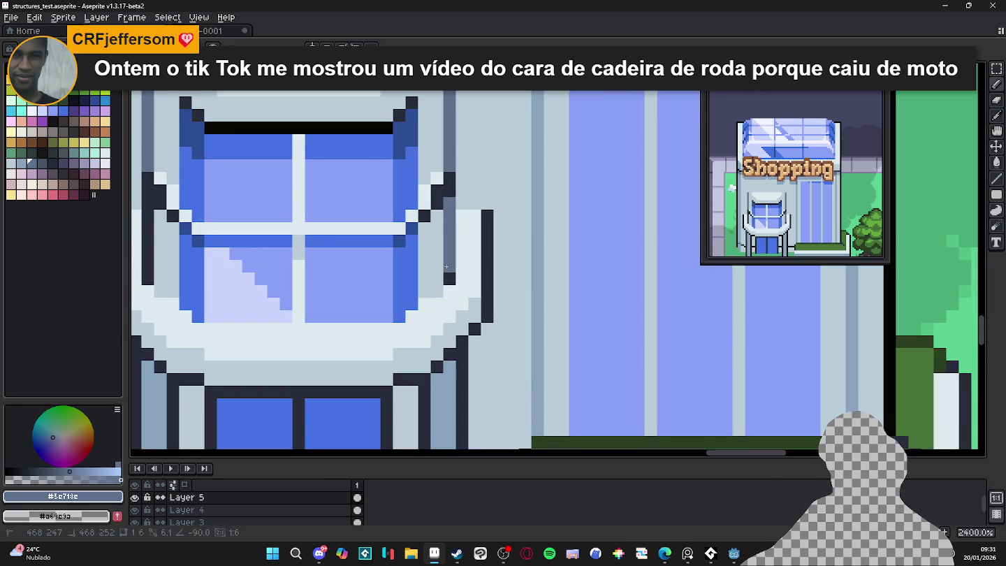
pyautogui.scroll(-5, 449, 275)
pyautogui.scroll(7, 384, 243)
pyautogui.moveTo(393, 286); pyautogui.dragTo(391, 363)
pyautogui.scroll(-2, 391, 363)
pyautogui.scroll(-1, 141, 315)
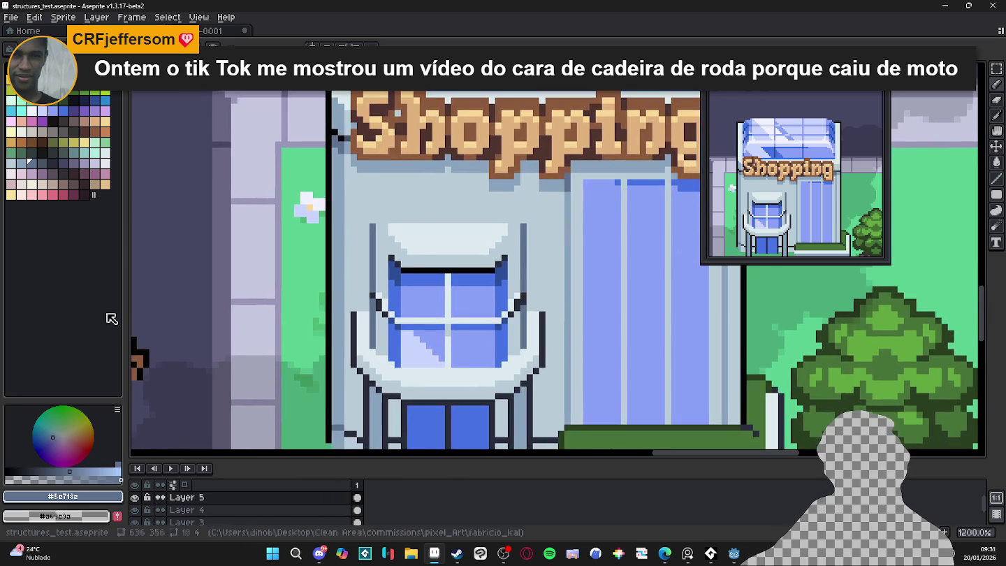
pyautogui.scroll(1, 475, 325)
pyautogui.scroll(-1, 475, 325)
pyautogui.scroll(4, 475, 325)
pyautogui.scroll(-4, 475, 325)
pyautogui.scroll(-4, 475, 325)
pyautogui.scroll(-1, 472, 326)
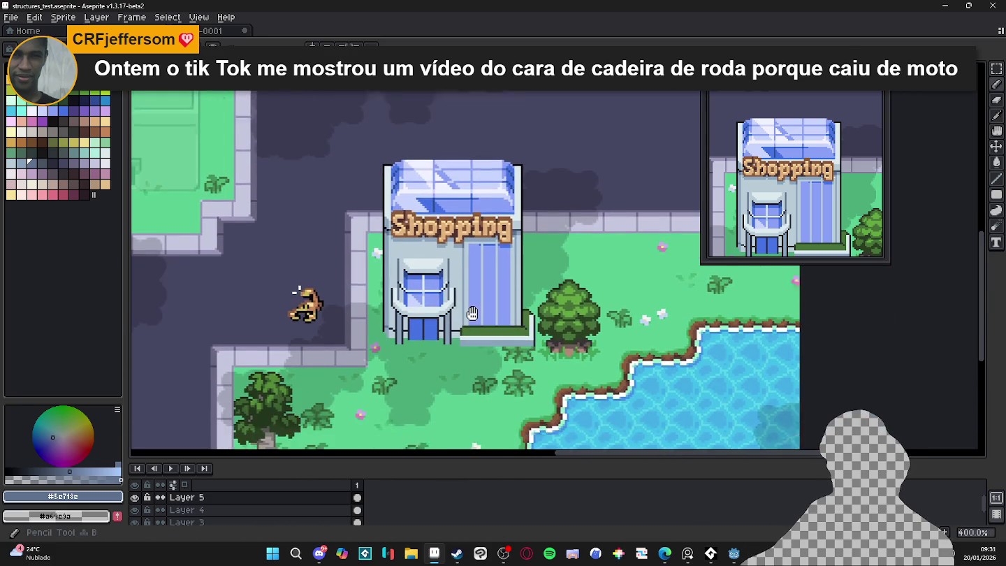
pyautogui.moveTo(473, 326); pyautogui.dragTo(464, 309)
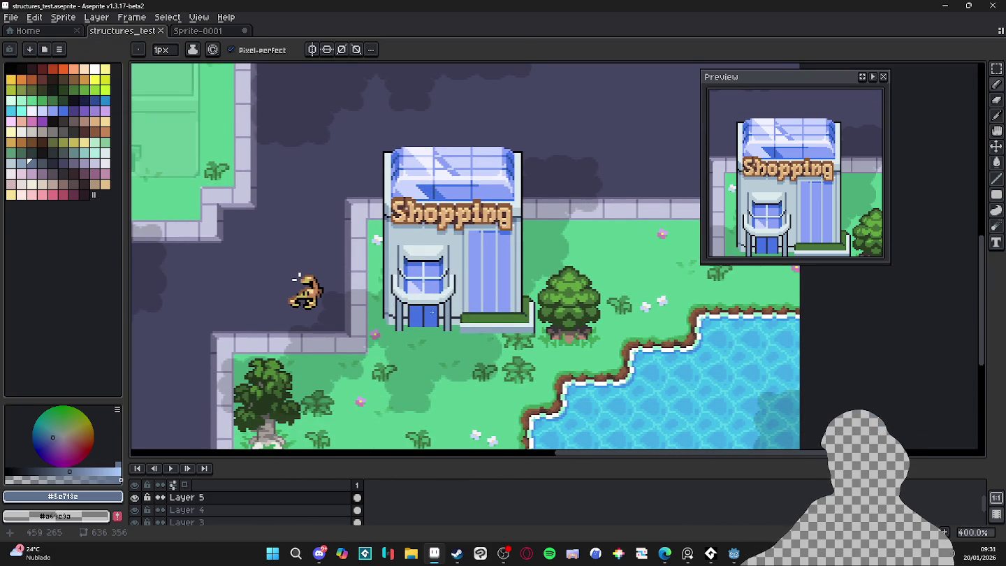
# Paint darker pixels down the pillar beside the tall glass window
pyautogui.scroll(-1, 415, 308)
pyautogui.moveTo(438, 305); pyautogui.dragTo(418, 311)
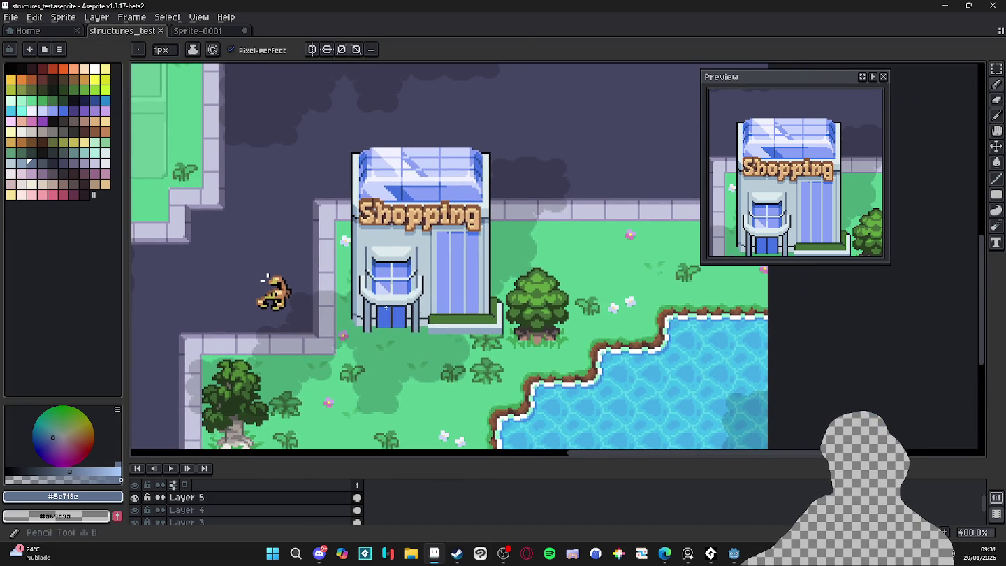
pyautogui.scroll(5, 406, 333)
pyautogui.scroll(-2, 435, 132)
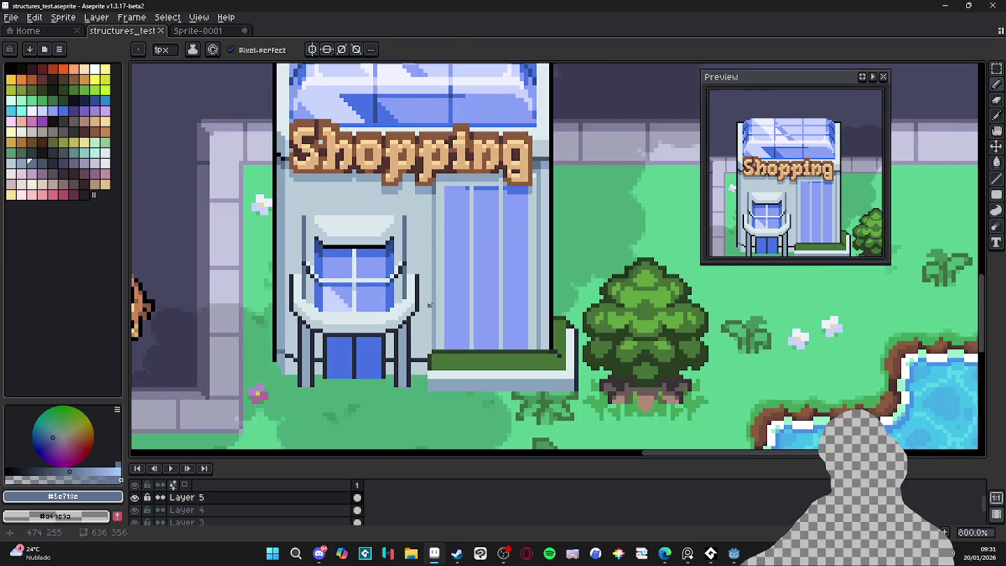
pyautogui.scroll(2, 435, 132)
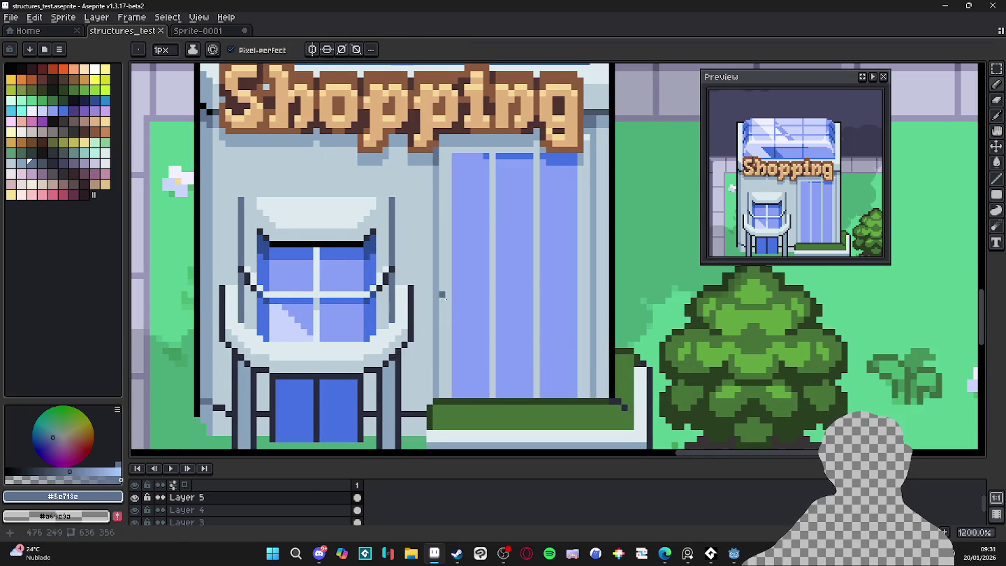
pyautogui.scroll(-2, 472, 269)
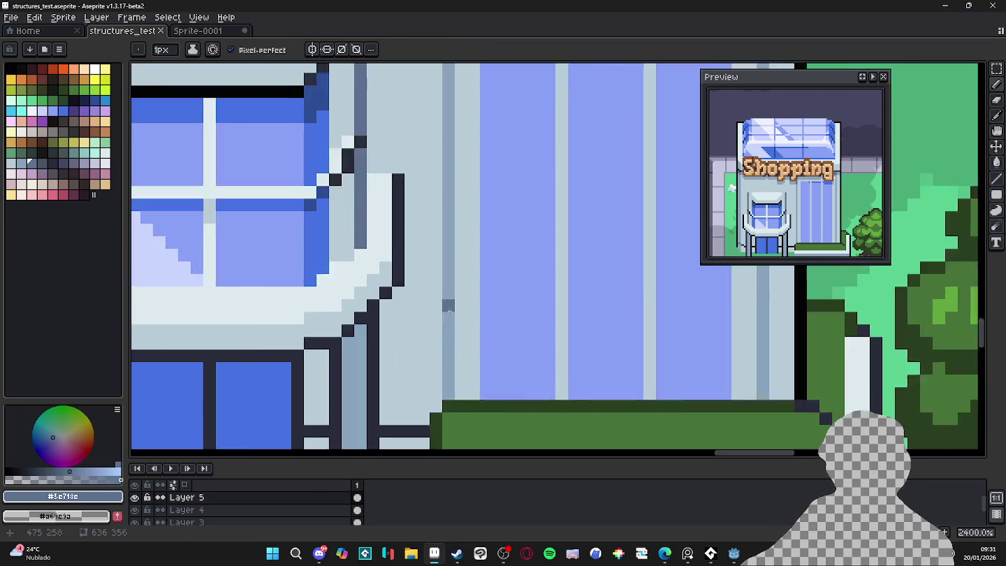
pyautogui.scroll(4, 451, 311)
pyautogui.moveTo(435, 406); pyautogui.dragTo(443, 301)
# Zoom in to check the pillar, then reset to a 1-pixel Pencil brush
pyautogui.scroll(-3, 489, 335)
pyautogui.scroll(1, 526, 365)
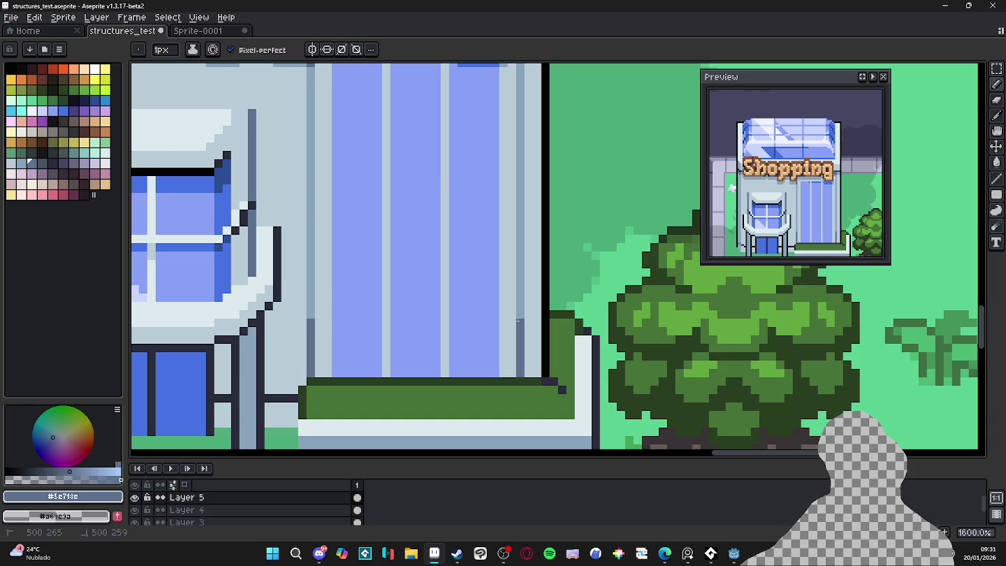
pyautogui.scroll(-4, 518, 321)
pyautogui.scroll(1, 450, 267)
pyautogui.scroll(3, 502, 241)
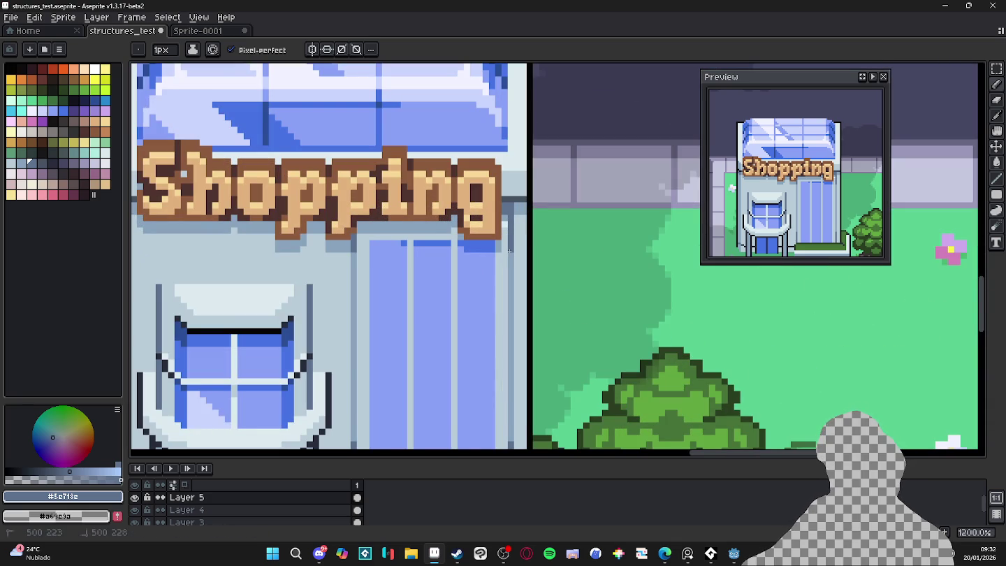
pyautogui.scroll(-4, 509, 250)
pyautogui.scroll(4, 489, 266)
pyautogui.scroll(-4, 472, 276)
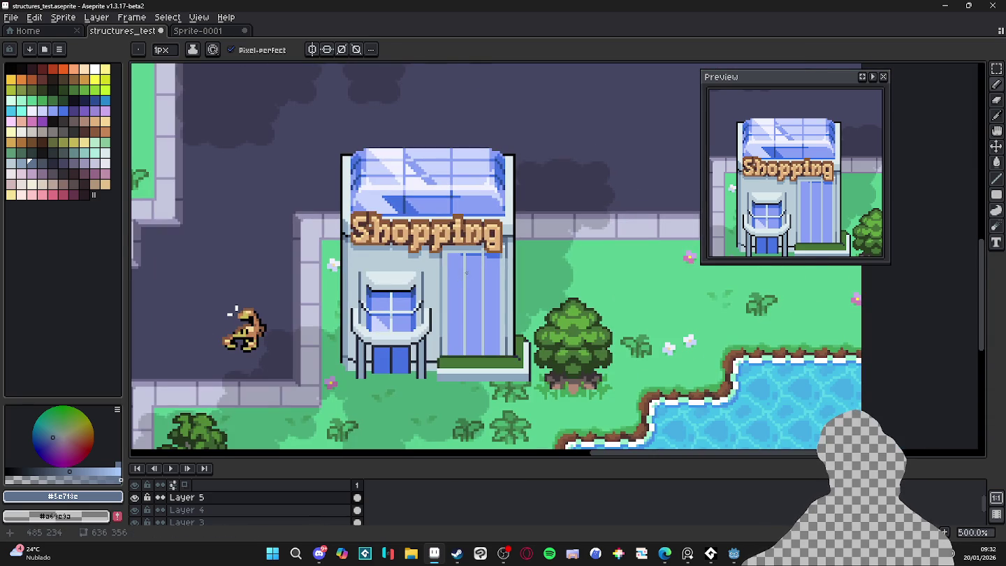
pyautogui.scroll(2, 498, 255)
pyautogui.scroll(5, 506, 231)
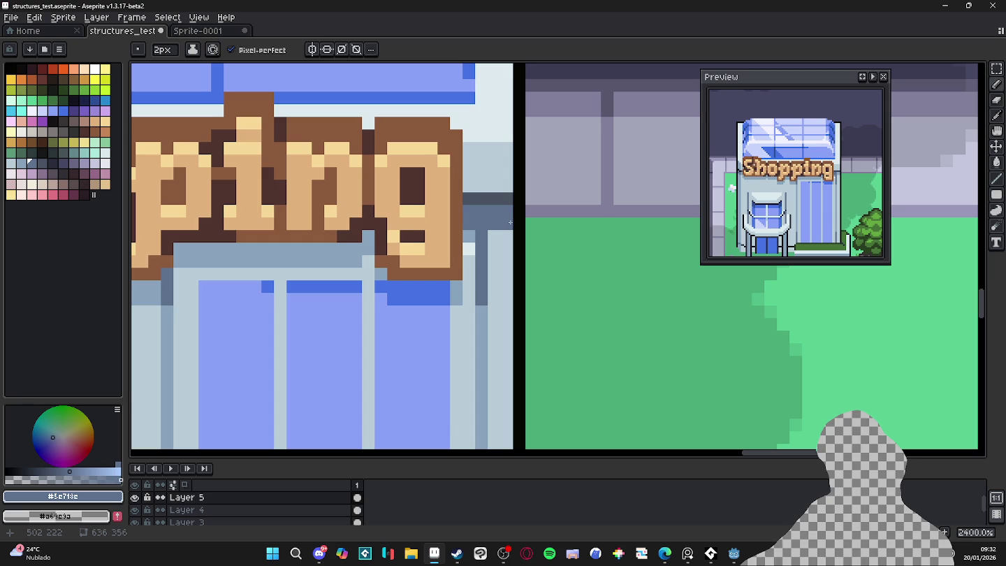
pyautogui.scroll(-5, 510, 222)
pyautogui.press('-')
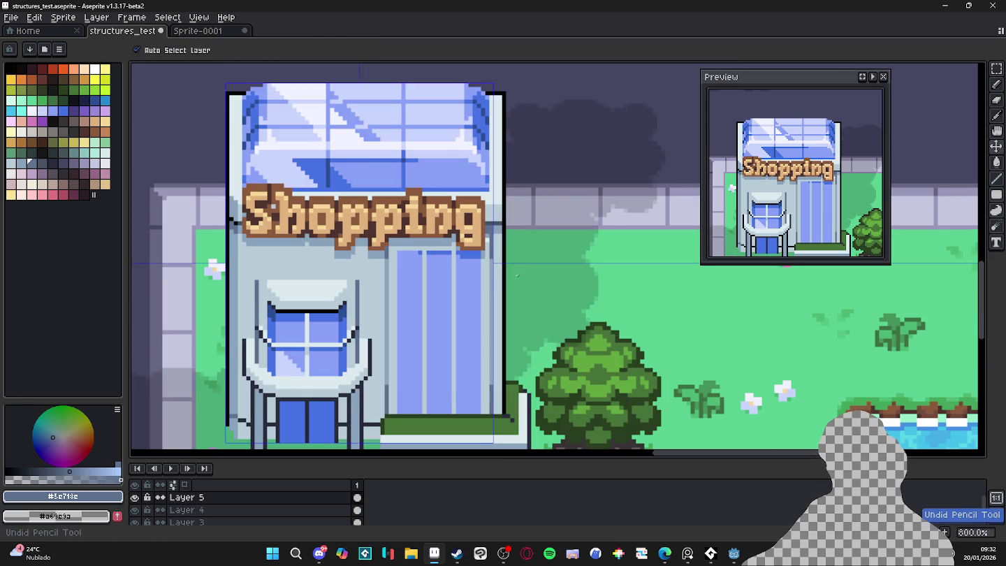
pyautogui.scroll(-2, 503, 314)
pyautogui.scroll(4, 491, 363)
pyautogui.press('b')
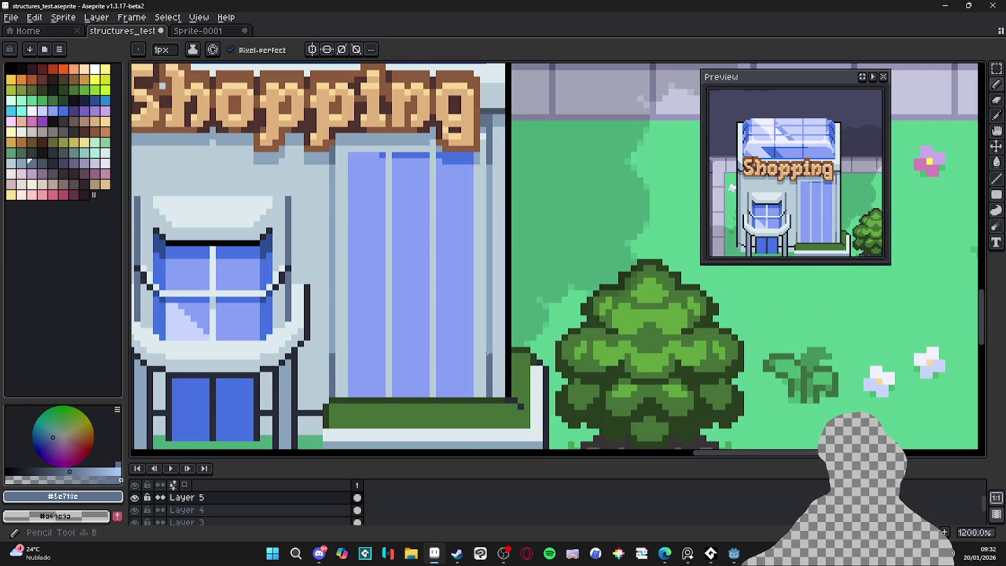
# Recentre the view on the Shopping building after briefly visiting the Godot window
pyautogui.scroll(-3, 487, 349)
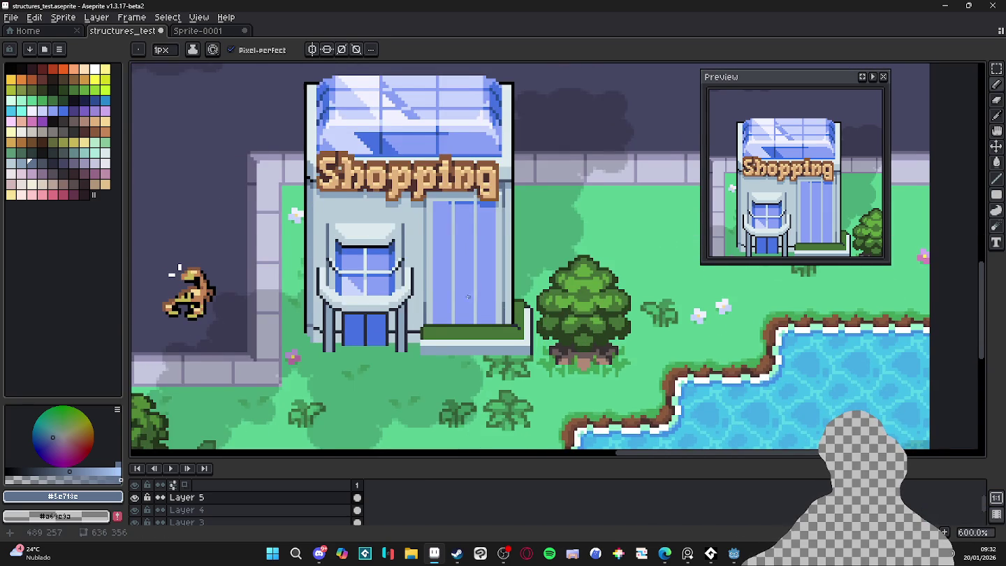
pyautogui.moveTo(471, 297); pyautogui.dragTo(440, 305)
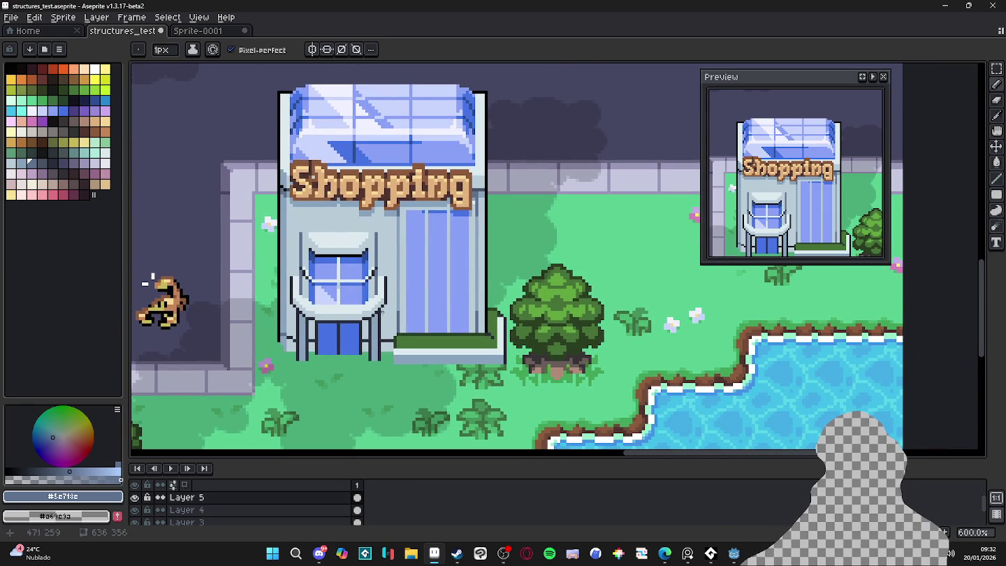
pyautogui.scroll(4, 329, 342)
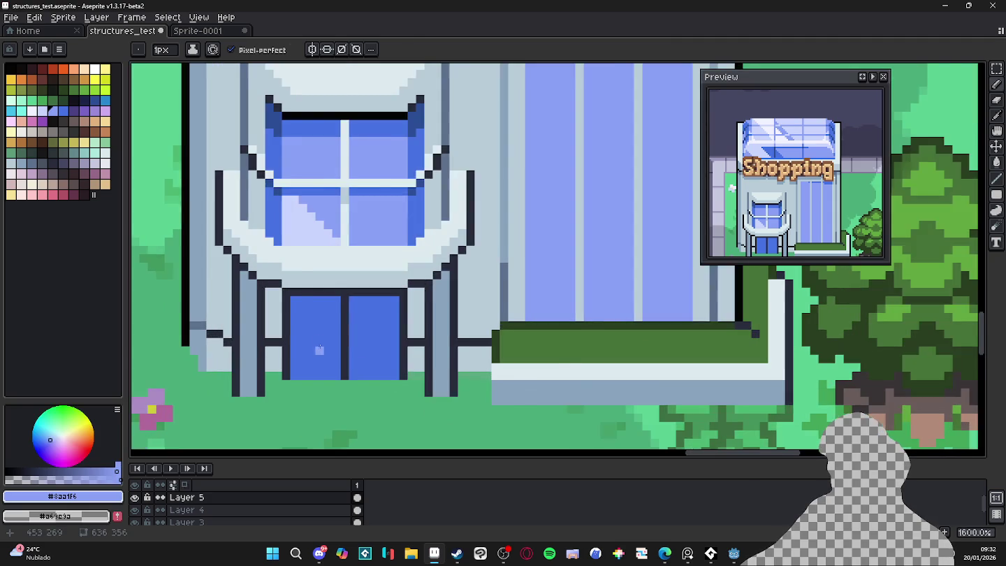
pyautogui.scroll(-1, 319, 349)
pyautogui.click(734, 553)
pyautogui.click(688, 555)
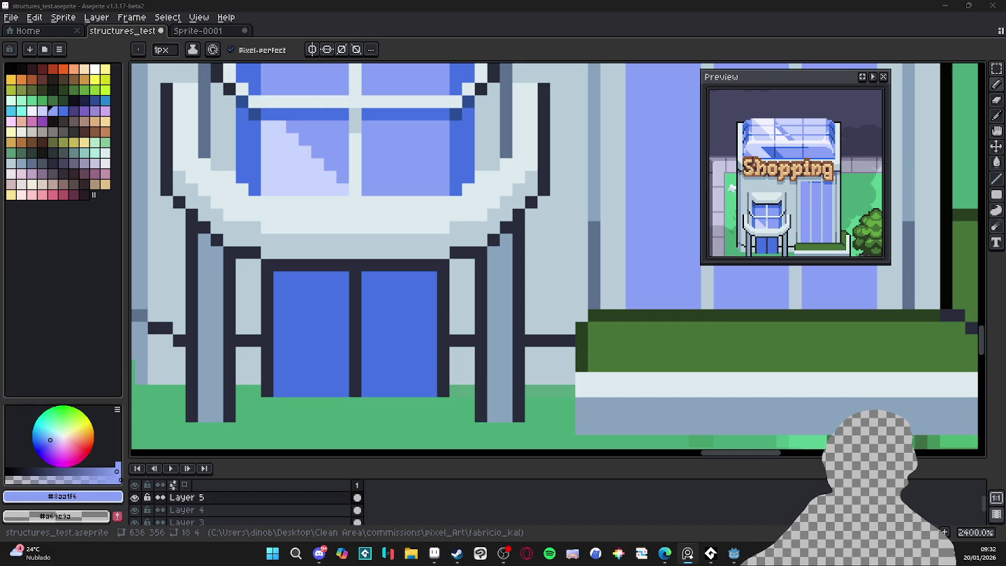
pyautogui.scroll(-2, 337, 330)
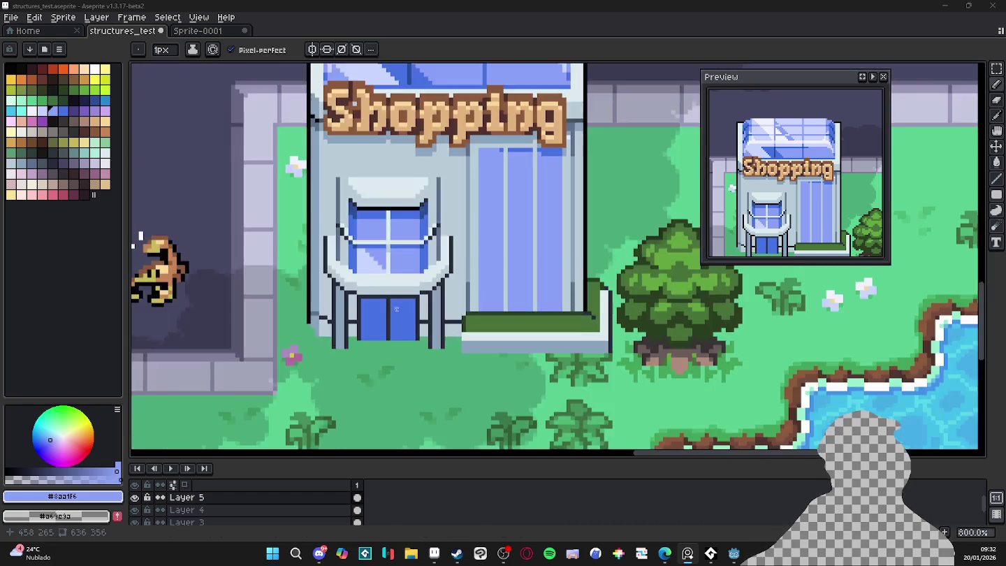
pyautogui.scroll(2, 338, 330)
# With Idx-95 at 2px, paint dark strips on both door edges and a centre handle
pyautogui.click(63, 163)
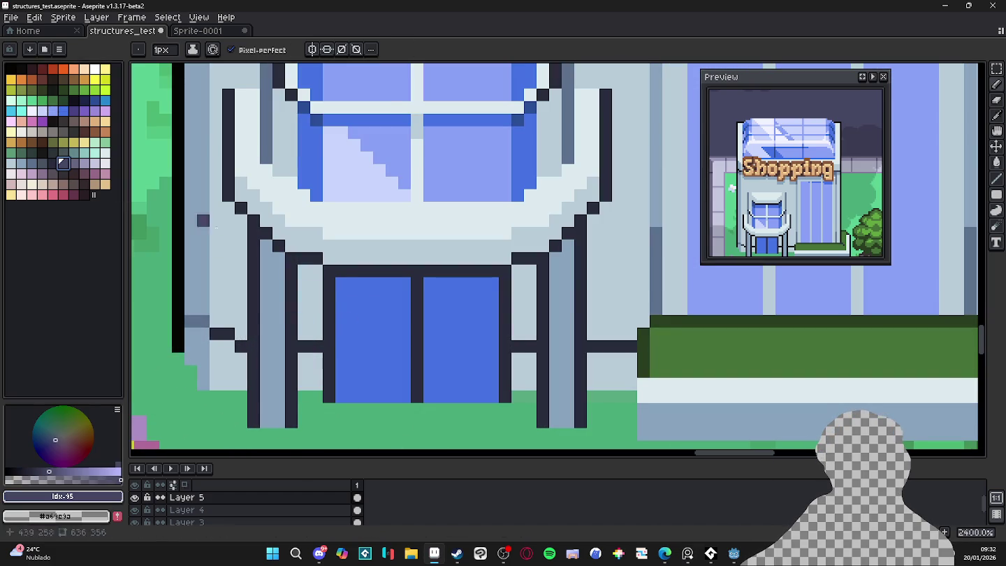
pyautogui.press('+')
pyautogui.moveTo(338, 288); pyautogui.dragTo(338, 397)
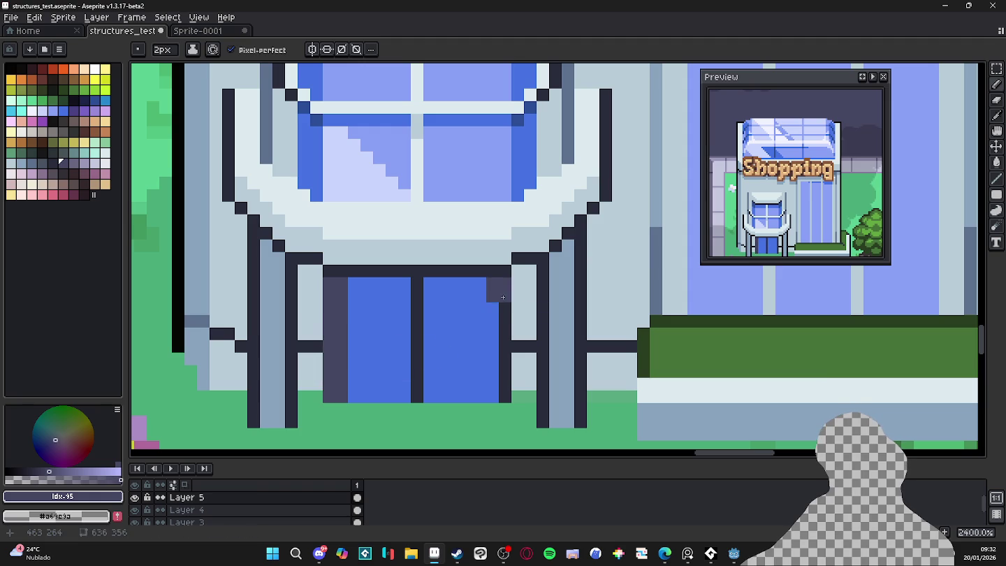
pyautogui.moveTo(503, 296); pyautogui.dragTo(503, 399)
pyautogui.moveTo(428, 362); pyautogui.dragTo(416, 362)
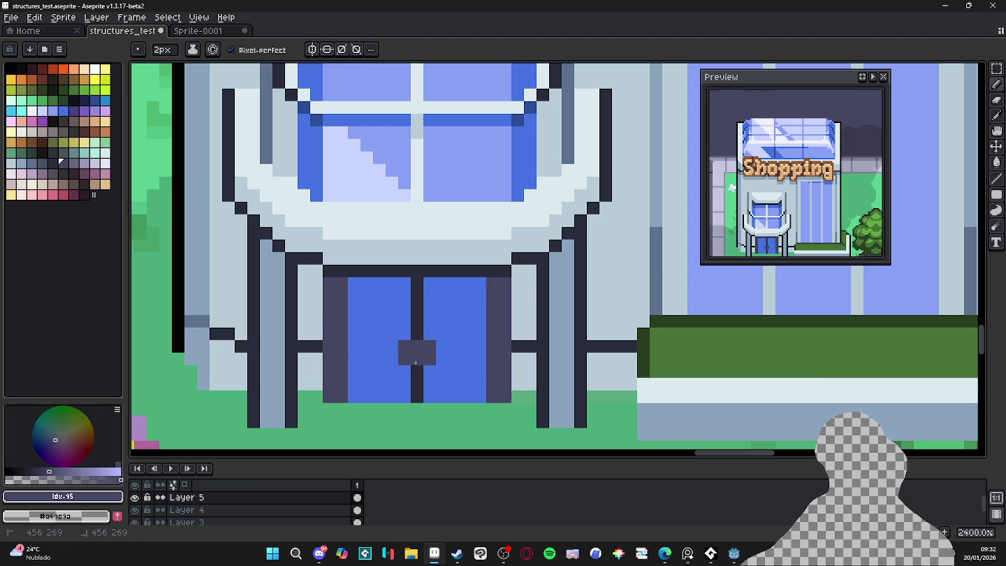
pyautogui.scroll(-5, 416, 361)
pyautogui.press('-')
# Switch to the Move tool and make Layer 3 the active layer
pyautogui.scroll(-3, 453, 382)
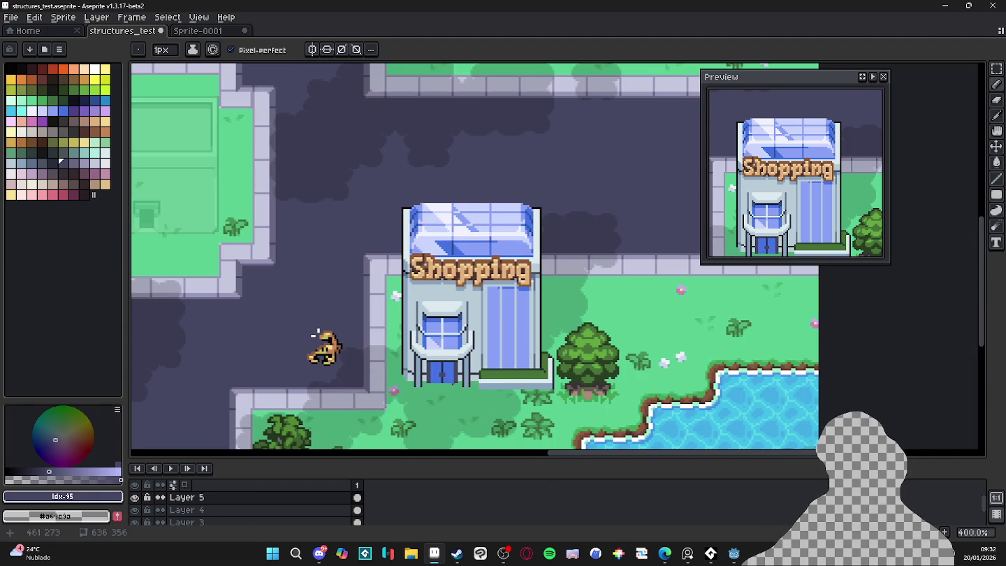
pyautogui.scroll(2, 453, 383)
pyautogui.scroll(1, 440, 376)
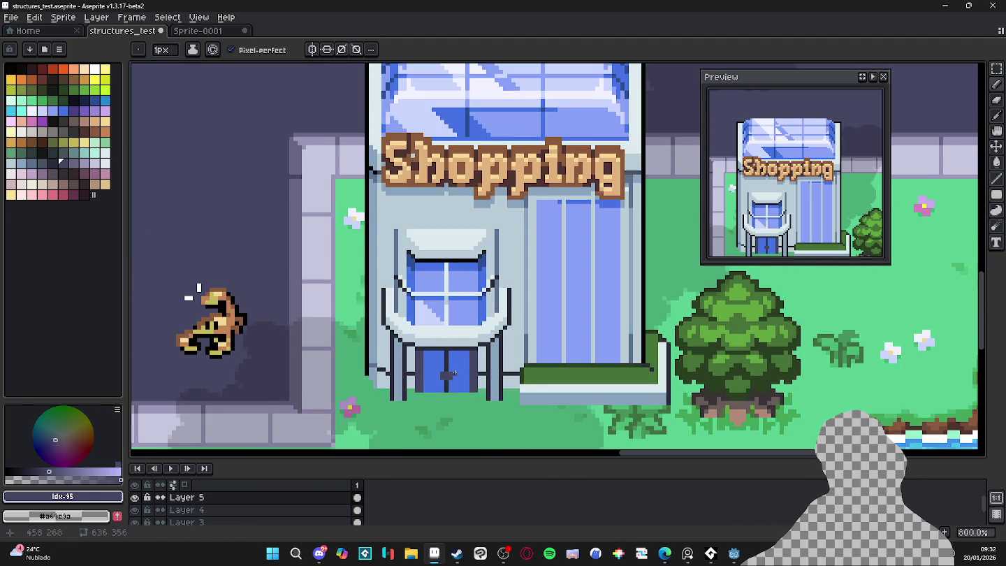
pyautogui.press('w')
pyautogui.press('v')
pyautogui.keyDown('ctrl'); pyautogui.click(391, 438); pyautogui.keyUp('ctrl')
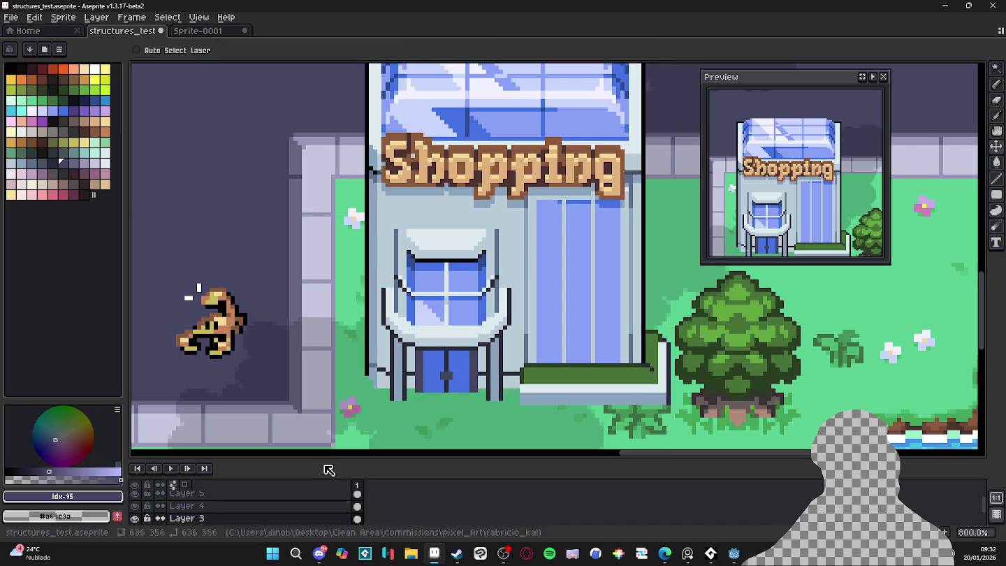
pyautogui.scroll(-1, 401, 363)
pyautogui.scroll(-1, 401, 363)
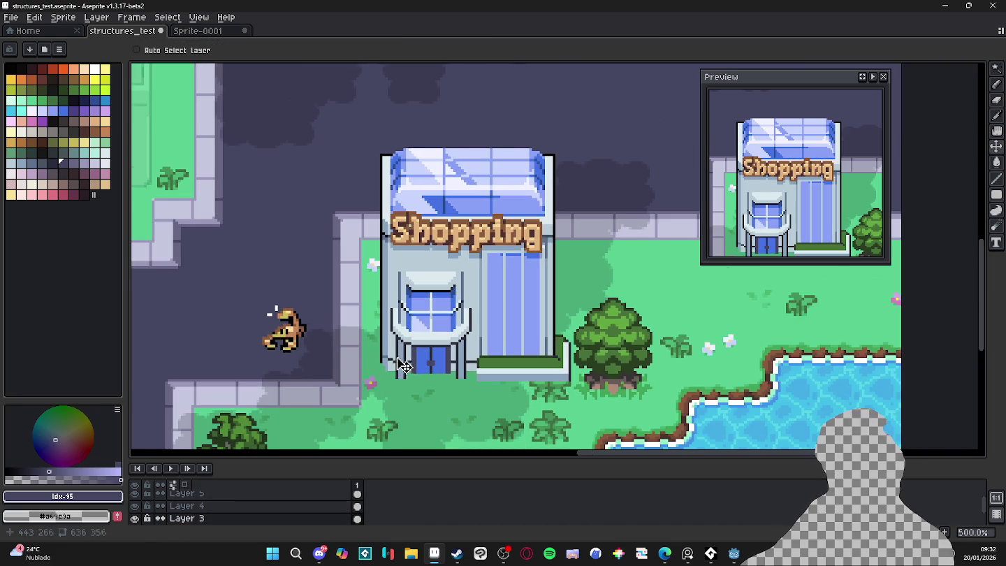
# Toggle Layer 4 and the glass roof layer to compare, leaving the roof visible
pyautogui.click(136, 505)
pyautogui.click(136, 505)
pyautogui.click(136, 505)
pyautogui.click(136, 505)
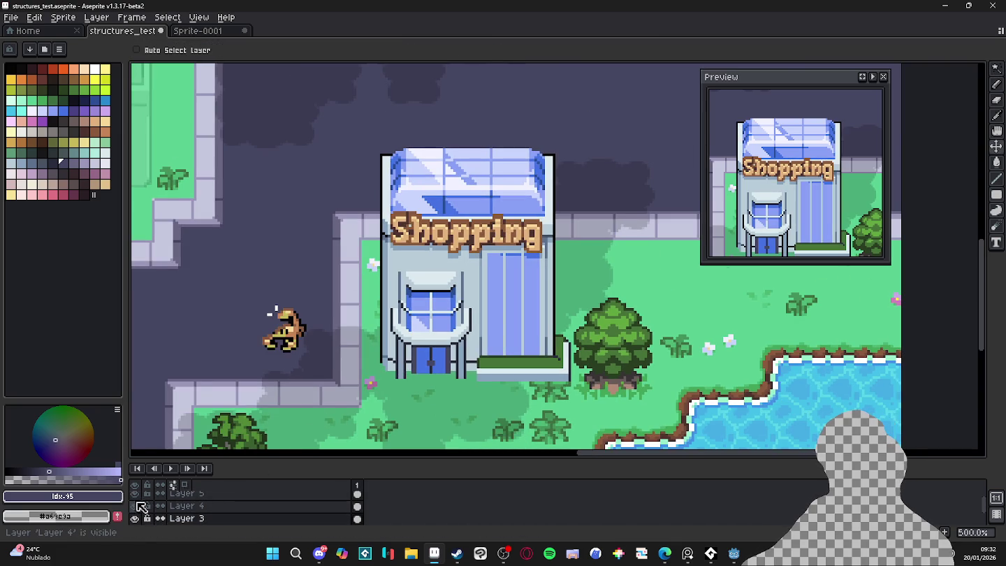
pyautogui.doubleClick(136, 498)
pyautogui.doubleClick(136, 497)
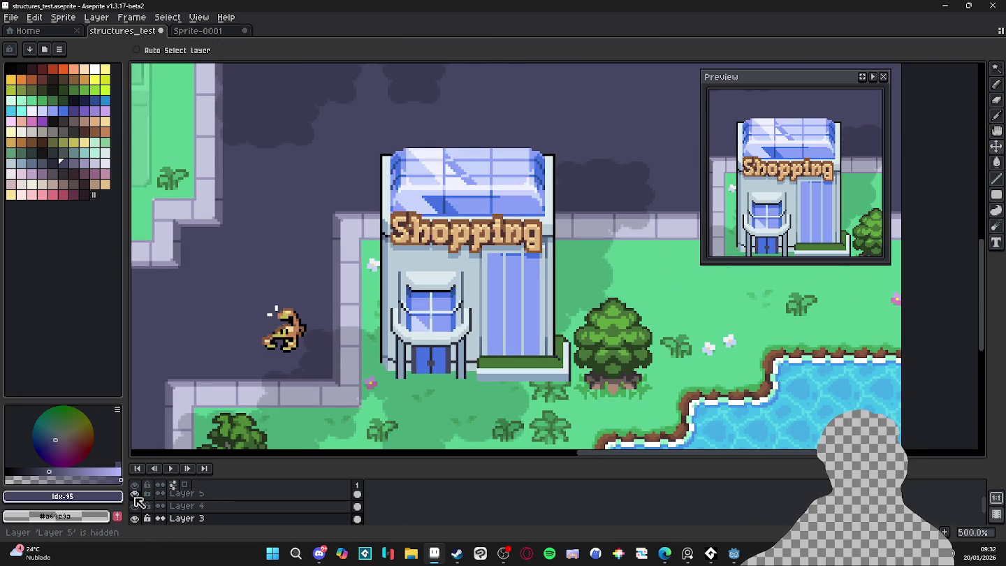
pyautogui.click(136, 498)
pyautogui.doubleClick(136, 497)
pyautogui.click(137, 497)
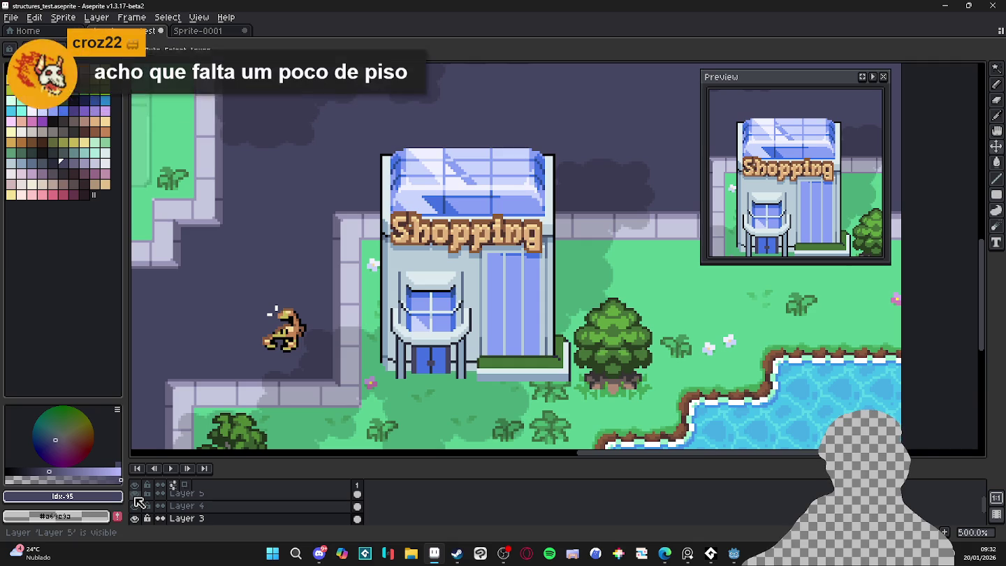
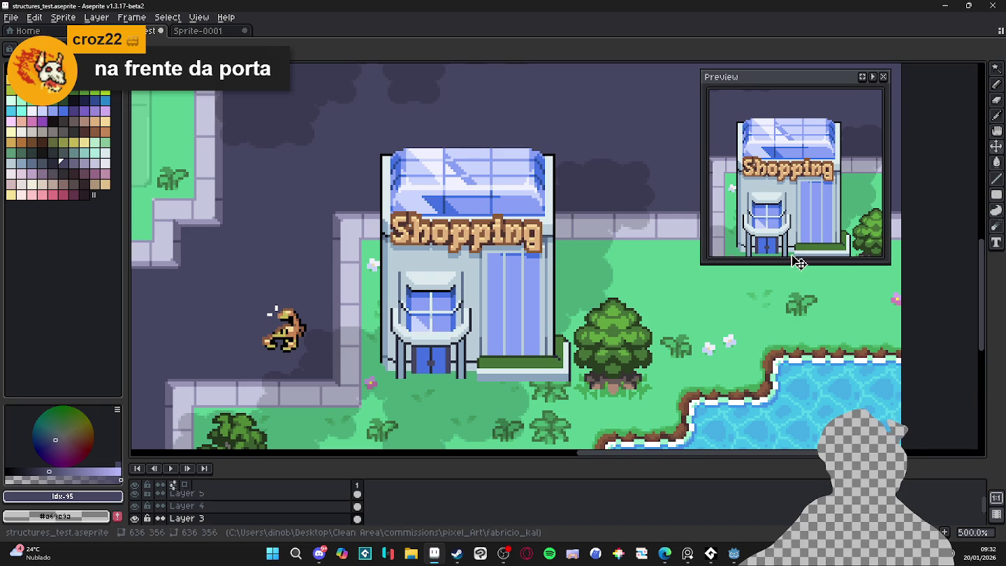
# Toggle Layer 3's visibility to check the building, then zoom in on the Shopping door
pyautogui.moveTo(790, 262); pyautogui.dragTo(789, 317)
pyautogui.scroll(-1, 220, 518)
pyautogui.click(136, 505)
pyautogui.click(136, 506)
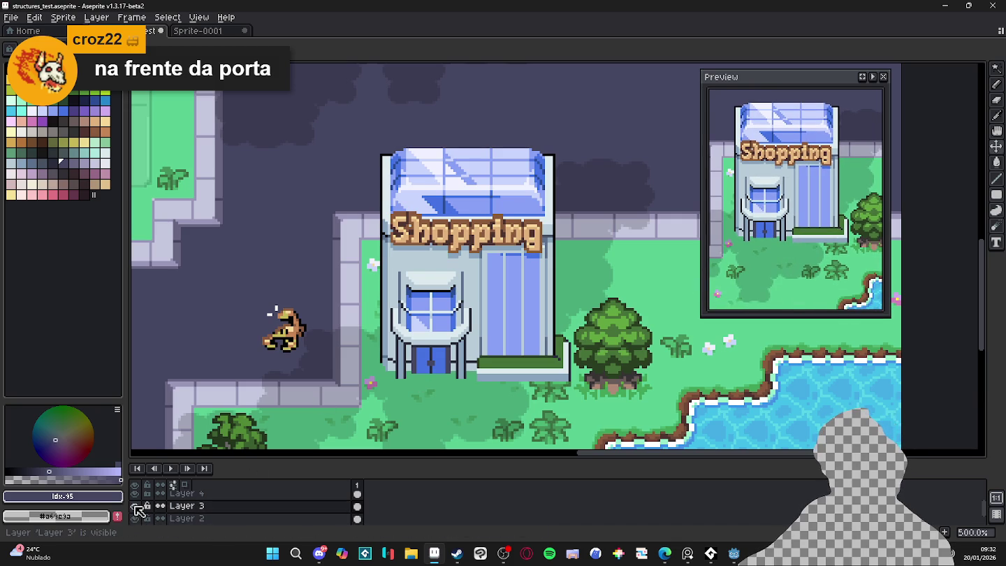
pyautogui.scroll(-2, 333, 341)
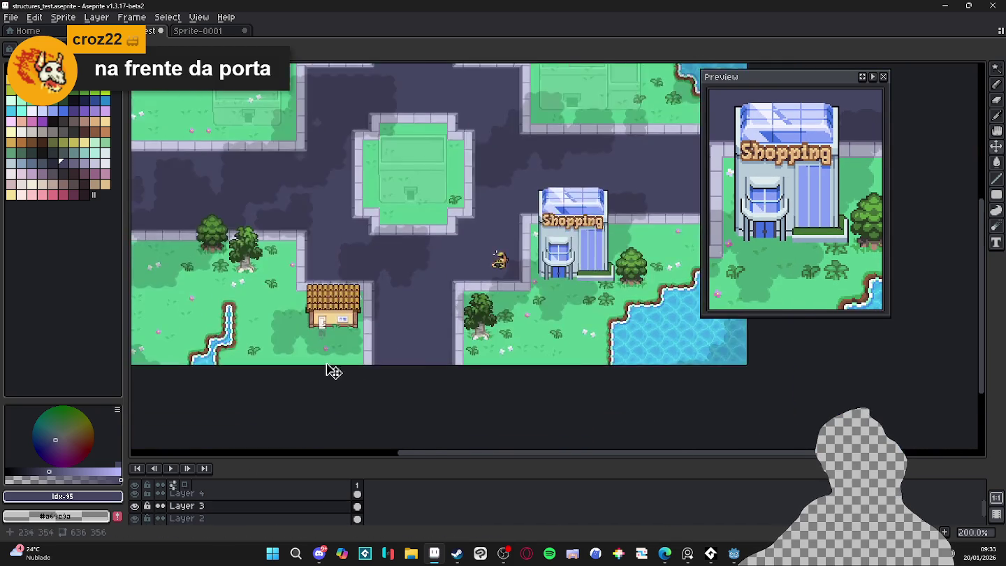
pyautogui.scroll(2, 328, 328)
pyautogui.scroll(1, 290, 302)
pyautogui.scroll(-3, 290, 302)
pyautogui.hscroll(5, 232, 292)
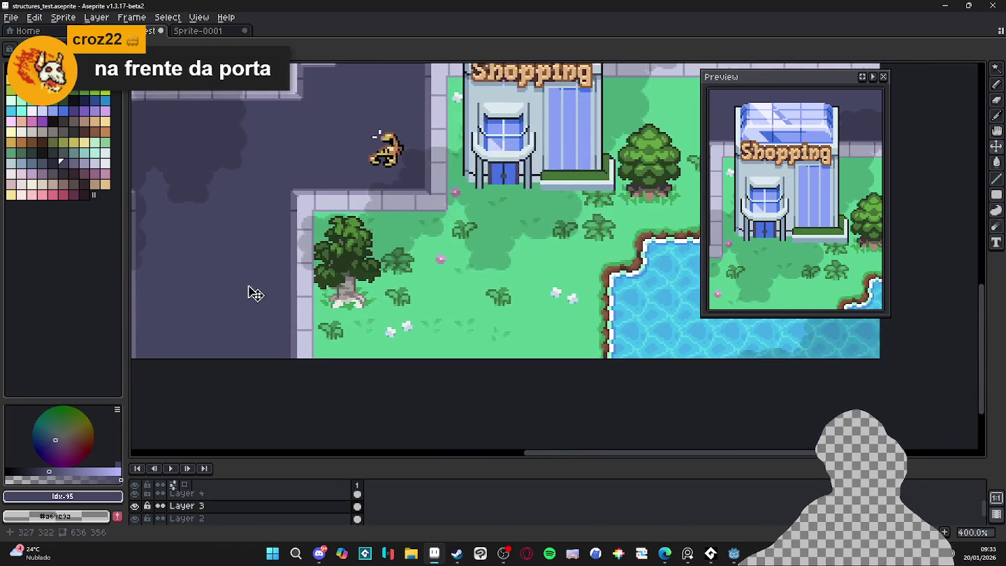
pyautogui.hscroll(2, 412, 239)
pyautogui.scroll(1, 413, 239)
pyautogui.scroll(1, 412, 269)
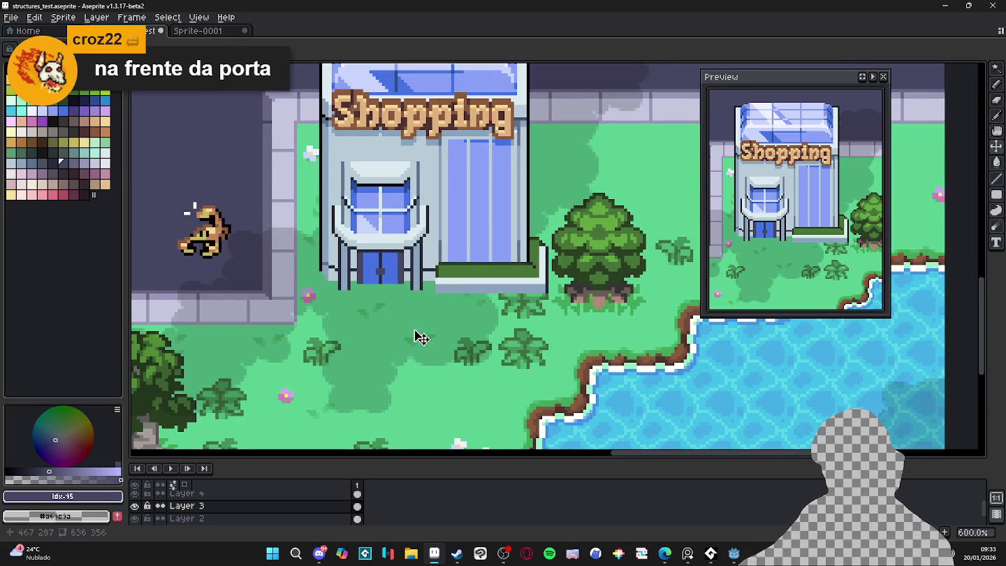
pyautogui.scroll(1, 419, 310)
pyautogui.hscroll(1, 419, 310)
pyautogui.scroll(1, 354, 319)
pyautogui.scroll(-3, 337, 319)
pyautogui.scroll(-1, 358, 338)
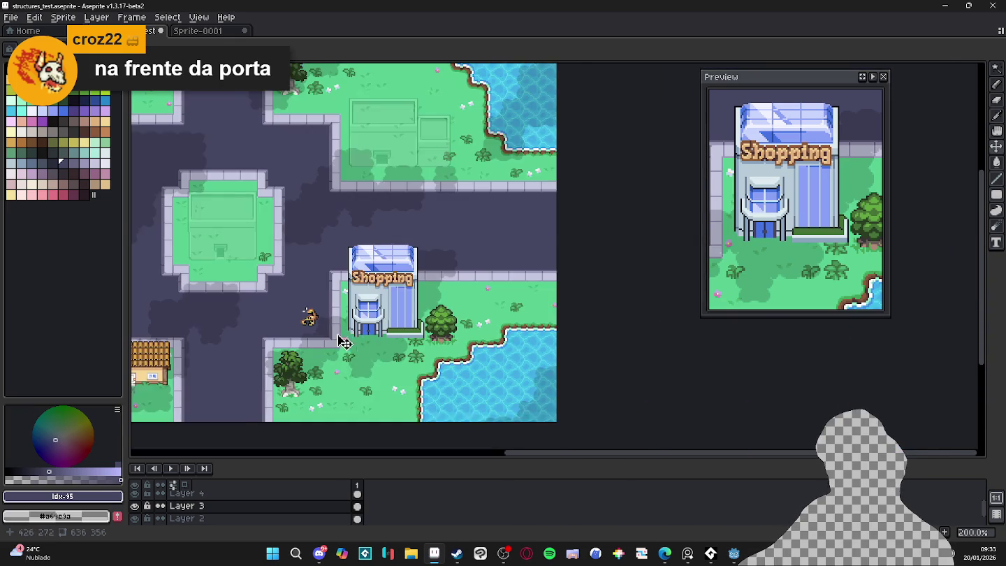
pyautogui.hscroll(-2, 412, 337)
pyautogui.scroll(1, 419, 349)
pyautogui.scroll(1, 433, 328)
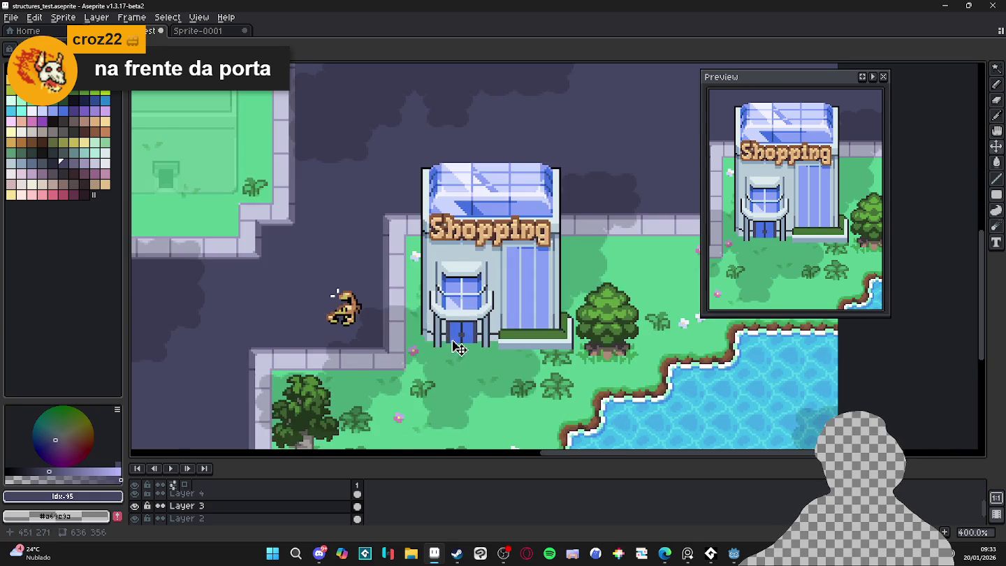
pyautogui.scroll(-2, 454, 353)
pyautogui.scroll(2, 461, 352)
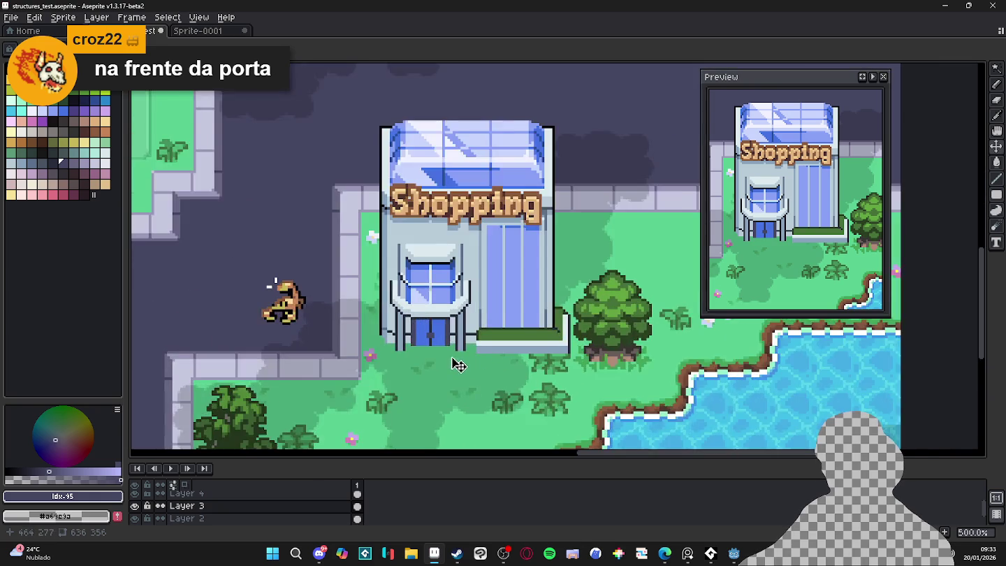
pyautogui.scroll(2, 437, 363)
pyautogui.scroll(1, 419, 365)
# Add a new empty Layer 5 and select the Pencil for door details
pyautogui.press('b')
pyautogui.scroll(1, 398, 359)
pyautogui.hotkey('shift', 'n')
pyautogui.scroll(-1, 385, 351)
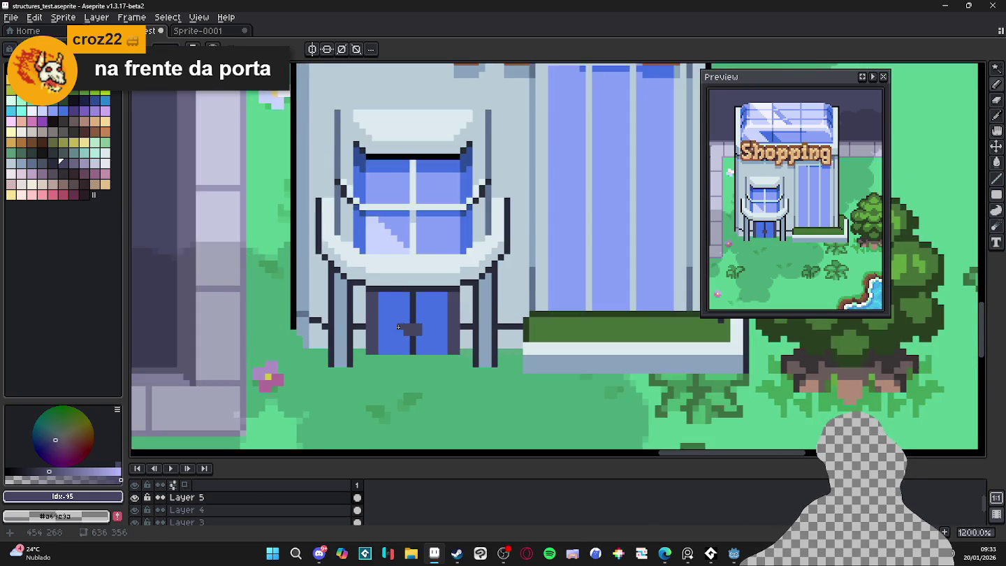
# Paint a dark-blue band across the door panel tops and darken the right panel's corner pixel
pyautogui.scroll(1, 389, 301)
pyautogui.keyDown('alt'); pyautogui.click(389, 300); pyautogui.keyUp('alt')
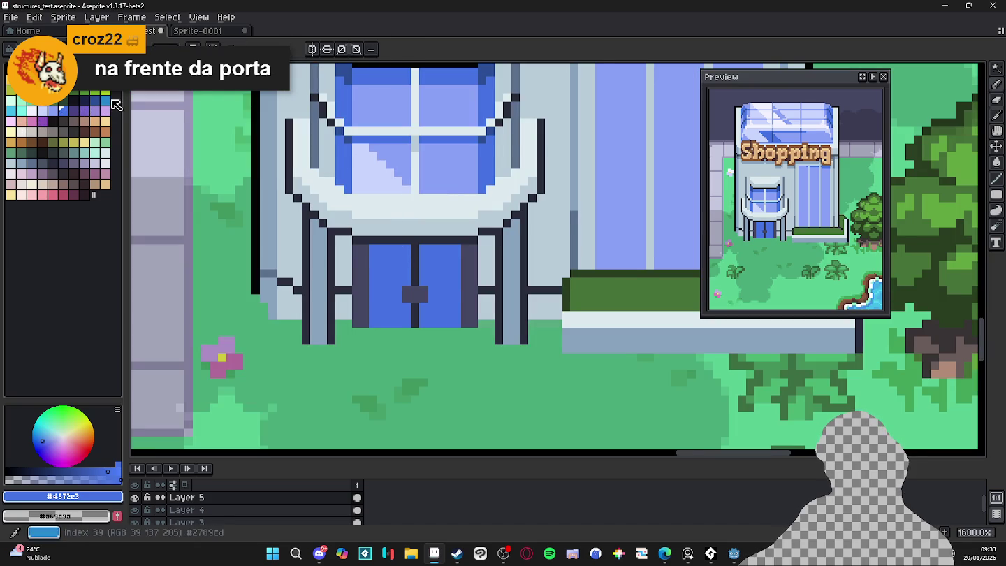
pyautogui.scroll(2, 349, 247)
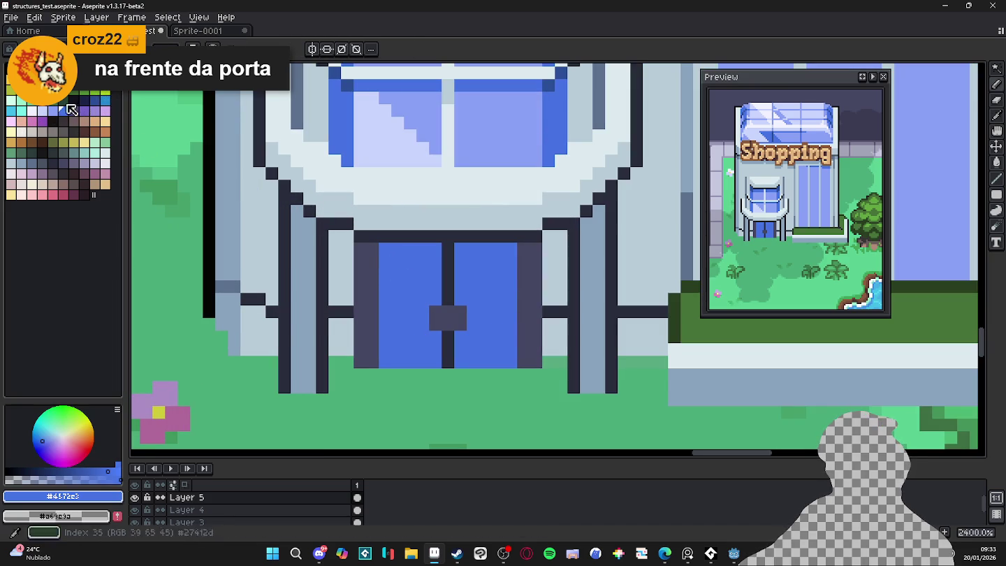
pyautogui.click(96, 103)
pyautogui.scroll(3, 384, 247)
pyautogui.moveTo(424, 275); pyautogui.dragTo(646, 274)
pyautogui.scroll(-2, 632, 280)
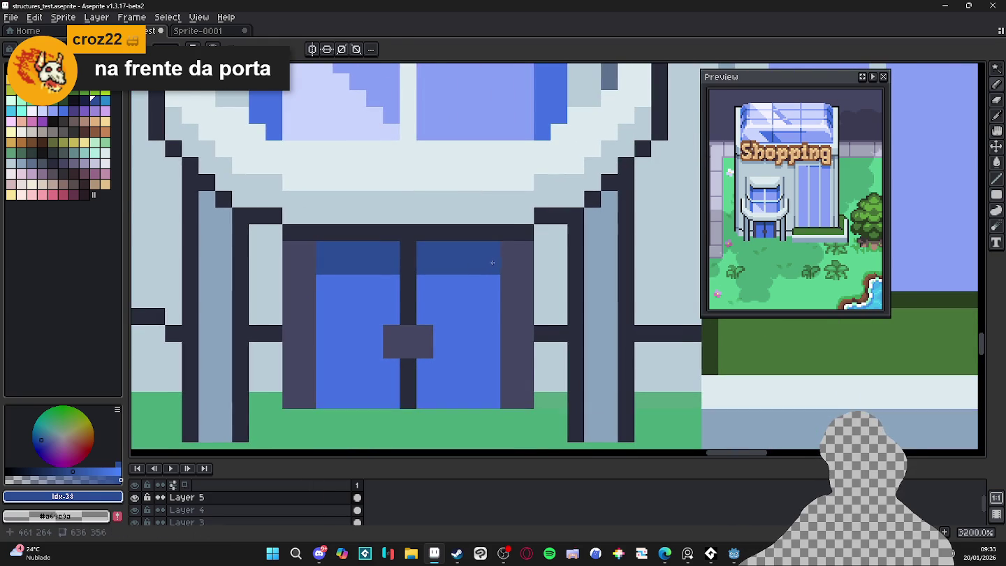
pyautogui.scroll(1, 493, 260)
pyautogui.keyDown('alt'); pyautogui.click(620, 263); pyautogui.keyUp('alt')
pyautogui.keyDown('alt'); pyautogui.click(619, 263); pyautogui.keyUp('alt')
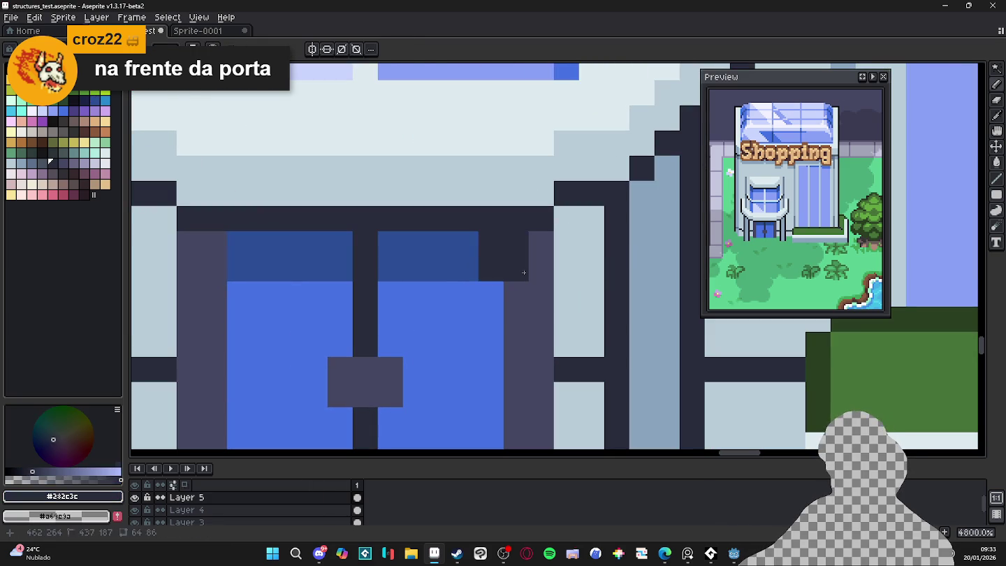
pyautogui.scroll(-5, 301, 310)
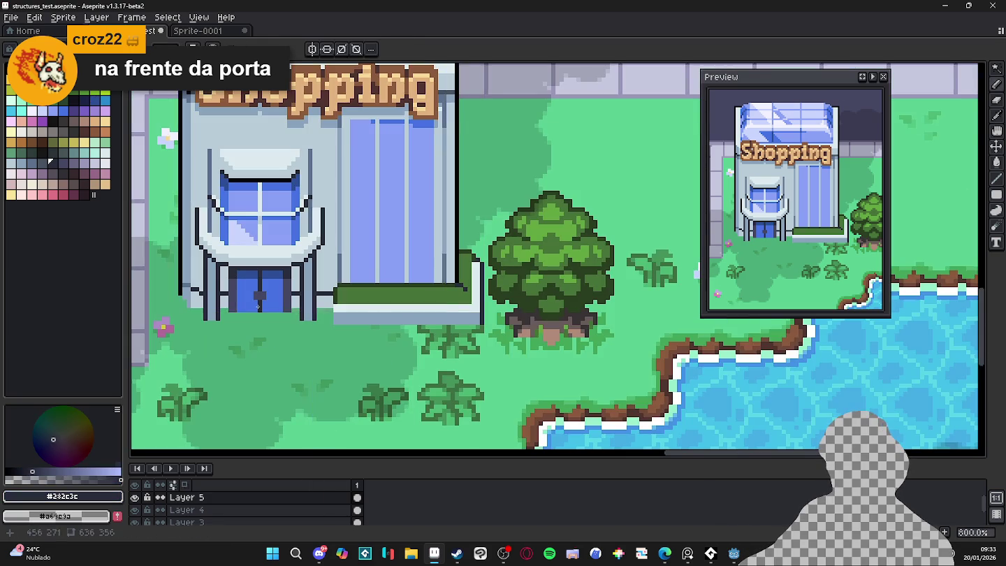
pyautogui.scroll(5, 300, 309)
# Give the door handle a light purple top row with dark-blue and black pixels beneath
pyautogui.click(79, 168)
pyautogui.moveTo(289, 301); pyautogui.dragTo(305, 298)
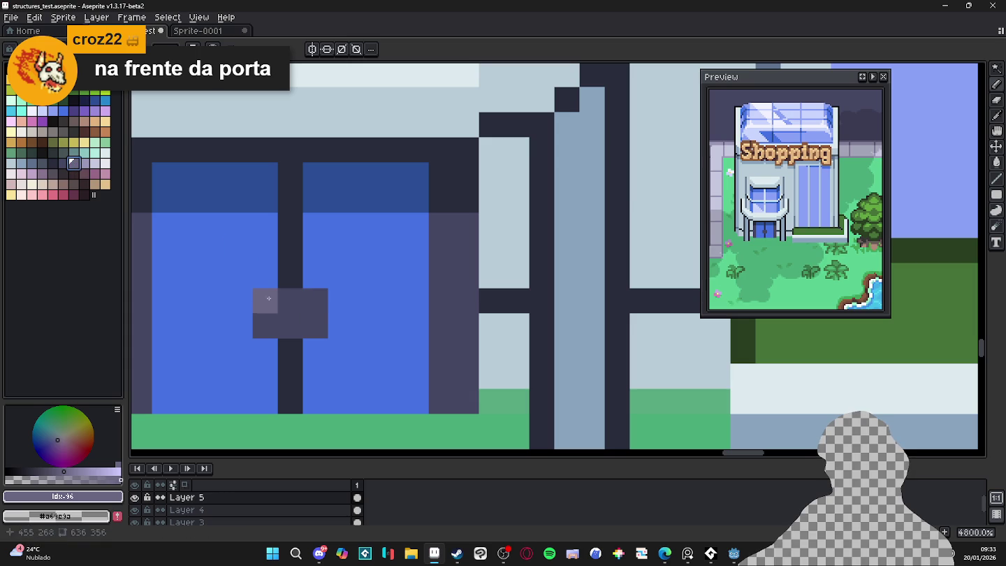
pyautogui.scroll(-3, 310, 297)
pyautogui.scroll(3, 309, 297)
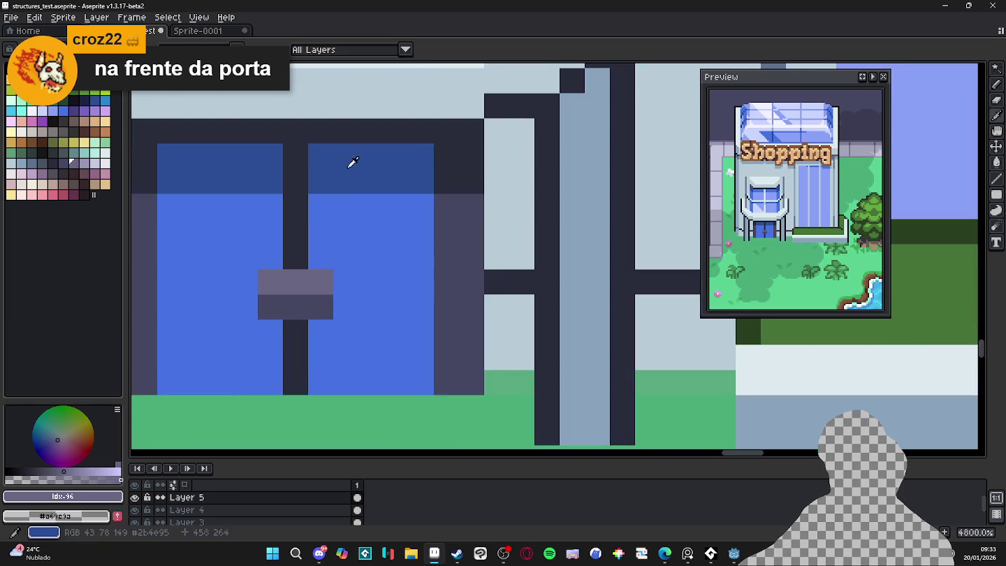
pyautogui.keyDown('alt'); pyautogui.click(349, 180); pyautogui.keyUp('alt')
pyautogui.click(320, 332)
pyautogui.scroll(-3, 277, 326)
pyautogui.scroll(3, 299, 321)
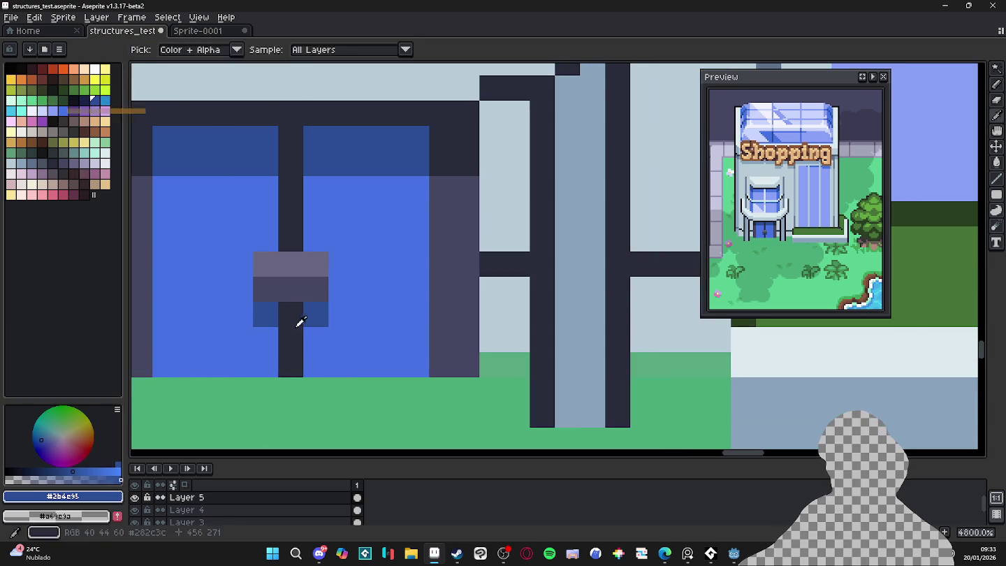
pyautogui.click(13, 70)
pyautogui.click(291, 315)
pyautogui.scroll(1, 300, 321)
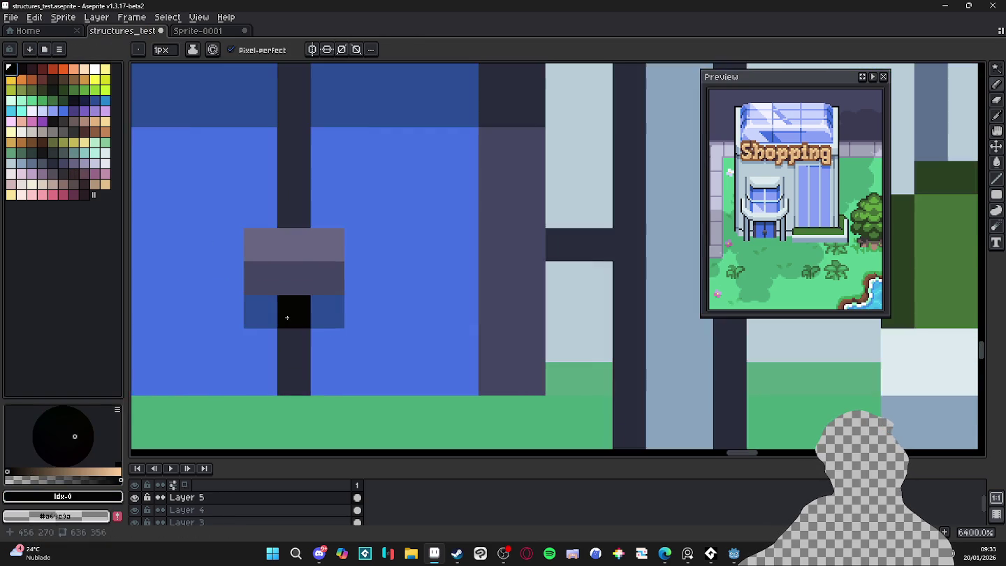
pyautogui.scroll(-5, 397, 343)
pyautogui.scroll(-1, 398, 343)
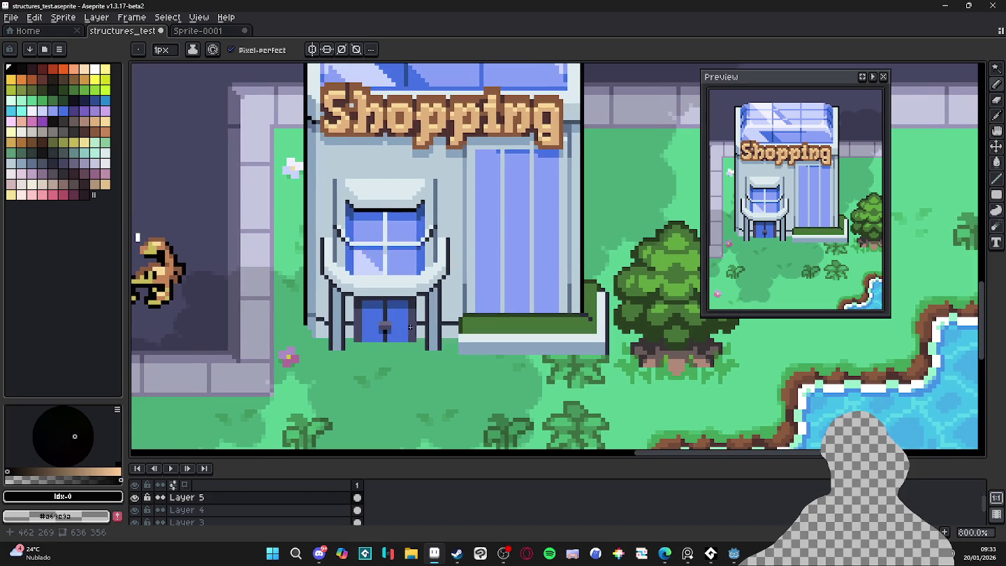
pyautogui.scroll(1, 411, 324)
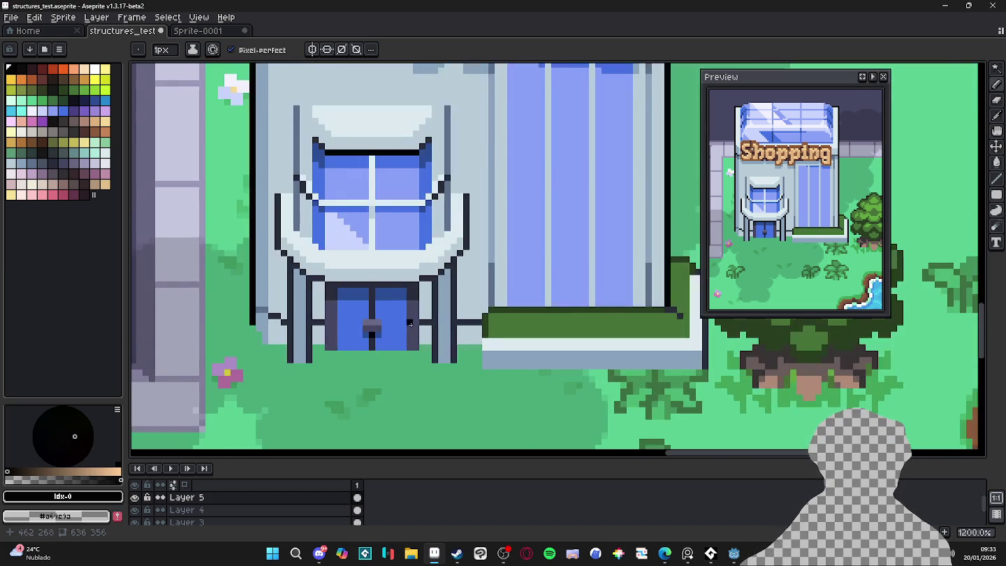
pyautogui.scroll(2, 391, 329)
# Draw a light-blue diagonal reflection on the left door pane, edged with dark blue
pyautogui.keyDown('alt'); pyautogui.click(401, 196); pyautogui.keyUp('alt')
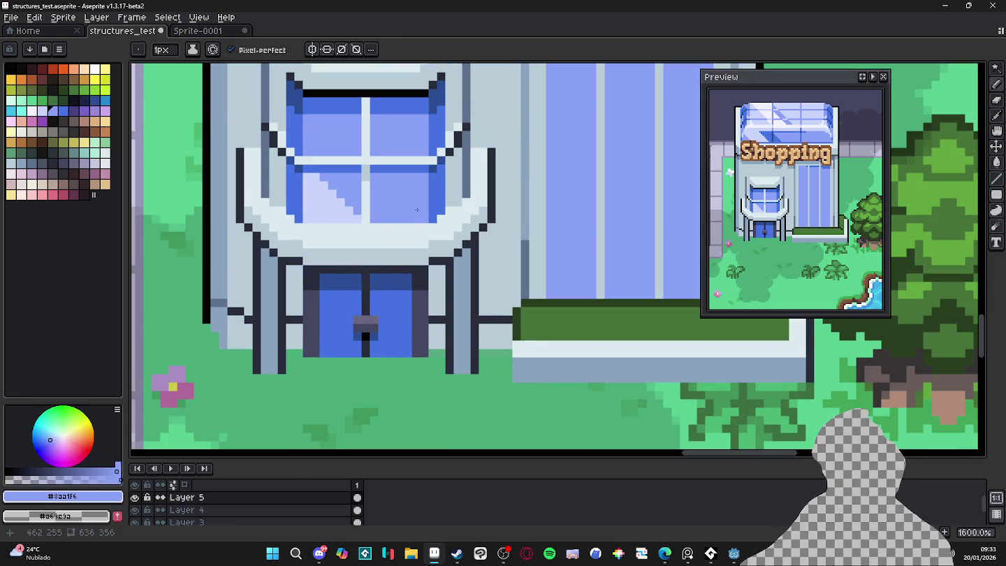
pyautogui.keyDown('alt'); pyautogui.click(442, 185); pyautogui.keyUp('alt')
pyautogui.keyDown('alt'); pyautogui.click(418, 188); pyautogui.keyUp('alt')
pyautogui.scroll(2, 342, 362)
pyautogui.moveTo(305, 293); pyautogui.dragTo(356, 344)
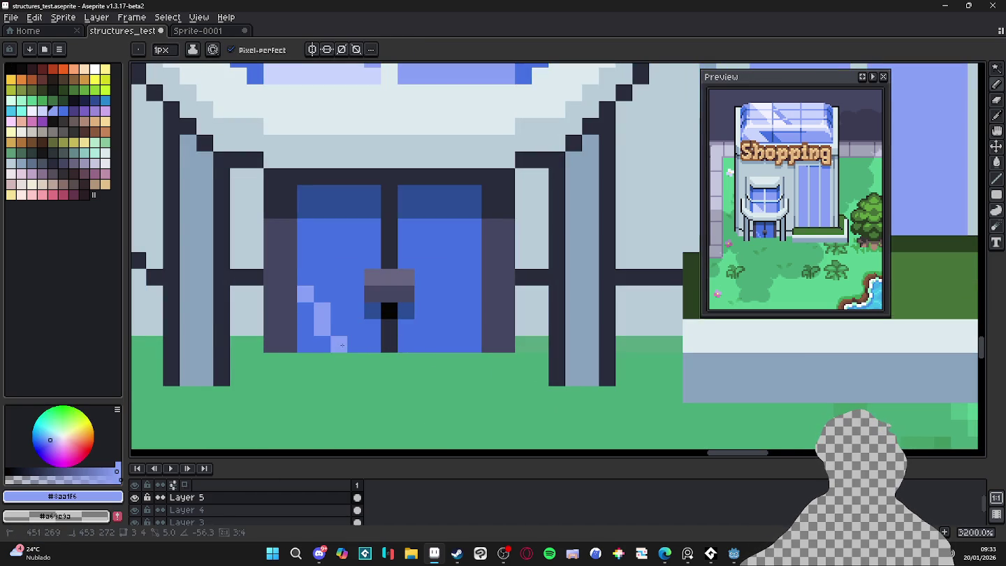
pyautogui.press('g')
pyautogui.scroll(-2, 321, 341)
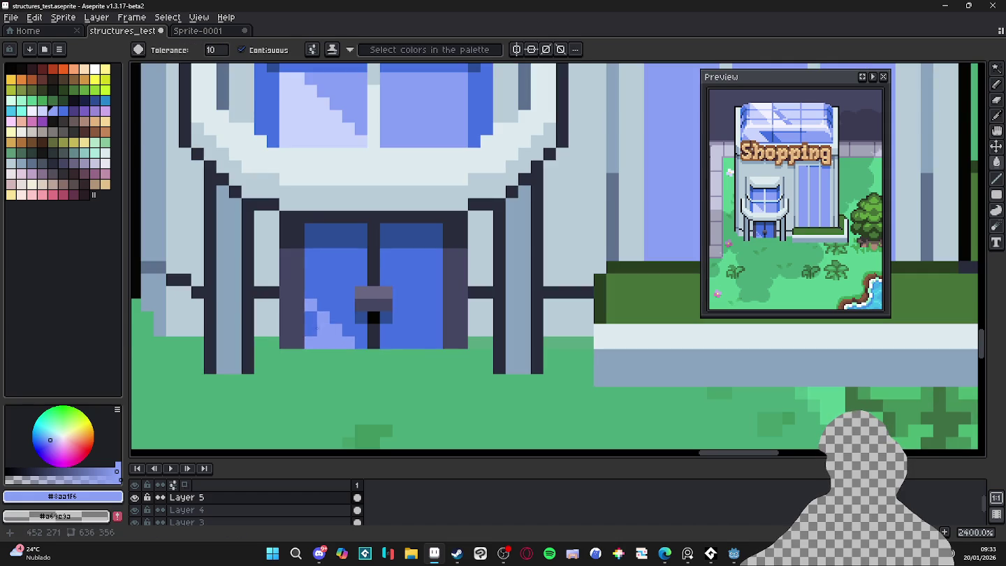
pyautogui.scroll(-2, 353, 342)
pyautogui.scroll(-1, 356, 343)
pyautogui.scroll(2, 355, 343)
pyautogui.scroll(1, 356, 343)
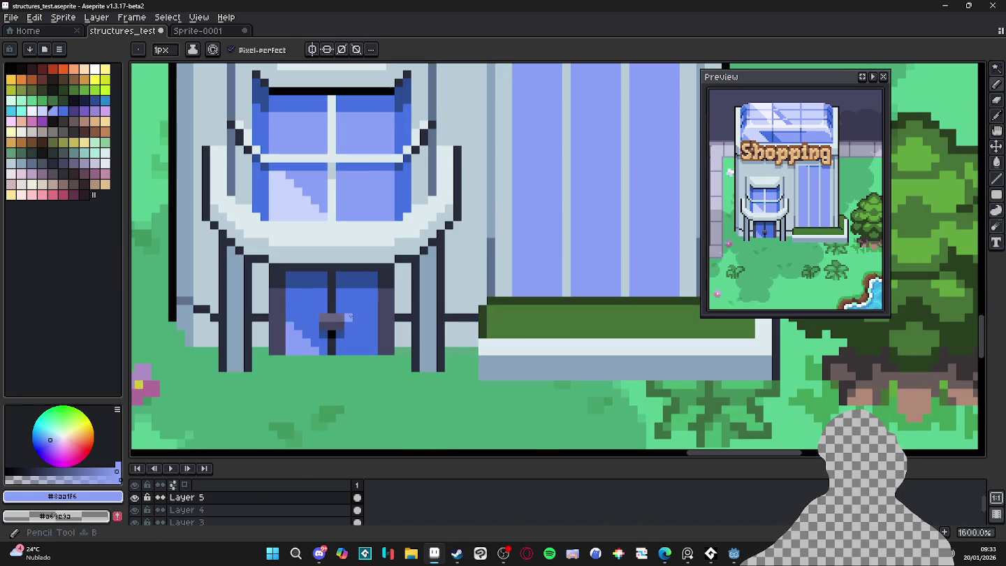
pyautogui.keyDown('alt'); pyautogui.click(307, 292); pyautogui.keyUp('alt')
pyautogui.moveTo(290, 321); pyautogui.dragTo(322, 345)
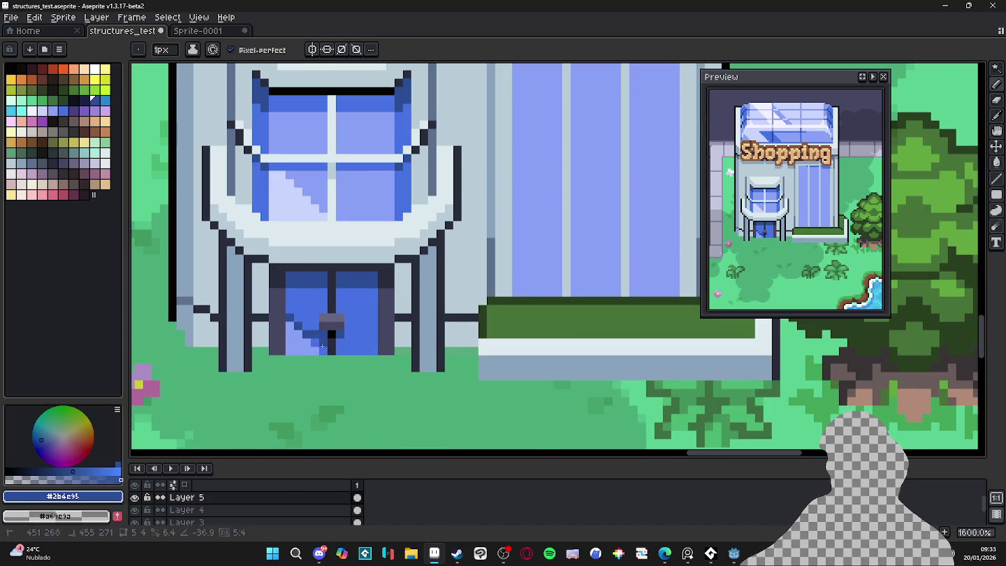
pyautogui.keyDown('shift'); pyautogui.click(292, 306); pyautogui.keyUp('shift')
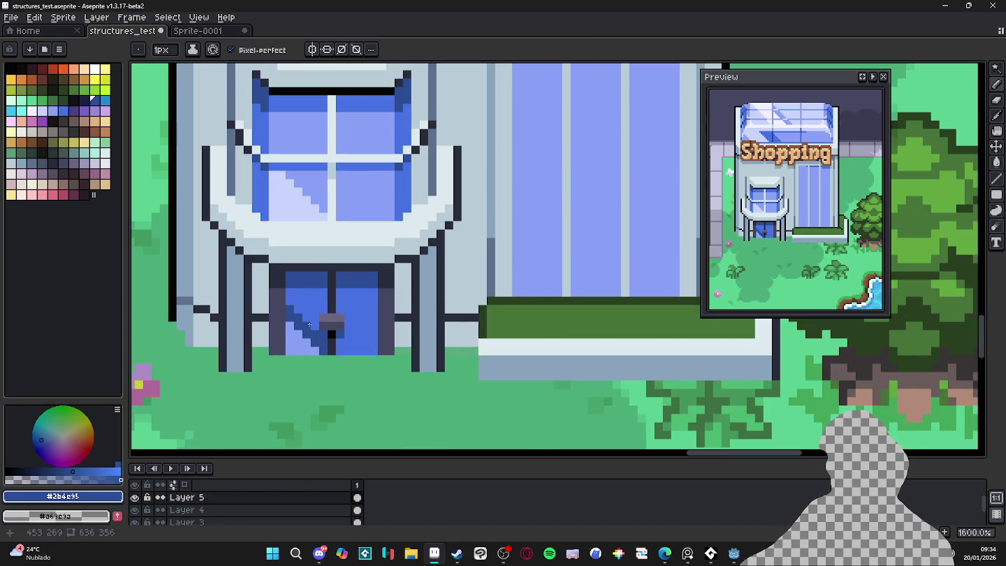
pyautogui.scroll(-1, 304, 316)
pyautogui.scroll(-3, 358, 349)
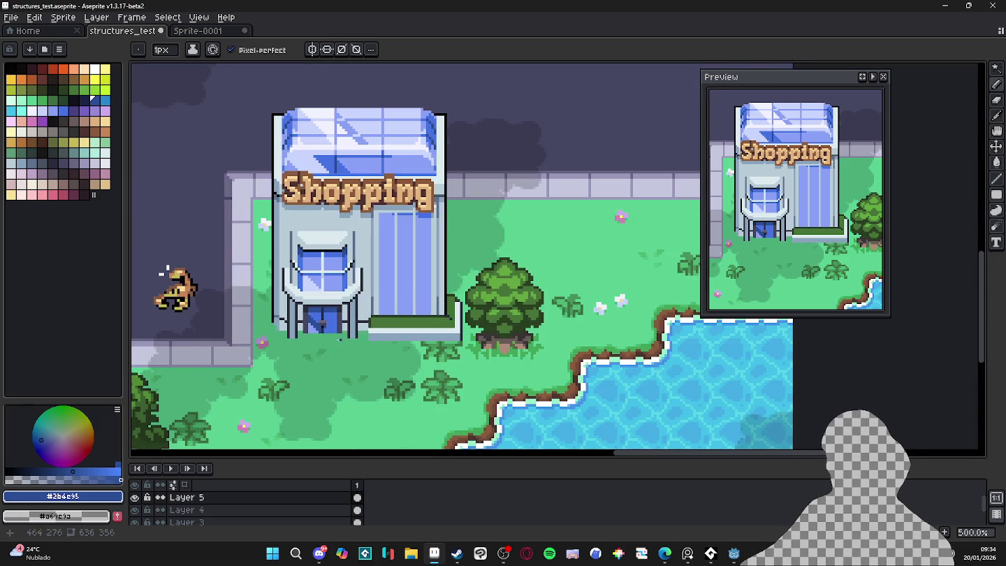
pyautogui.scroll(8, 325, 325)
# Paint a dark navy pixel beside the black one and undo two stray door pixels
pyautogui.press('alt')
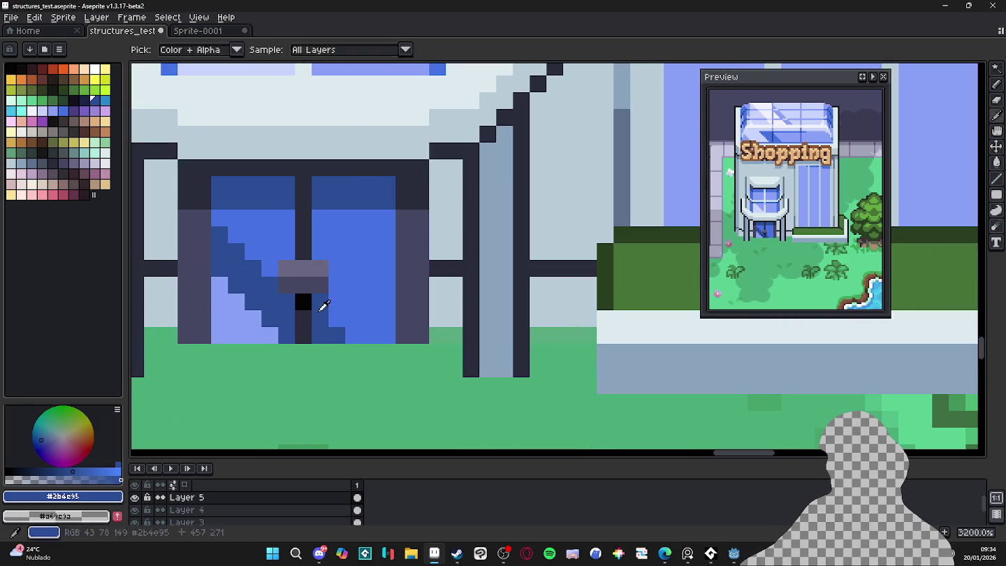
pyautogui.press('9')
pyautogui.click(320, 301)
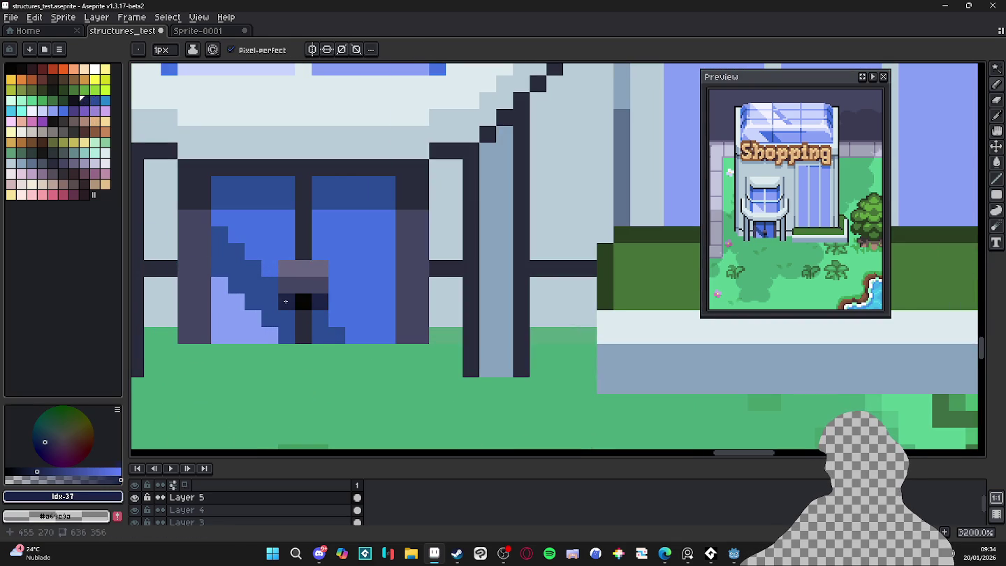
pyautogui.keyDown('alt'); pyautogui.click(332, 334); pyautogui.keyUp('alt')
pyautogui.scroll(-5, 355, 357)
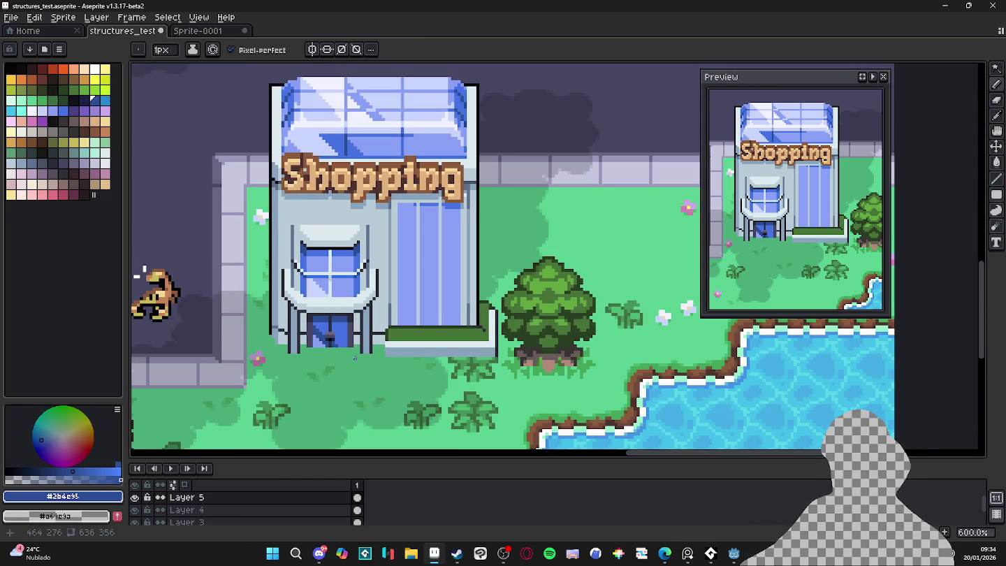
pyautogui.hotkey('ctrl', 'z')
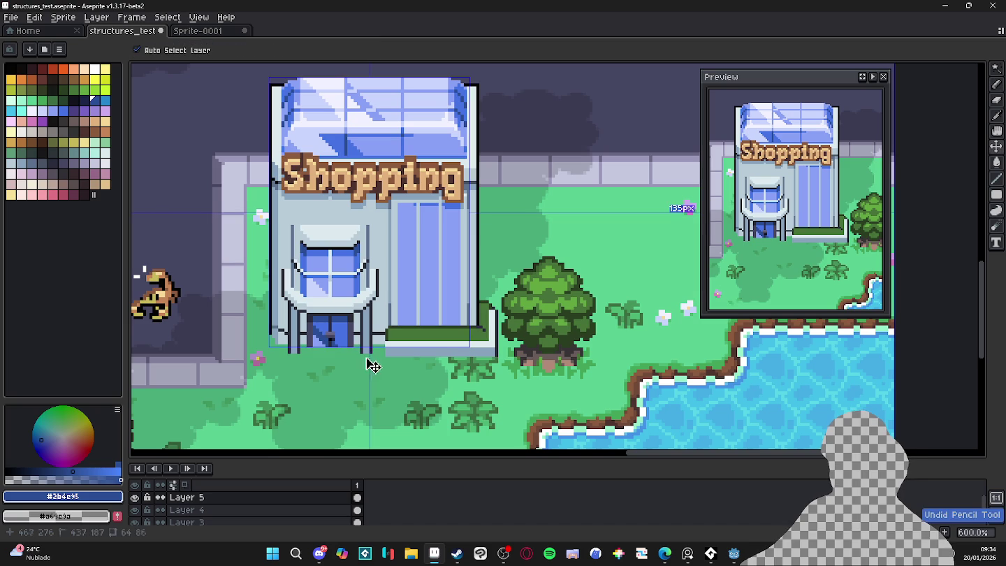
pyautogui.hotkey('ctrl', 'z')
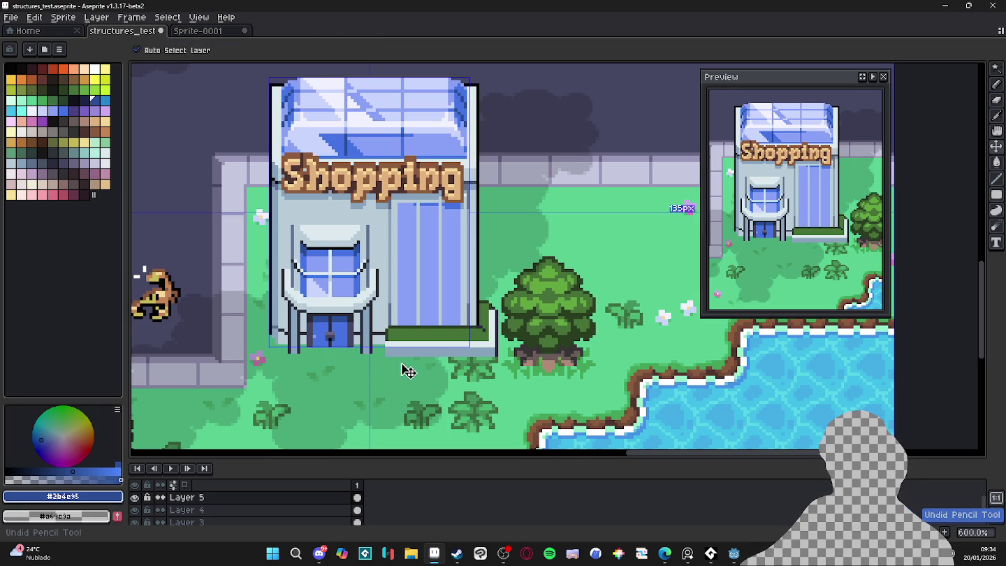
pyautogui.scroll(3, 326, 351)
pyautogui.scroll(-1, 382, 354)
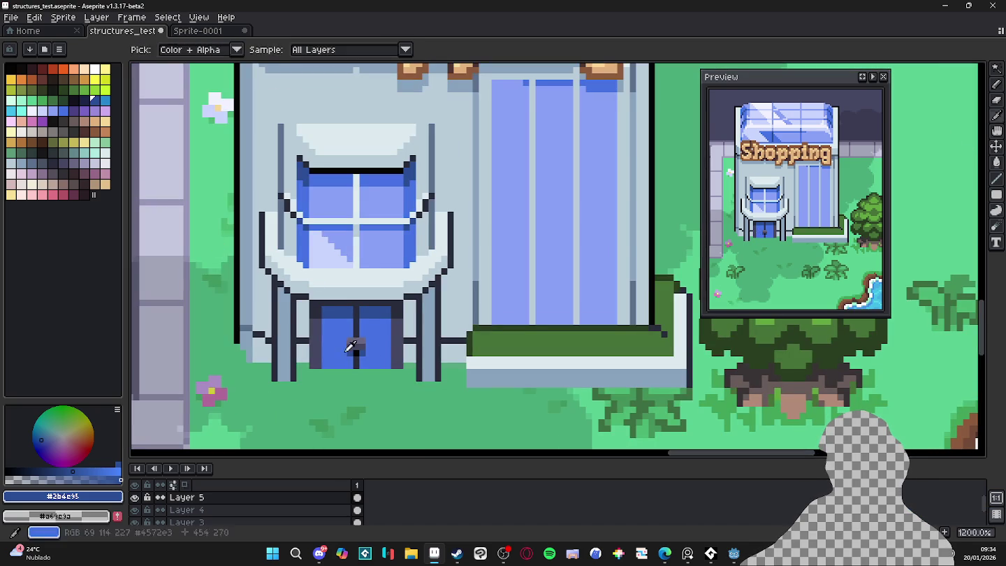
# Draw a light-blue staircase at the door's lower left and fill light pixels beside it
pyautogui.keyDown('alt'); pyautogui.click(381, 245); pyautogui.keyUp('alt')
pyautogui.scroll(4, 337, 370)
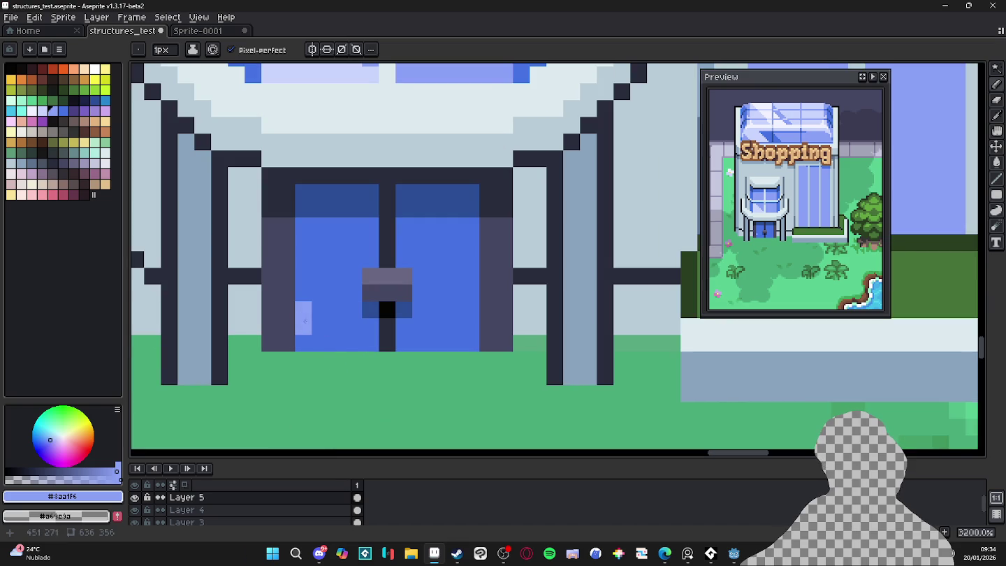
pyautogui.moveTo(300, 313); pyautogui.dragTo(336, 342)
pyautogui.press('g')
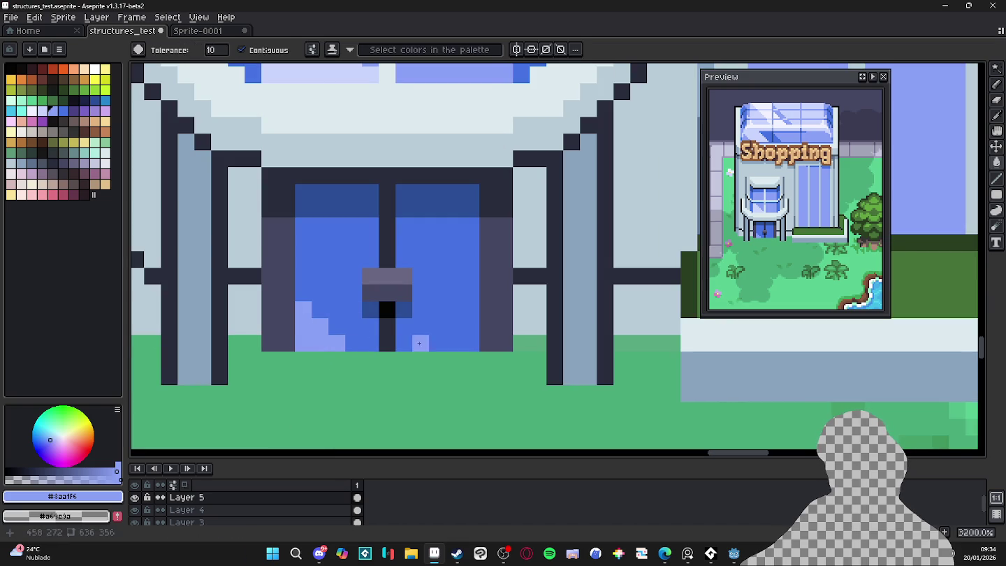
pyautogui.press('b')
pyautogui.moveTo(404, 326); pyautogui.dragTo(404, 343)
pyautogui.press('g')
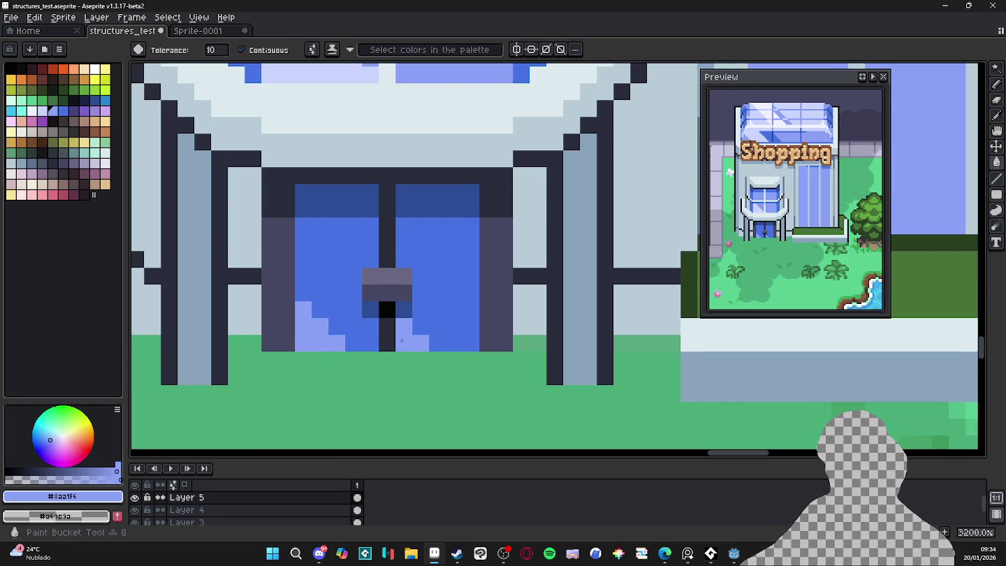
pyautogui.press('b')
pyautogui.click(455, 343)
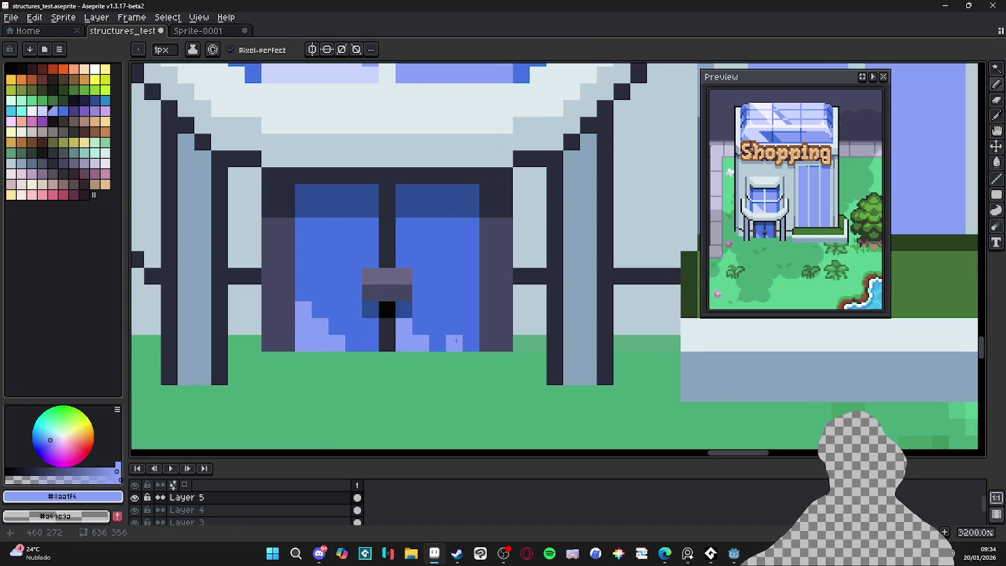
pyautogui.hotkey('ctrl', 'z')
pyautogui.hotkey('ctrl', 'z')
pyautogui.hotkey('ctrl', 'z')
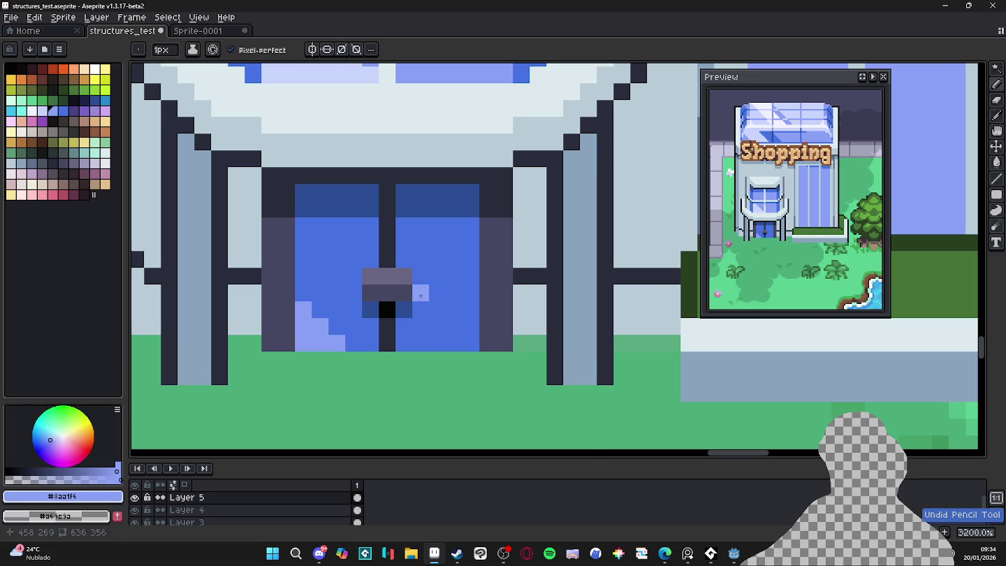
# Extend the diagonal light highlight across the right door pane
pyautogui.scroll(-3, 475, 342)
pyautogui.scroll(-1, 428, 296)
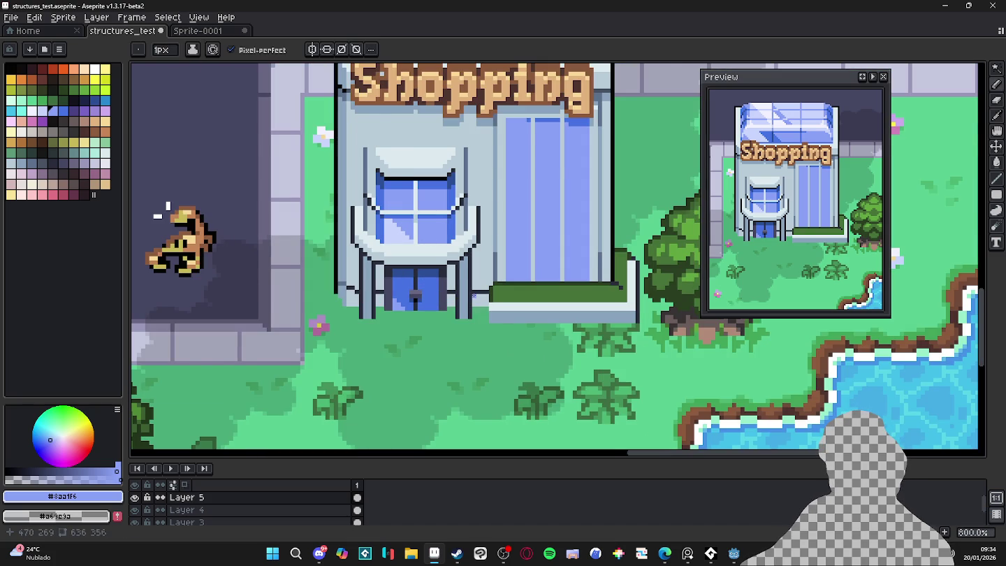
pyautogui.scroll(-1, 474, 295)
pyautogui.scroll(-2, 485, 301)
pyautogui.scroll(2, 480, 307)
pyautogui.scroll(5, 445, 307)
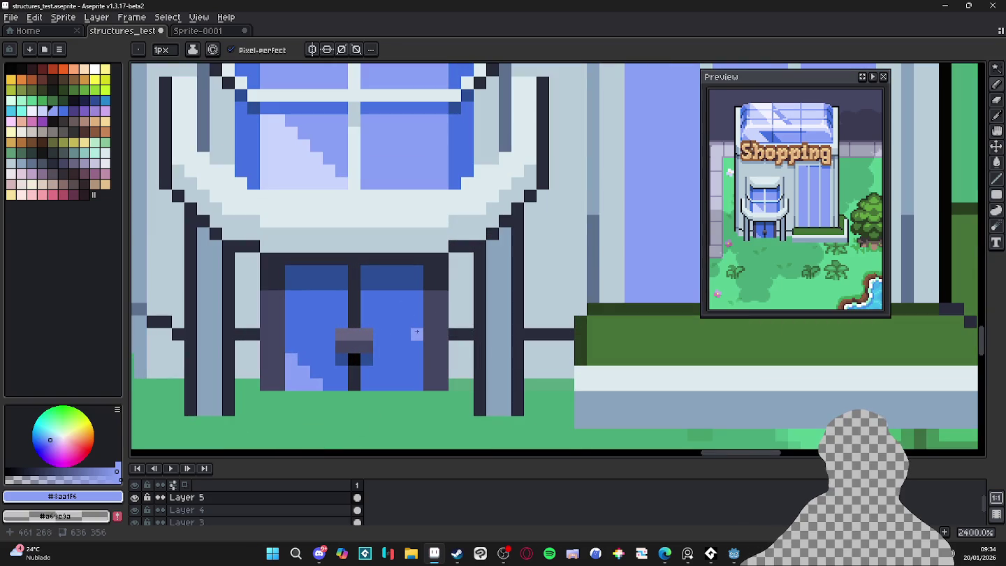
pyautogui.moveTo(390, 294)
pyautogui.mouseDown()
pyautogui.moveTo(426, 296)
pyautogui.moveTo(416, 305)
pyautogui.moveTo(423, 284)
pyautogui.moveTo(362, 271)
pyautogui.mouseUp()
pyautogui.keyDown('alt'); pyautogui.click(404, 346); pyautogui.keyUp('alt')
pyautogui.scroll(-2, 433, 330)
# Touch up the door's top pixels and save the file
pyautogui.keyDown('alt'); pyautogui.click(433, 330); pyautogui.keyUp('alt')
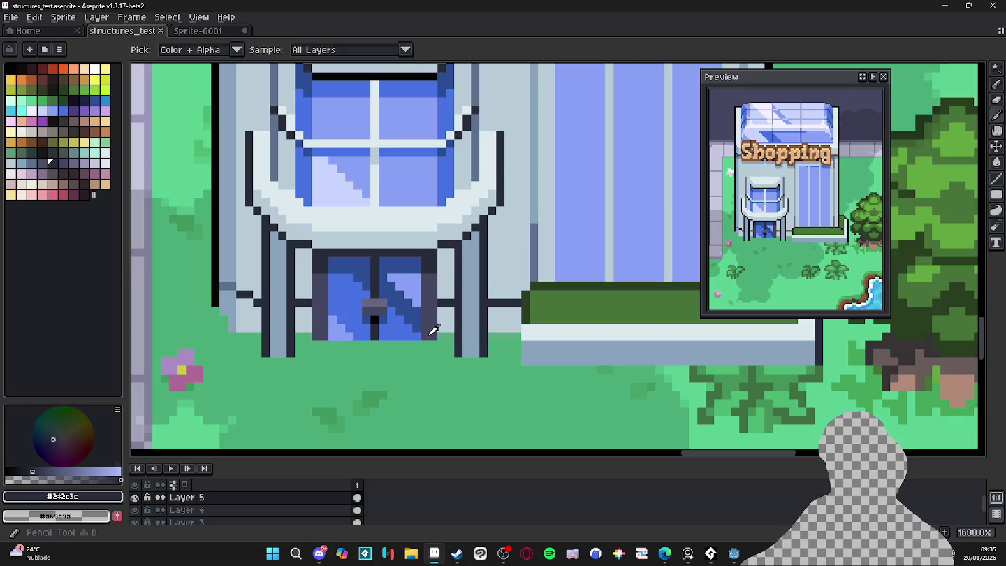
pyautogui.scroll(-4, 433, 330)
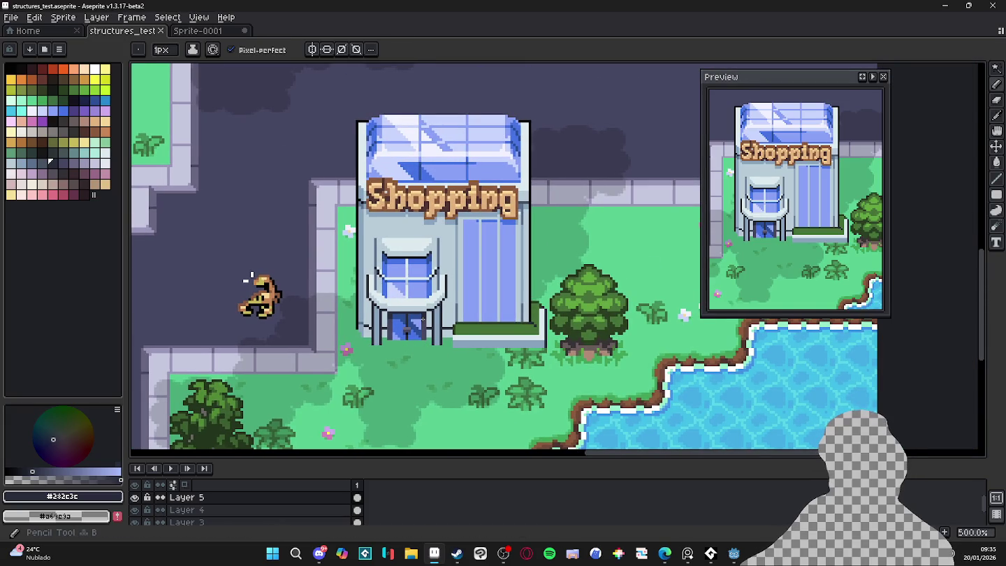
pyautogui.hotkey('ctrl', 's')
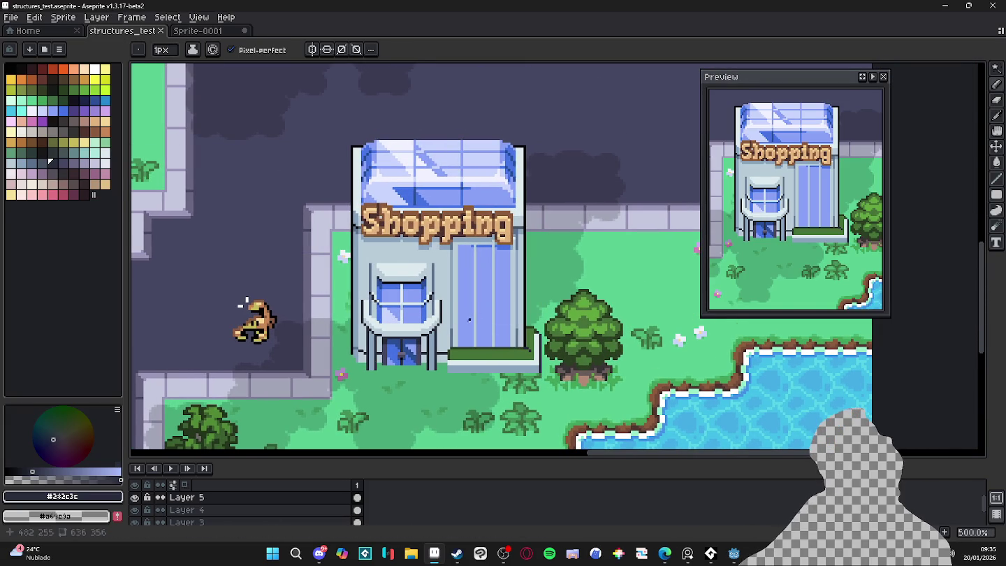
pyautogui.scroll(5, 469, 319)
# Add dark outline pixels along the staircase edge of the entrance canopy
pyautogui.keyDown('alt'); pyautogui.click(284, 349); pyautogui.keyUp('alt')
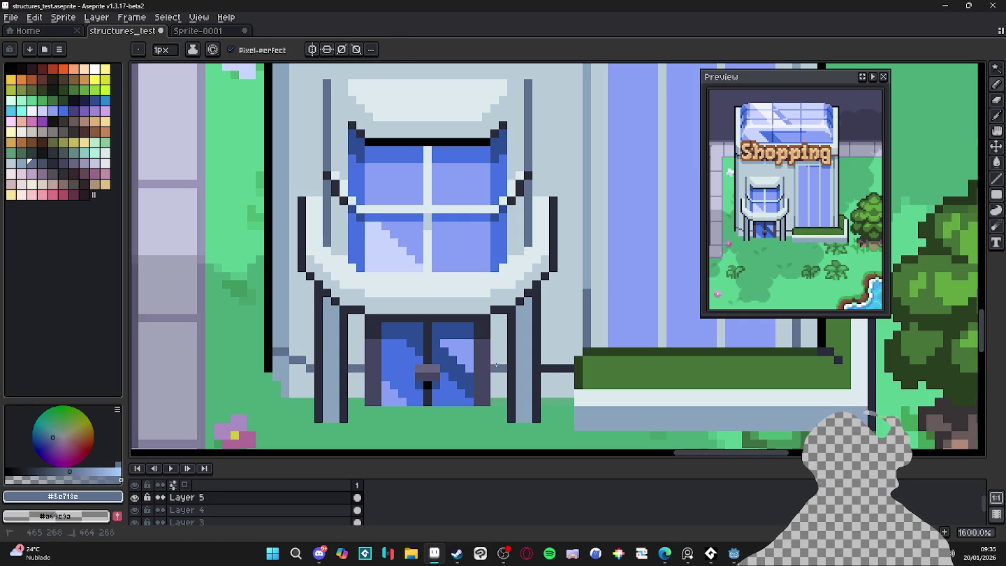
pyautogui.scroll(1, 434, 377)
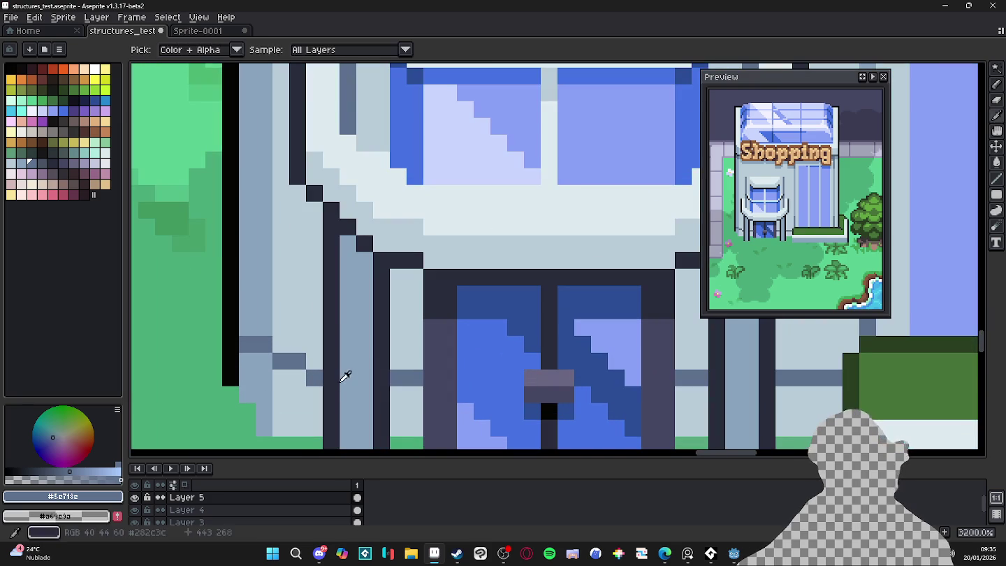
pyautogui.keyDown('alt'); pyautogui.click(275, 359); pyautogui.keyUp('alt')
pyautogui.scroll(-2, 274, 357)
pyautogui.scroll(-2, 370, 370)
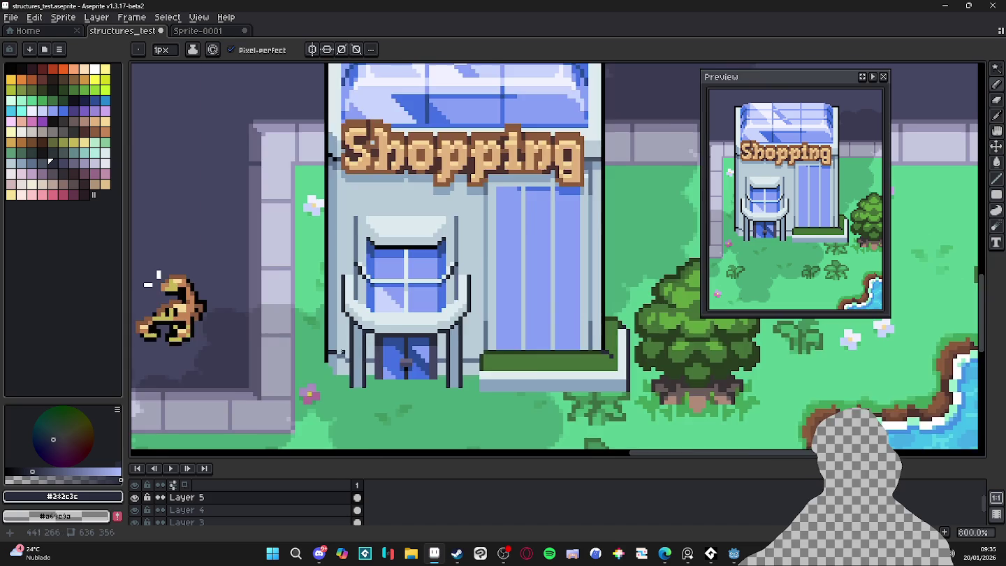
pyautogui.scroll(2, 216, 349)
pyautogui.keyDown('alt'); pyautogui.click(315, 366); pyautogui.keyUp('alt')
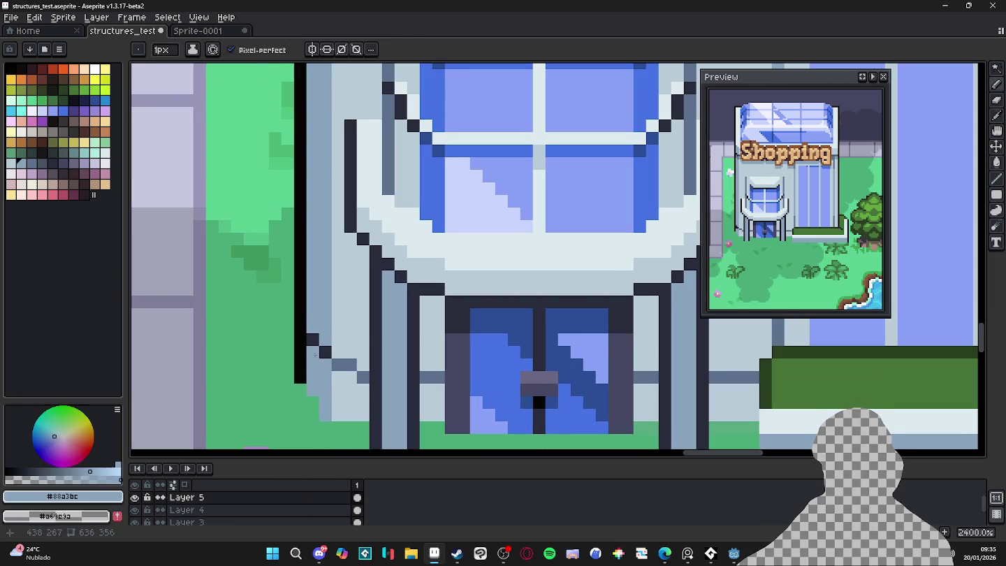
pyautogui.scroll(-5, 206, 313)
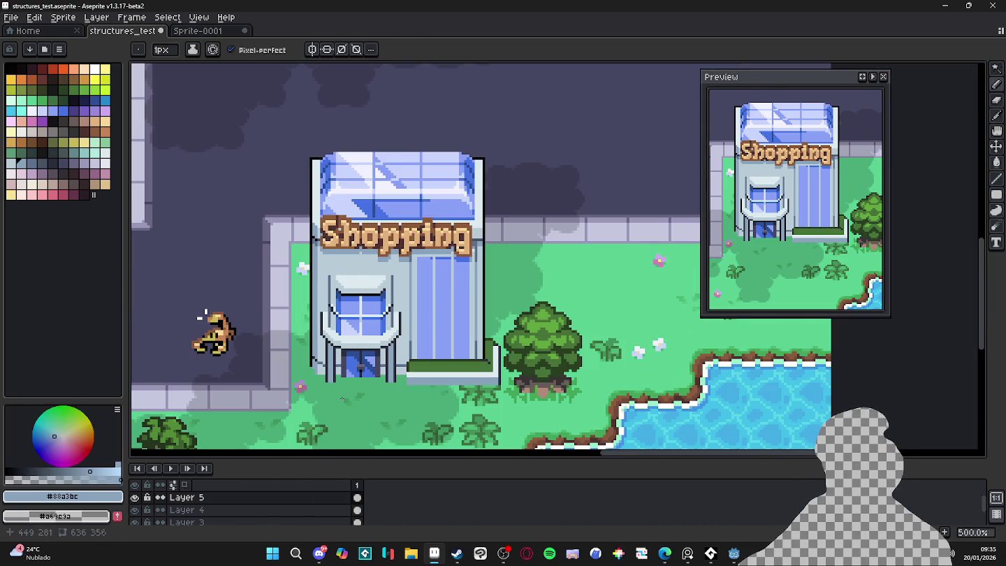
pyautogui.scroll(7, 325, 371)
pyautogui.scroll(1, 324, 370)
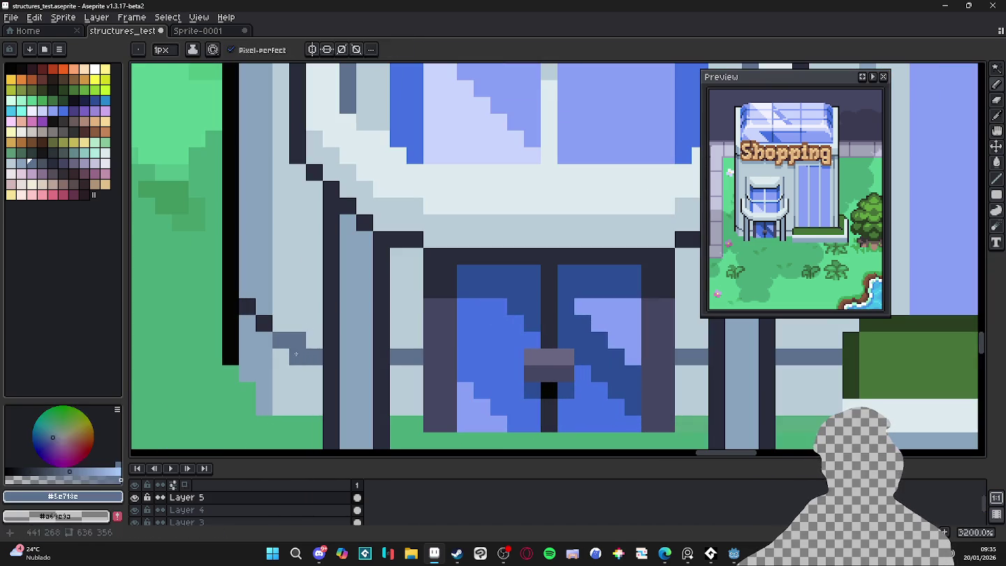
pyautogui.keyDown('alt'); pyautogui.click(325, 329); pyautogui.keyUp('alt')
pyautogui.moveTo(300, 340); pyautogui.dragTo(282, 336)
# Add a dark pixel on the canopy's left curve, repaint stray dark pixels light grey-blue
pyautogui.keyDown('alt'); pyautogui.click(300, 322); pyautogui.keyUp('alt')
pyautogui.click(281, 340)
pyautogui.keyDown('alt'); pyautogui.click(264, 323); pyautogui.keyUp('alt')
pyautogui.click(247, 324)
pyautogui.keyDown('alt'); pyautogui.click(271, 291); pyautogui.keyUp('alt')
pyautogui.click(247, 306)
pyautogui.scroll(-3, 248, 307)
pyautogui.scroll(-2, 310, 368)
pyautogui.scroll(-1, 349, 335)
pyautogui.scroll(-1, 391, 321)
pyautogui.scroll(1, 454, 314)
pyautogui.moveTo(455, 313); pyautogui.dragTo(457, 309)
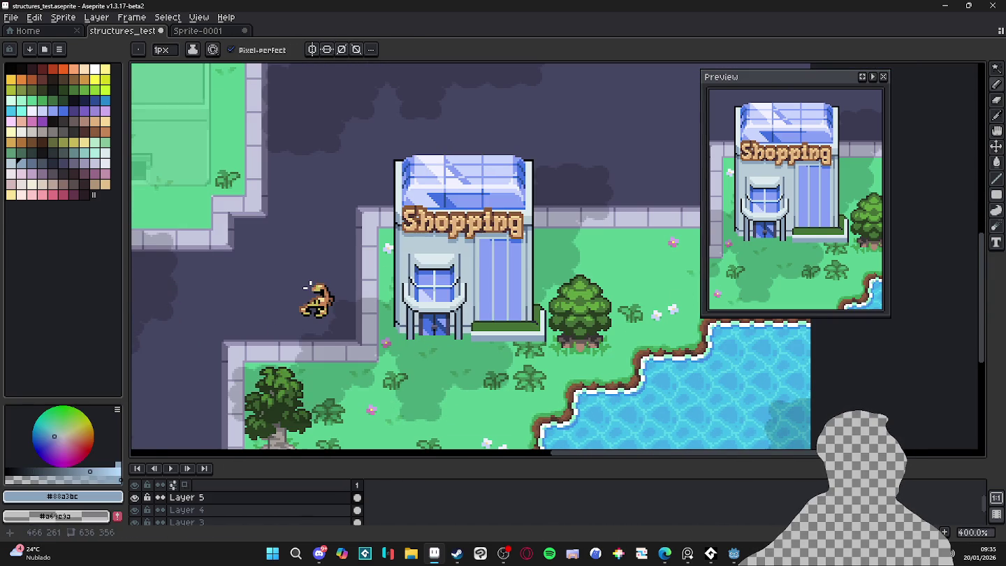
pyautogui.scroll(-2, 456, 308)
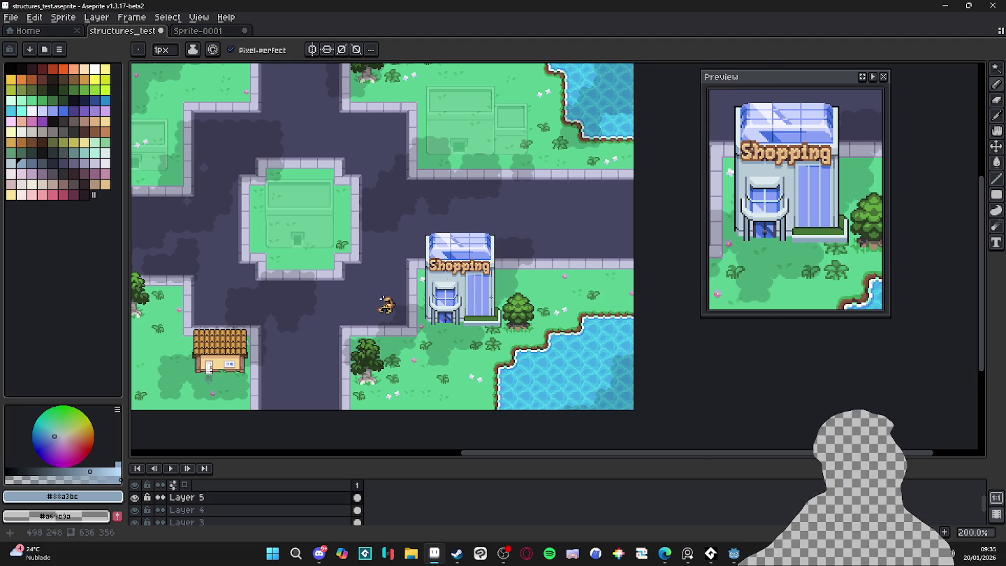
pyautogui.scroll(3, 484, 294)
pyautogui.scroll(2, 475, 279)
pyautogui.scroll(5, 444, 211)
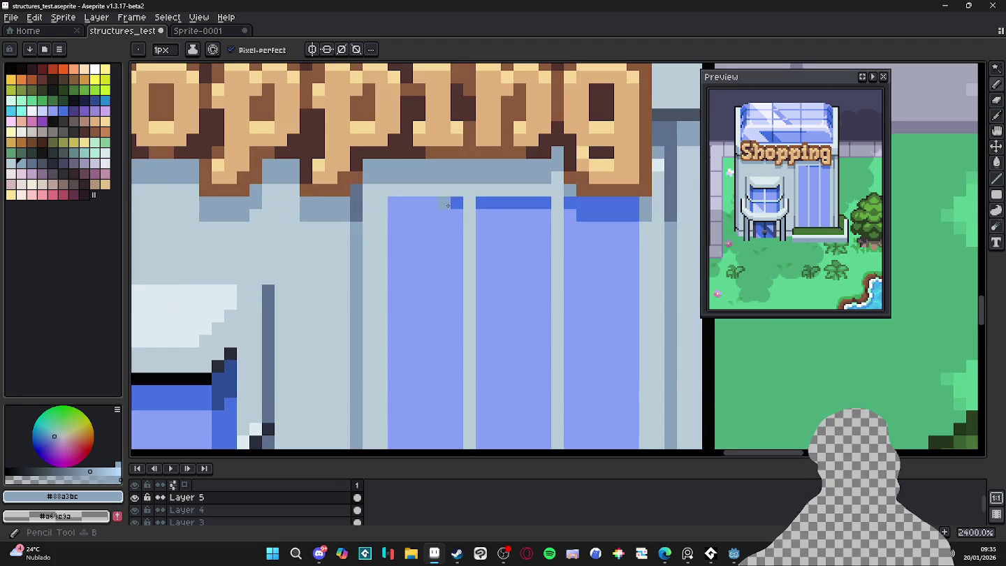
# Darken the glass panel's top row with the door's blue
pyautogui.keyDown('ctrl'); pyautogui.click(457, 203); pyautogui.keyUp('ctrl')
pyautogui.keyDown('alt'); pyautogui.click(457, 203); pyautogui.keyUp('alt')
pyautogui.moveTo(454, 202); pyautogui.dragTo(389, 202)
pyautogui.scroll(-3, 419, 278)
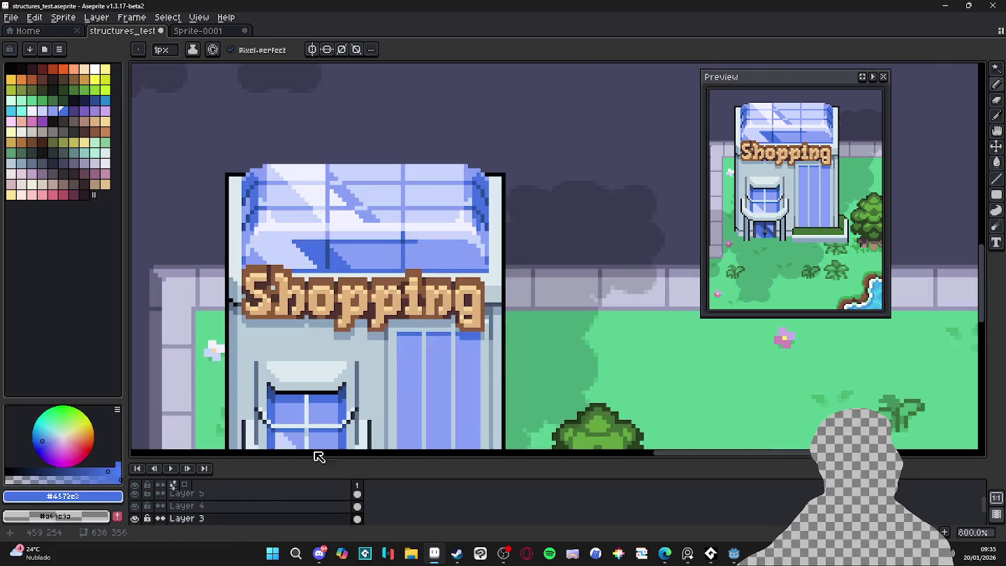
pyautogui.scroll(1, 161, 506)
# Check layer visibility, then merge Layer 5 and Layer 4 down into Layer 3
pyautogui.click(134, 496)
pyautogui.click(135, 497)
pyautogui.click(134, 509)
pyautogui.click(135, 509)
pyautogui.rightClick(231, 510)
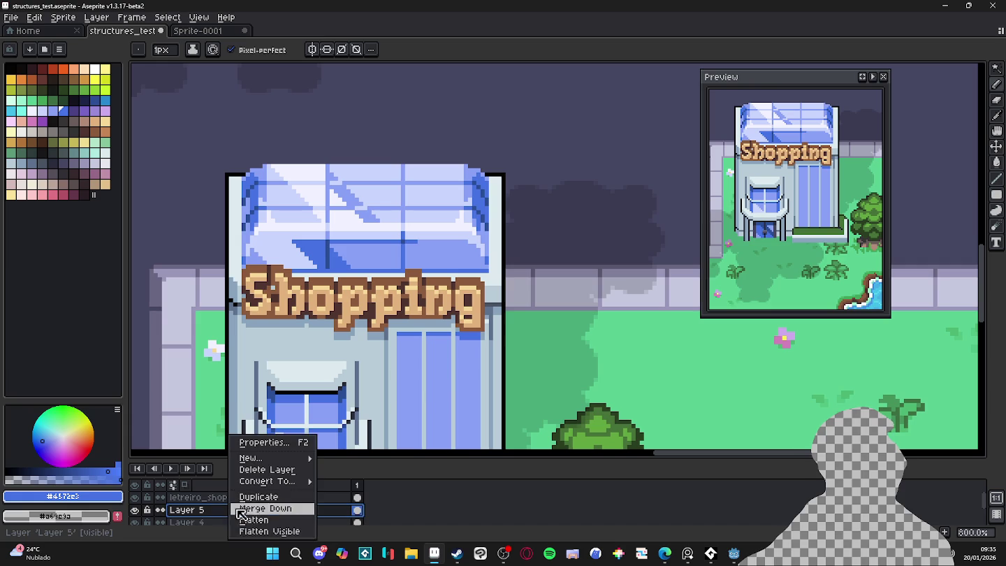
pyautogui.click(282, 510)
pyautogui.click(135, 505)
pyautogui.click(135, 505)
pyautogui.rightClick(218, 514)
pyautogui.click(259, 508)
pyautogui.click(135, 505)
# Zoom out and save structures_test.aseprite
pyautogui.press('-')
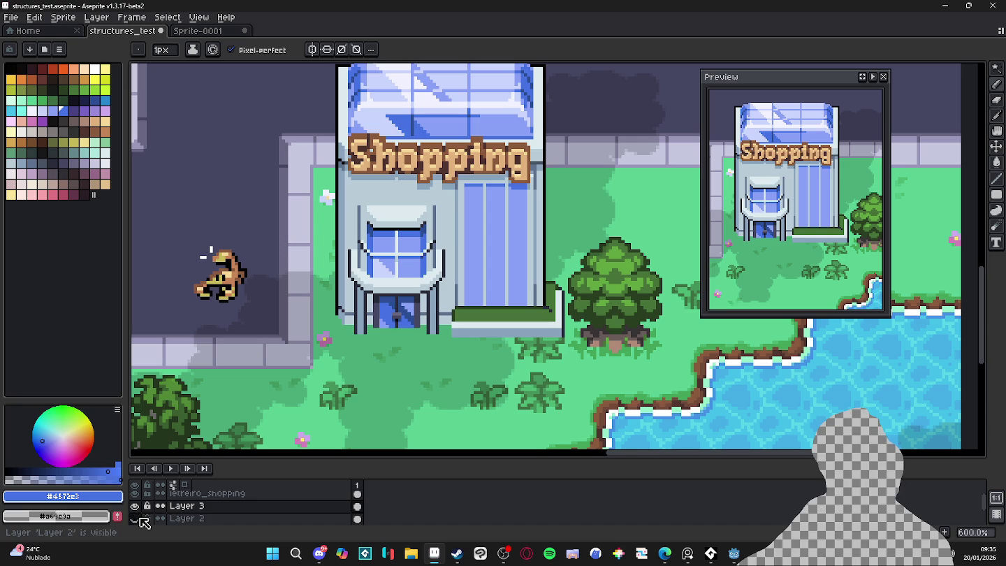
pyautogui.hotkey('ctrl', 's')
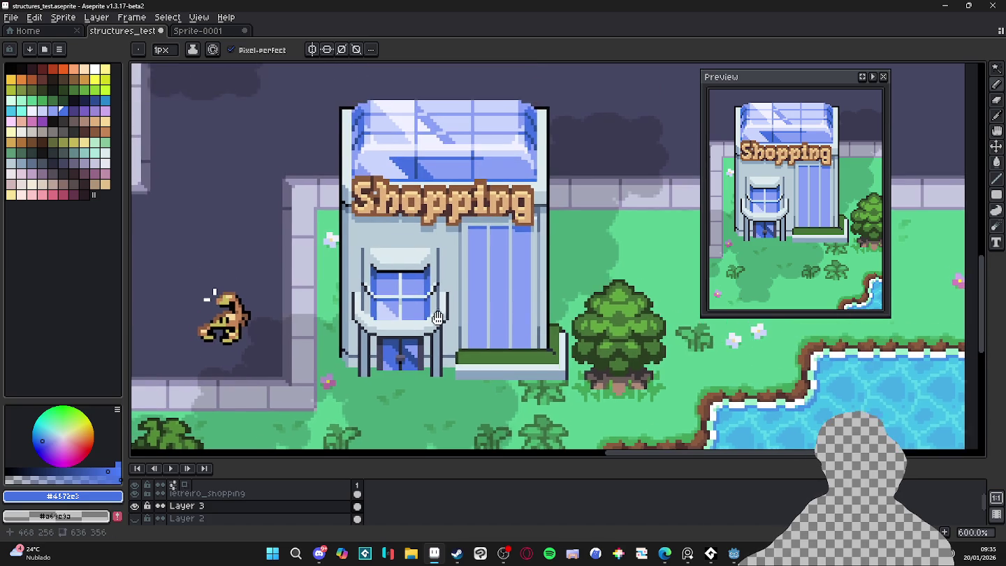
pyautogui.scroll(-2, 458, 302)
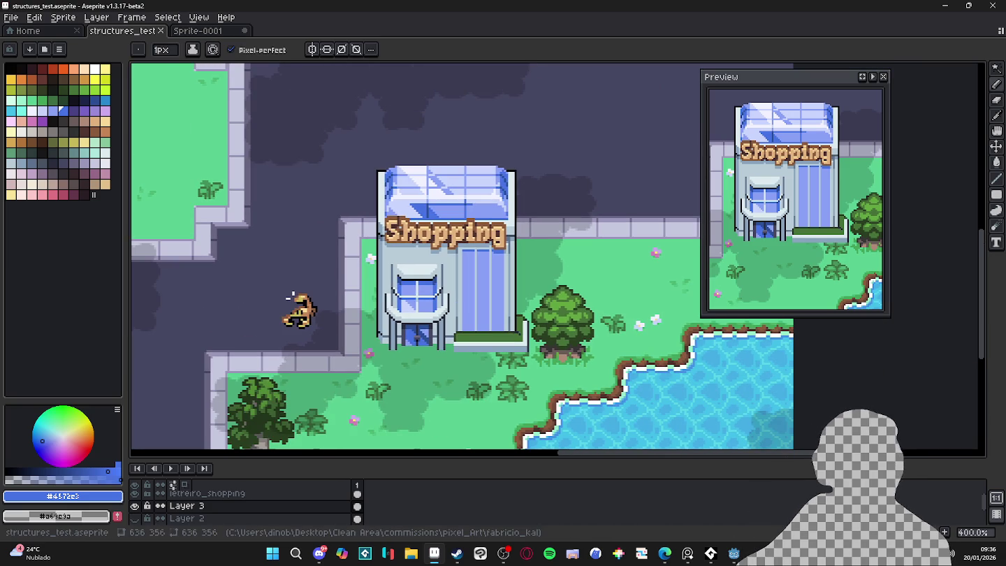
pyautogui.hotkey('alt', 'Tab')
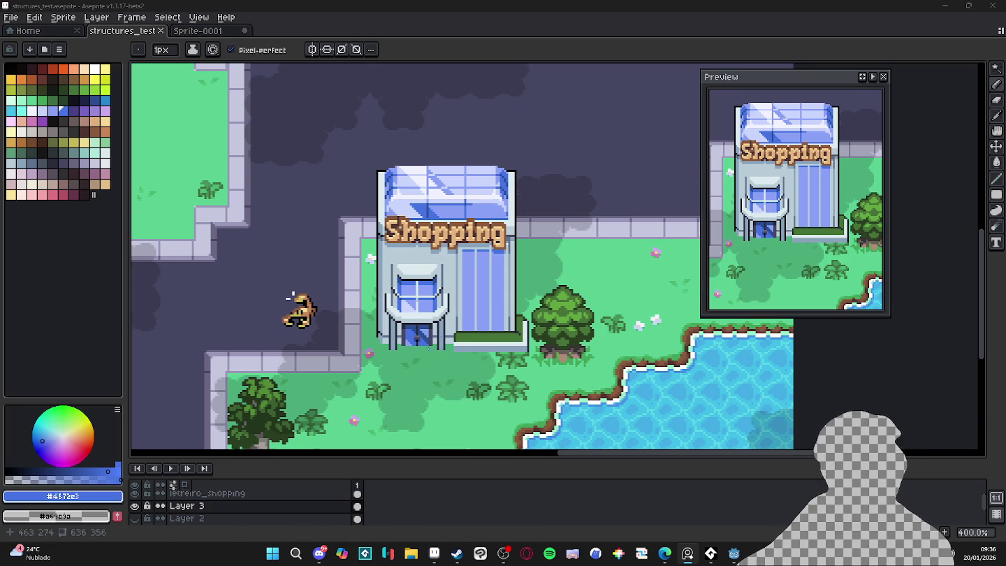
pyautogui.scroll(1, 290, 298)
pyautogui.scroll(1, 245, 299)
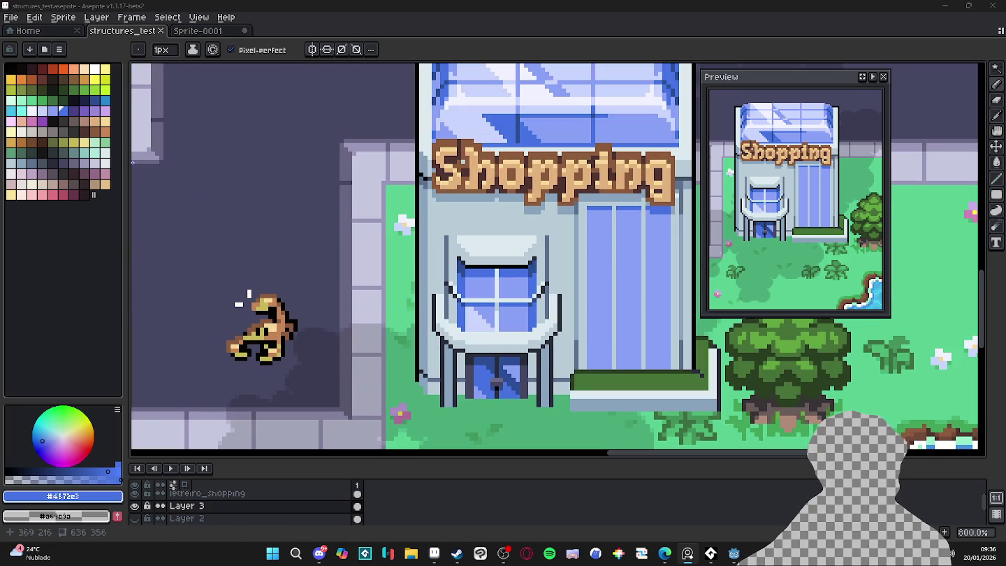
# With orange-brown and a 2px brush, draw the mat's first edge below the door
pyautogui.click(52, 195)
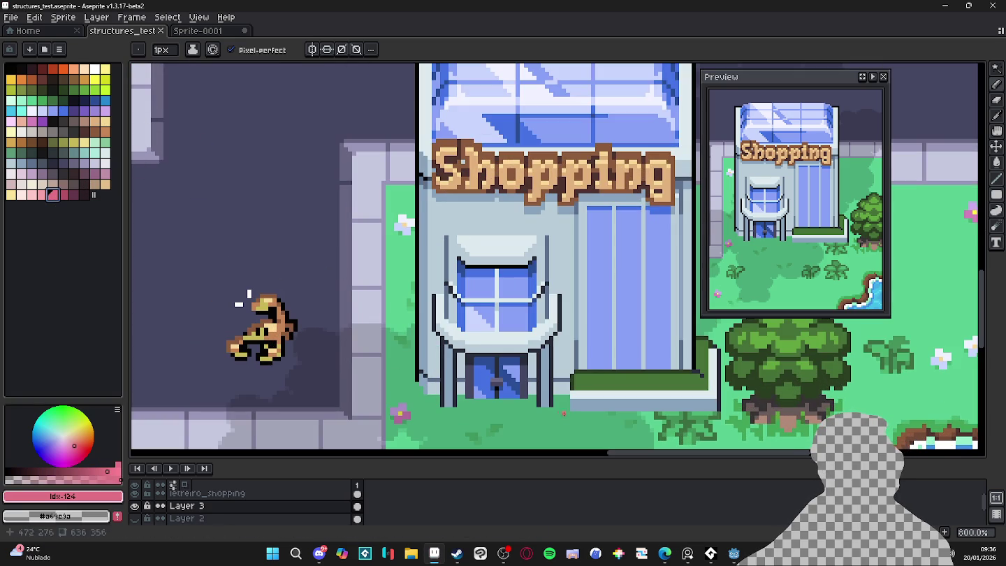
pyautogui.click(83, 121)
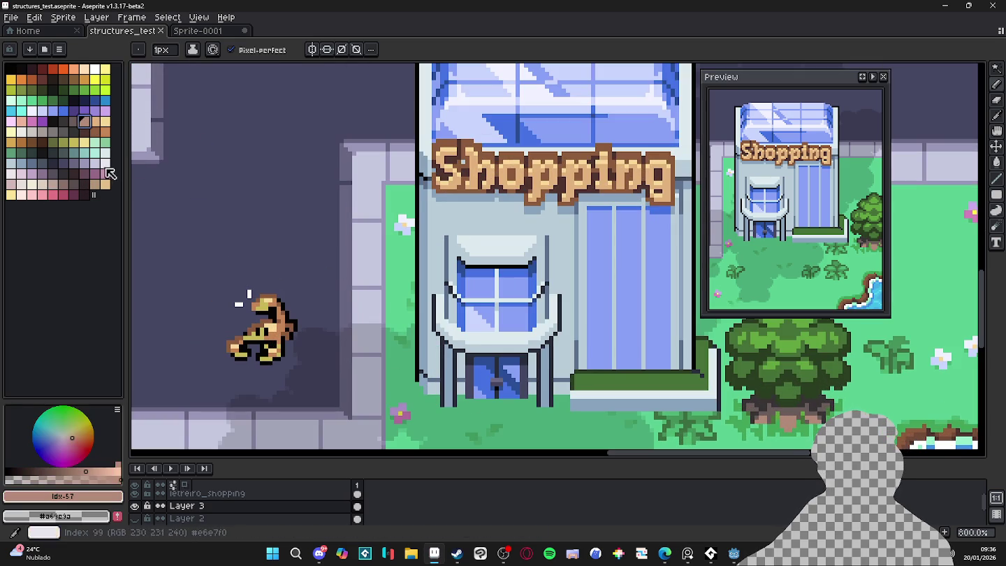
pyautogui.click(21, 141)
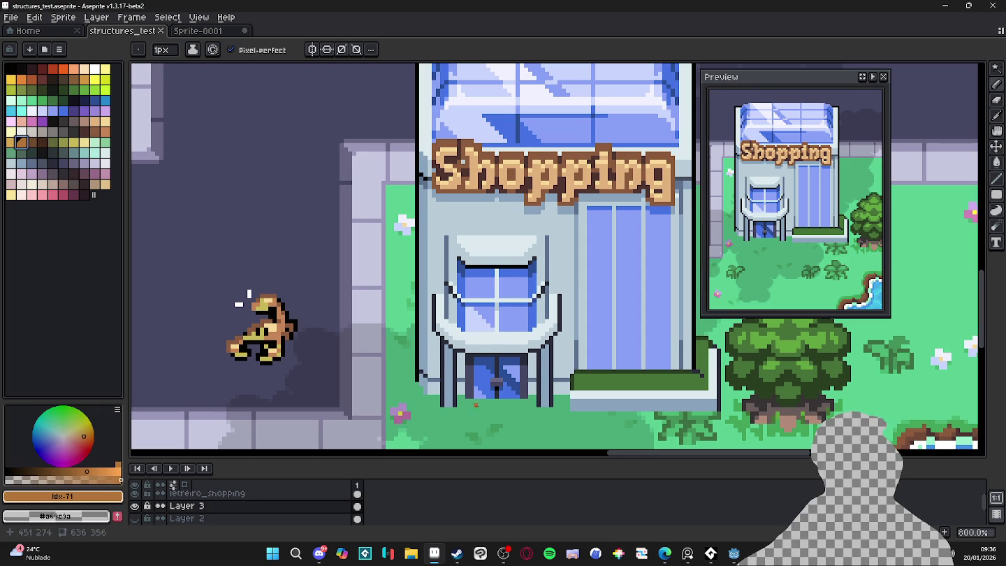
pyautogui.moveTo(463, 412); pyautogui.dragTo(430, 297)
pyautogui.press('+')
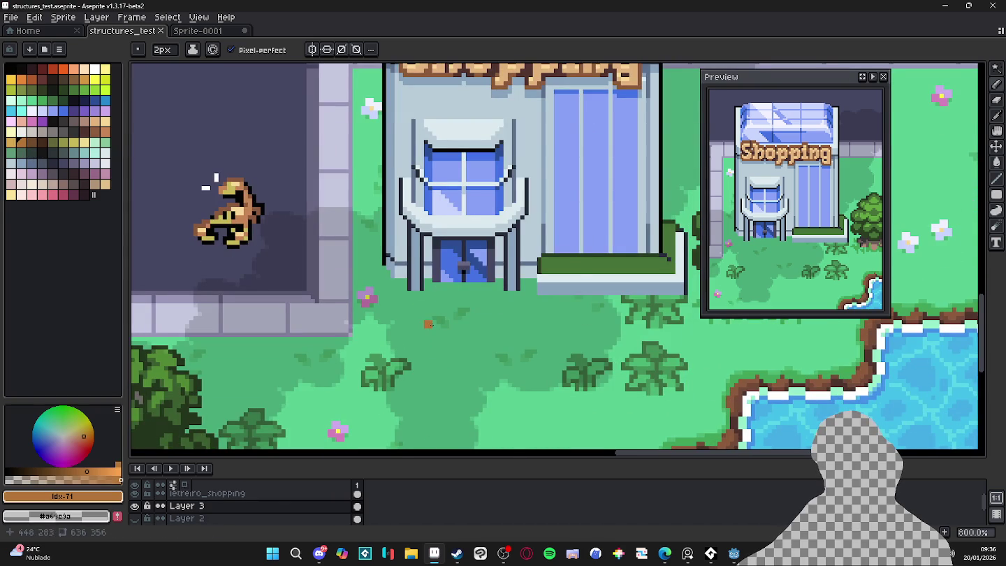
pyautogui.scroll(1, 428, 324)
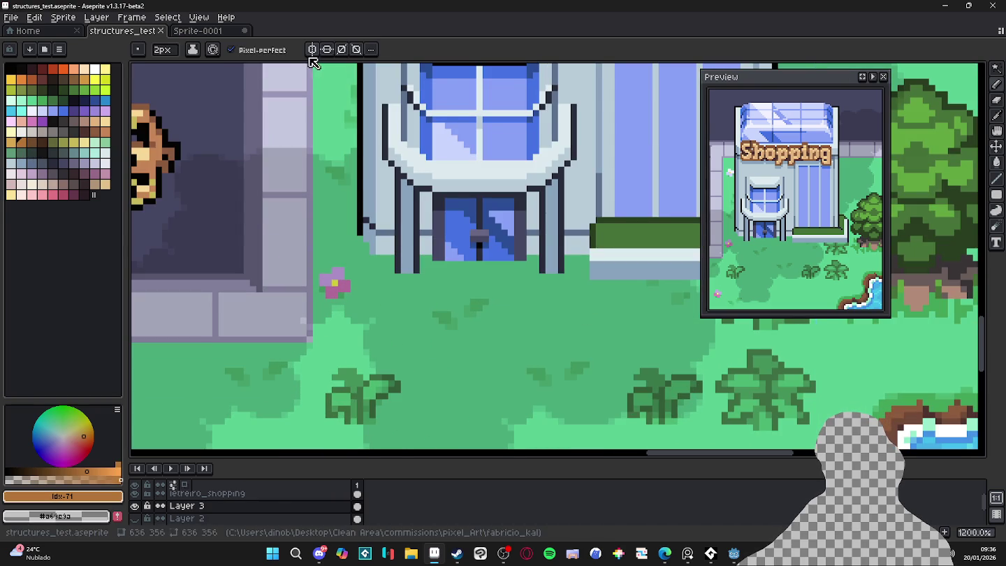
pyautogui.moveTo(402, 283)
pyautogui.mouseDown()
pyautogui.moveTo(402, 344)
pyautogui.moveTo(557, 329)
pyautogui.moveTo(559, 278)
pyautogui.mouseUp()
# Show the pixel grid and outline the mat, filling its top band orange-brown
pyautogui.hotkey('ctrl', "'")
pyautogui.click(535, 267)
pyautogui.moveTo(530, 273)
pyautogui.mouseDown()
pyautogui.moveTo(547, 282)
pyautogui.moveTo(435, 270)
pyautogui.moveTo(552, 289)
pyautogui.moveTo(427, 294)
pyautogui.moveTo(485, 308)
pyautogui.mouseUp()
pyautogui.moveTo(546, 307)
pyautogui.mouseDown()
pyautogui.moveTo(417, 313)
pyautogui.moveTo(552, 319)
pyautogui.mouseUp()
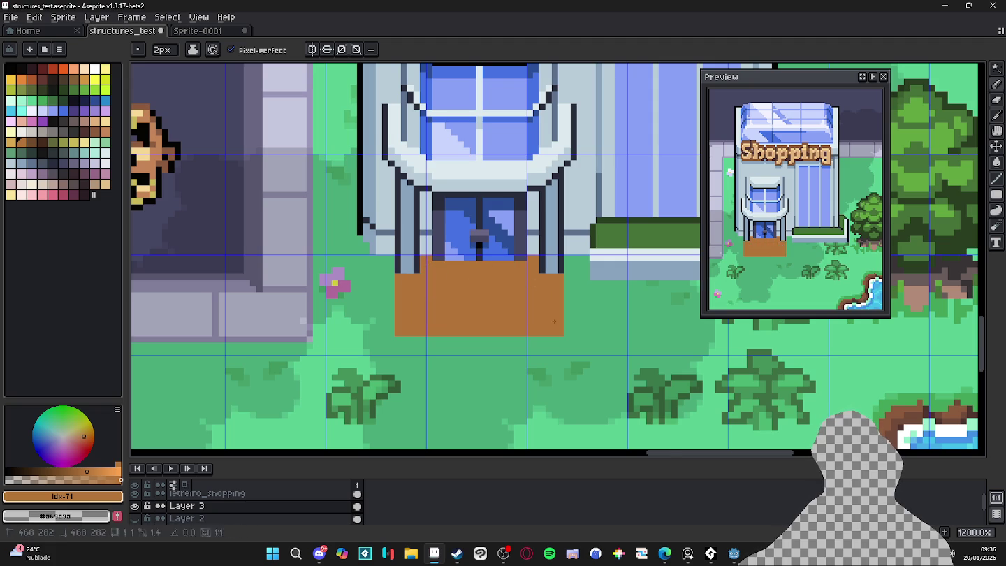
pyautogui.scroll(-5, 524, 331)
pyautogui.scroll(-1, 524, 331)
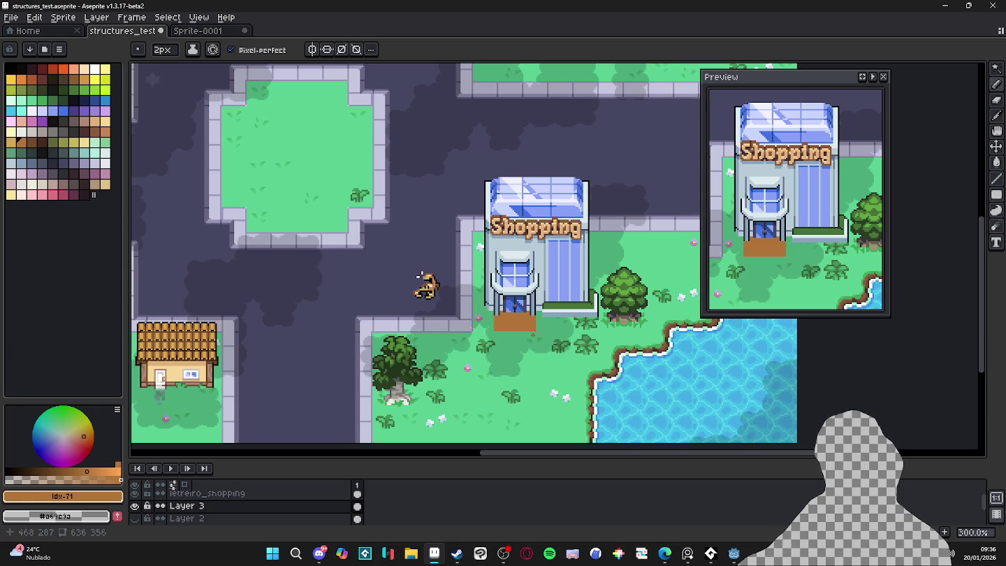
pyautogui.scroll(4, 532, 334)
# Draw a 1px darker brown row along the mat's bottom edge
pyautogui.click(32, 144)
pyautogui.press('-')
pyautogui.scroll(-2, 501, 331)
pyautogui.scroll(3, 502, 331)
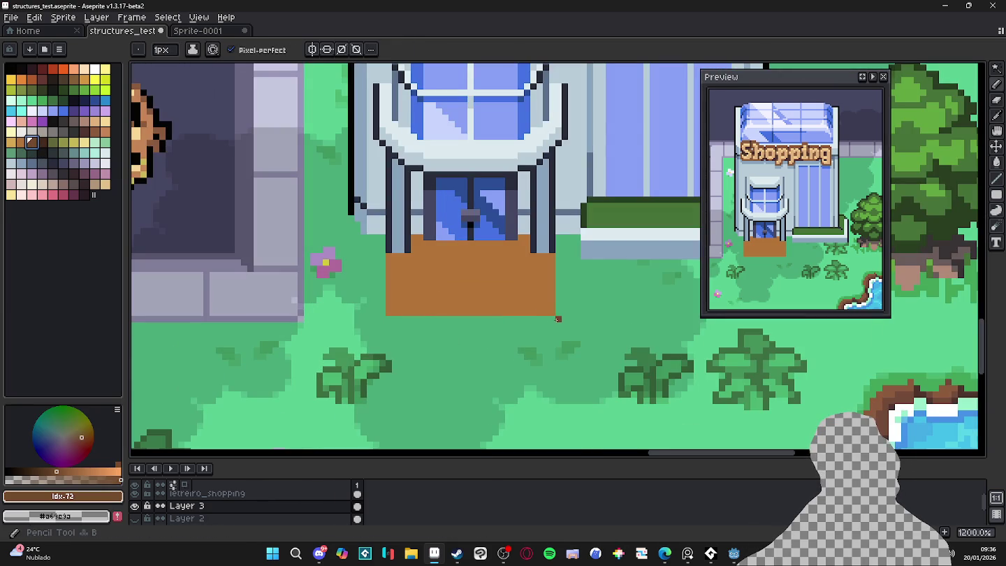
pyautogui.moveTo(551, 319)
pyautogui.mouseDown()
pyautogui.moveTo(388, 318)
pyautogui.moveTo(406, 239)
pyautogui.moveTo(440, 319)
pyautogui.mouseUp()
pyautogui.press('v')
pyautogui.press('b')
pyautogui.scroll(1, 414, 306)
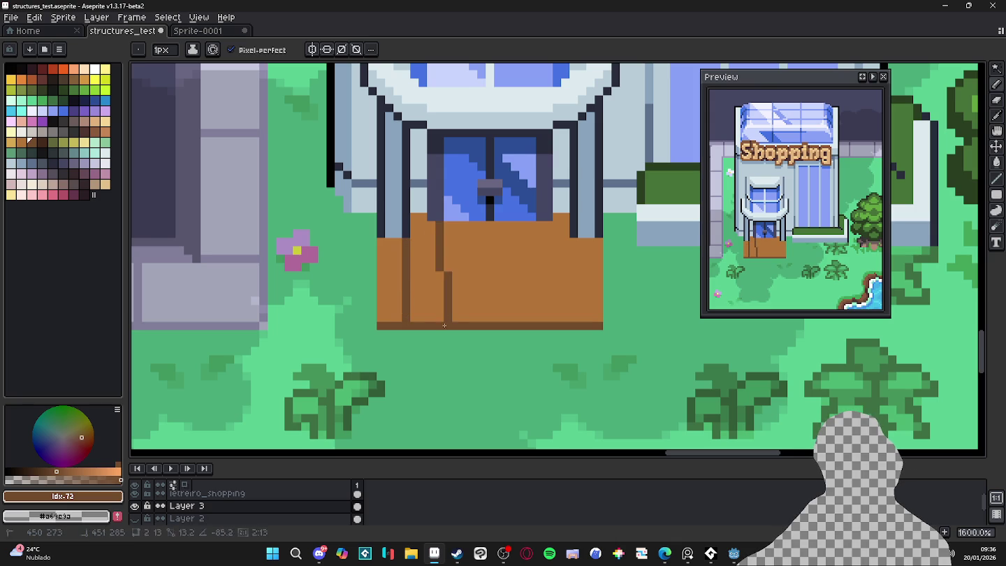
# Draw the mat's horizontal and vertical tile lines, undoing misplaced strokes
pyautogui.moveTo(383, 291); pyautogui.dragTo(601, 292)
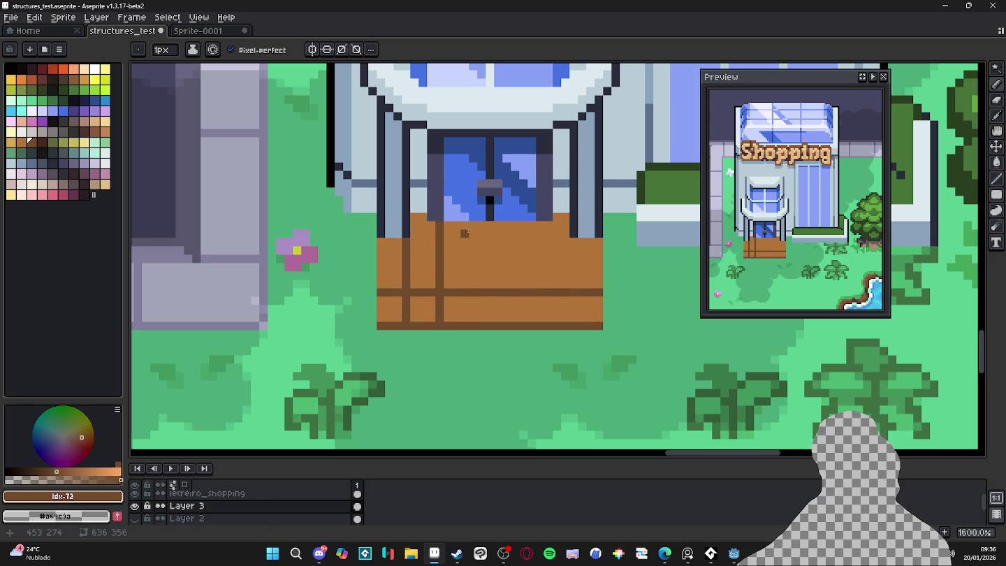
pyautogui.moveTo(473, 226); pyautogui.dragTo(471, 321)
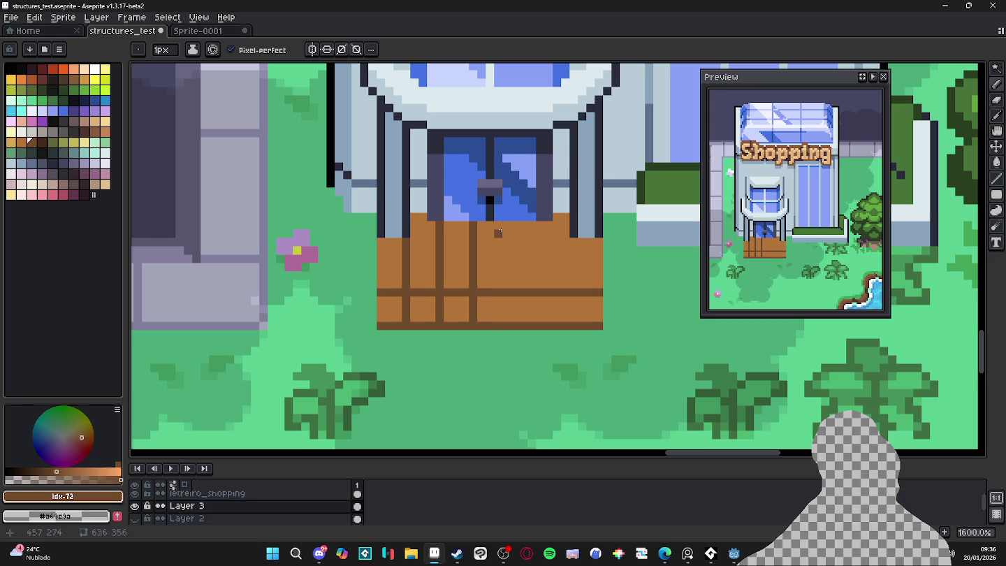
pyautogui.moveTo(508, 236); pyautogui.dragTo(507, 320)
pyautogui.moveTo(532, 250); pyautogui.dragTo(531, 322)
pyautogui.hotkey('ctrl', 'z')
pyautogui.moveTo(540, 231); pyautogui.dragTo(538, 331)
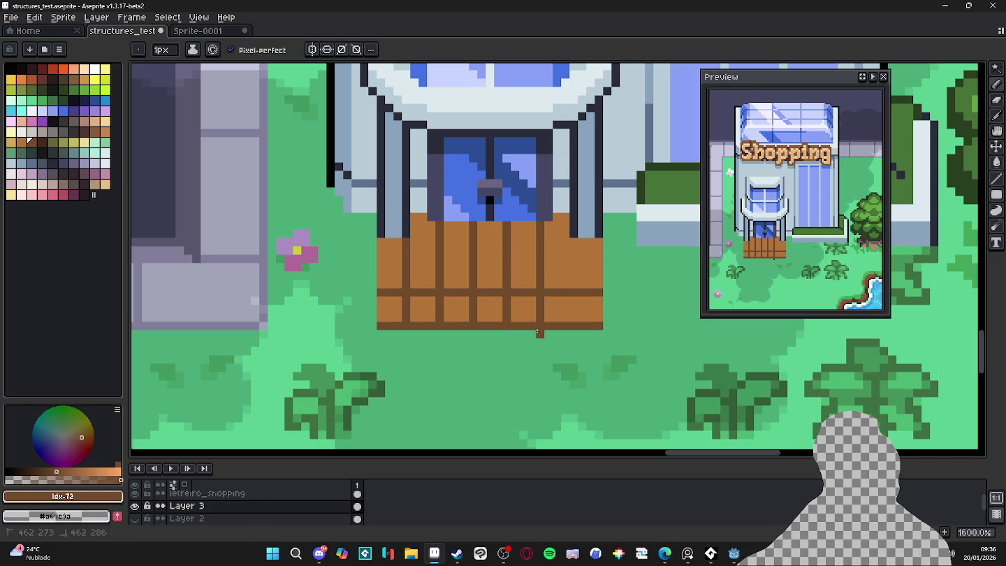
pyautogui.hotkey('ctrl', 'z')
pyautogui.moveTo(574, 289)
pyautogui.mouseDown()
pyautogui.moveTo(573, 249)
pyautogui.moveTo(378, 258)
pyautogui.mouseUp()
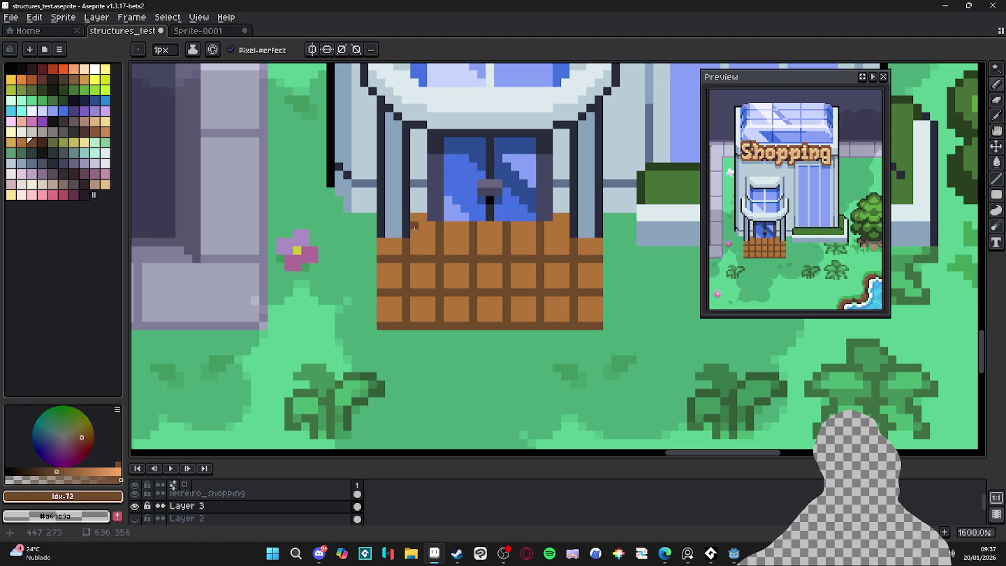
pyautogui.moveTo(414, 225); pyautogui.dragTo(565, 222)
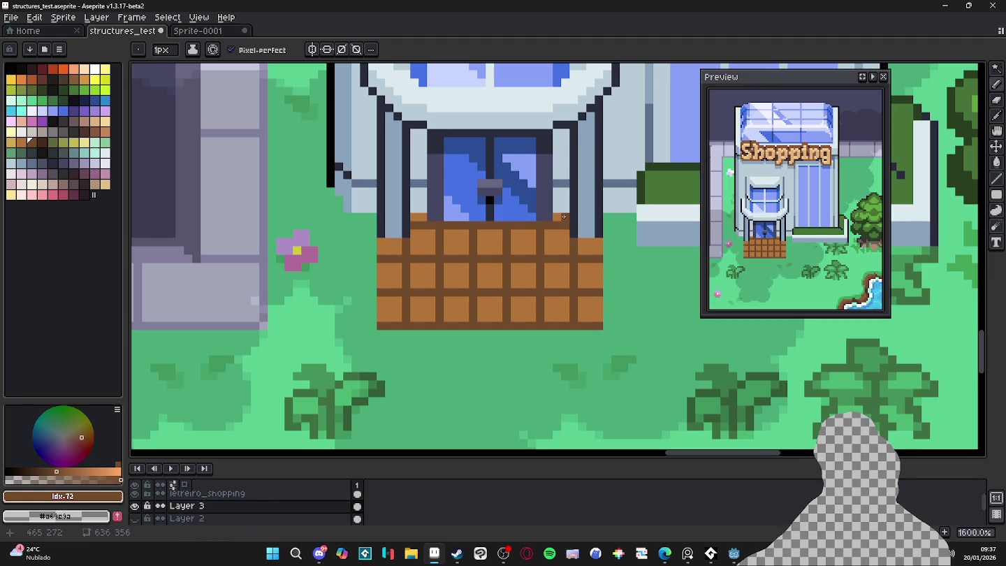
pyautogui.scroll(-3, 436, 237)
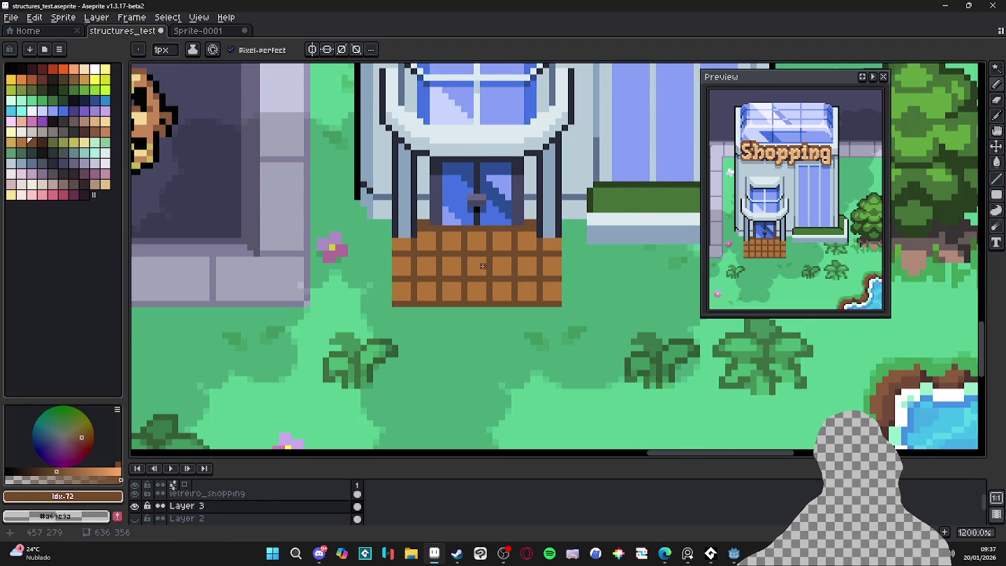
pyautogui.scroll(3, 454, 248)
# Draw a filled brown rectangle across the mat tiles
pyautogui.keyDown('alt'); pyautogui.click(472, 285); pyautogui.keyUp('alt')
pyautogui.click(997, 195)
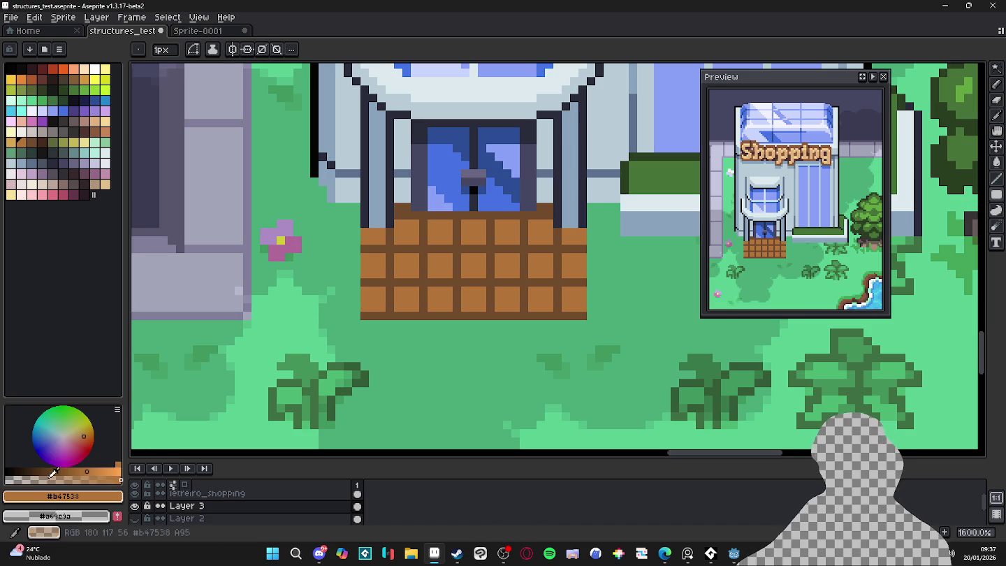
pyautogui.scroll(1, 357, 315)
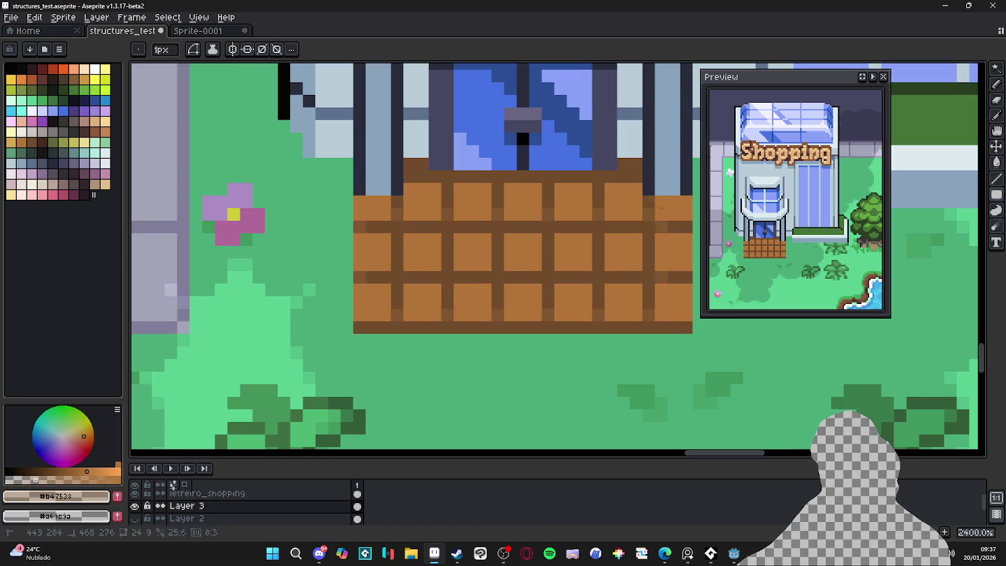
pyautogui.scroll(-1, 527, 294)
pyautogui.moveTo(438, 302); pyautogui.dragTo(653, 233)
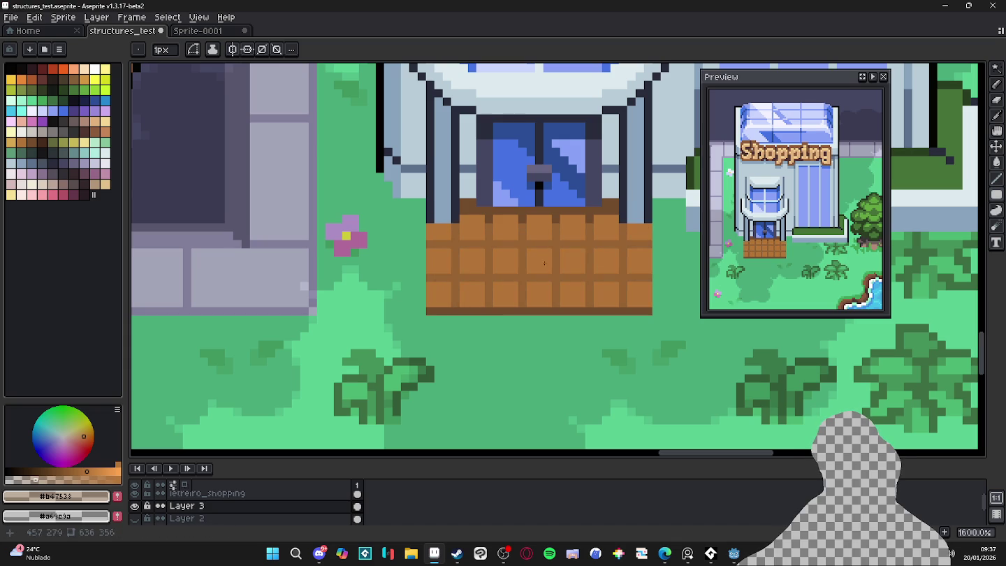
pyautogui.moveTo(429, 302); pyautogui.dragTo(642, 225)
pyautogui.scroll(2, 507, 250)
# Add dark brown pixels and short tile lines on the mat's left side
pyautogui.keyDown('alt'); pyautogui.click(473, 325); pyautogui.keyUp('alt')
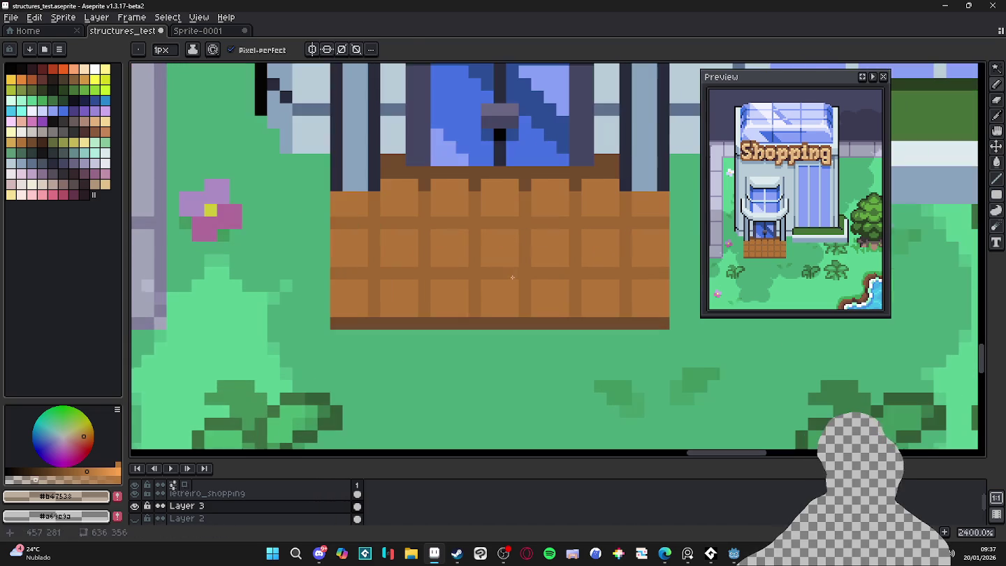
pyautogui.click(475, 312)
pyautogui.scroll(-3, 475, 312)
pyautogui.scroll(4, 398, 241)
pyautogui.click(399, 232)
pyautogui.click(384, 233)
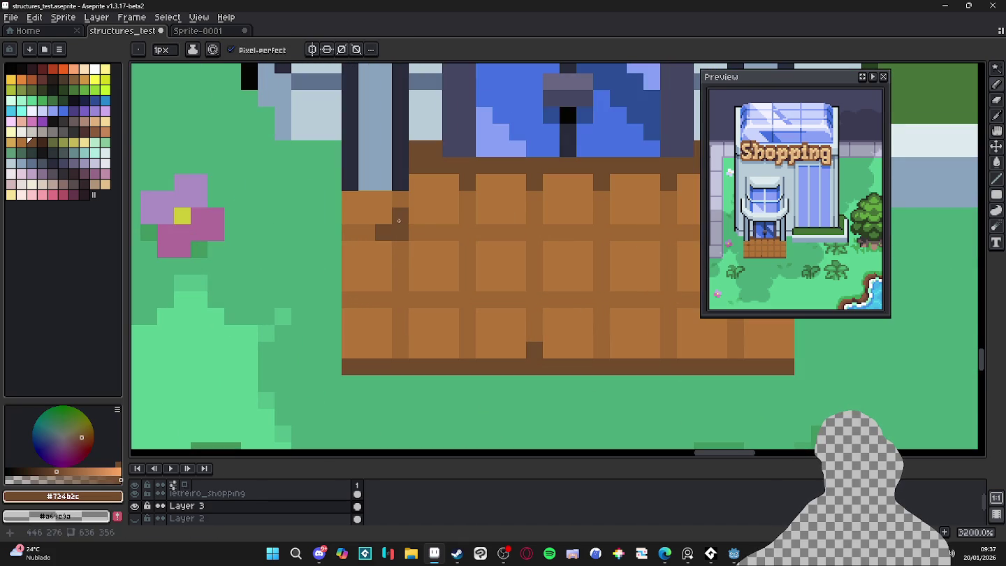
pyautogui.click(400, 249)
pyautogui.click(401, 266)
pyautogui.moveTo(367, 233); pyautogui.dragTo(350, 232)
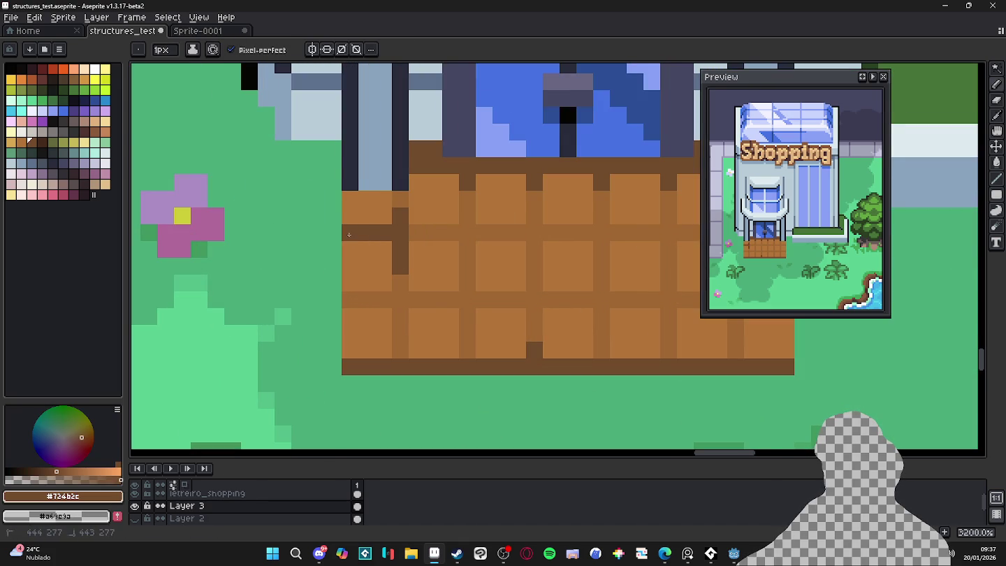
# Draw another dark brown tile line on the mat's right side
pyautogui.scroll(-1, 379, 272)
pyautogui.scroll(-3, 378, 270)
pyautogui.scroll(4, 531, 251)
pyautogui.moveTo(581, 255)
pyautogui.mouseDown()
pyautogui.moveTo(531, 255)
pyautogui.moveTo(528, 225)
pyautogui.mouseUp()
pyautogui.scroll(-1, 531, 272)
pyautogui.scroll(-2, 448, 276)
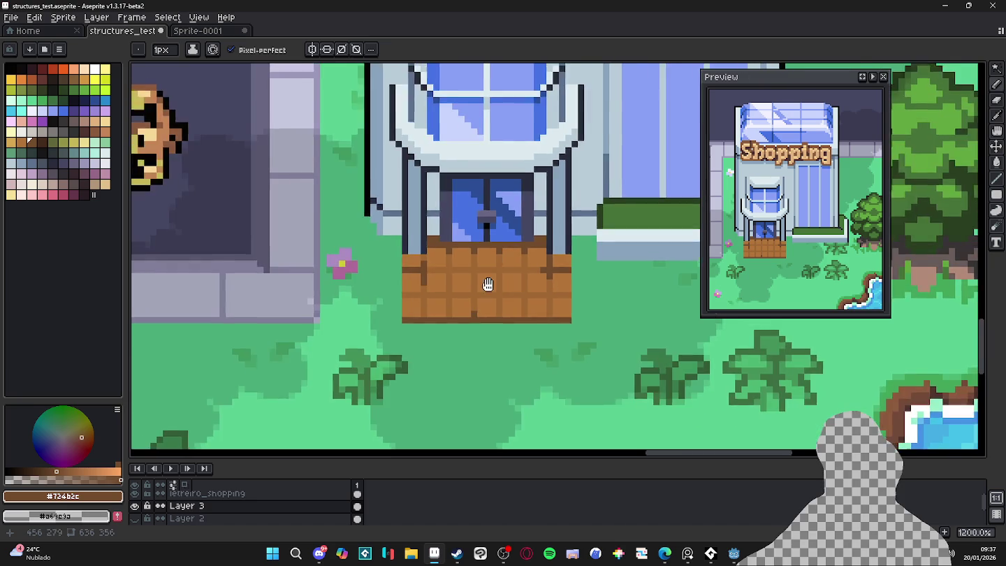
pyautogui.scroll(2, 449, 276)
pyautogui.click(63, 195)
# Paint trial 2px pink blocks on the mat, then undo them
pyautogui.press('+')
pyautogui.click(419, 276)
pyautogui.moveTo(419, 276); pyautogui.dragTo(409, 279)
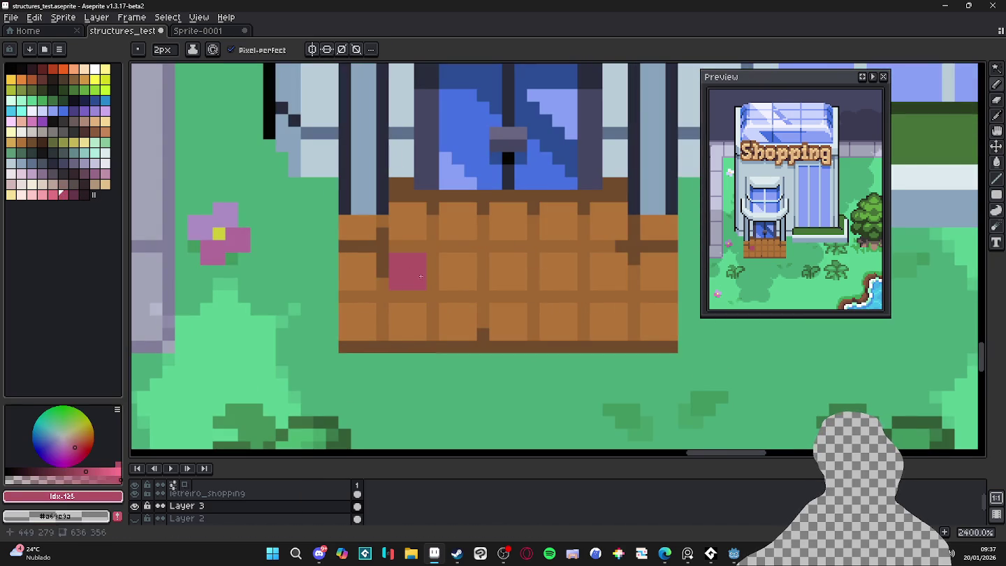
pyautogui.moveTo(373, 318); pyautogui.dragTo(372, 331)
pyautogui.hscroll(3, 405, 325)
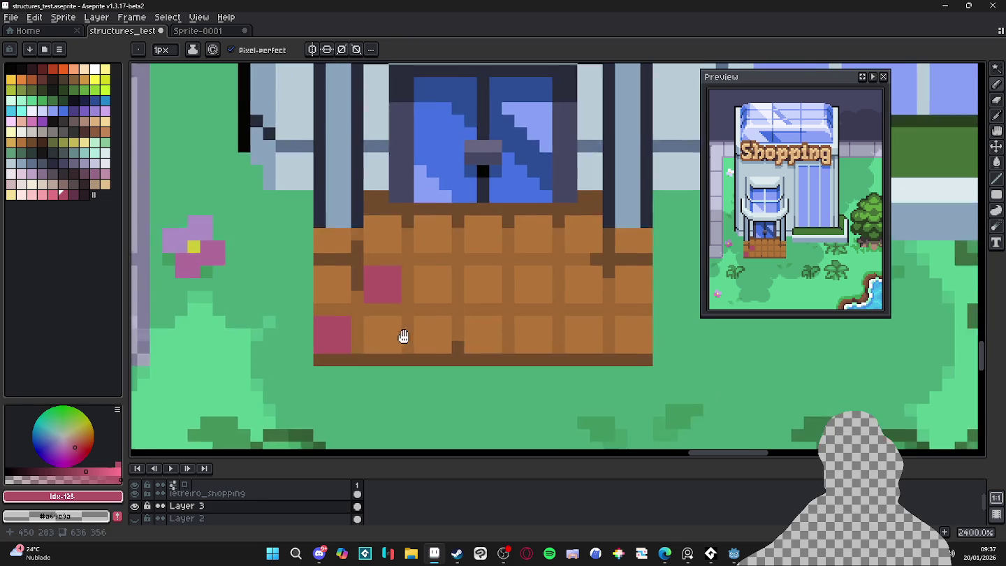
pyautogui.scroll(2, 408, 330)
pyautogui.hotkey('ctrl', 'z')
pyautogui.hotkey('ctrl', 'z')
pyautogui.hotkey('ctrl', 'z')
pyautogui.hotkey('ctrl', 'z')
pyautogui.press('b')
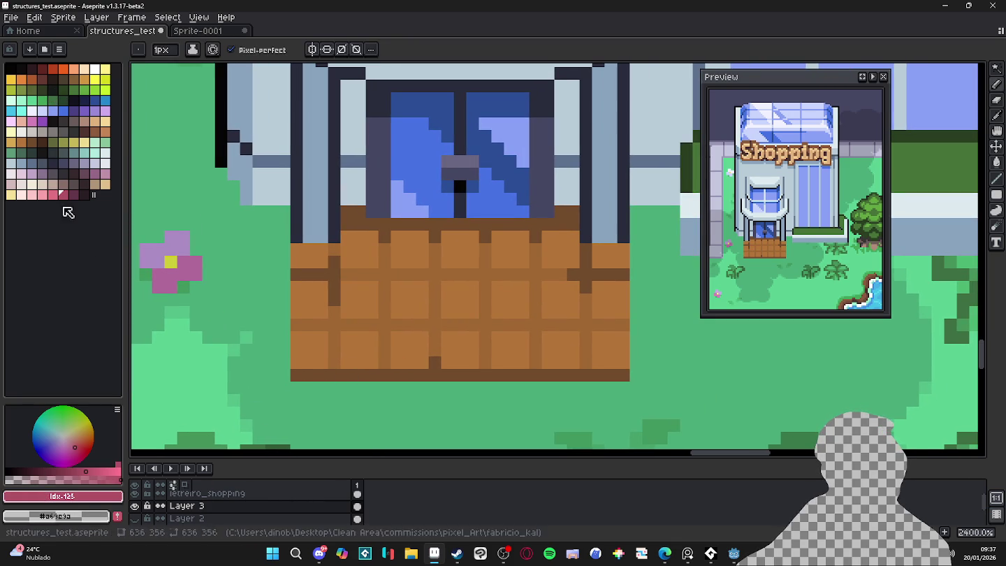
# Paint translucent pink patches on the mat's tiles and corner
pyautogui.click(31, 121)
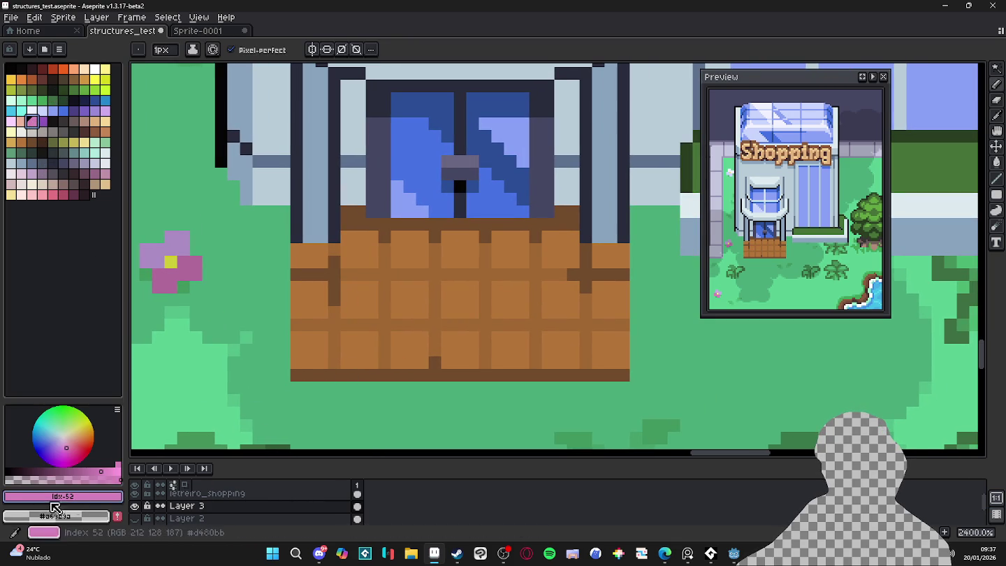
pyautogui.click(44, 477)
pyautogui.press('+')
pyautogui.click(302, 306)
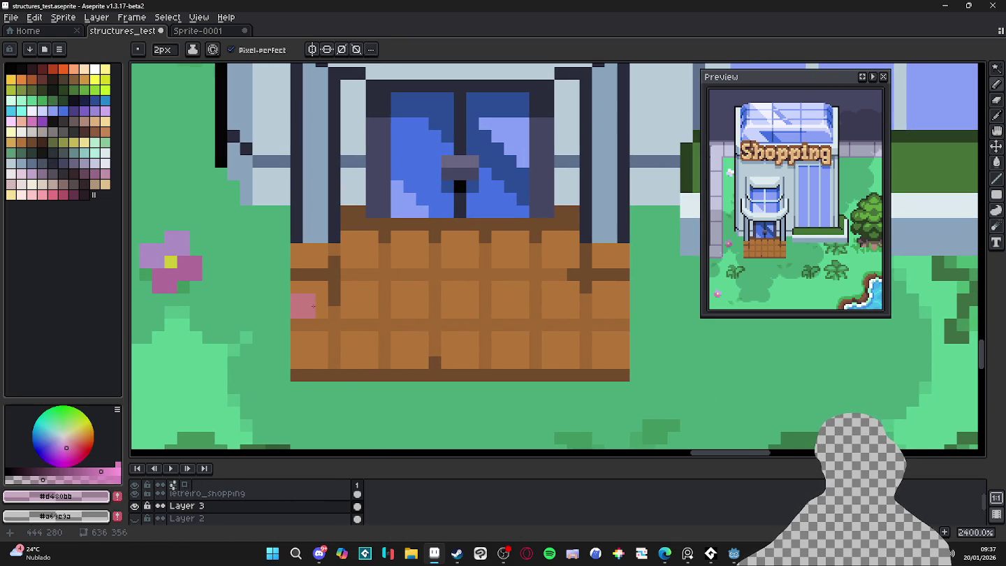
pyautogui.keyDown('alt'); pyautogui.click(313, 308); pyautogui.keyUp('alt')
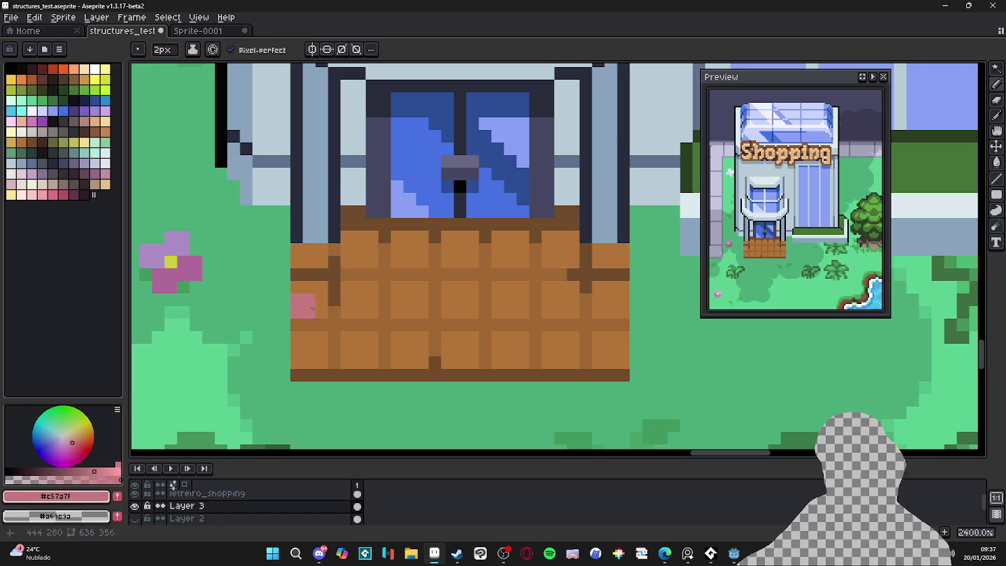
pyautogui.click(317, 295)
pyautogui.click(366, 347)
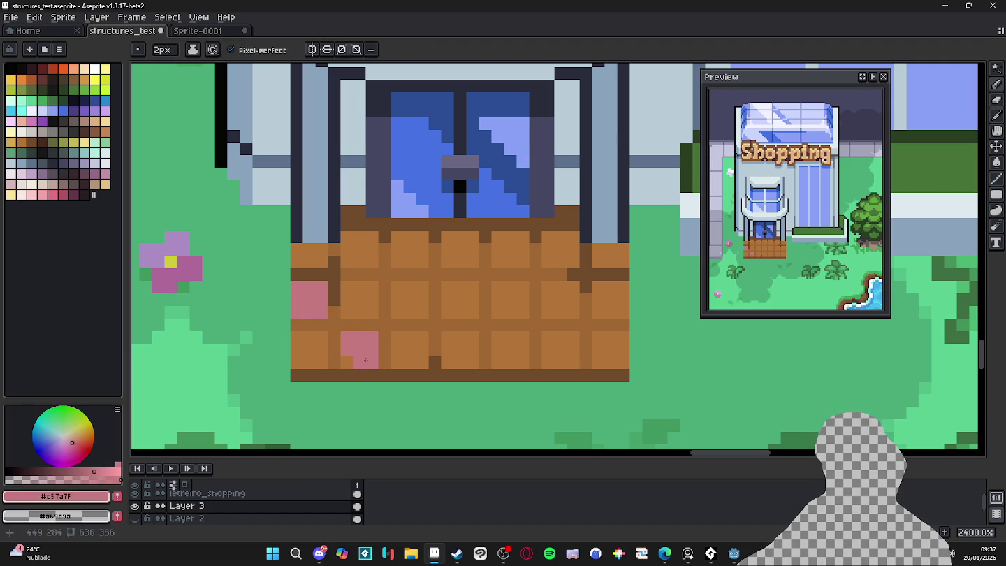
pyautogui.moveTo(341, 352); pyautogui.dragTo(323, 357)
# Shrink the brush to 1px and scroll around the mat to inspect it
pyautogui.press('-')
pyautogui.scroll(1, 334, 370)
pyautogui.scroll(-1, 334, 412)
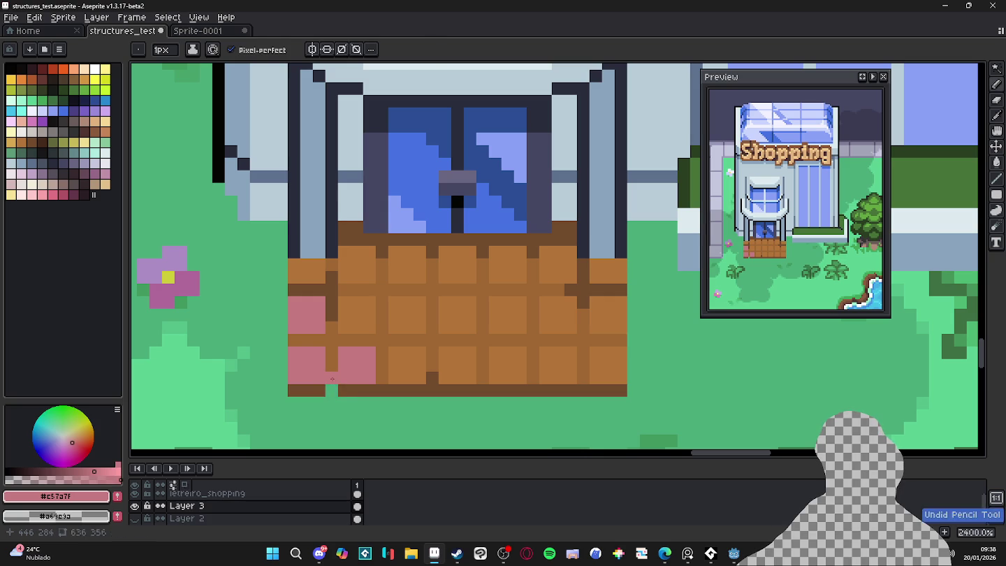
pyautogui.scroll(-2, 341, 419)
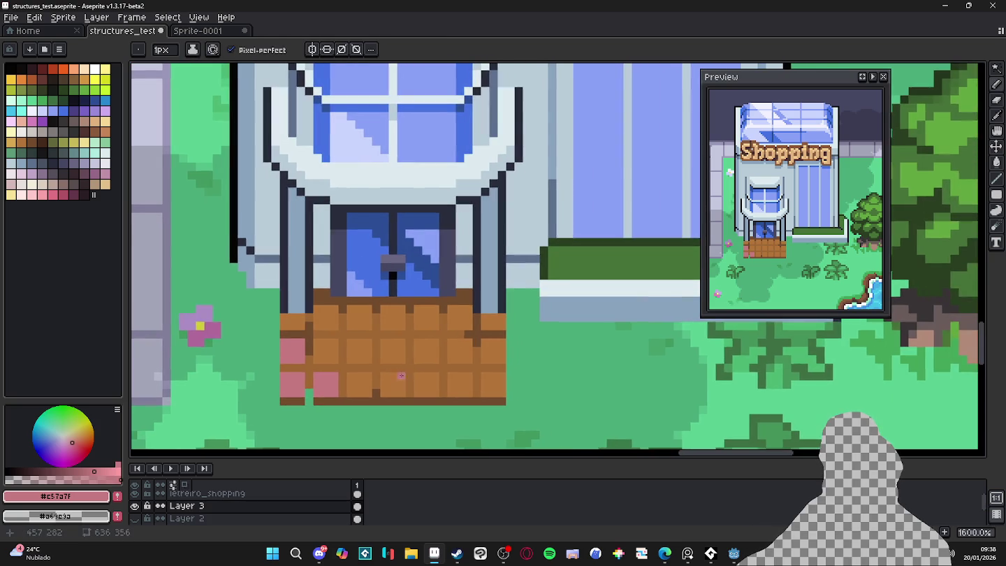
pyautogui.scroll(-1, 354, 403)
pyautogui.scroll(-1, 356, 391)
pyautogui.scroll(-1, 362, 356)
pyautogui.scroll(2, 362, 355)
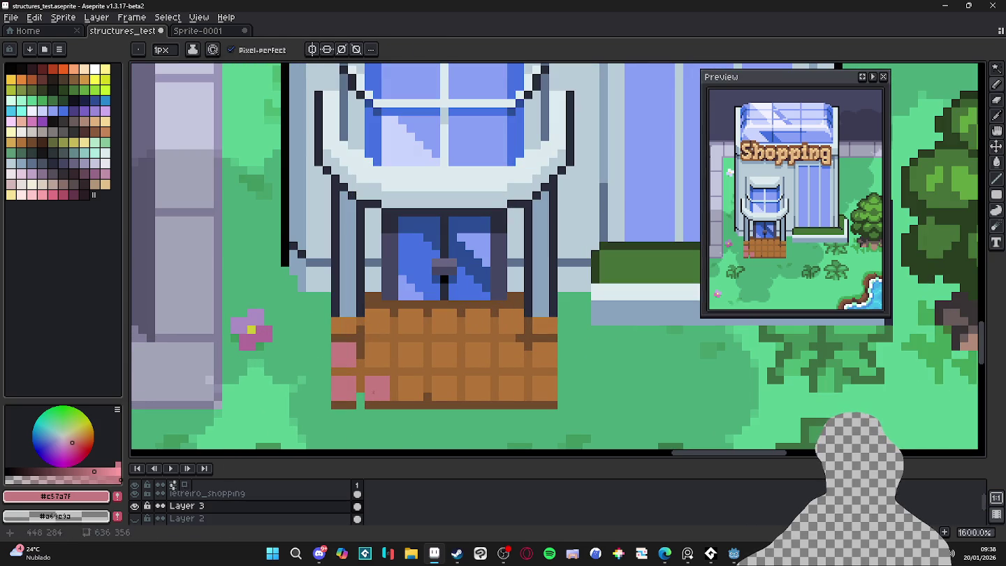
pyautogui.scroll(1, 391, 363)
pyautogui.scroll(2, 423, 366)
# Set the brush back to 2px and save the sprite file
pyautogui.press('+')
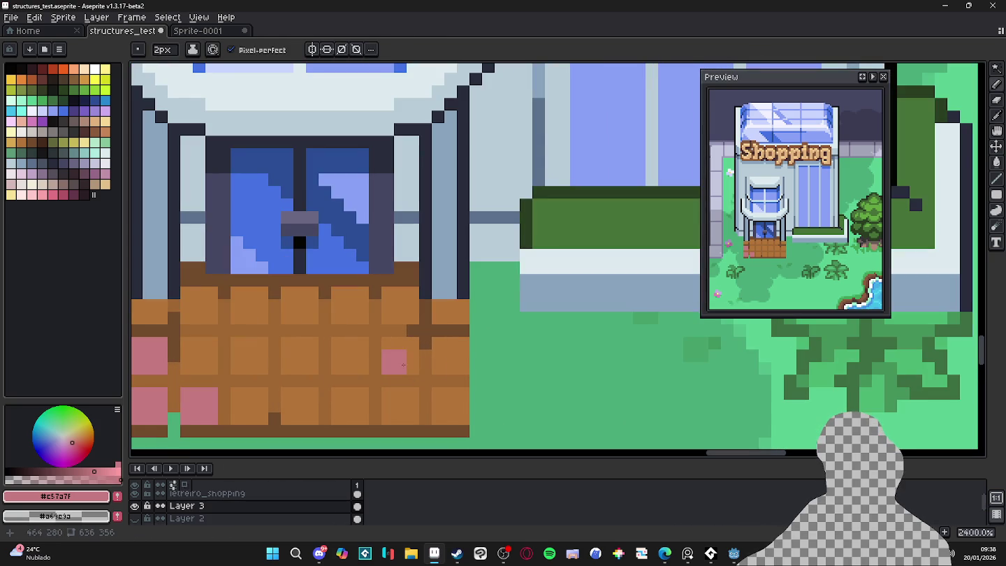
pyautogui.scroll(-2, 410, 366)
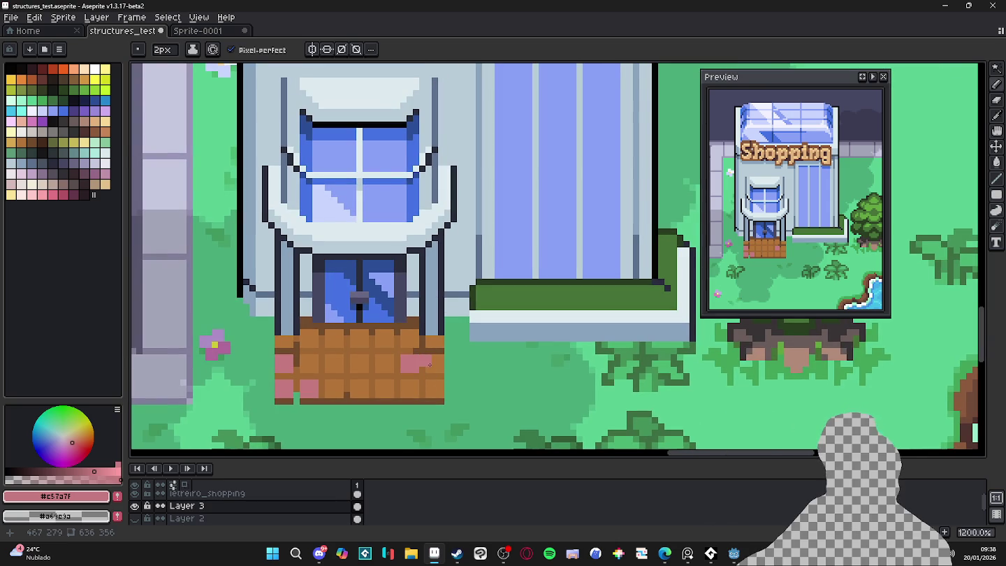
pyautogui.scroll(-2, 405, 349)
pyautogui.scroll(-1, 329, 321)
pyautogui.scroll(-1, 279, 297)
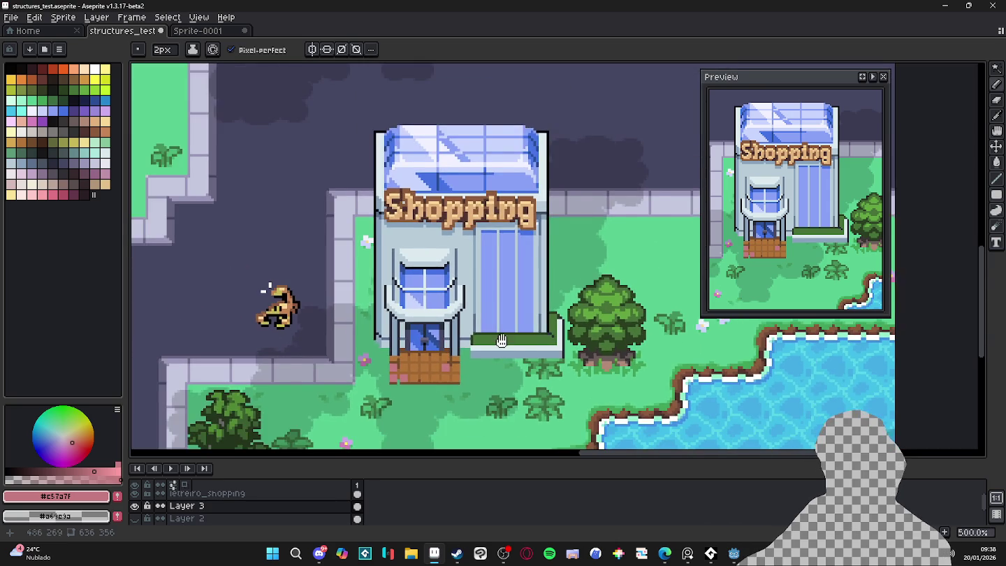
pyautogui.hotkey('ctrl', 's')
pyautogui.scroll(1, 451, 388)
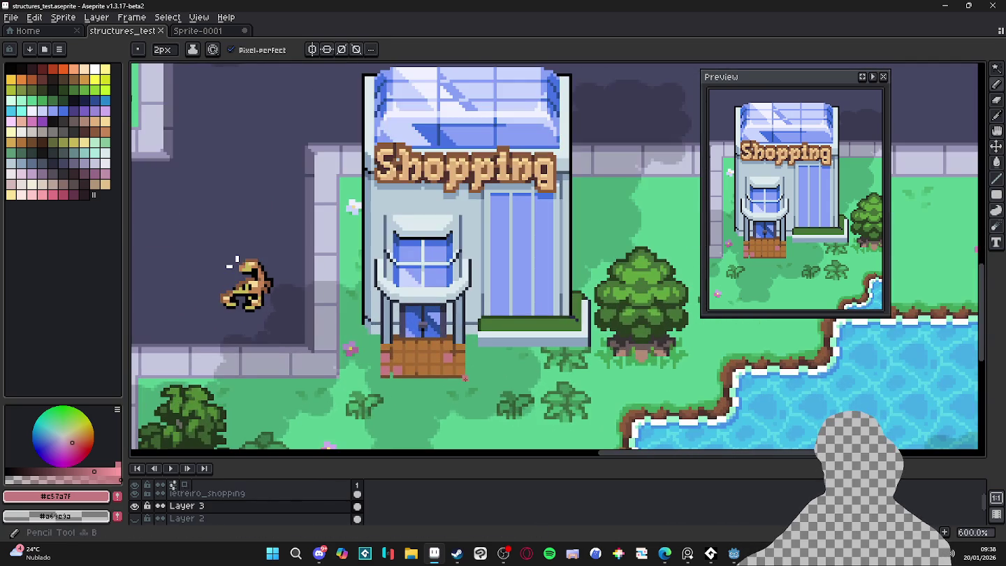
pyautogui.scroll(1, 450, 387)
pyautogui.scroll(2, 453, 382)
pyautogui.scroll(-3, 450, 384)
pyautogui.keyDown('alt'); pyautogui.click(448, 384); pyautogui.keyUp('alt')
# With the grid shown, paint grass-green pixels into the mat's bottom-right corner and bottom edge
pyautogui.hotkey('ctrl', "'")
pyautogui.scroll(3, 450, 383)
pyautogui.scroll(-1, 454, 380)
pyautogui.press('b')
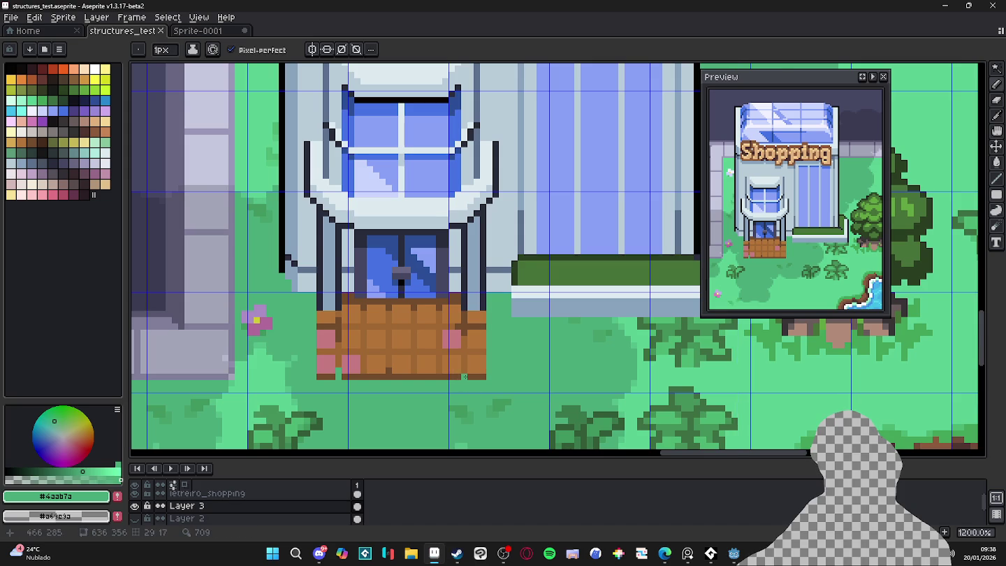
pyautogui.scroll(4, 461, 377)
pyautogui.moveTo(449, 353); pyautogui.dragTo(440, 352)
pyautogui.click(437, 363)
pyautogui.click(426, 351)
pyautogui.click(487, 377)
pyautogui.click(487, 364)
# Re-sample the grass green and add two more grass pixels along the mat's bottom edge
pyautogui.scroll(-3, 523, 397)
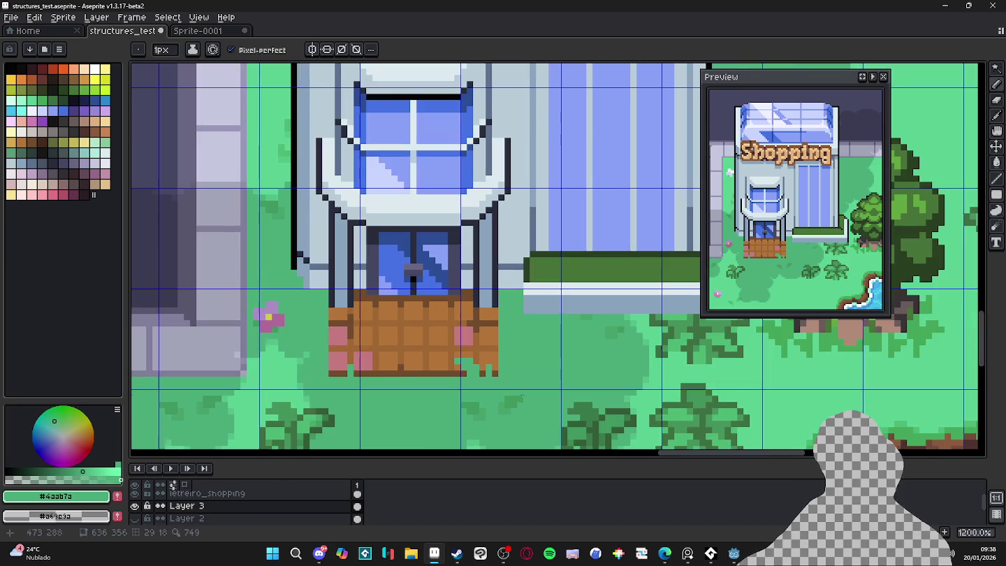
pyautogui.scroll(-3, 440, 355)
pyautogui.scroll(1, 447, 358)
pyautogui.scroll(1, 450, 359)
pyautogui.scroll(1, 452, 362)
pyautogui.scroll(5, 452, 362)
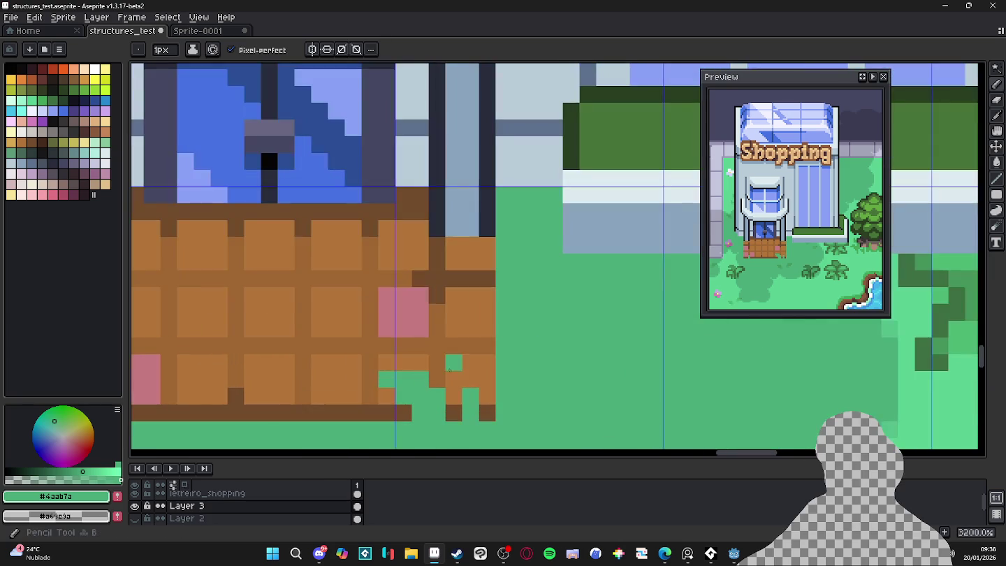
pyautogui.keyDown('alt'); pyautogui.click(422, 352); pyautogui.keyUp('alt')
pyautogui.scroll(-5, 417, 378)
pyautogui.scroll(5, 426, 381)
pyautogui.scroll(-5, 437, 381)
pyautogui.press('v')
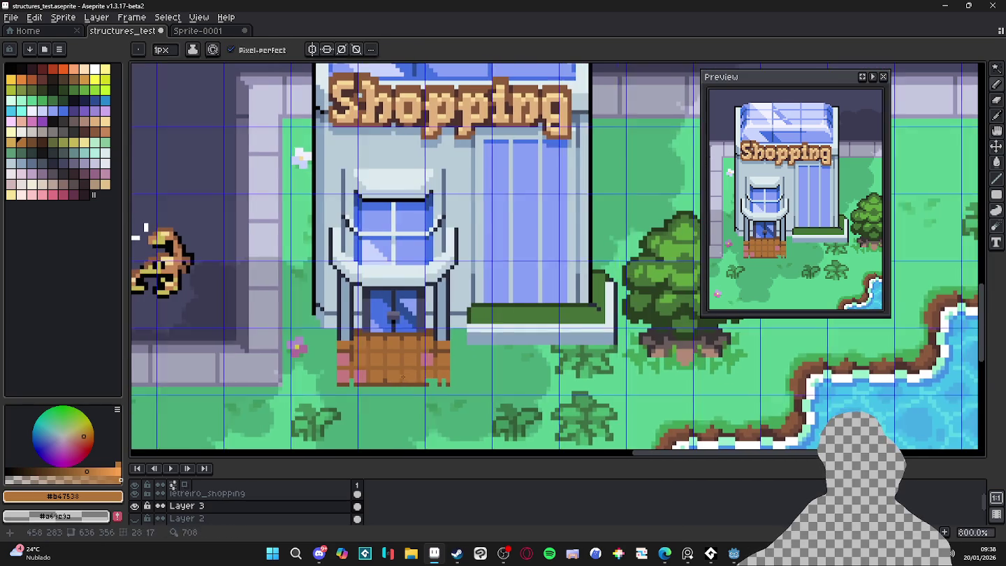
pyautogui.scroll(2, 399, 380)
pyautogui.press('b')
pyautogui.keyDown('alt'); pyautogui.click(398, 402); pyautogui.keyUp('alt')
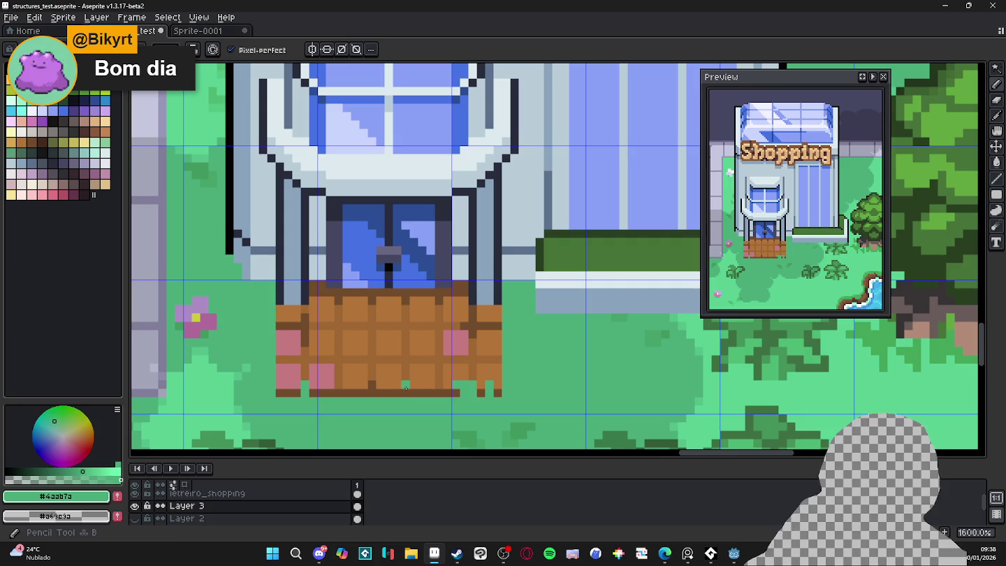
pyautogui.scroll(5, 386, 376)
pyautogui.click(391, 352)
pyautogui.click(373, 382)
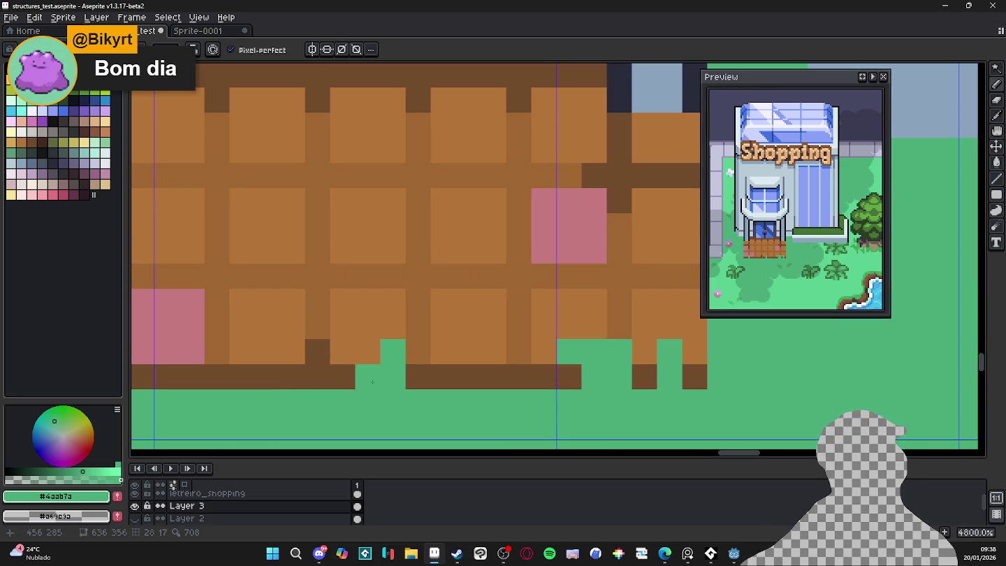
# Repaint a mat pixel in the darker brown and sample the dark door-frame outline colour
pyautogui.scroll(-2, 379, 382)
pyautogui.scroll(-1, 475, 368)
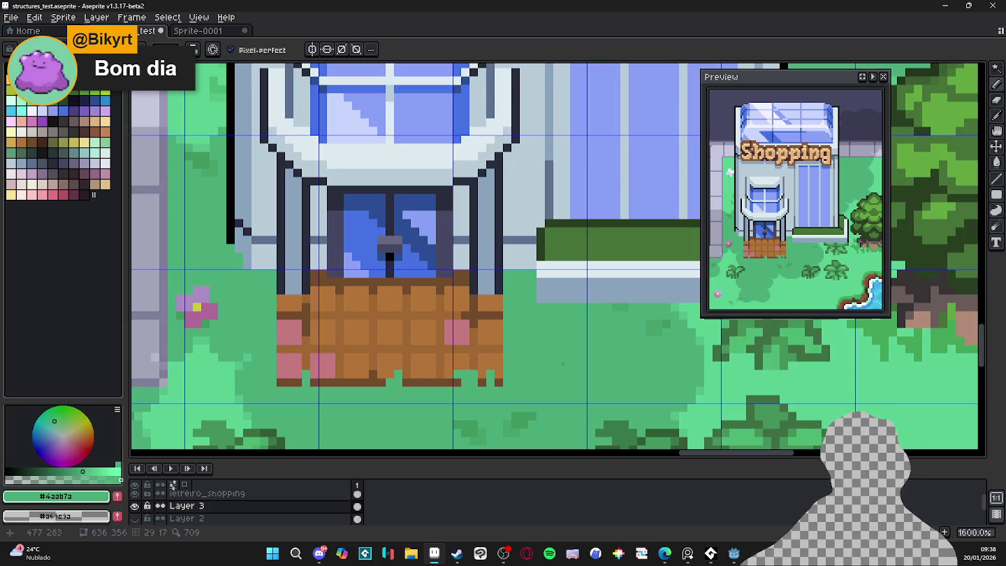
pyautogui.scroll(-2, 524, 347)
pyautogui.scroll(-1, 493, 370)
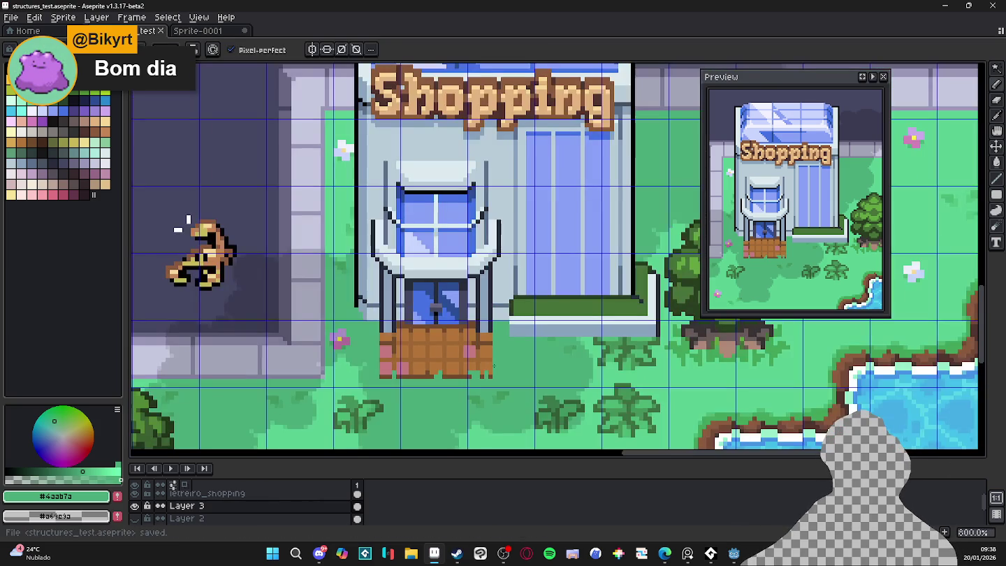
pyautogui.scroll(1, 465, 351)
pyautogui.keyDown('alt'); pyautogui.click(426, 326); pyautogui.keyUp('alt')
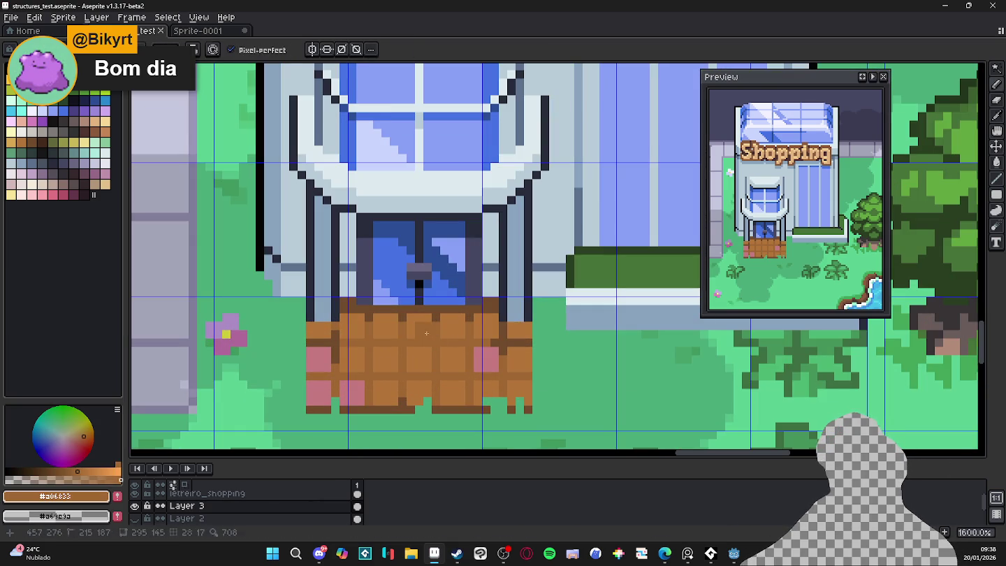
pyautogui.click(420, 333)
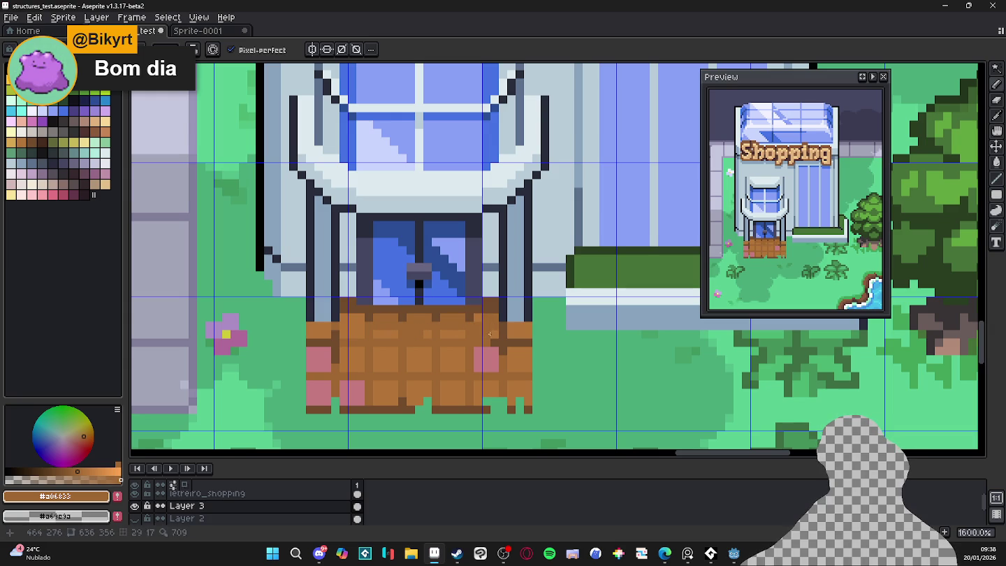
pyautogui.moveTo(489, 335); pyautogui.dragTo(492, 332)
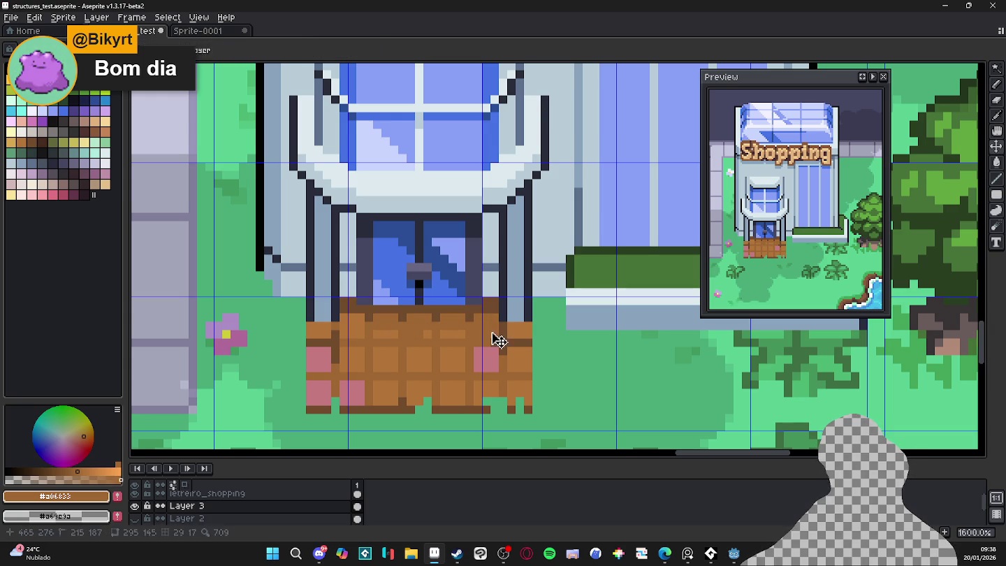
pyautogui.scroll(2, 492, 332)
pyautogui.scroll(1, 500, 325)
pyautogui.keyDown('alt'); pyautogui.click(502, 307); pyautogui.keyUp('alt')
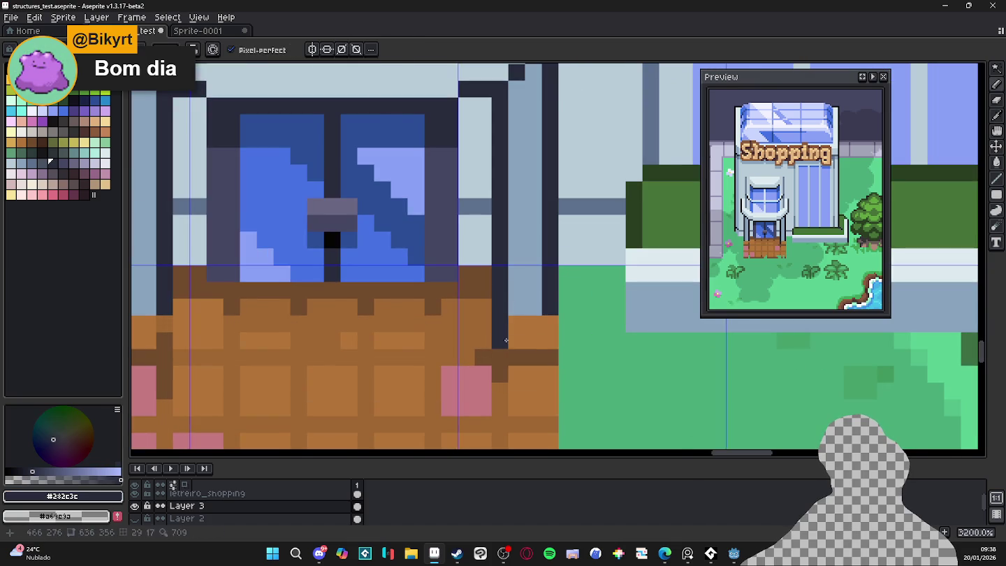
# Add light blue-grey pixels to the mat, fix a stray one in brown, and save the file
pyautogui.click(550, 322)
pyautogui.hotkey('ctrl', 'z')
pyautogui.click(550, 340)
pyautogui.keyDown('alt'); pyautogui.click(524, 307); pyautogui.keyUp('alt')
pyautogui.moveTo(526, 322)
pyautogui.mouseDown()
pyautogui.moveTo(525, 340)
pyautogui.moveTo(482, 332)
pyautogui.mouseUp()
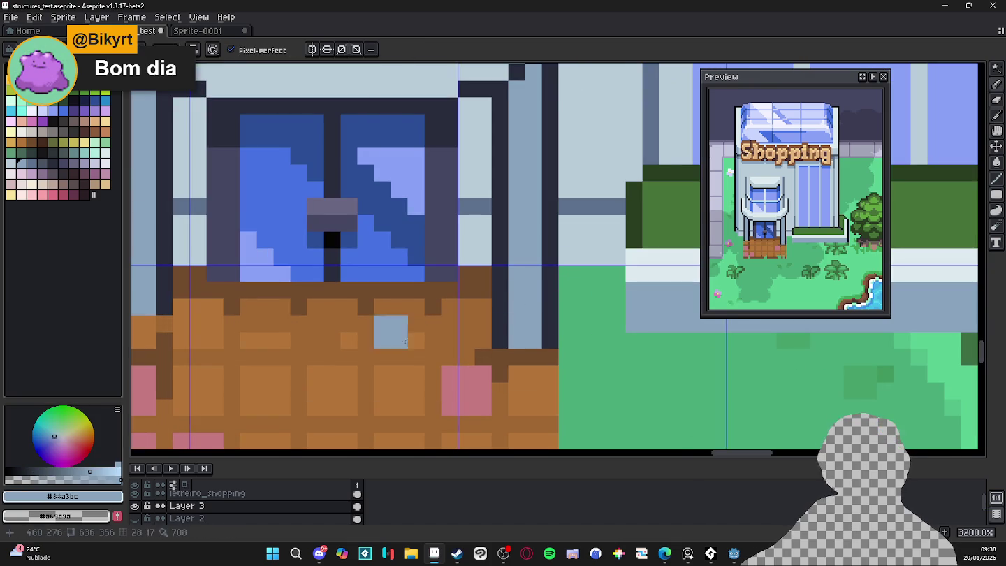
pyautogui.rightClick(482, 332)
pyautogui.scroll(-2, 493, 314)
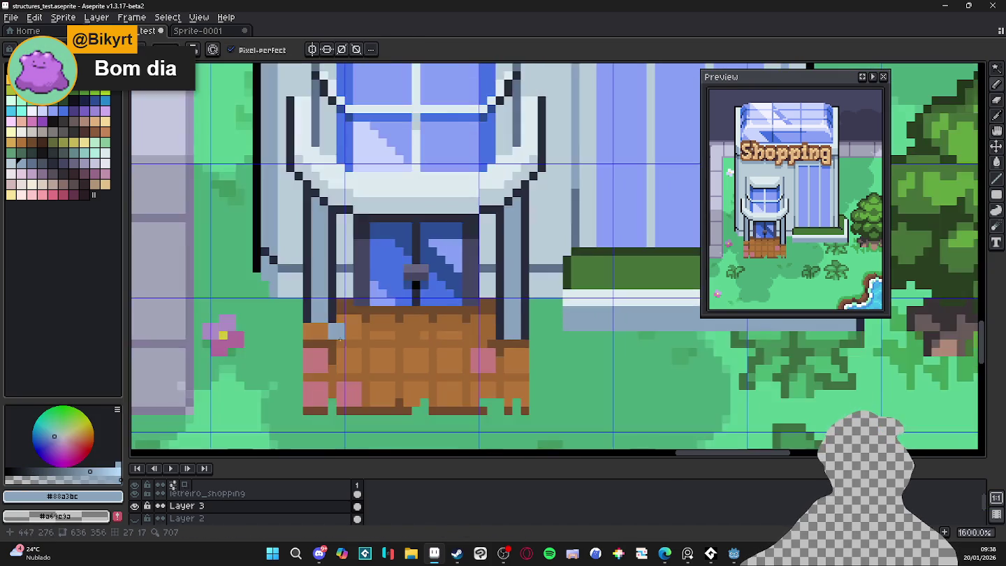
pyautogui.scroll(2, 320, 331)
pyautogui.keyDown('alt'); pyautogui.click(349, 325); pyautogui.keyUp('alt')
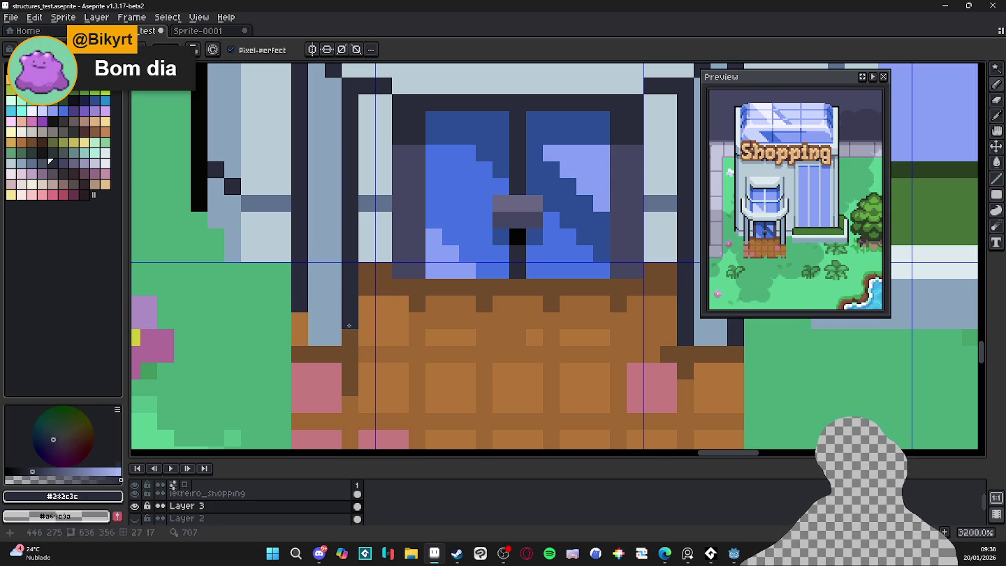
pyautogui.scroll(-2, 349, 338)
pyautogui.hotkey('ctrl', 's')
# Paint a grey band across the door pillars and darken pixels on the left and right pillars
pyautogui.scroll(2, 378, 363)
pyautogui.scroll(-2, 500, 321)
pyautogui.scroll(1, 502, 319)
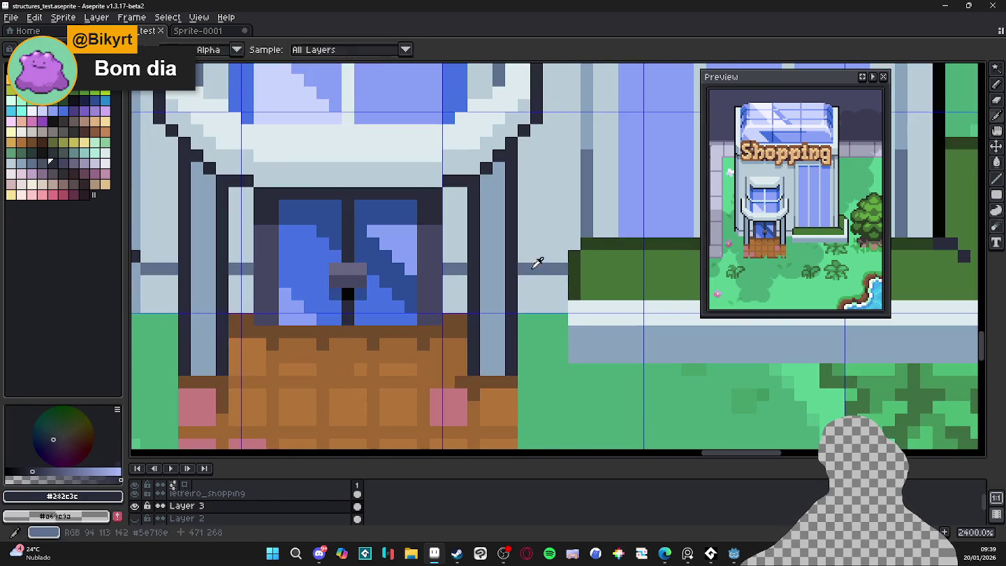
pyautogui.moveTo(485, 344); pyautogui.dragTo(498, 343)
pyautogui.click(197, 344)
pyautogui.click(209, 343)
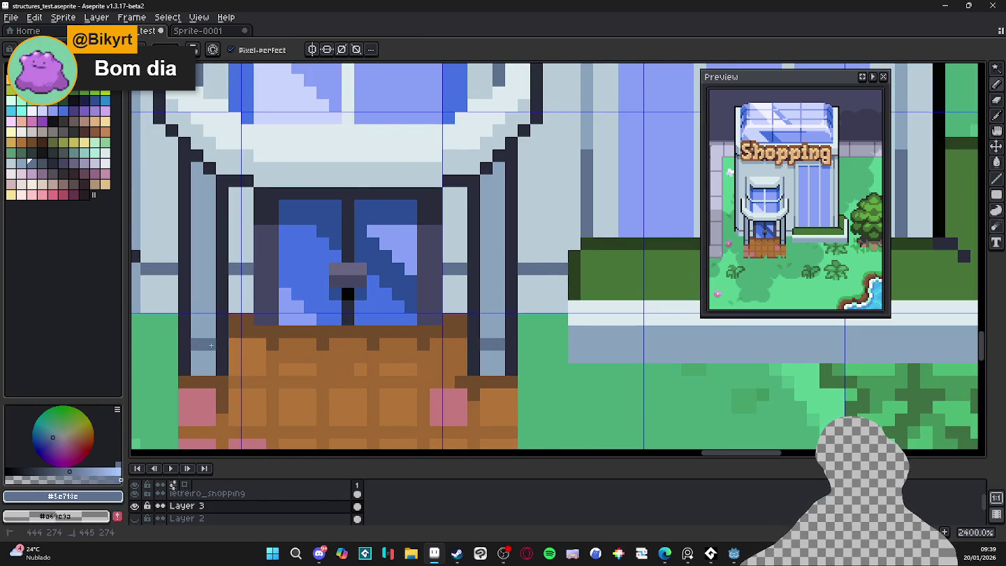
pyautogui.moveTo(217, 352); pyautogui.dragTo(239, 355)
pyautogui.scroll(-1, 239, 356)
pyautogui.scroll(1, 248, 293)
pyautogui.scroll(1, 255, 229)
pyautogui.moveTo(267, 245); pyautogui.dragTo(274, 278)
pyautogui.moveTo(656, 235); pyautogui.dragTo(643, 266)
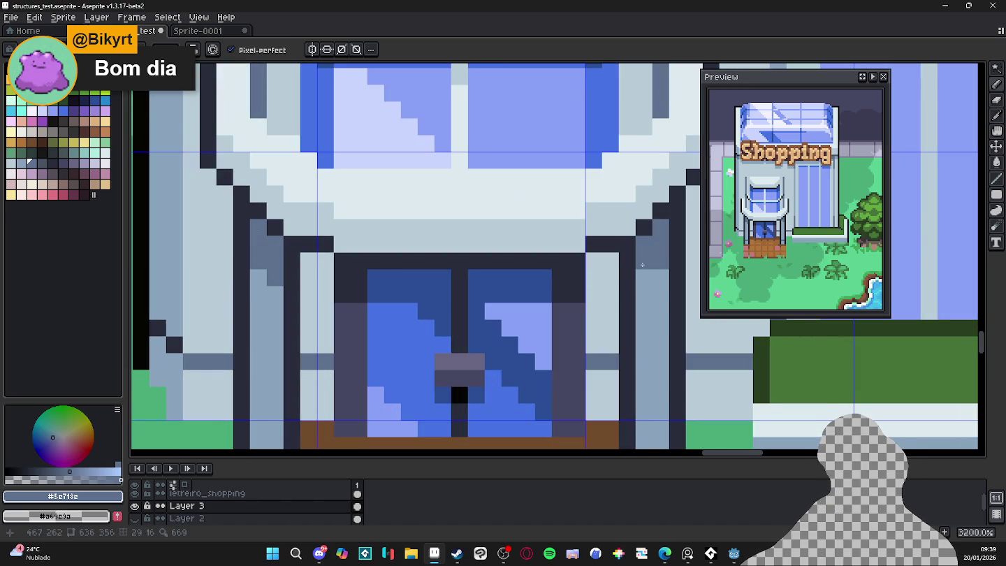
# Scroll around the town map to review the shop, then select its glass door panels by colour
pyautogui.scroll(-4, 647, 271)
pyautogui.scroll(-1, 629, 287)
pyautogui.scroll(-1, 593, 314)
pyautogui.scroll(-1, 578, 325)
pyautogui.hscroll(2, 530, 317)
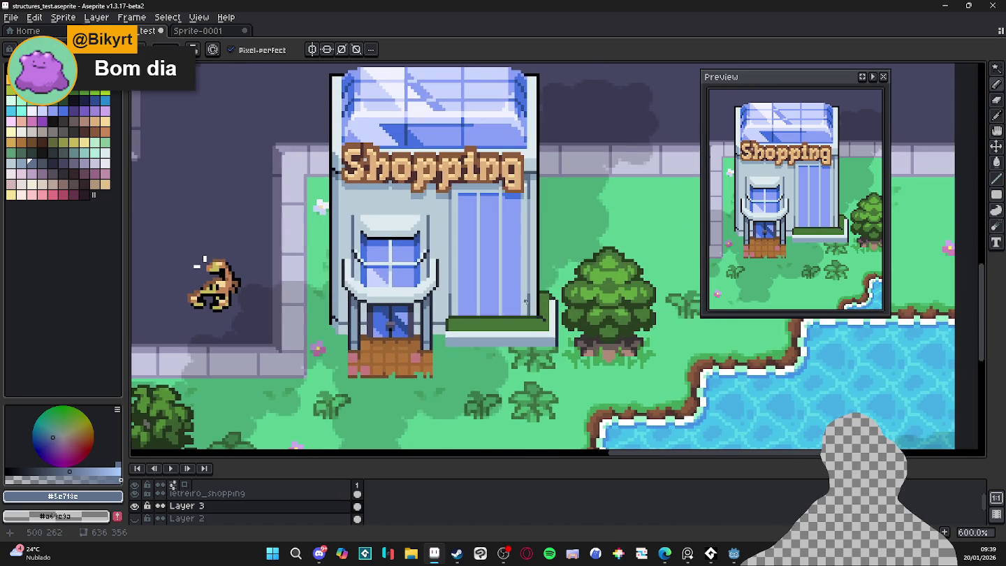
pyautogui.hscroll(2, 489, 314)
pyautogui.scroll(-1, 448, 311)
pyautogui.scroll(1, 451, 312)
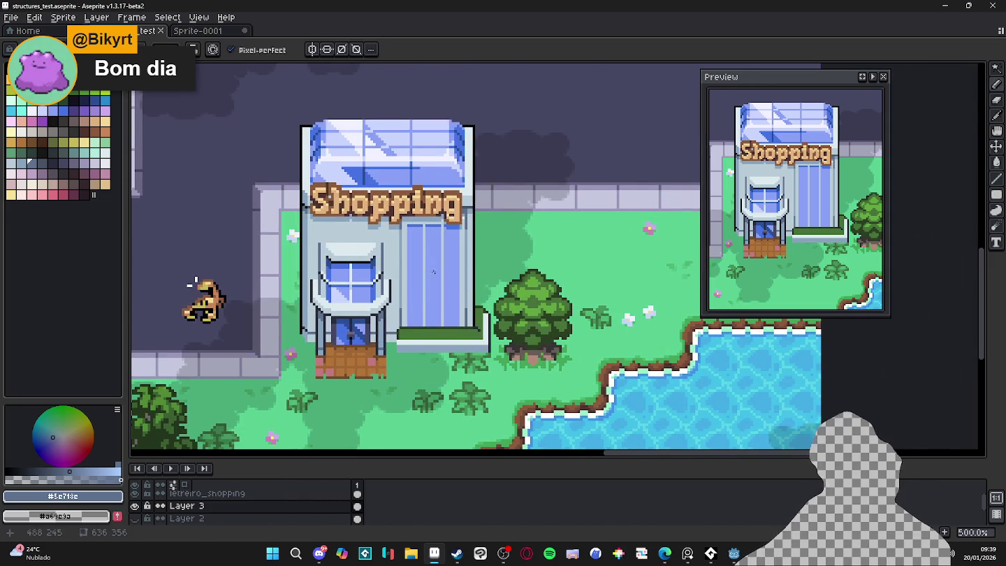
pyautogui.hscroll(-1, 342, 297)
pyautogui.press('b')
pyautogui.scroll(-1, 417, 322)
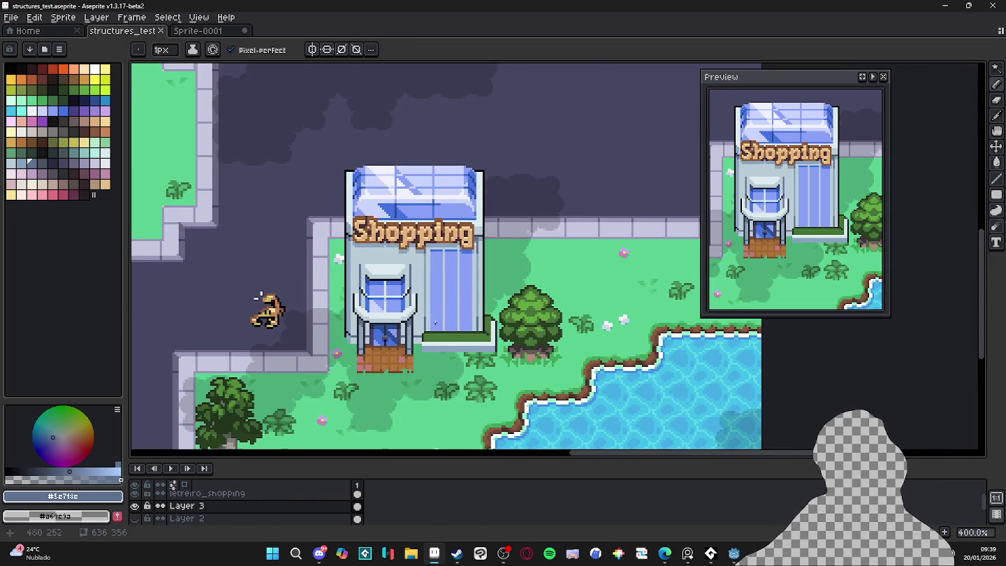
pyautogui.hscroll(-1, 468, 299)
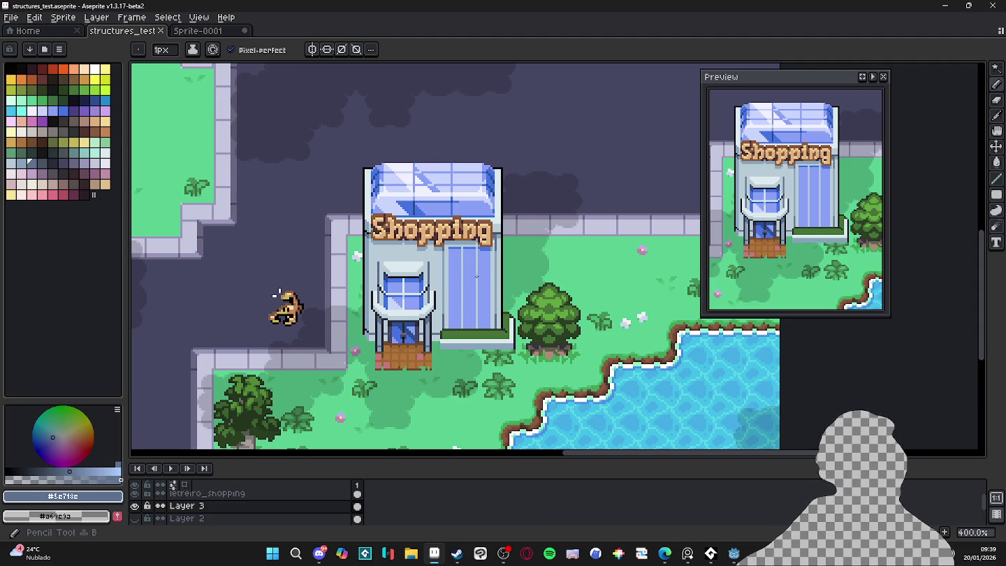
pyautogui.scroll(1, 476, 276)
pyautogui.press('w')
pyautogui.click(444, 300)
# Draw a pale blue diagonal across the glass, fill below it, and line the glass's left edge pale blue
pyautogui.scroll(2, 421, 327)
pyautogui.hotkey('ctrl', 'd')
pyautogui.press('b')
pyautogui.keyDown('alt'); pyautogui.click(428, 294); pyautogui.keyUp('alt')
pyautogui.moveTo(397, 296); pyautogui.dragTo(430, 292)
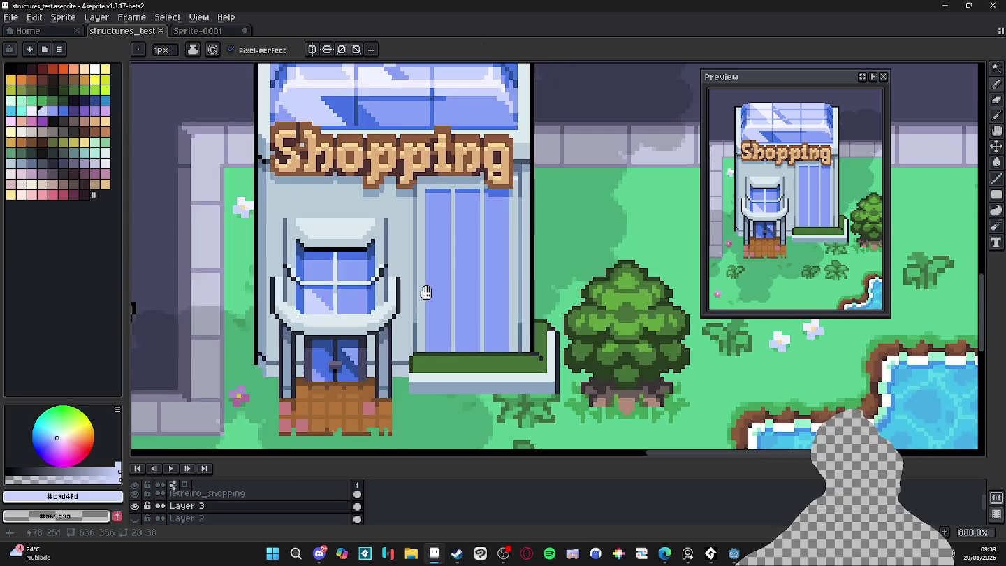
pyautogui.scroll(1, 433, 251)
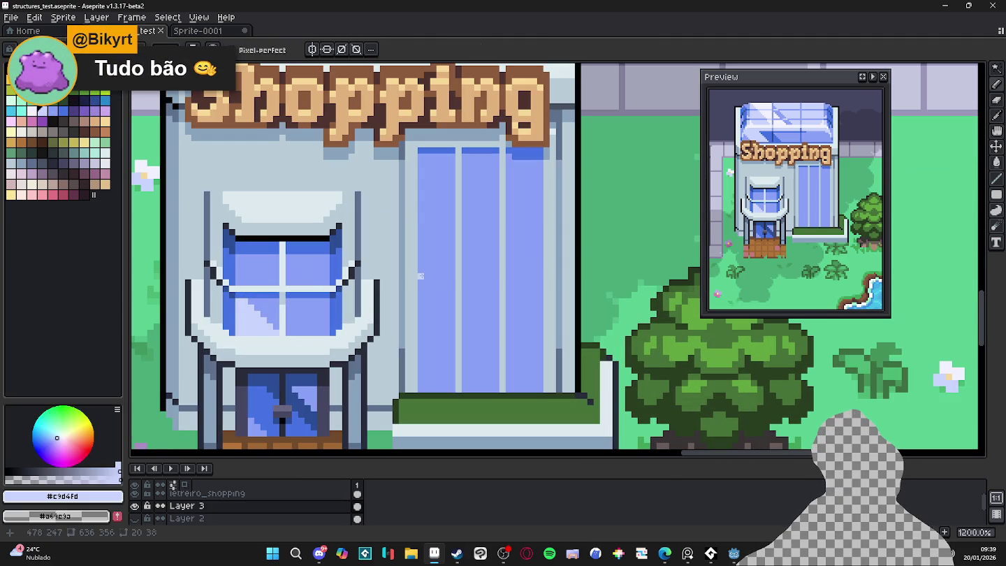
pyautogui.moveTo(421, 276)
pyautogui.mouseDown()
pyautogui.moveTo(535, 390)
pyautogui.moveTo(465, 328)
pyautogui.mouseUp()
pyautogui.moveTo(454, 388); pyautogui.dragTo(439, 355)
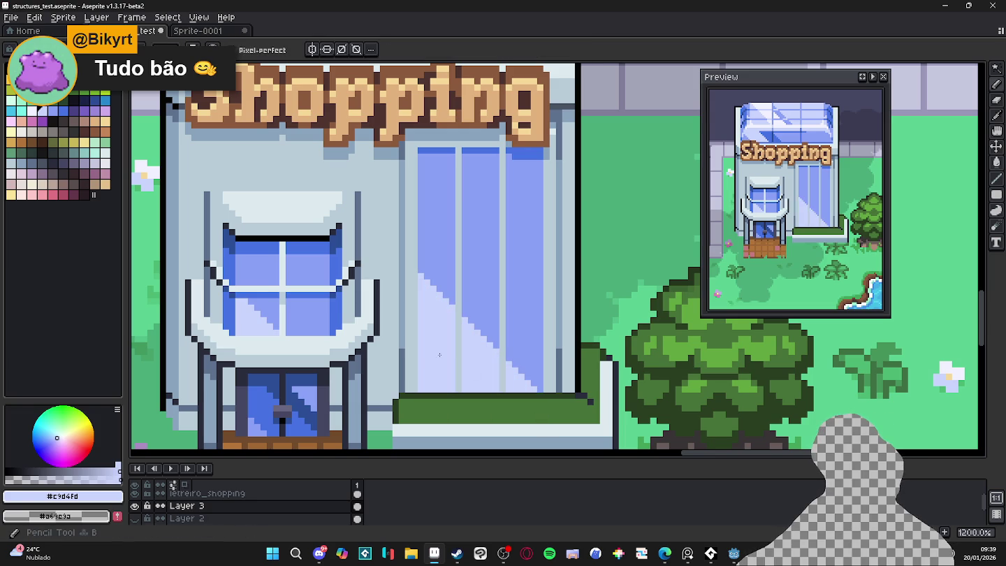
pyautogui.scroll(1, 411, 275)
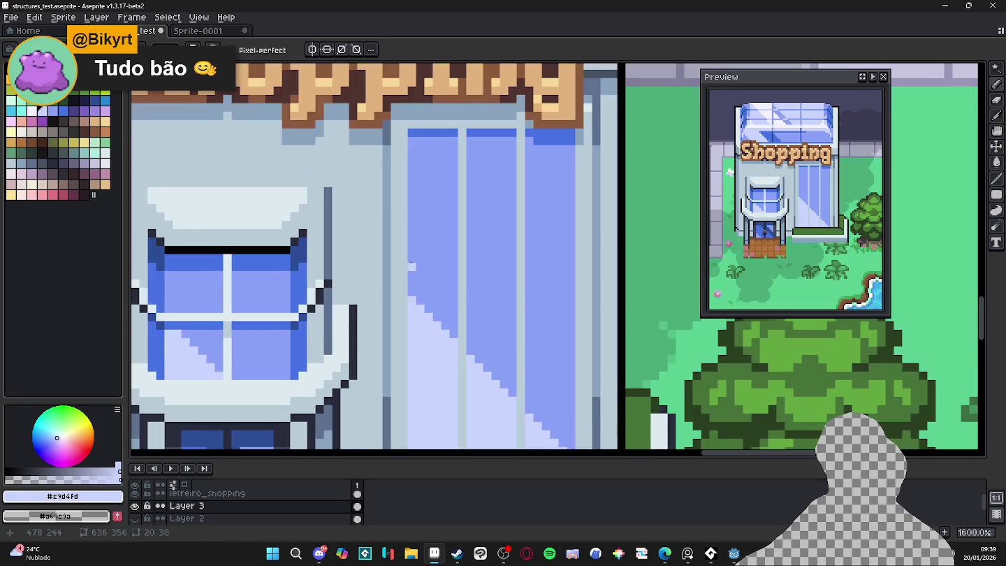
pyautogui.moveTo(412, 208); pyautogui.dragTo(420, 291)
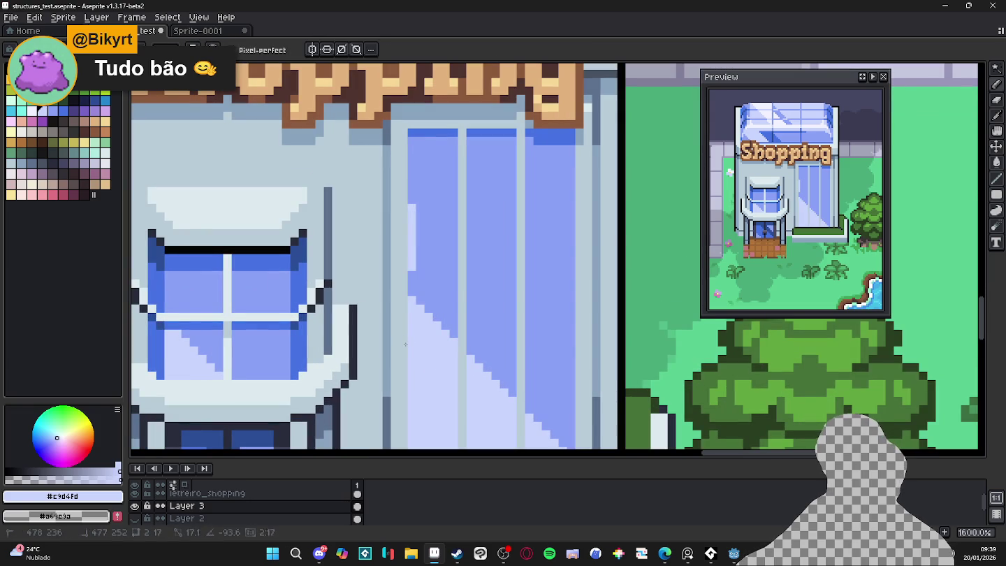
pyautogui.click(419, 292)
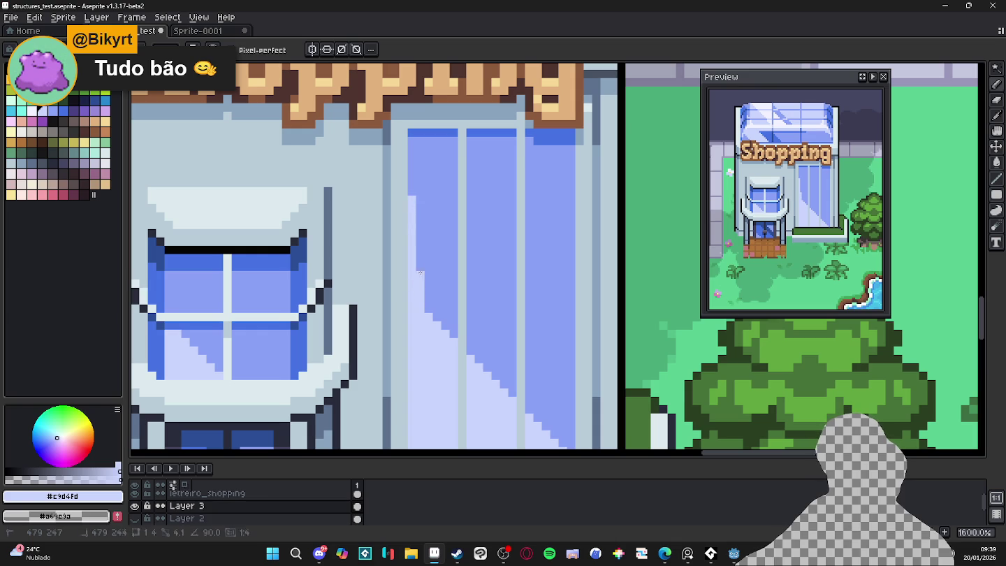
# Draw a dark blue #4572e3 diagonal line across the right glass panel
pyautogui.scroll(-3, 429, 308)
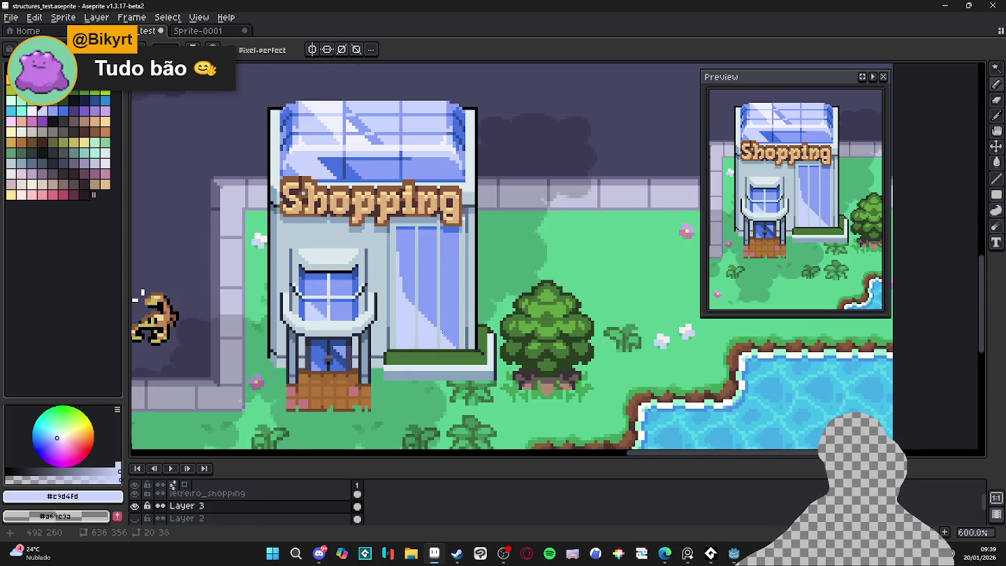
pyautogui.press('w')
pyautogui.click(433, 332)
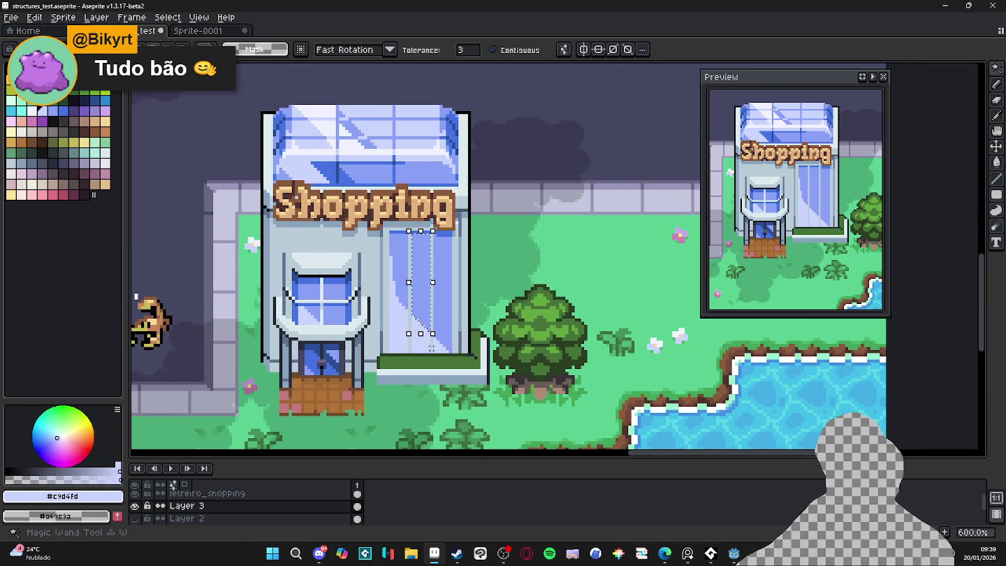
pyautogui.scroll(3, 433, 332)
pyautogui.hotkey('ctrl', 'd')
pyautogui.press('b')
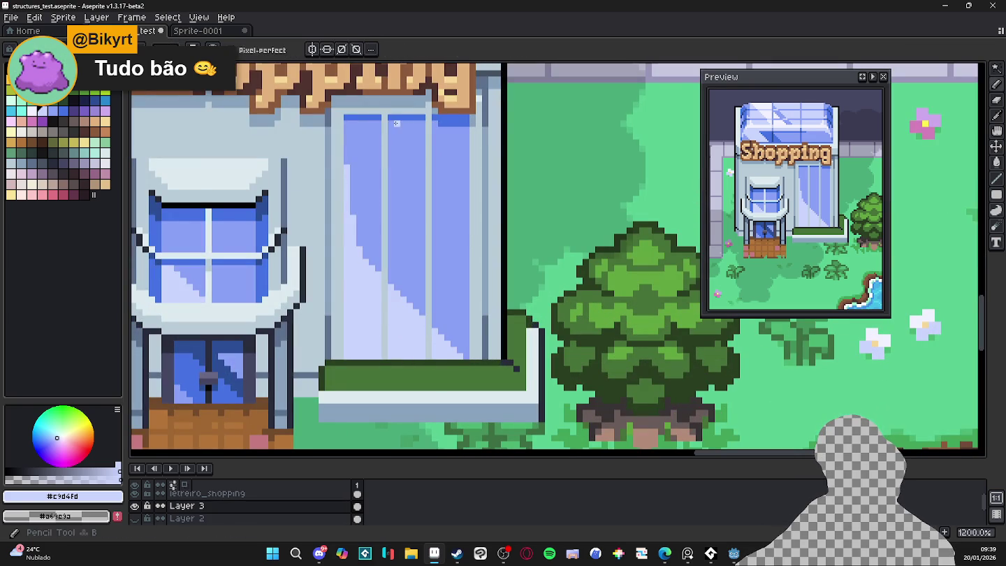
pyautogui.keyDown('alt'); pyautogui.click(366, 230); pyautogui.keyUp('alt')
pyautogui.click(365, 231)
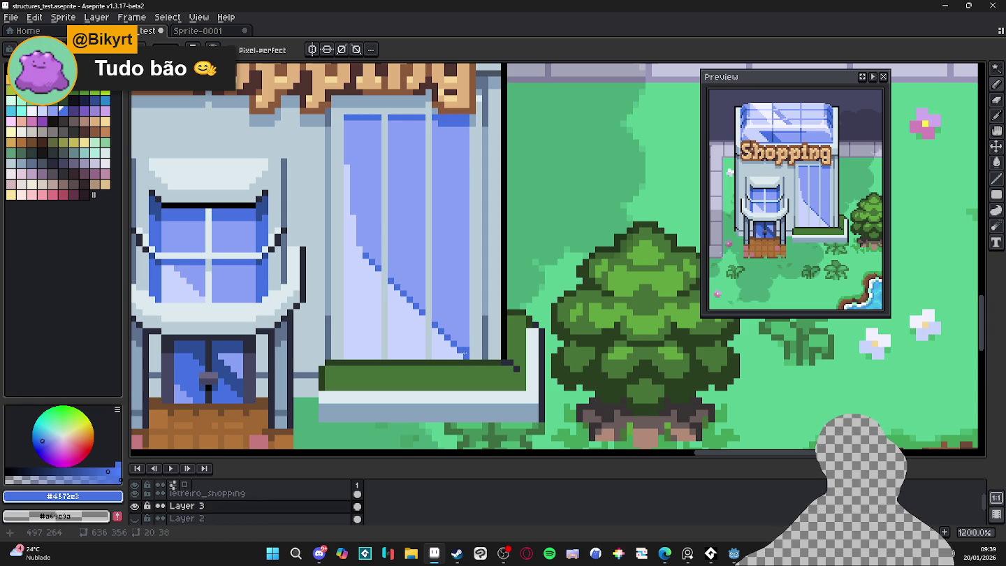
pyautogui.keyDown('shift'); pyautogui.click(371, 243); pyautogui.keyUp('shift')
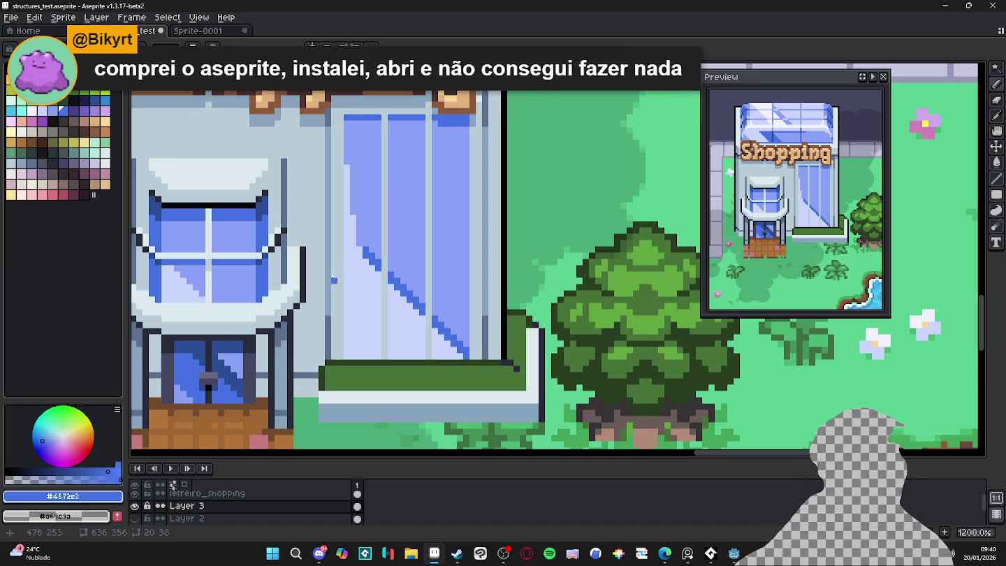
# Paint a second dark blue diagonal streak plus a vertical dark blue line on the right pane
pyautogui.scroll(2, 353, 243)
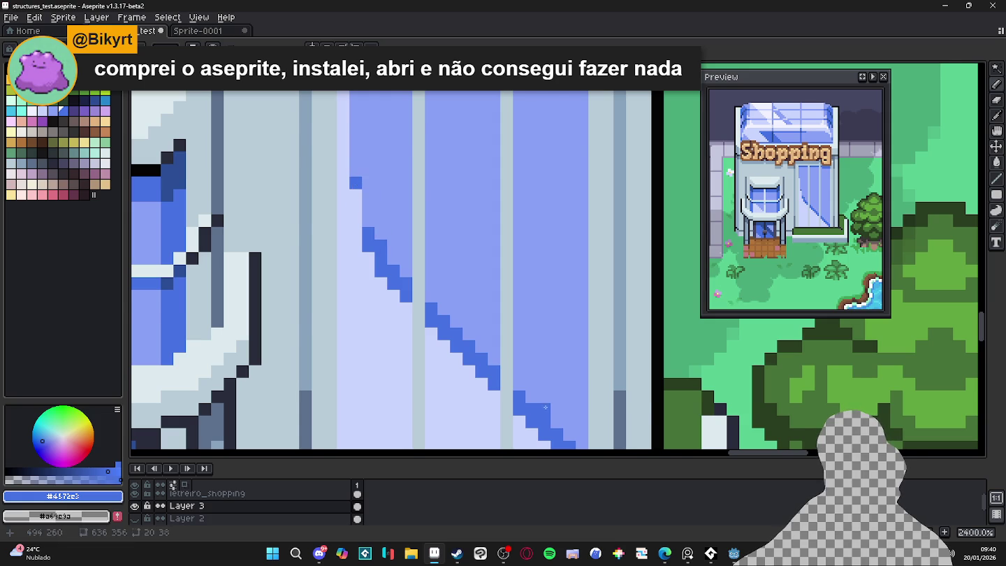
pyautogui.scroll(-1, 571, 436)
pyautogui.moveTo(513, 379); pyautogui.dragTo(442, 303)
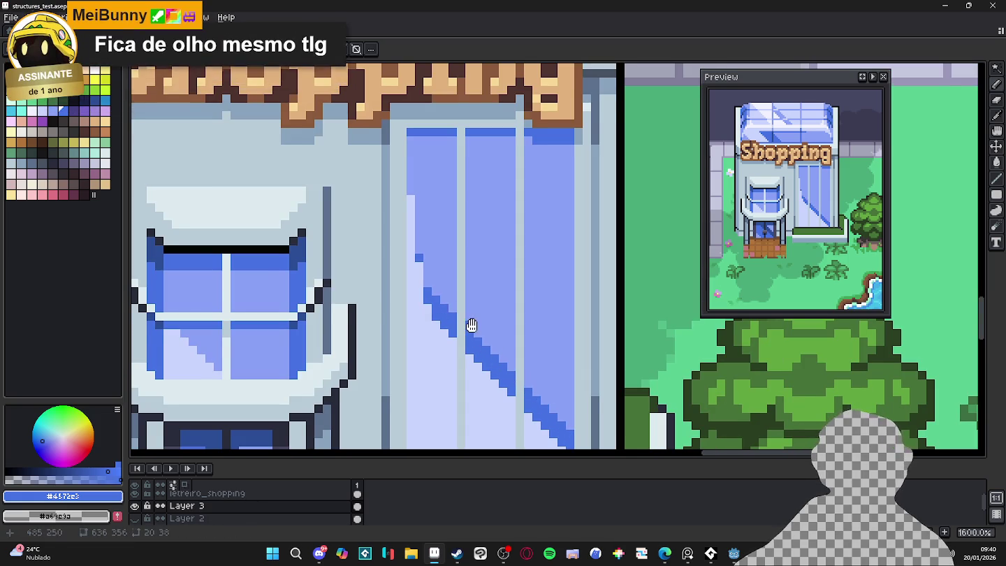
pyautogui.scroll(-1, 446, 308)
pyautogui.scroll(-2, 461, 293)
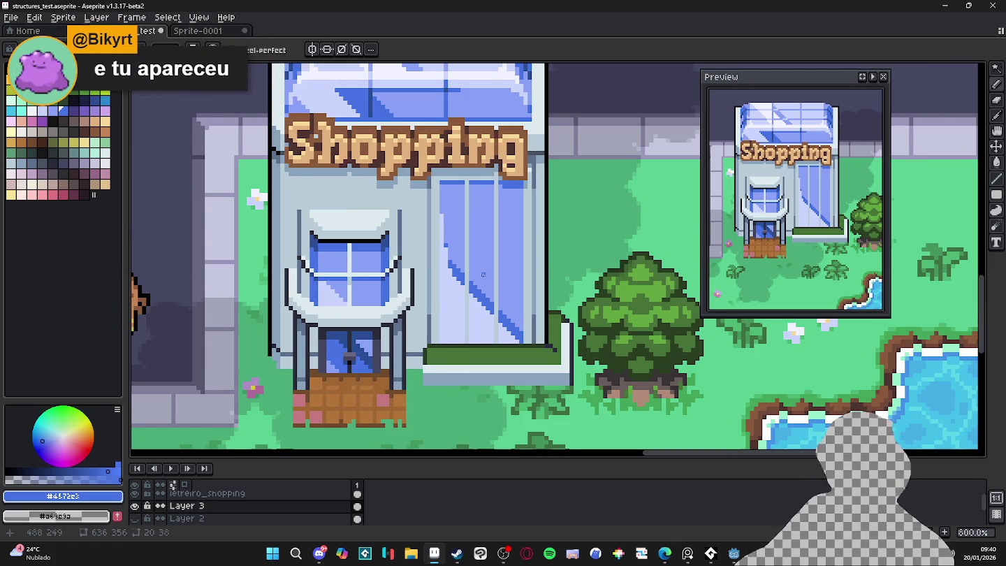
pyautogui.scroll(-2, 482, 275)
pyautogui.scroll(1, 504, 275)
pyautogui.scroll(3, 502, 299)
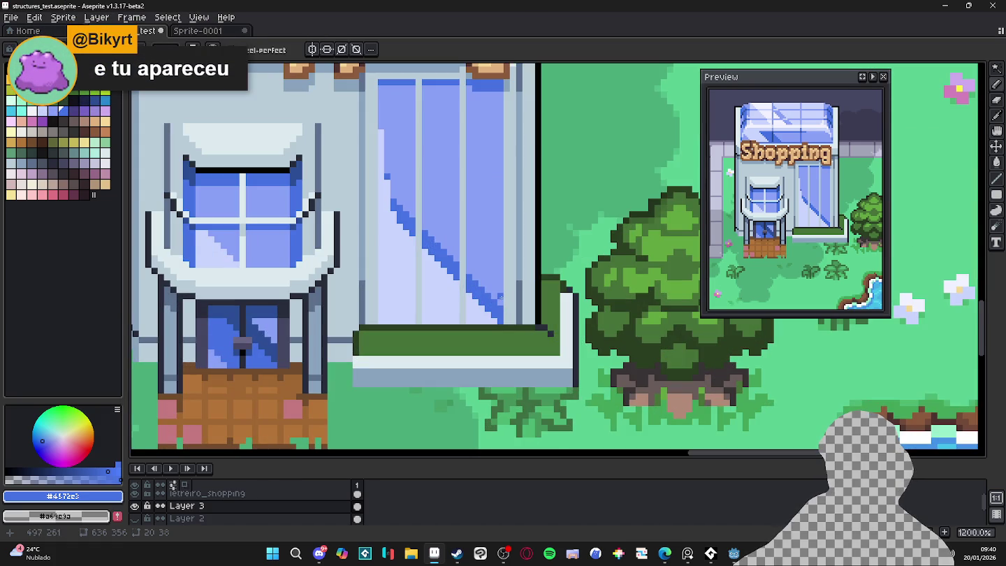
pyautogui.moveTo(501, 302); pyautogui.dragTo(501, 243)
pyautogui.click(489, 289)
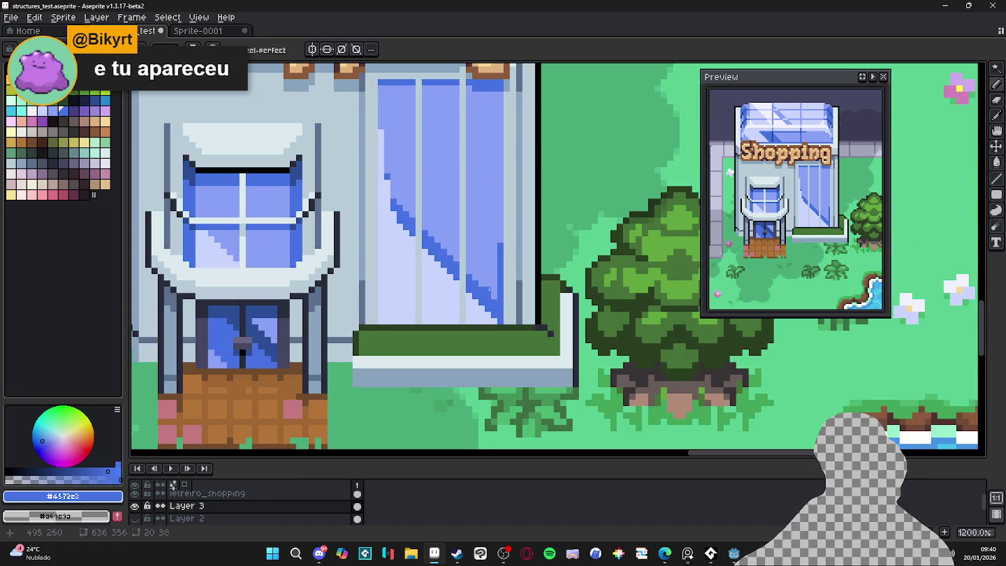
pyautogui.scroll(-4, 493, 283)
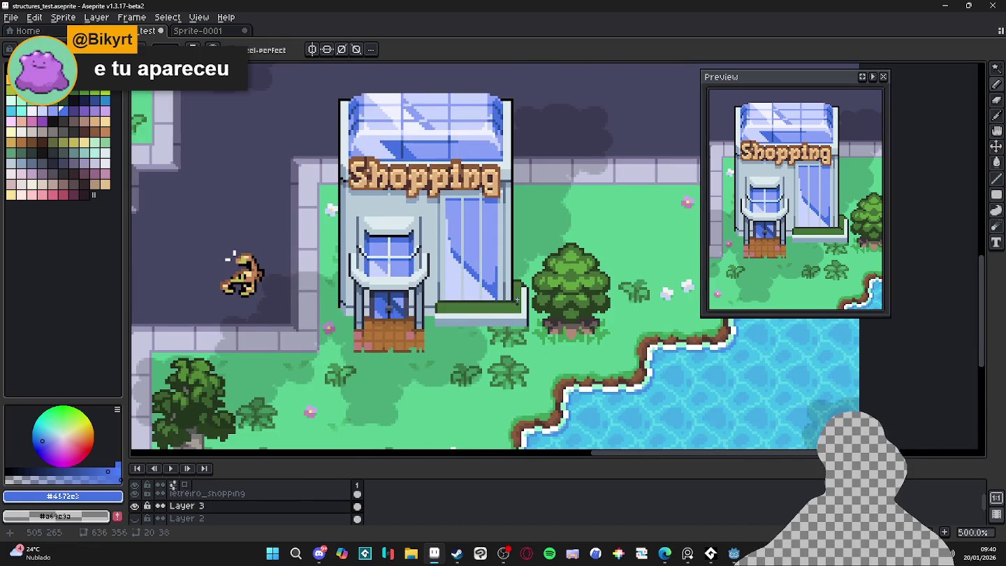
pyautogui.scroll(2, 517, 299)
# Paint over the stray bottom blue pixels in pale #c9d4fd
pyautogui.press('i')
pyautogui.moveTo(482, 294); pyautogui.dragTo(497, 302)
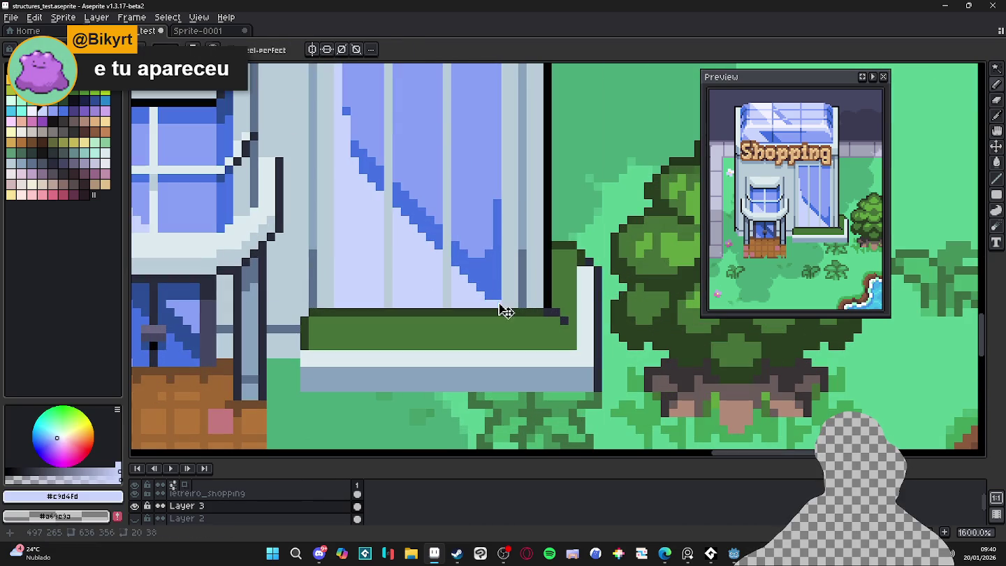
pyautogui.scroll(-3, 497, 302)
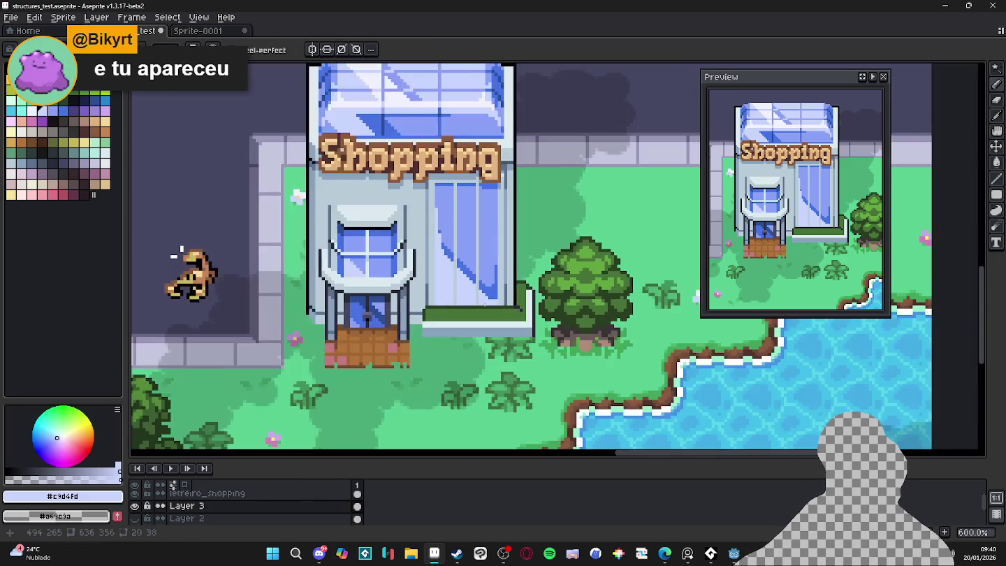
pyautogui.scroll(1, 489, 231)
pyautogui.scroll(1, 489, 231)
# Recolour the reflection's left pixel column with medium blue #8aa1f6
pyautogui.keyDown('alt'); pyautogui.click(489, 231); pyautogui.keyUp('alt')
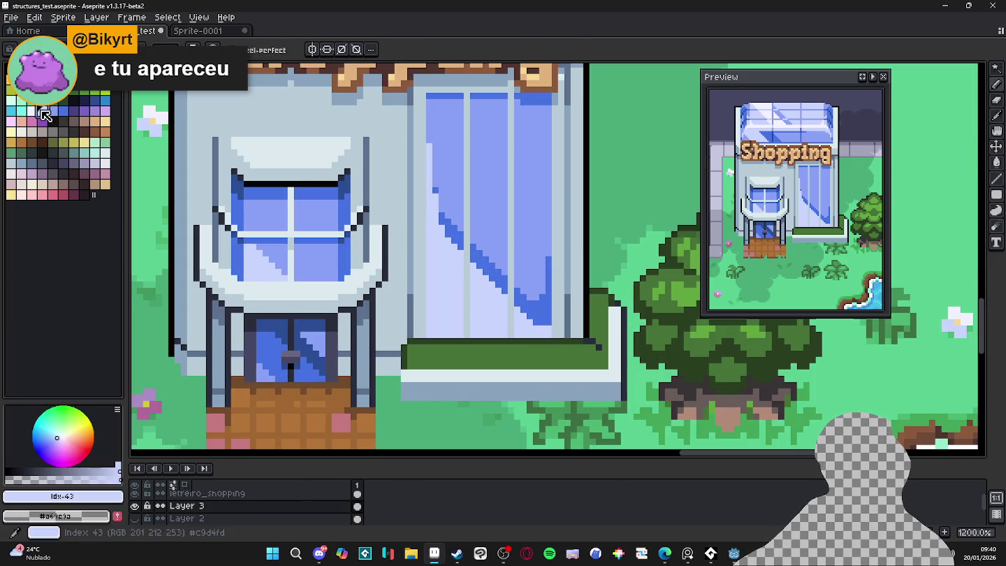
pyautogui.press('g')
pyautogui.scroll(-3, 241, 255)
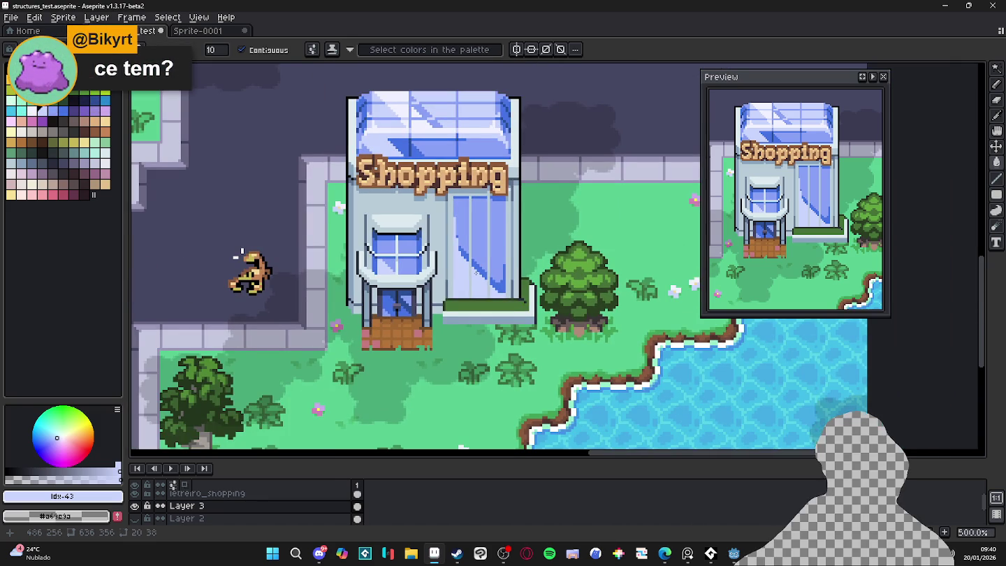
pyautogui.scroll(-1, 519, 290)
pyautogui.scroll(1, 497, 265)
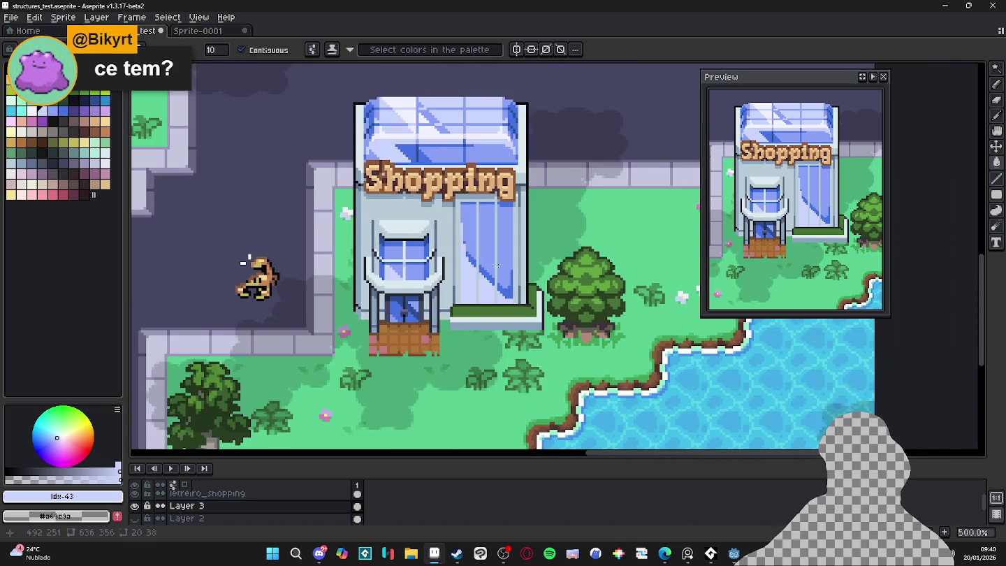
pyautogui.scroll(1, 497, 267)
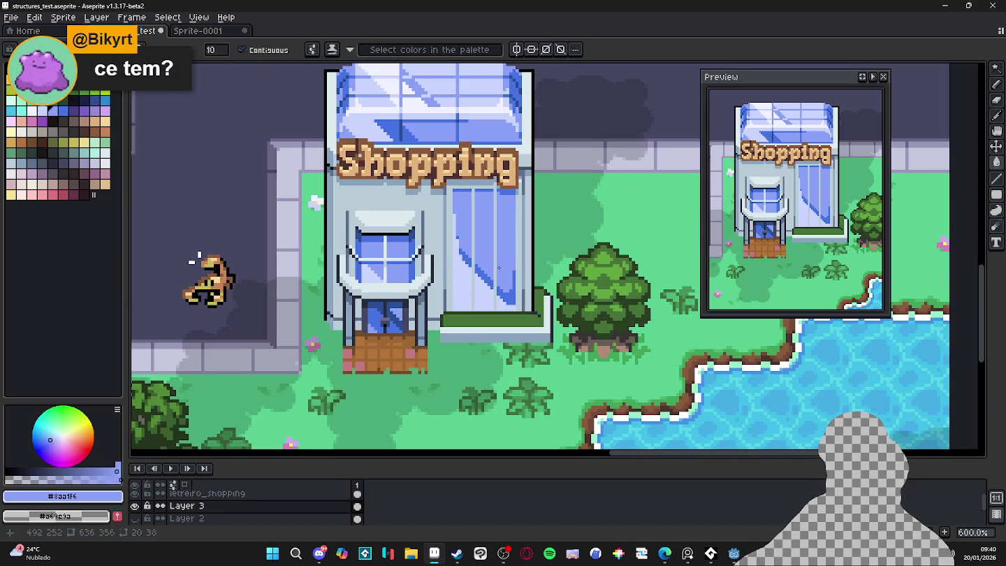
pyautogui.scroll(3, 490, 274)
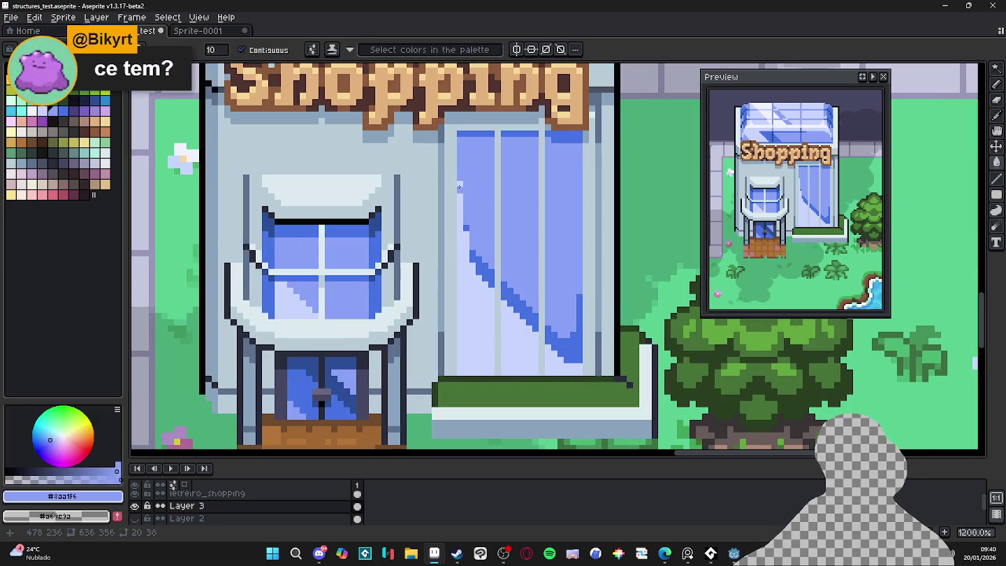
pyautogui.press('b')
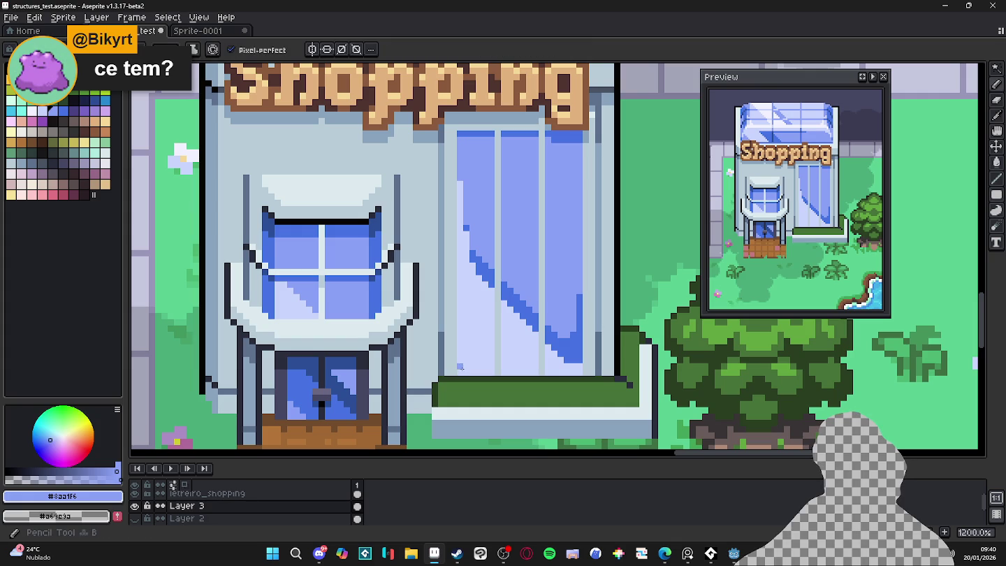
pyautogui.moveTo(460, 186); pyautogui.dragTo(461, 334)
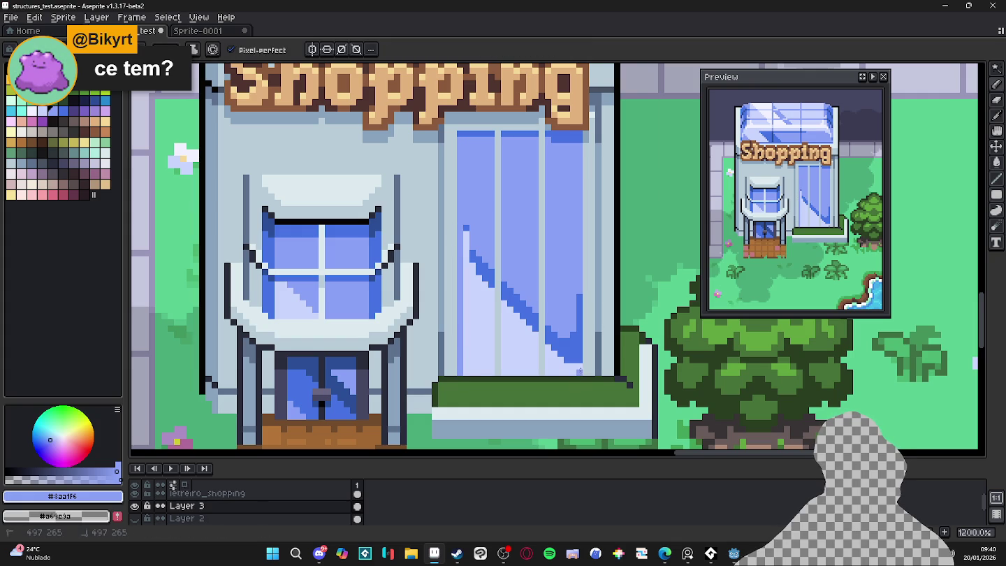
pyautogui.scroll(-4, 580, 367)
pyautogui.scroll(2, 520, 355)
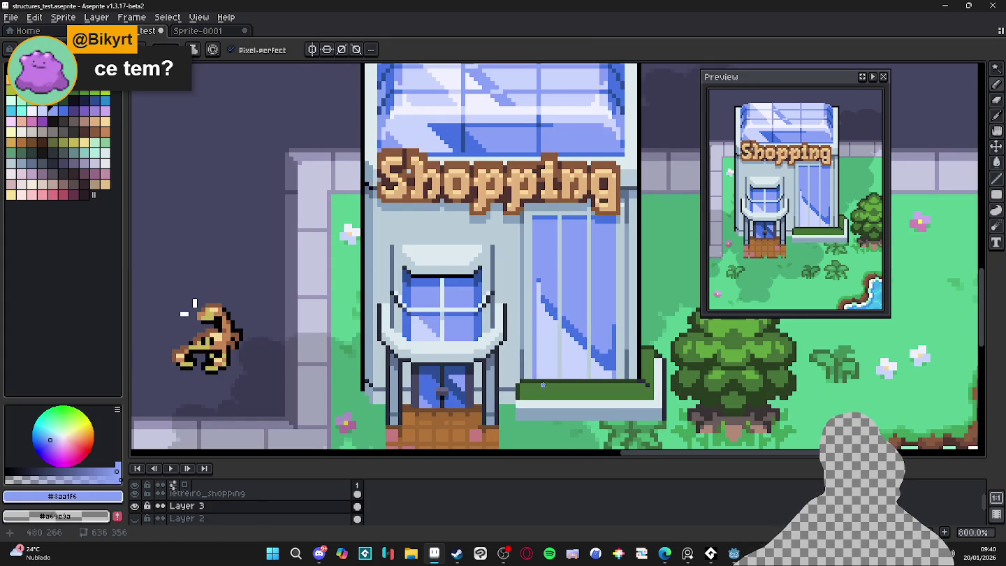
pyautogui.scroll(2, 378, 360)
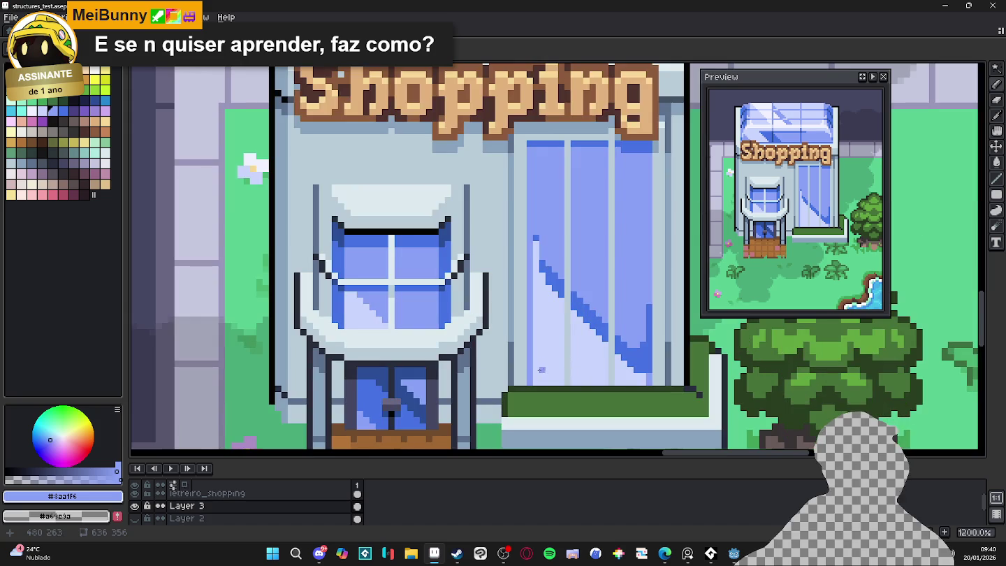
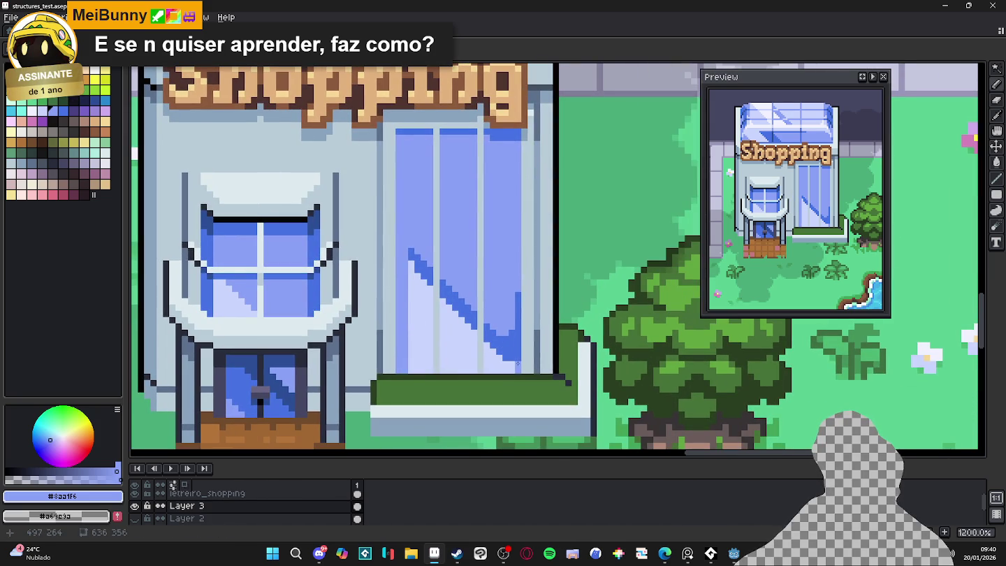
# Undo the glass pencil strokes, then test grey-blue and darker blue edge lines and undo them
pyautogui.hotkey('ctrl', 'z')
pyautogui.hotkey('ctrl', 'z')
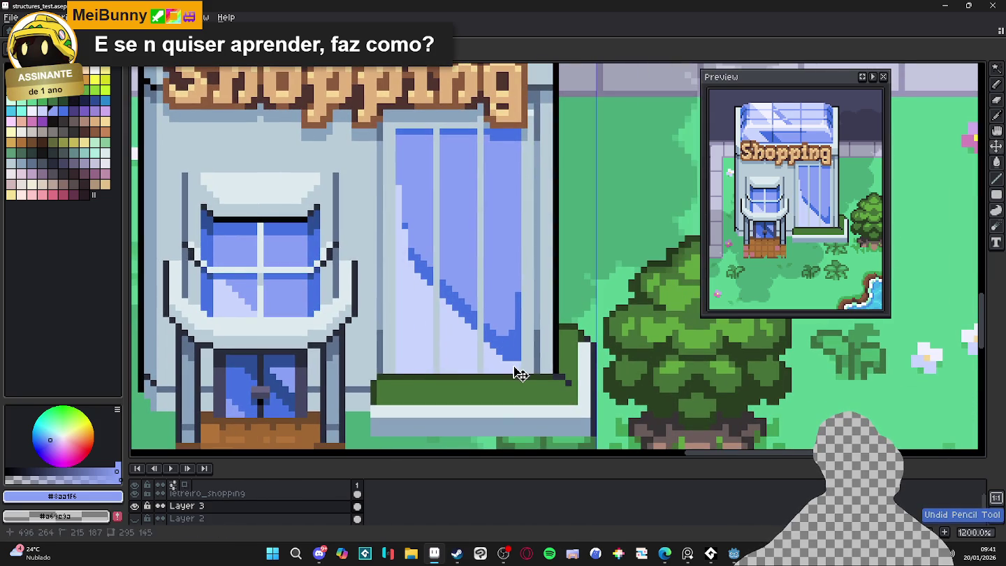
pyautogui.keyDown('alt'); pyautogui.click(403, 144); pyautogui.keyUp('alt')
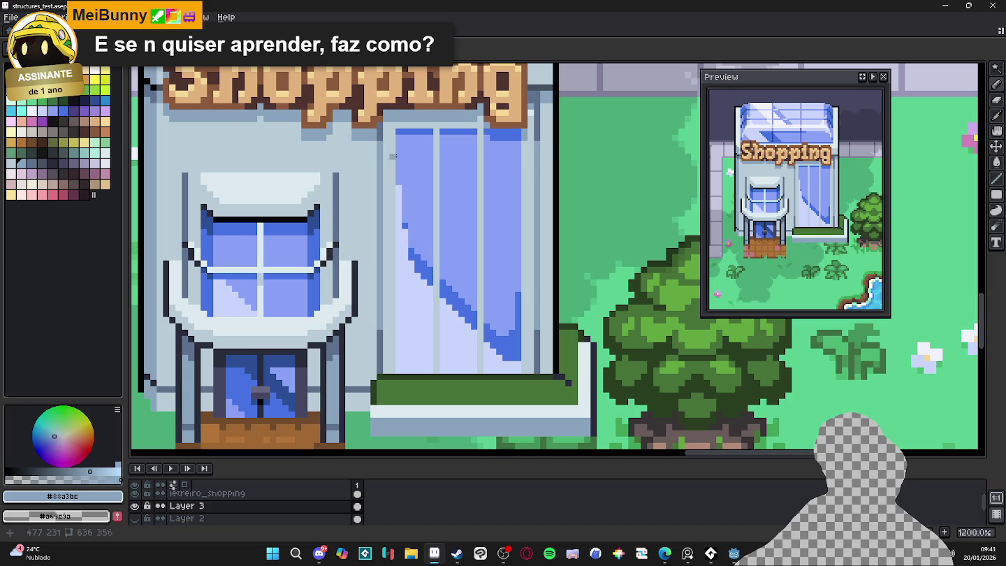
pyautogui.moveTo(401, 208); pyautogui.dragTo(405, 364)
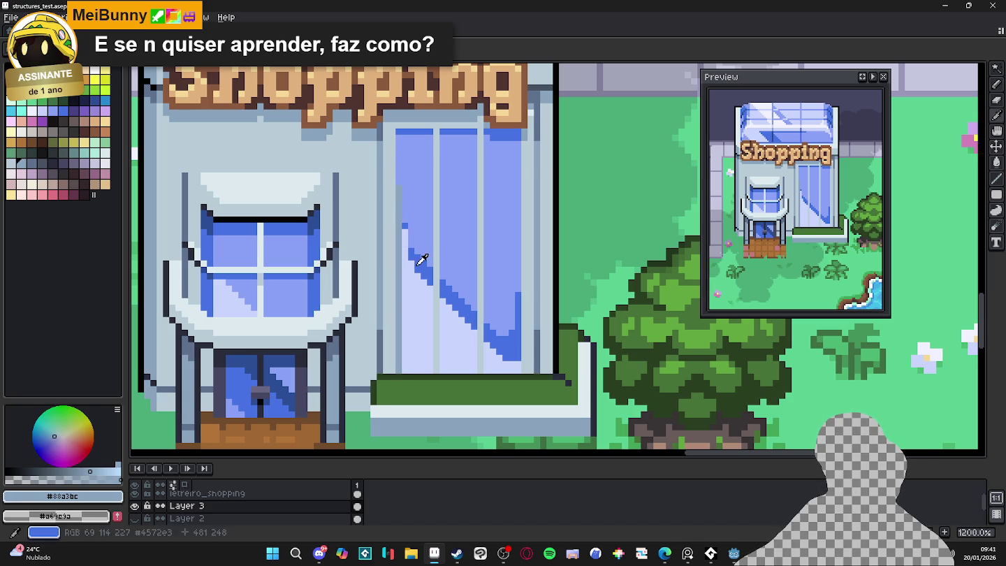
pyautogui.keyDown('alt'); pyautogui.click(396, 187); pyautogui.keyUp('alt')
pyautogui.moveTo(396, 187); pyautogui.dragTo(398, 130)
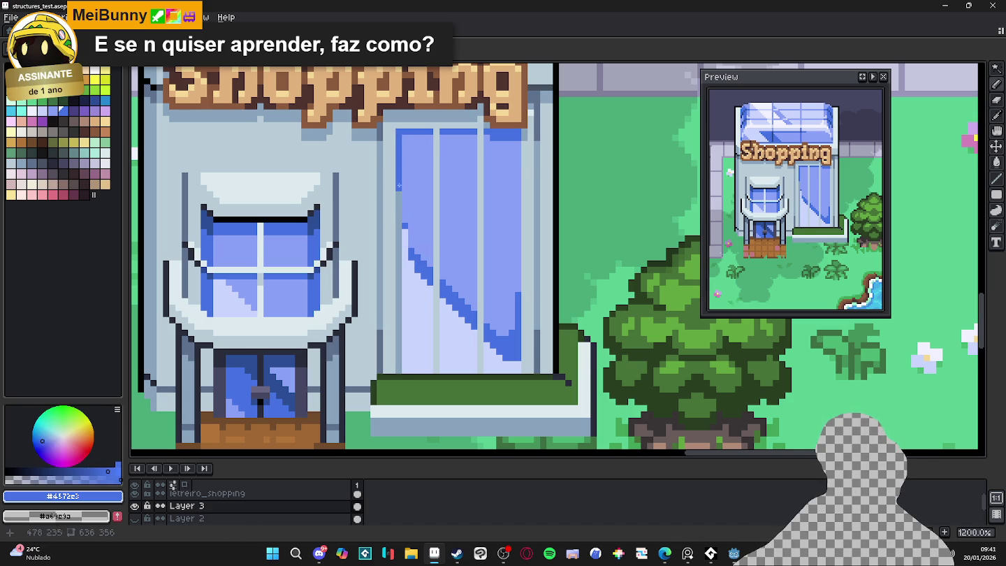
pyautogui.scroll(-3, 399, 218)
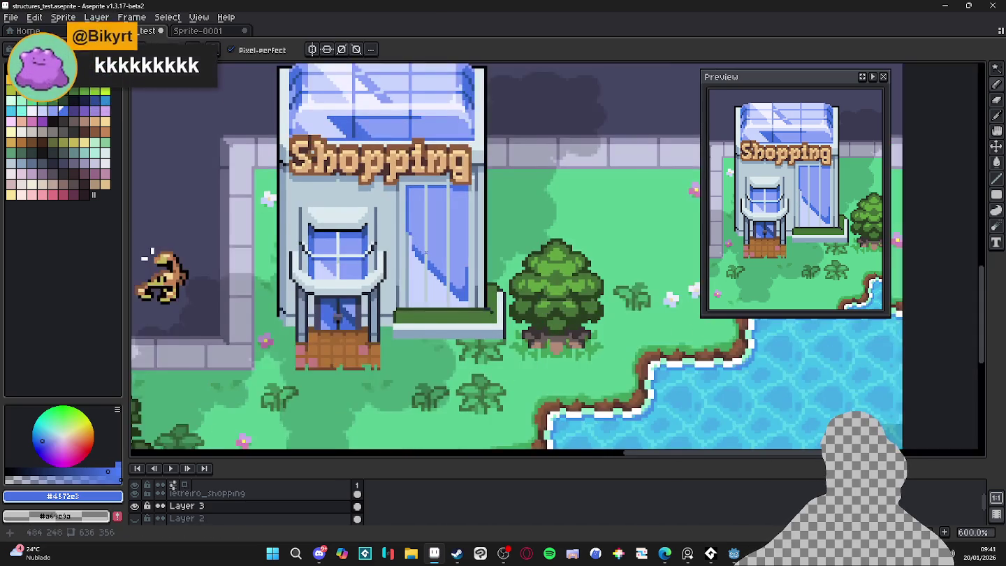
pyautogui.hotkey('ctrl', 'z')
pyautogui.hotkey('ctrl', 'z')
pyautogui.hotkey('ctrl', 'z')
pyautogui.hotkey('ctrl', 'z')
pyautogui.hotkey('ctrl', 'z')
pyautogui.hotkey('ctrl', 'z')
pyautogui.hotkey('ctrl', 'z')
pyautogui.hotkey('ctrl', 'z')
pyautogui.hotkey('ctrl', 'z')
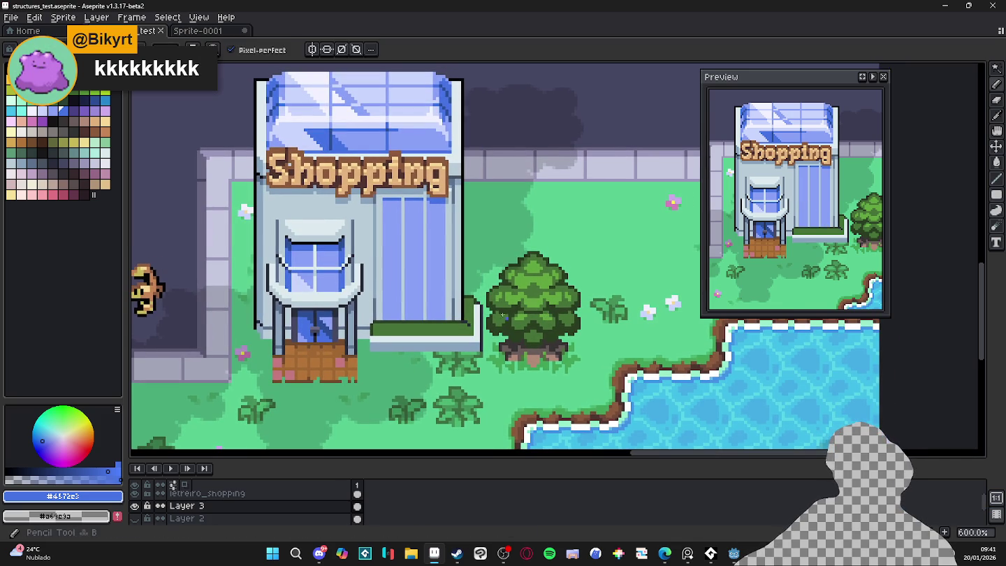
# Sample the glass grey-blue and dark outline colours, save, undo once more, and switch to the browser
pyautogui.scroll(3, 380, 223)
pyautogui.keyDown('alt'); pyautogui.click(375, 229); pyautogui.keyUp('alt')
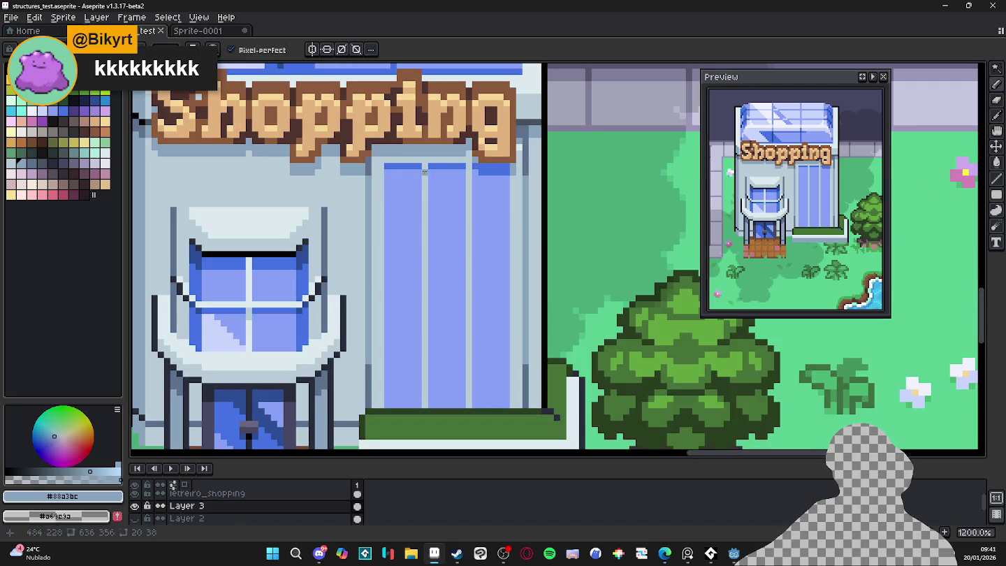
pyautogui.hotkey('ctrl', 'd')
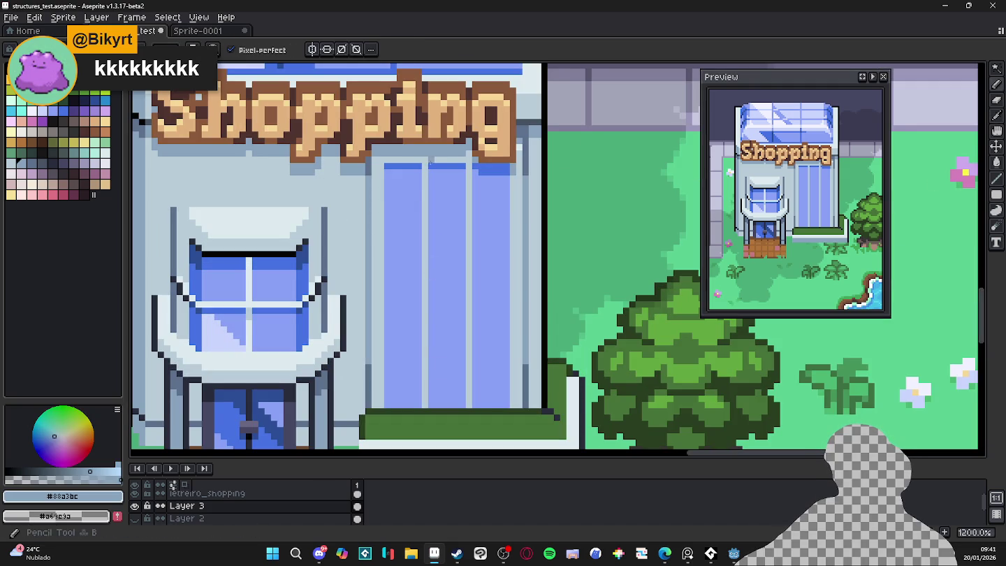
pyautogui.keyDown('alt'); pyautogui.click(526, 388); pyautogui.keyUp('alt')
pyautogui.hotkey('ctrl', 's')
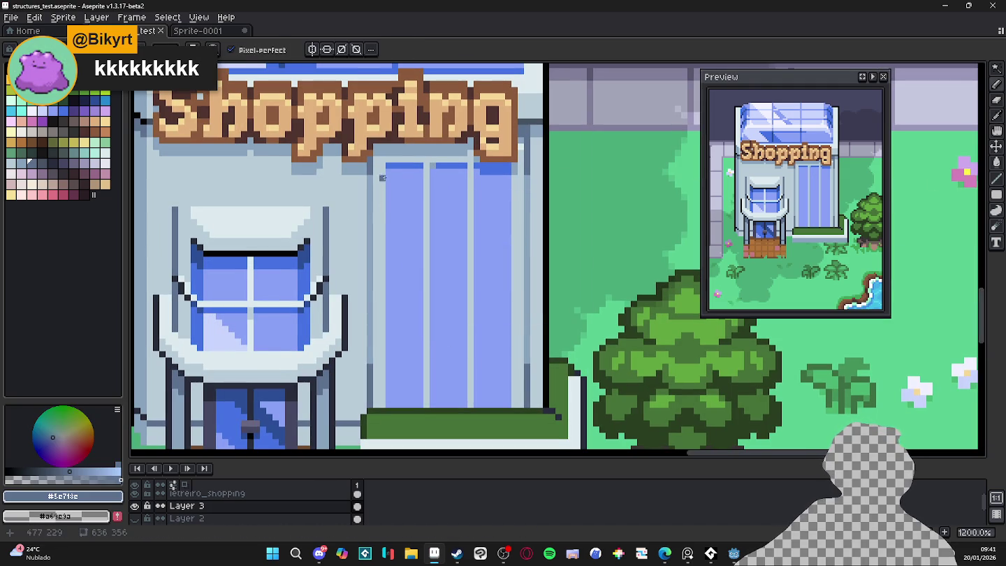
pyautogui.hotkey('ctrl', 'z')
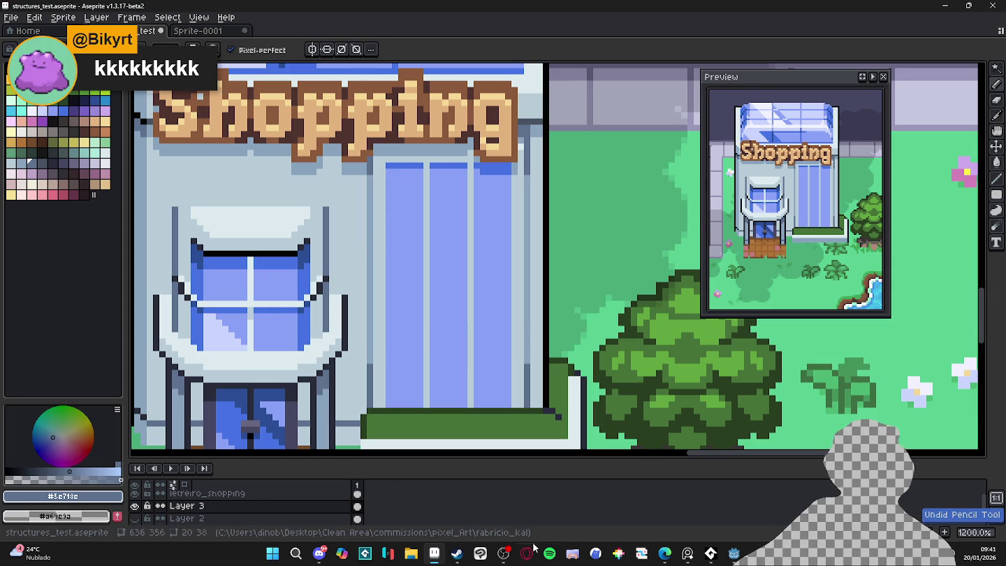
pyautogui.click(664, 553)
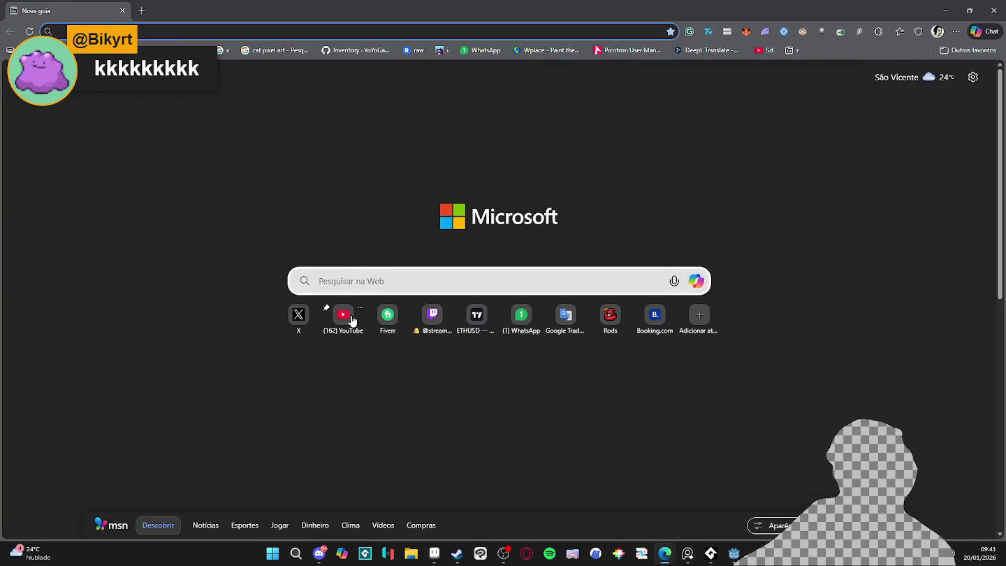
# Search YouTube for 'como mexer no aseprite'
pyautogui.click(343, 315)
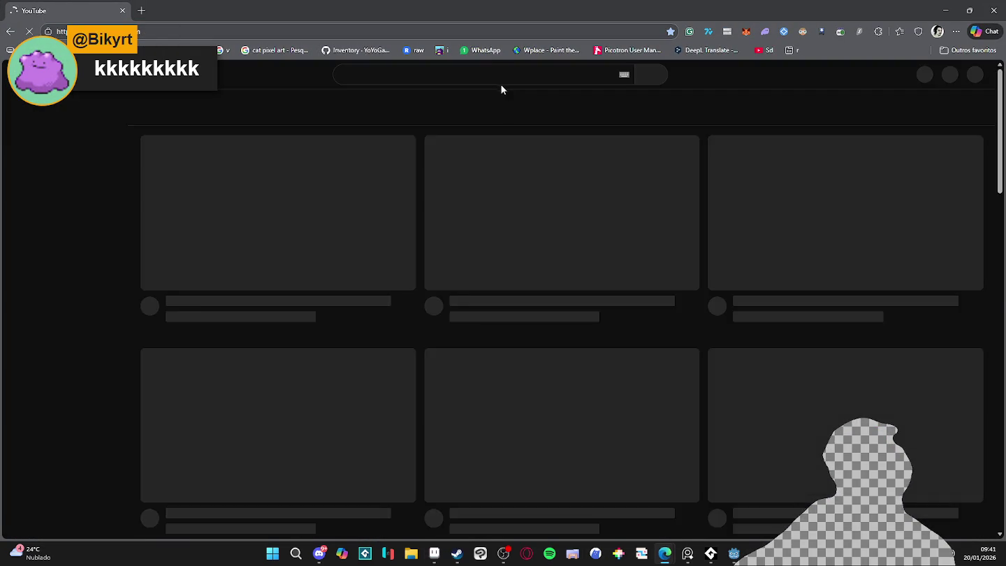
pyautogui.click(499, 75)
pyautogui.write('como mexer no aasep')
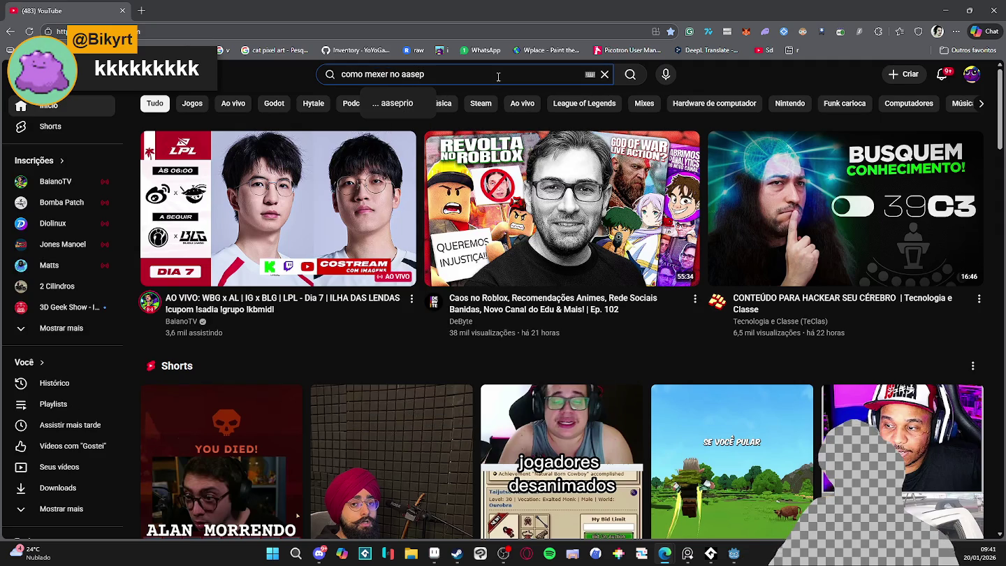
pyautogui.press('BackSpace')
pyautogui.press('BackSpace')
pyautogui.press('BackSpace')
pyautogui.press('BackSpace')
pyautogui.write('sep')
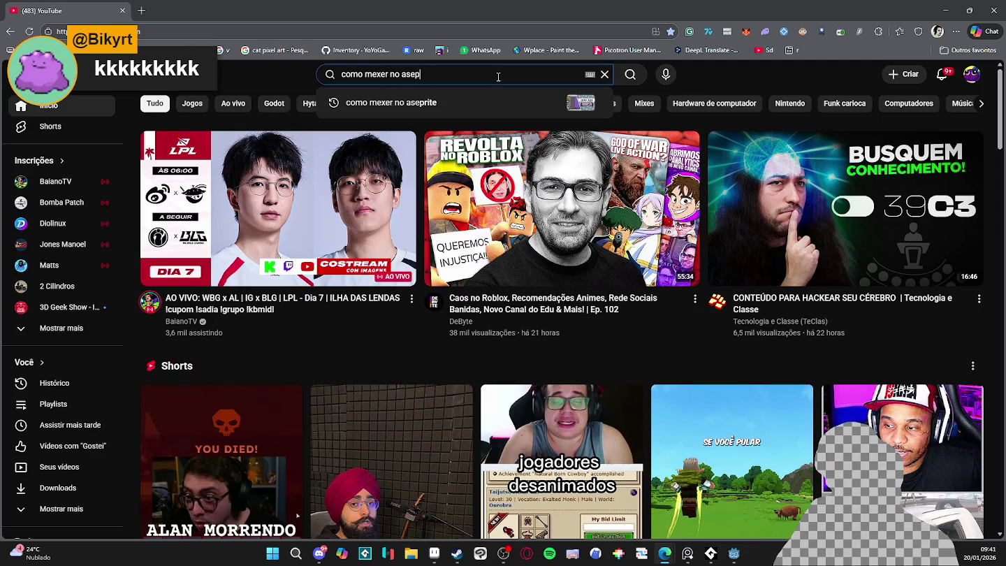
pyautogui.write('rite')
pyautogui.press('Return')
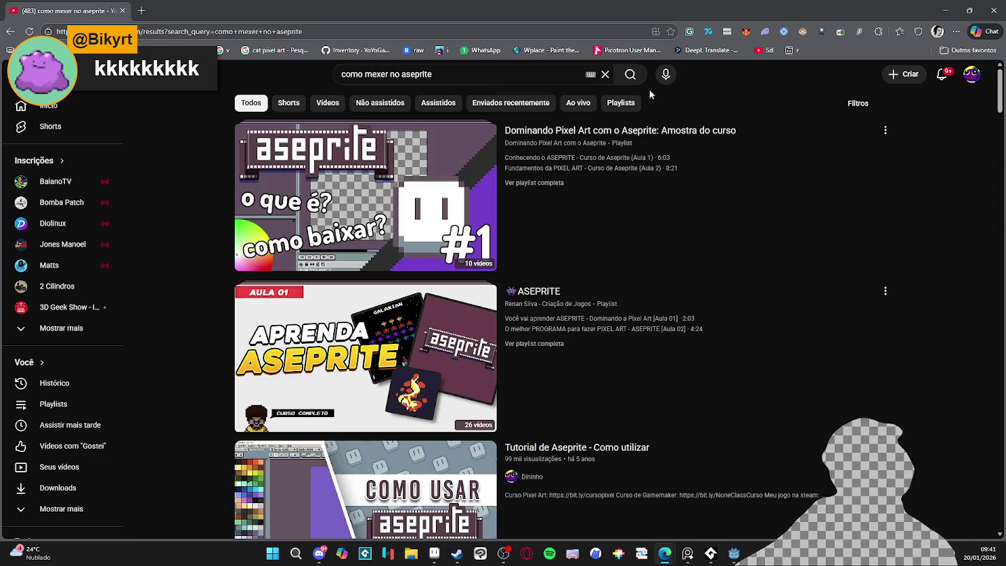
# Open the 'Tutorial de Aseprite - Como utilizar' video and copy its URL
pyautogui.scroll(-1, 825, 134)
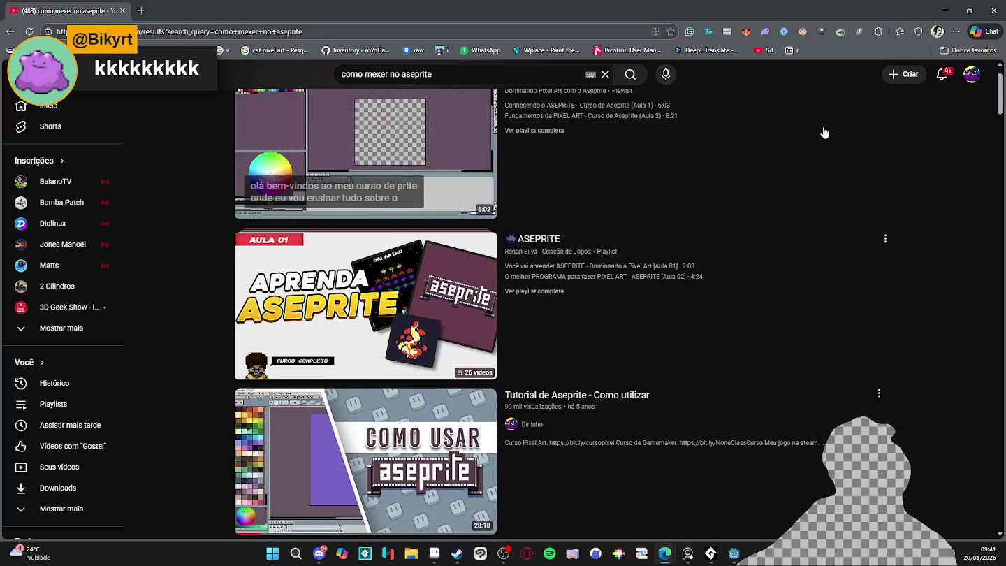
pyautogui.scroll(1, 195, 271)
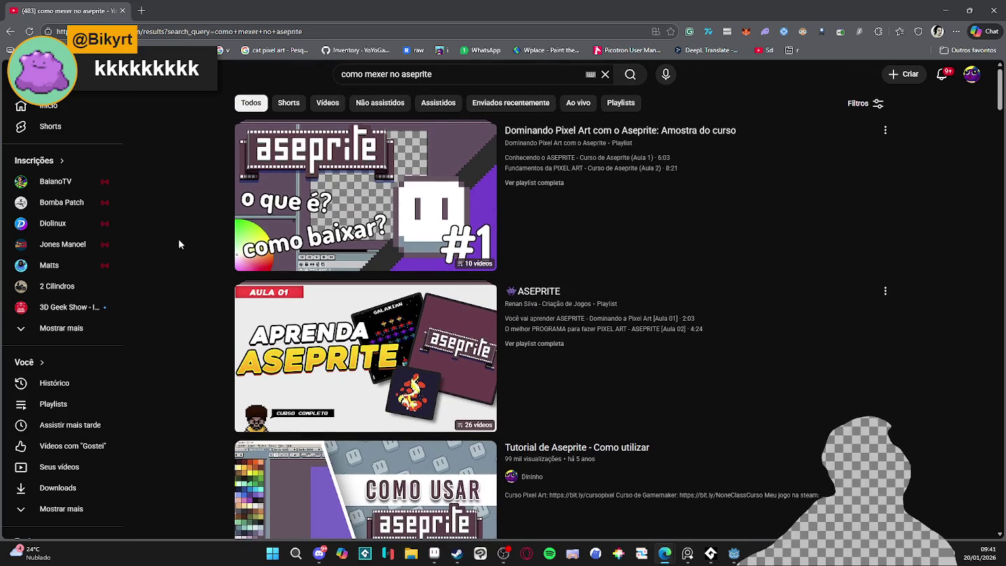
pyautogui.scroll(-1, 178, 231)
pyautogui.scroll(-2, 165, 280)
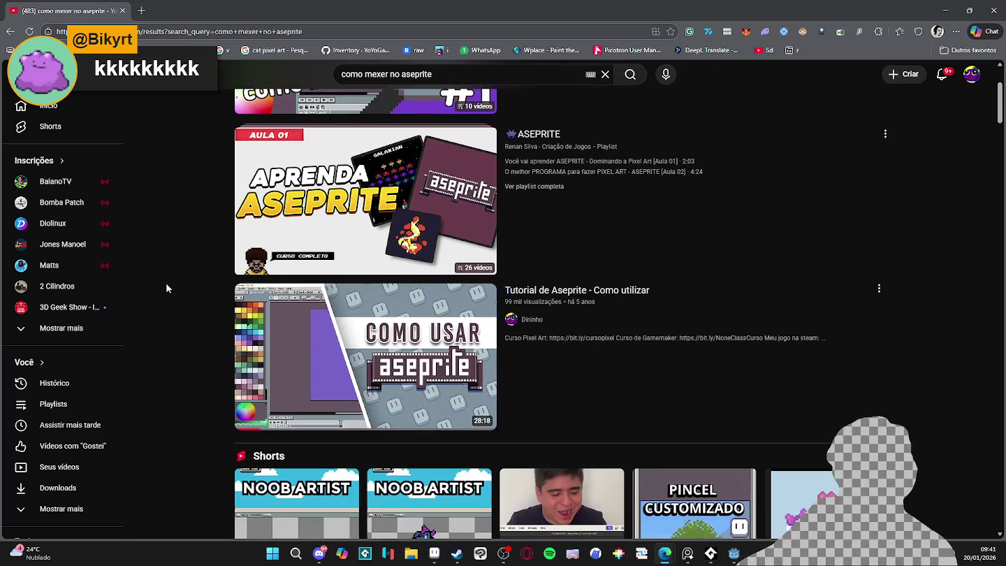
pyautogui.click(259, 300)
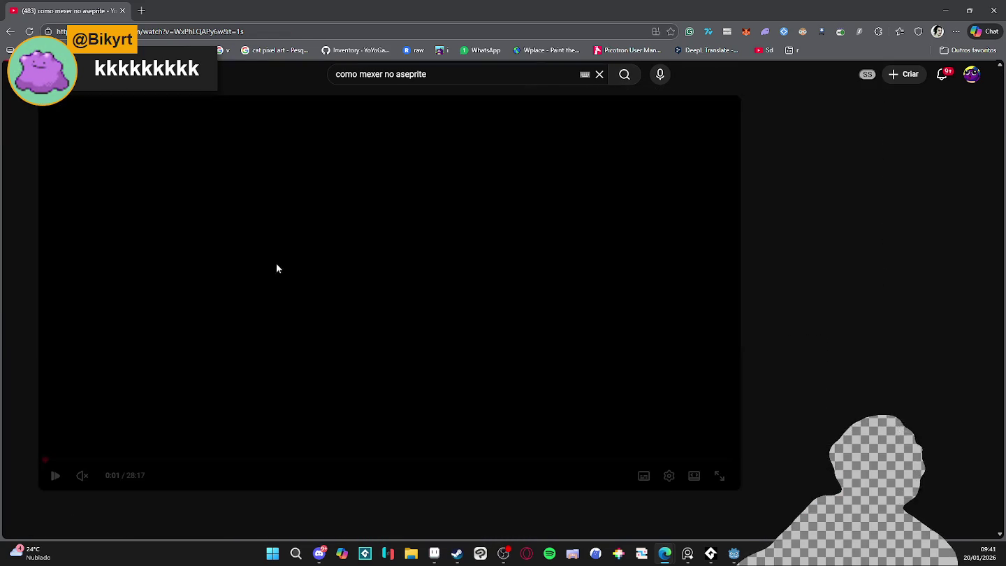
pyautogui.rightClick(273, 217)
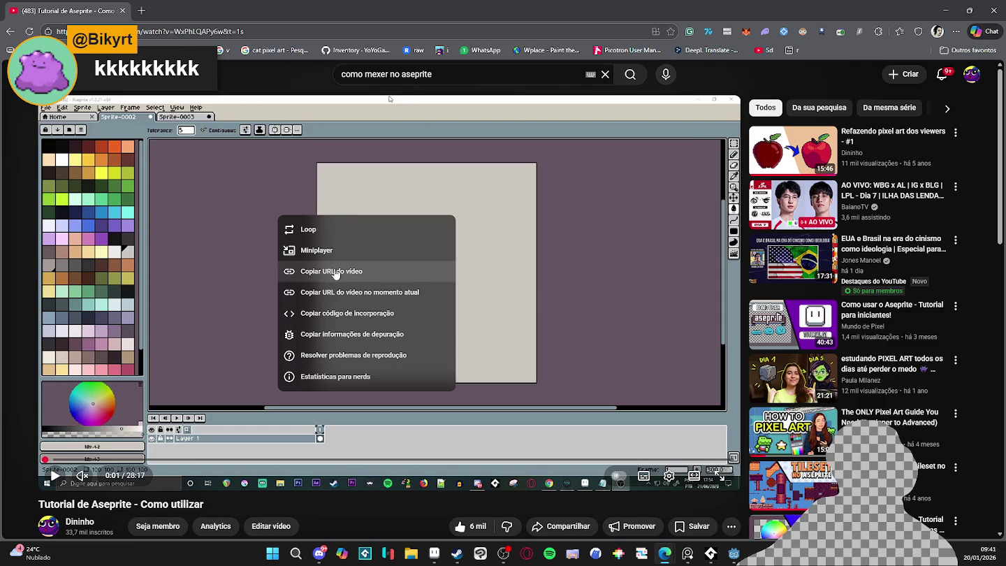
pyautogui.click(311, 271)
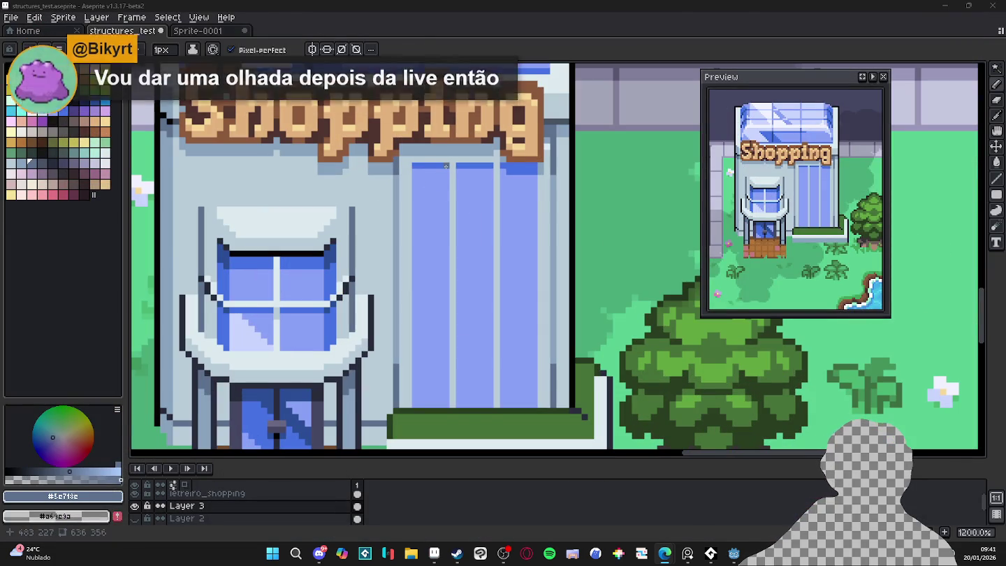
pyautogui.moveTo(441, 171)
pyautogui.mouseDown()
pyautogui.moveTo(449, 130)
pyautogui.moveTo(462, 140)
pyautogui.moveTo(468, 368)
pyautogui.mouseUp()
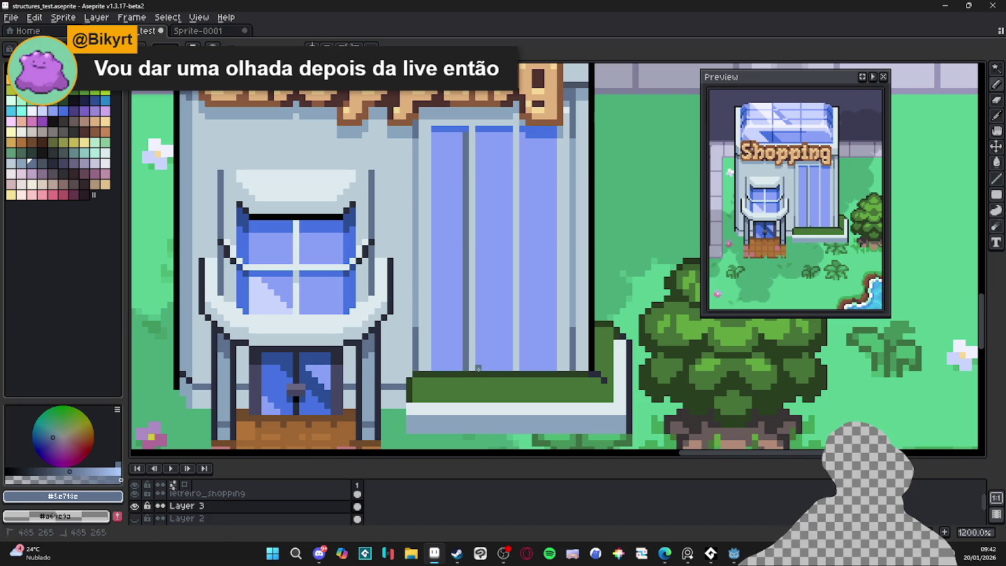
pyautogui.moveTo(478, 368)
pyautogui.mouseDown()
pyautogui.moveTo(478, 133)
pyautogui.moveTo(510, 345)
pyautogui.moveTo(519, 130)
pyautogui.moveTo(560, 368)
pyautogui.mouseUp()
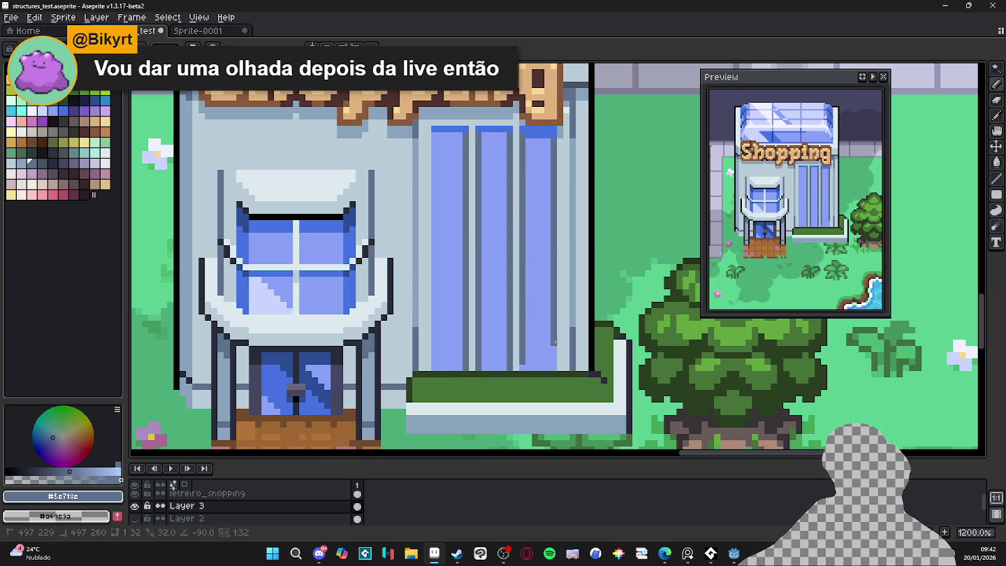
pyautogui.hotkey('ctrl', 'z')
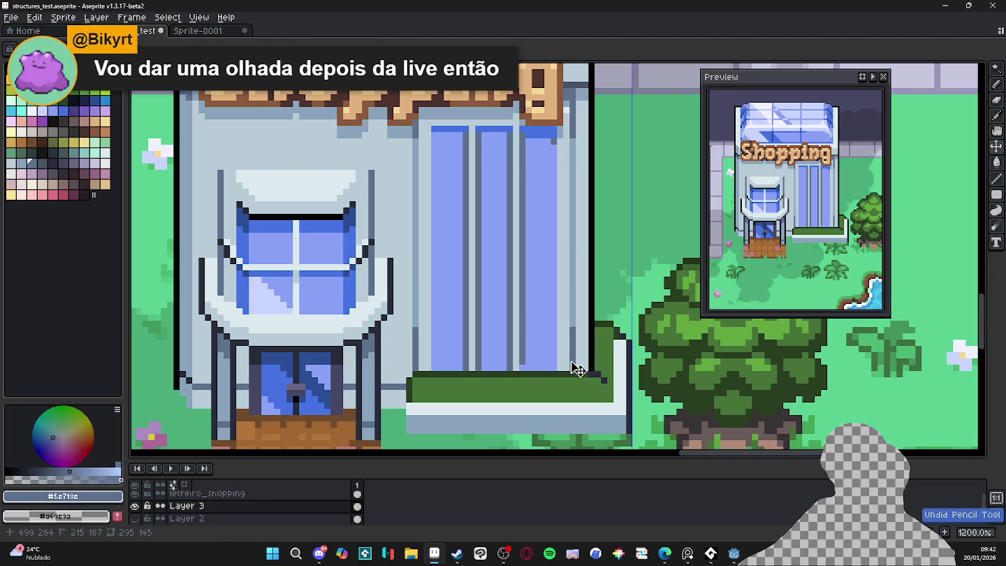
pyautogui.moveTo(558, 145); pyautogui.dragTo(548, 370)
pyautogui.hotkey('ctrl', 'z')
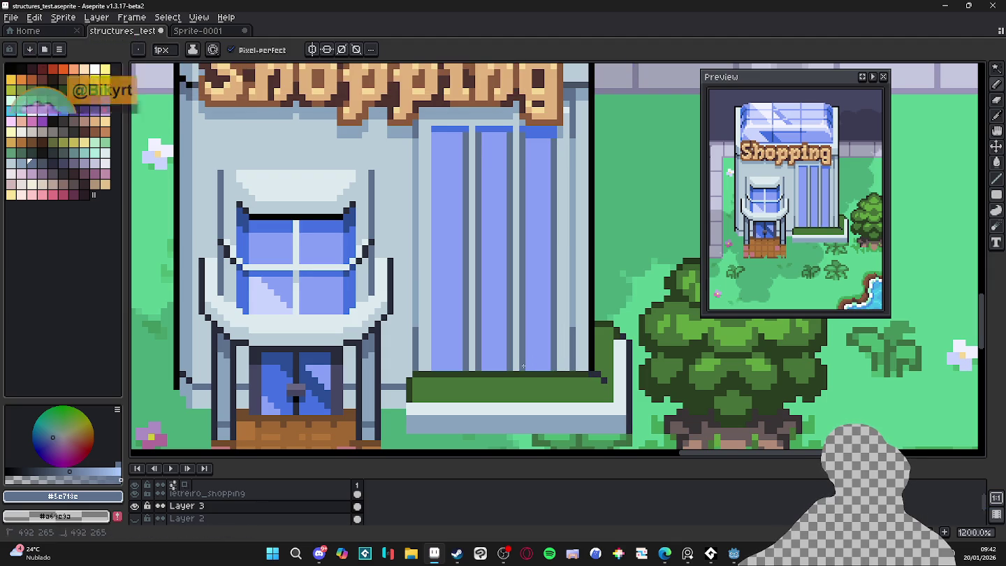
pyautogui.moveTo(441, 368); pyautogui.dragTo(440, 137)
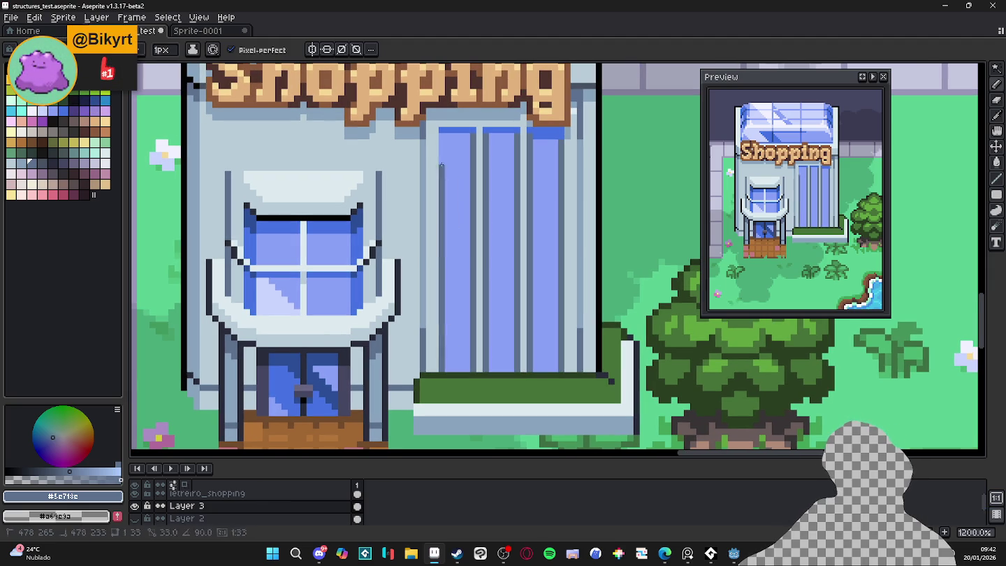
pyautogui.hotkey('ctrl', 'z')
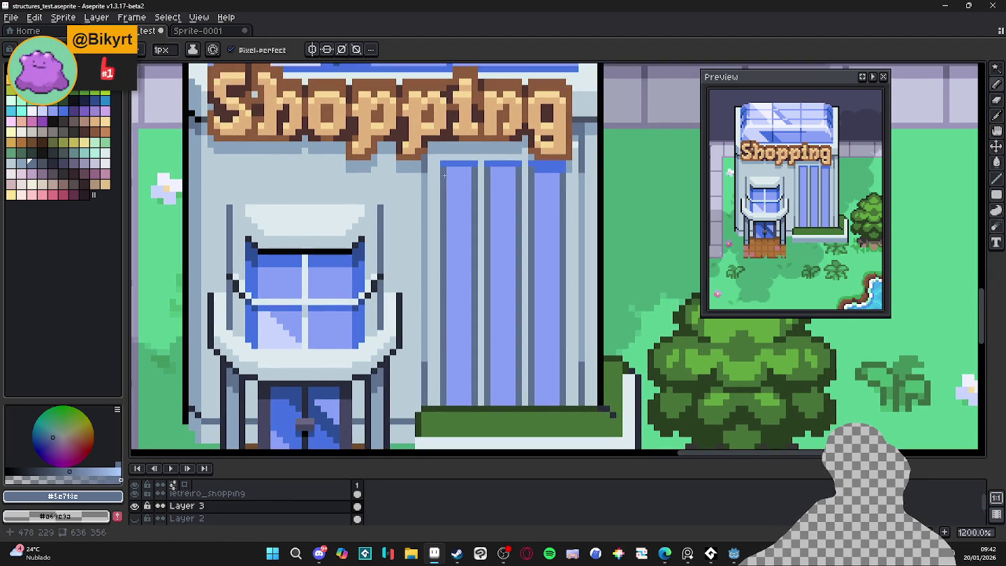
pyautogui.moveTo(441, 137); pyautogui.dragTo(447, 202)
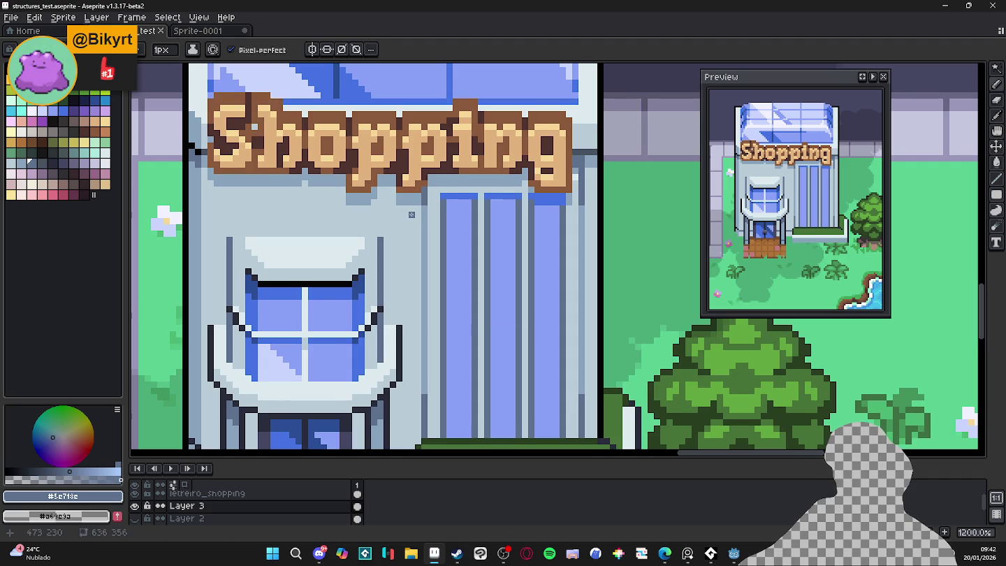
pyautogui.moveTo(226, 319); pyautogui.dragTo(258, 271)
pyautogui.press('alt')
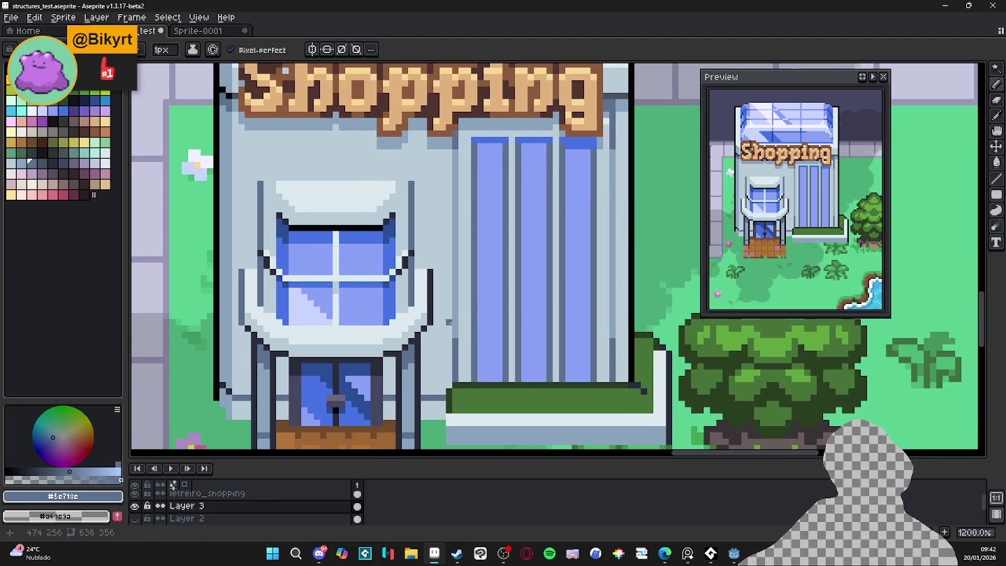
pyautogui.hotkey('ctrl', 's')
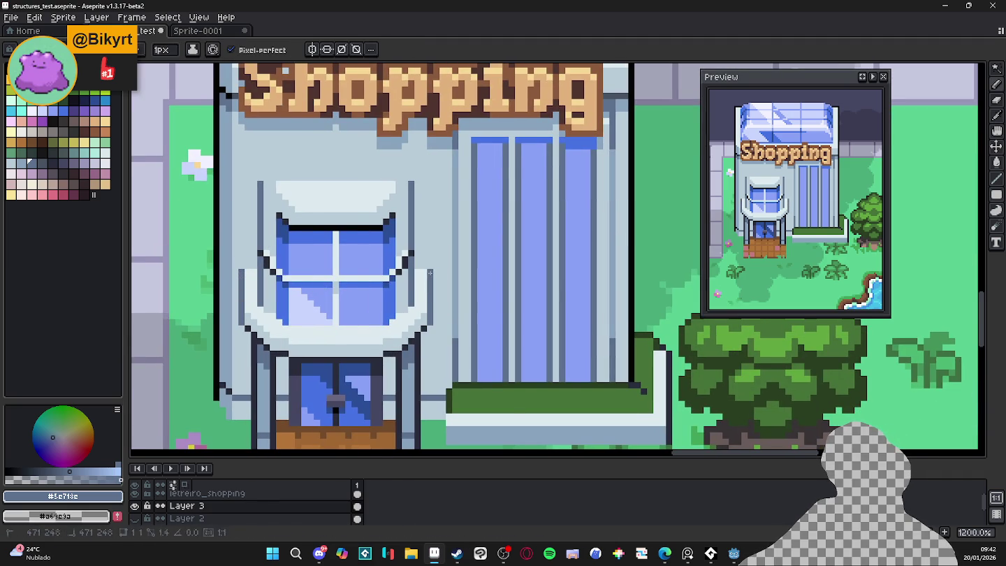
pyautogui.scroll(-2, 486, 301)
pyautogui.scroll(-1, 487, 301)
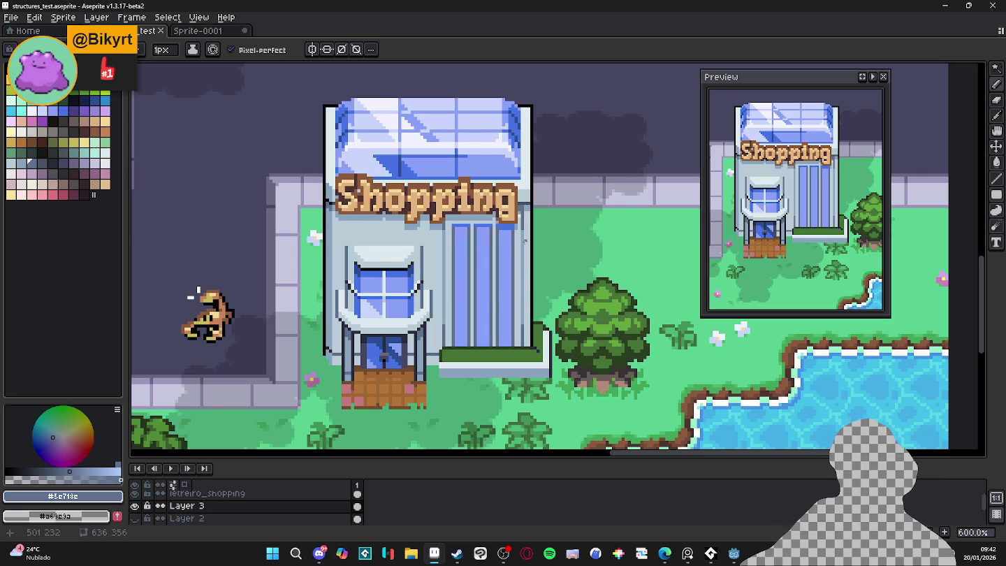
pyautogui.scroll(-1, 524, 240)
pyautogui.scroll(-1, 500, 271)
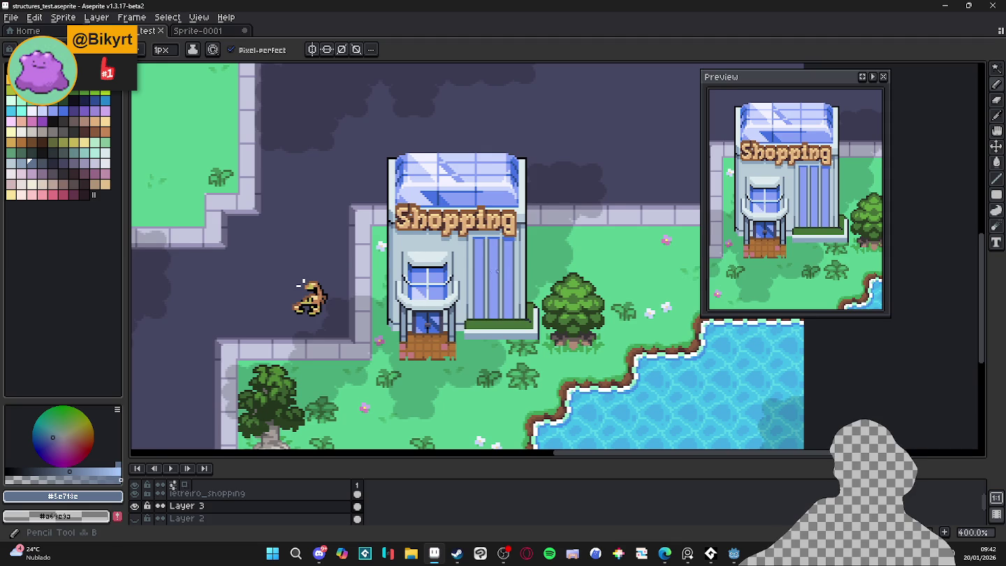
pyautogui.scroll(-1, 499, 271)
pyautogui.scroll(1, 499, 271)
pyautogui.moveTo(473, 272); pyautogui.dragTo(469, 285)
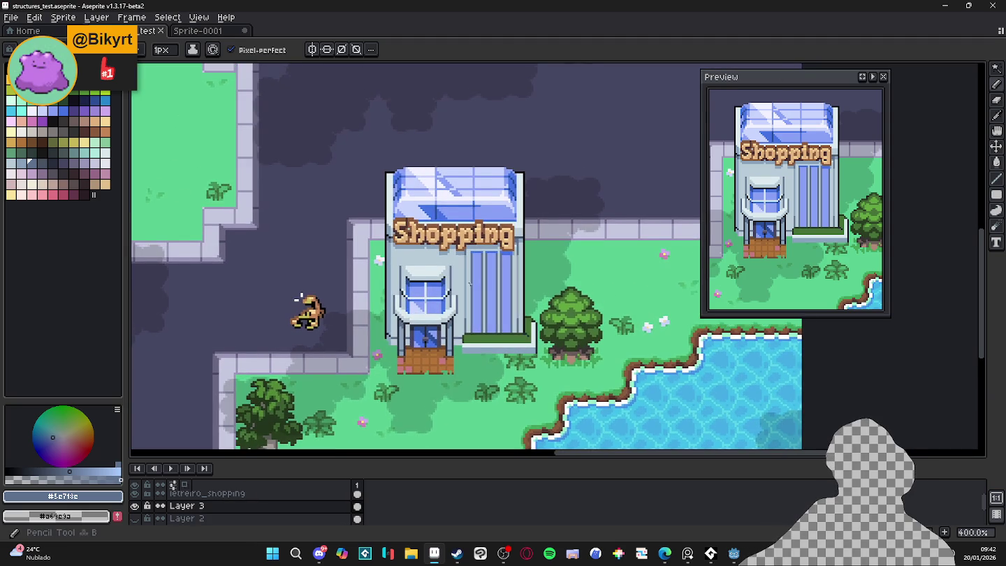
# Draw a pale #c9d4fd diagonal line across the tall glass panes
pyautogui.scroll(1, 470, 284)
pyautogui.scroll(1, 469, 285)
pyautogui.scroll(1, 470, 285)
pyautogui.press('w')
pyautogui.click(451, 299)
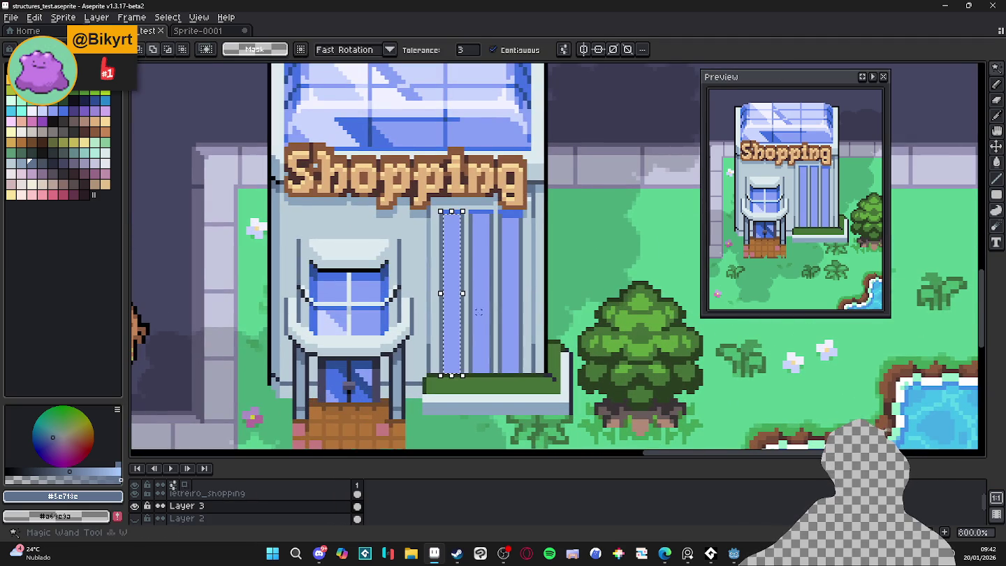
pyautogui.hotkey('ctrl', 'd')
pyautogui.press('b')
pyautogui.keyDown('alt'); pyautogui.click(393, 324); pyautogui.keyUp('alt')
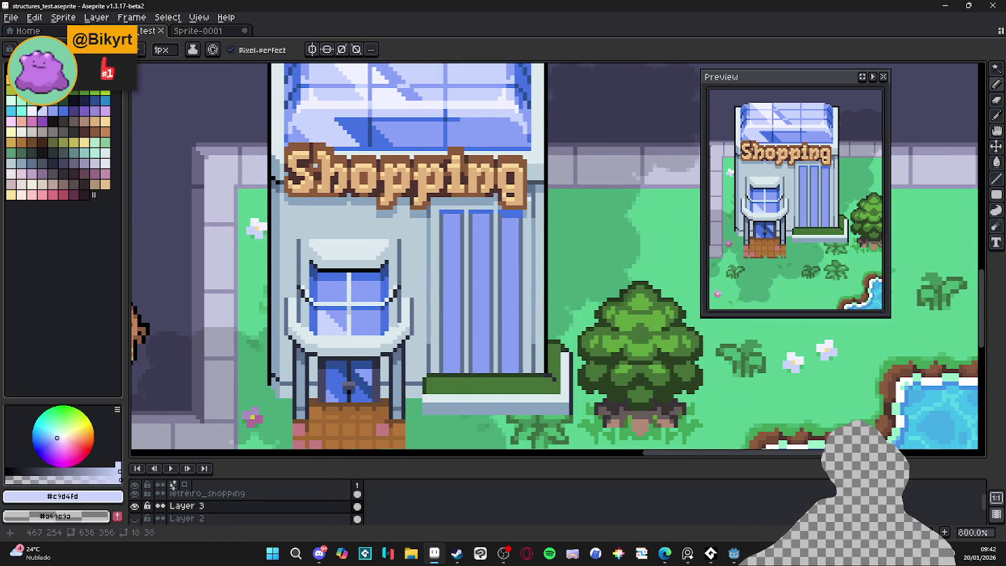
pyautogui.moveTo(444, 291); pyautogui.dragTo(528, 375)
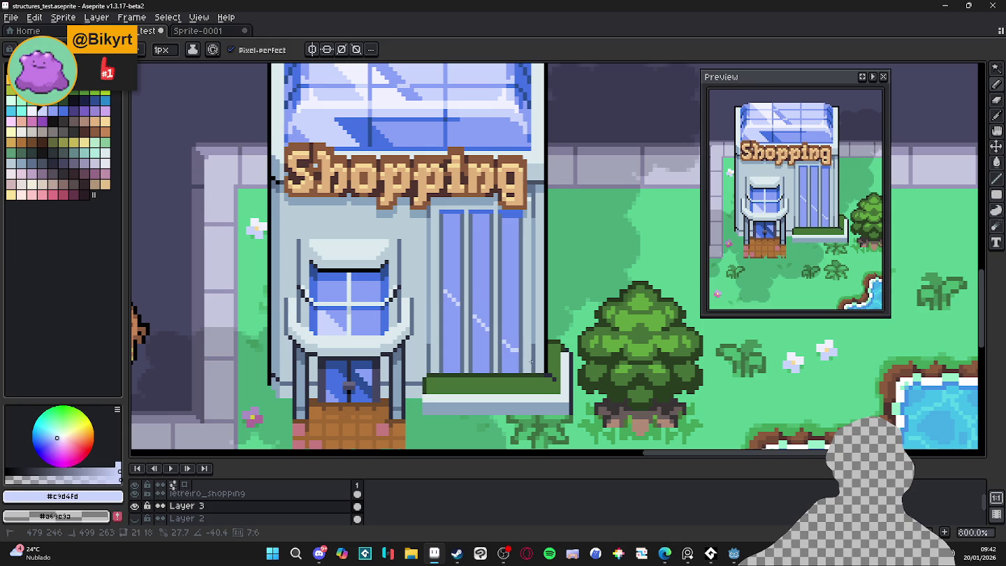
# Fill the lower parts of the three panes with #c9d4fd and add a second light diagonal
pyautogui.press('g')
pyautogui.click(448, 346)
pyautogui.click(482, 356)
pyautogui.click(508, 364)
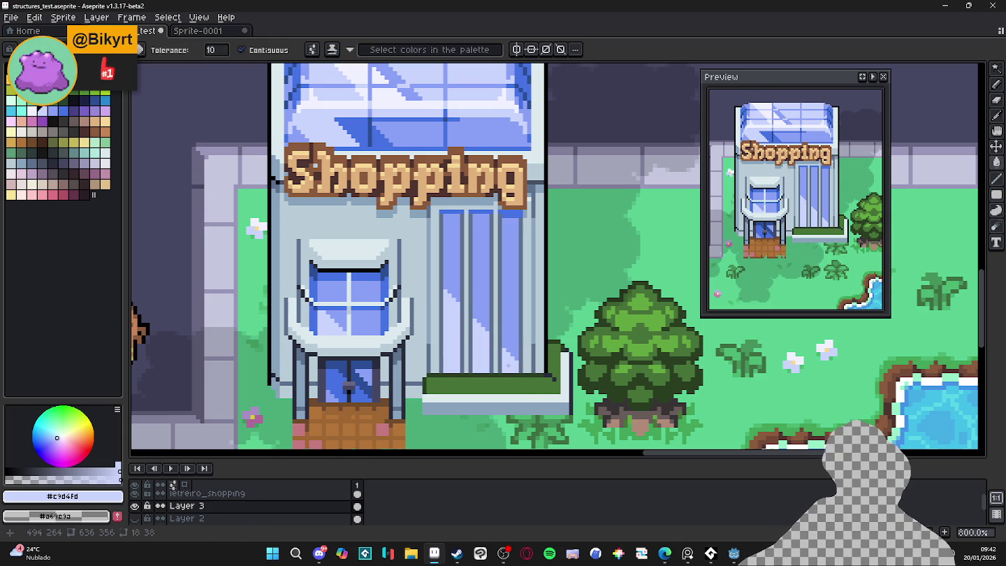
pyautogui.click(445, 254)
pyautogui.hotkey('ctrl', 'z')
pyautogui.press('b')
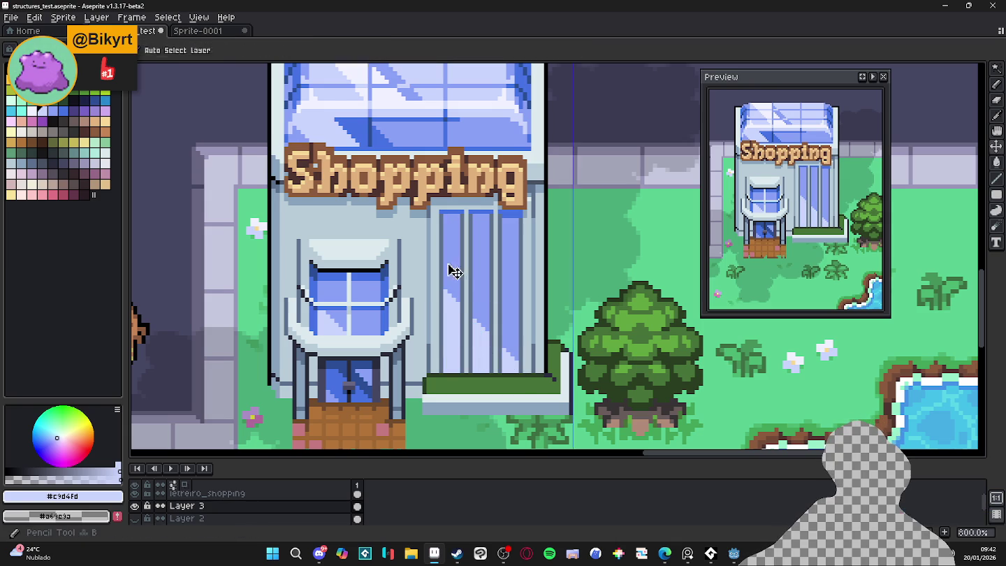
pyautogui.moveTo(444, 262); pyautogui.dragTo(519, 324)
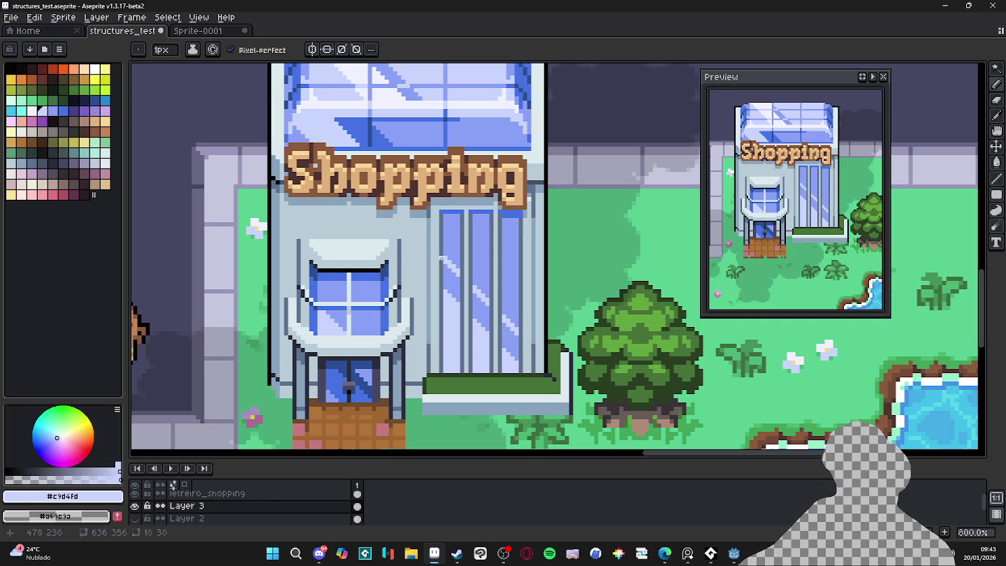
# Replace the light streaks with 2px #4572e3 dark blue diagonal streaks, touching up the left pane
pyautogui.keyDown('alt'); pyautogui.click(503, 224); pyautogui.keyUp('alt')
pyautogui.scroll(1, 464, 280)
pyautogui.press('w')
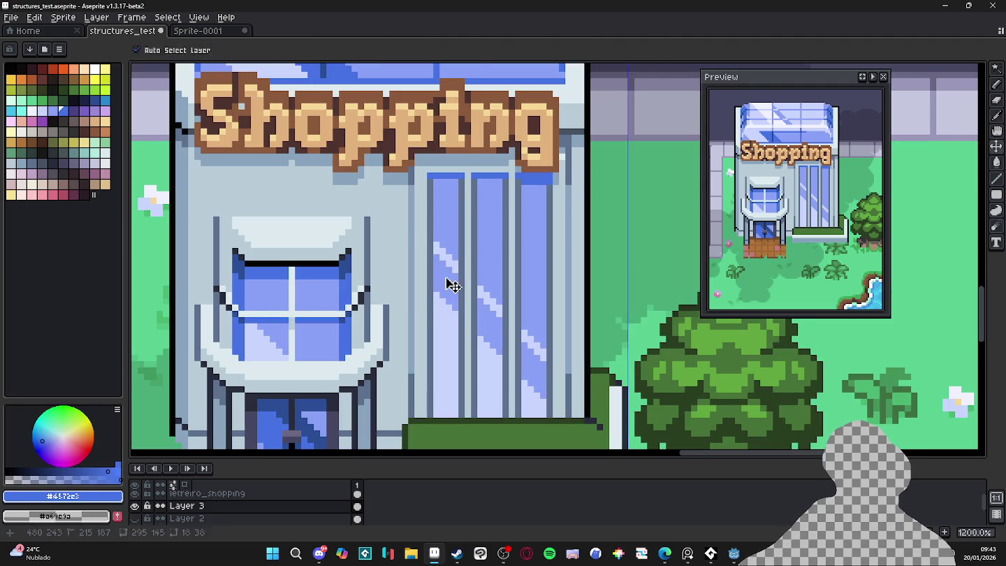
pyautogui.click(447, 282)
pyautogui.press('Delete')
pyautogui.press('b')
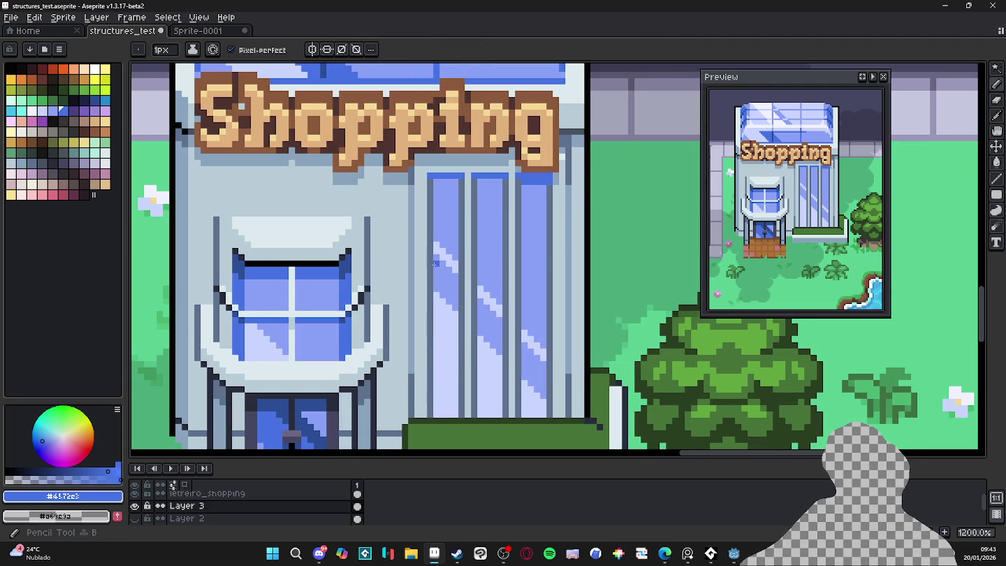
pyautogui.press('+')
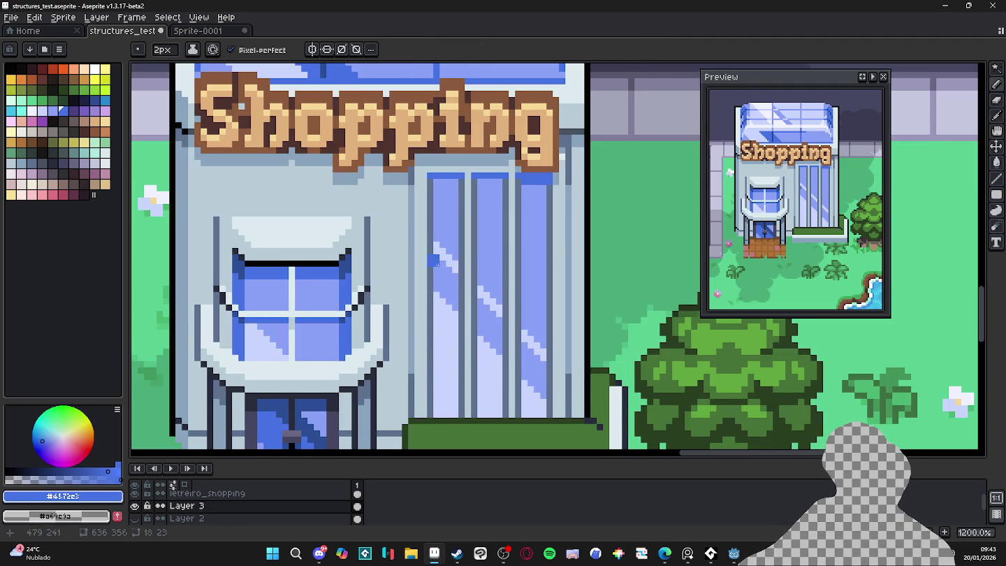
pyautogui.moveTo(433, 260); pyautogui.dragTo(549, 378)
pyautogui.press('-')
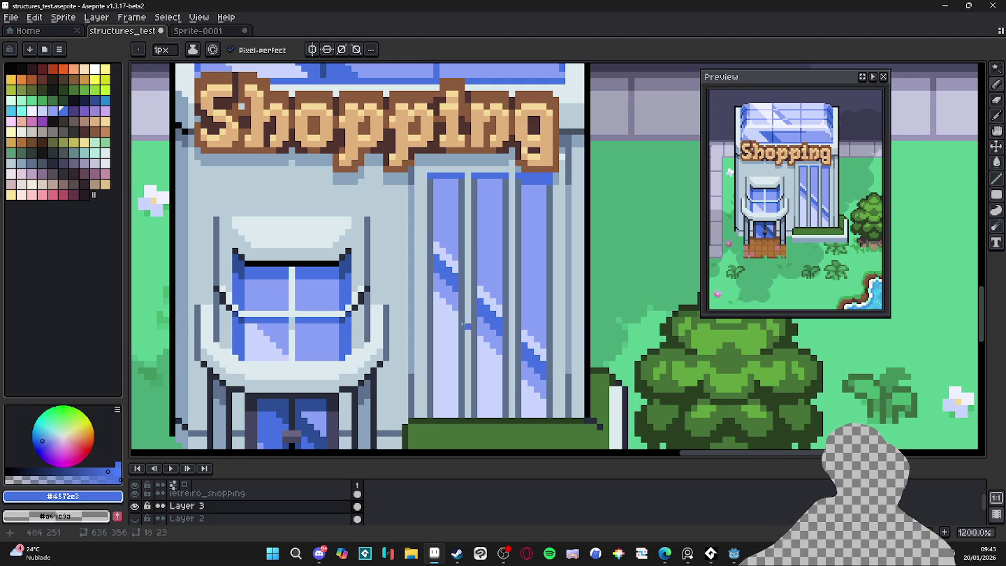
pyautogui.moveTo(442, 283); pyautogui.dragTo(447, 305)
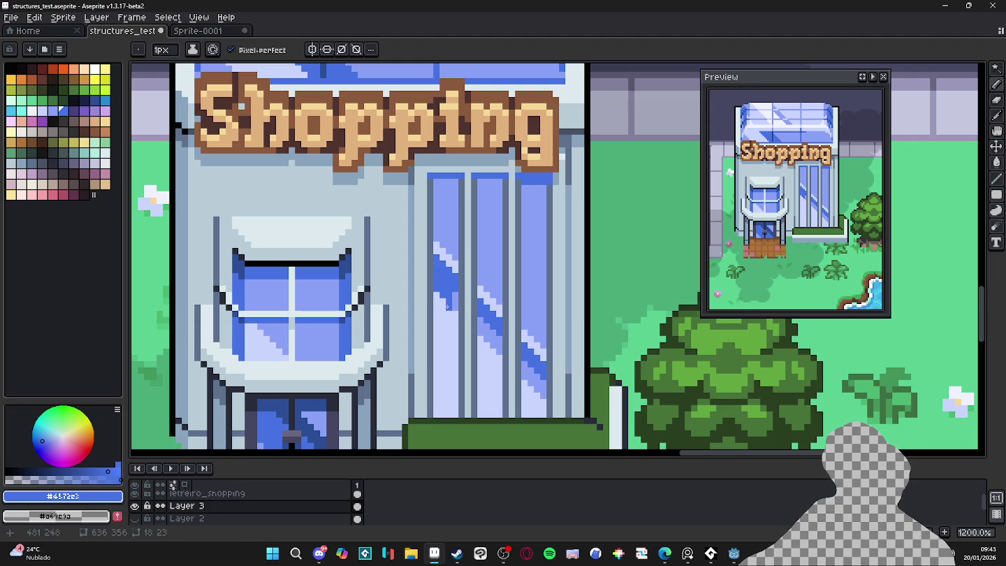
# Darken the leftmost glass pane column with a vertical dark blue stroke
pyautogui.scroll(-2, 452, 307)
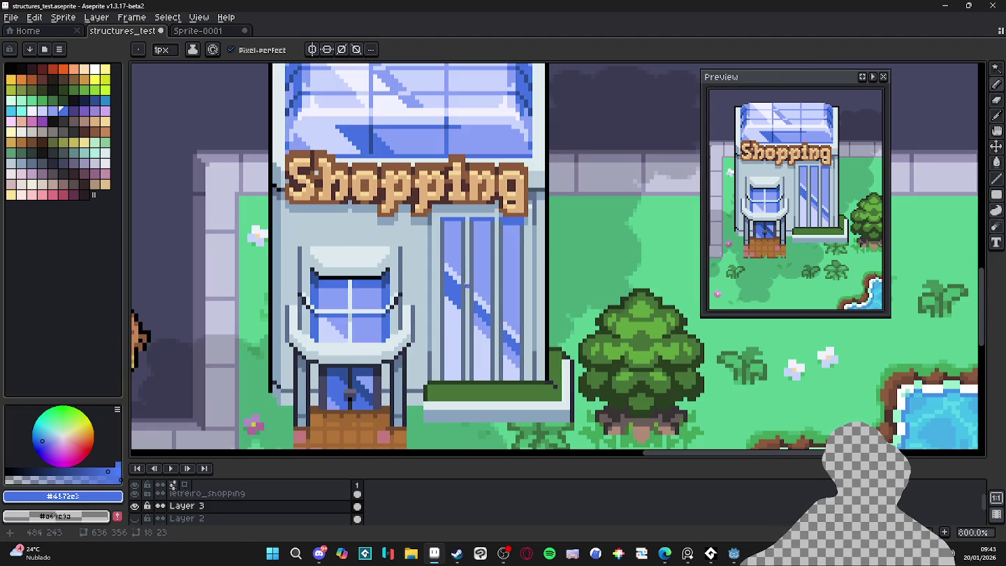
pyautogui.scroll(3, 451, 254)
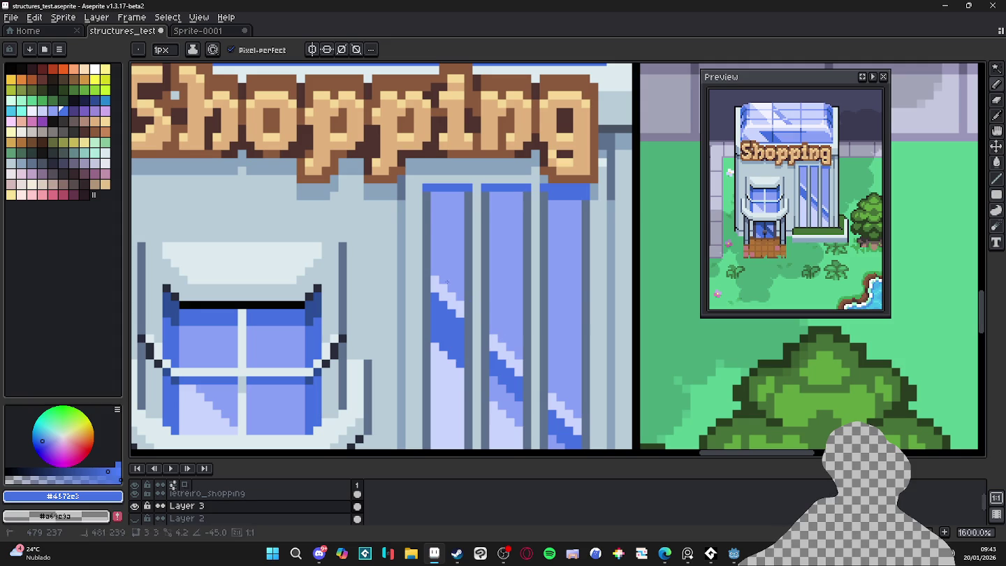
pyautogui.press('w')
pyautogui.click(461, 290)
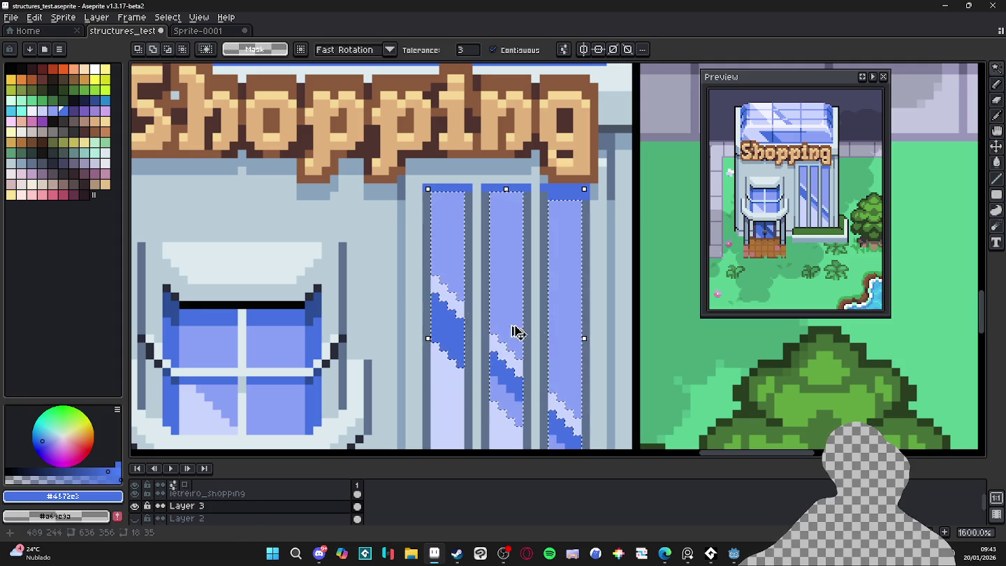
pyautogui.hotkey('ctrl', 'd')
pyautogui.press('b')
pyautogui.hotkey('ctrl', 'z')
pyautogui.hotkey('ctrl', 'z')
pyautogui.hotkey('ctrl', 'y')
pyautogui.hotkey('ctrl', 'y')
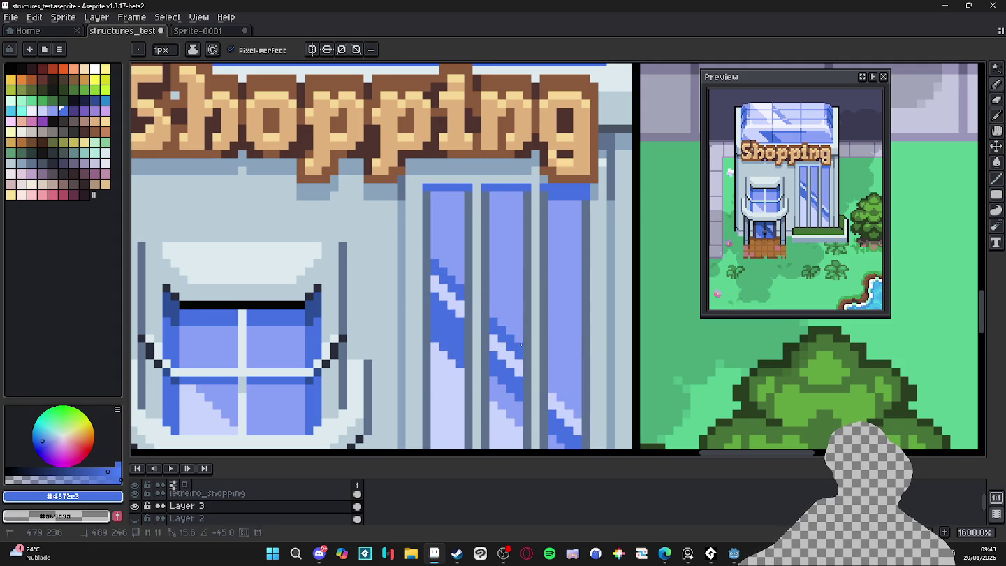
pyautogui.scroll(-1, 517, 335)
pyautogui.scroll(1, 523, 347)
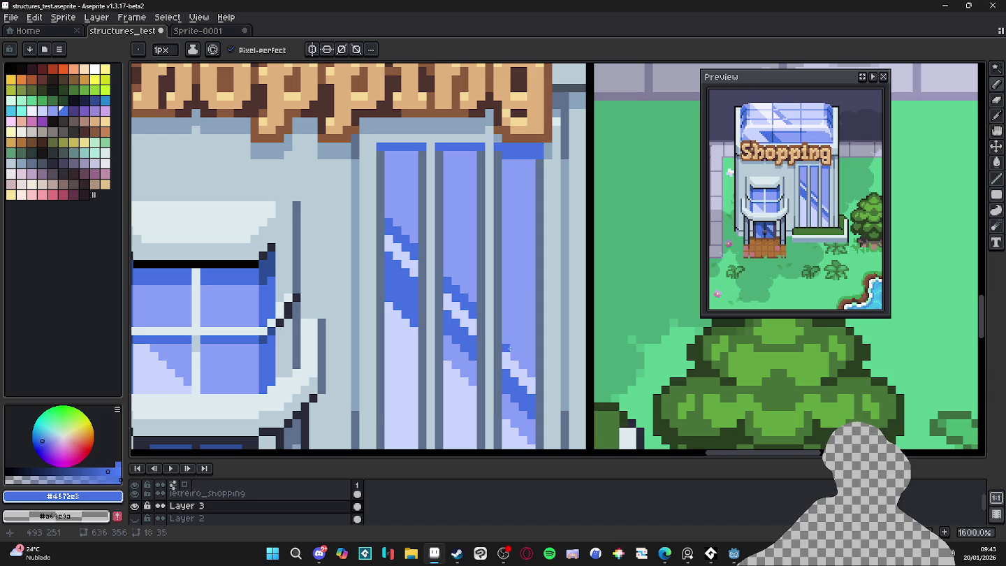
pyautogui.scroll(-3, 516, 356)
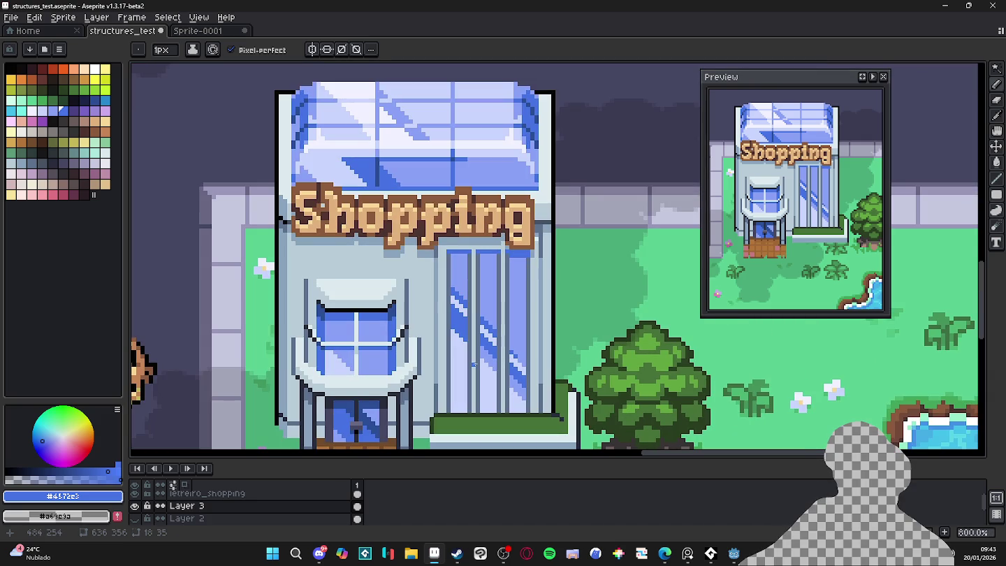
pyautogui.scroll(3, 445, 281)
pyautogui.moveTo(461, 230); pyautogui.dragTo(460, 283)
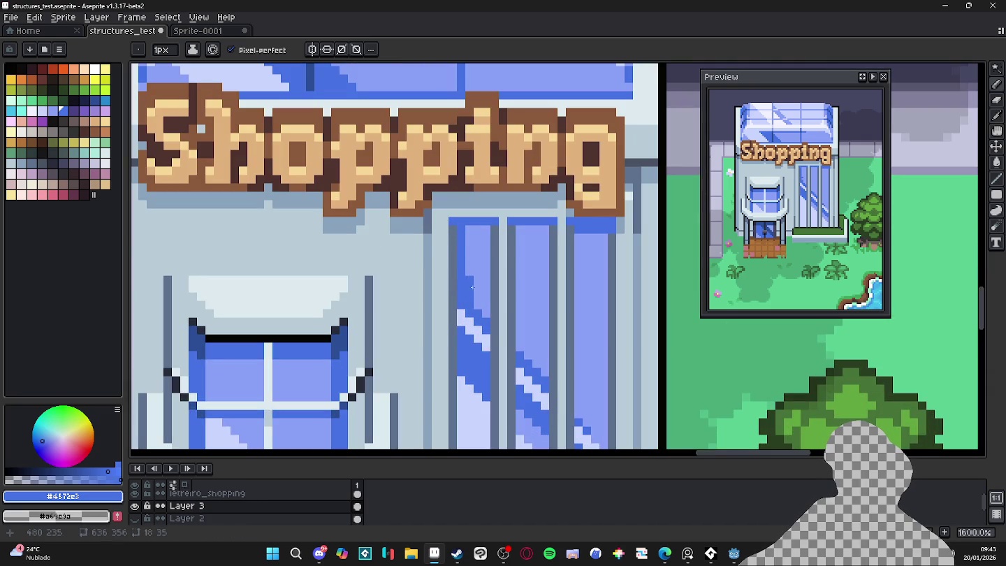
pyautogui.scroll(-3, 466, 285)
pyautogui.scroll(-1, 489, 307)
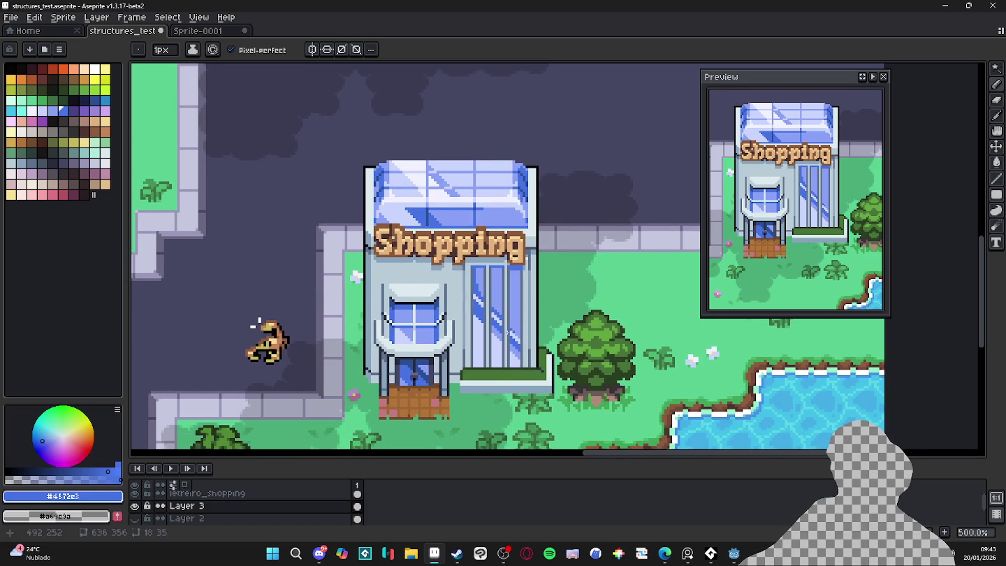
pyautogui.scroll(-1, 507, 333)
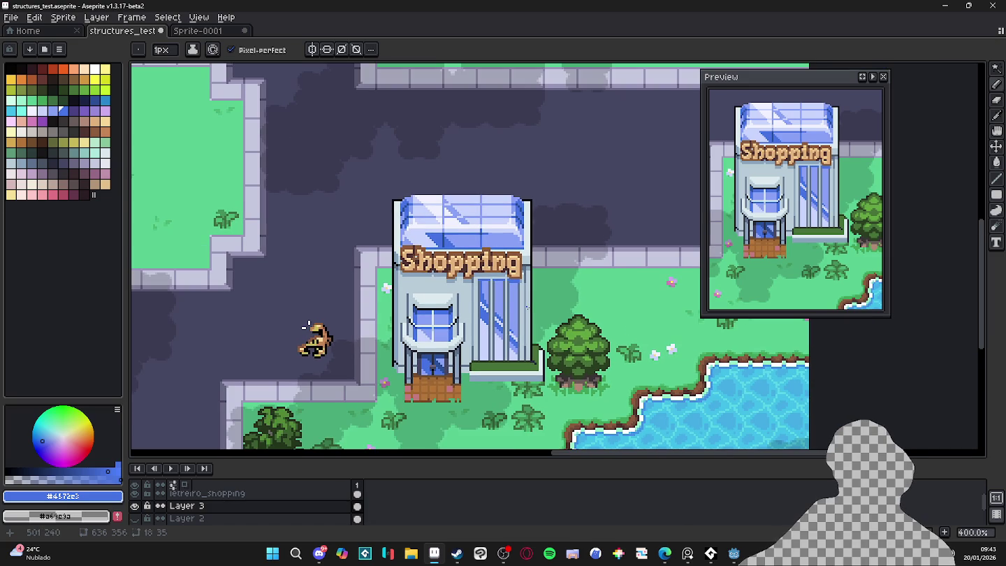
pyautogui.press('v')
pyautogui.hotkey('ctrl', 'z')
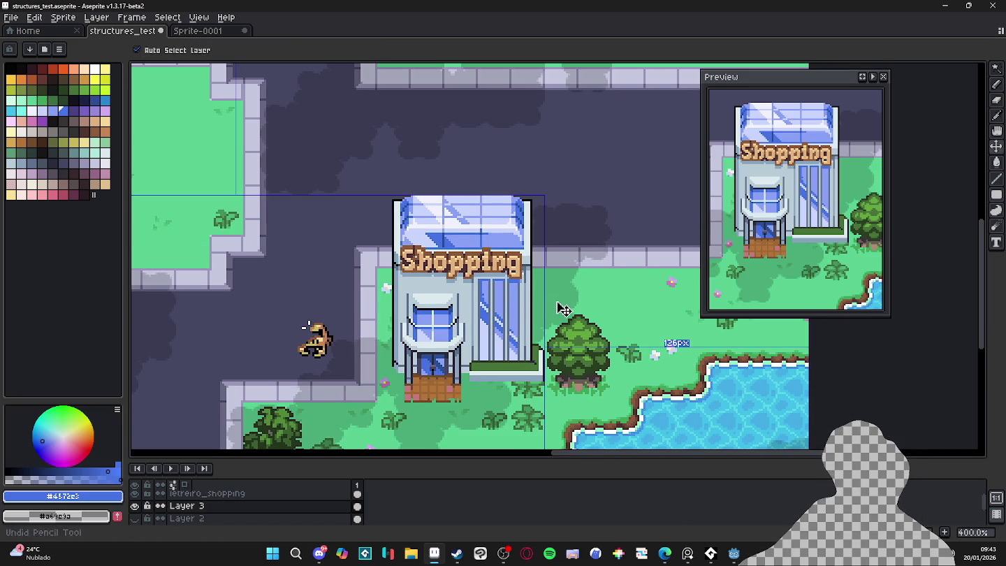
pyautogui.hotkey('ctrl', 'z')
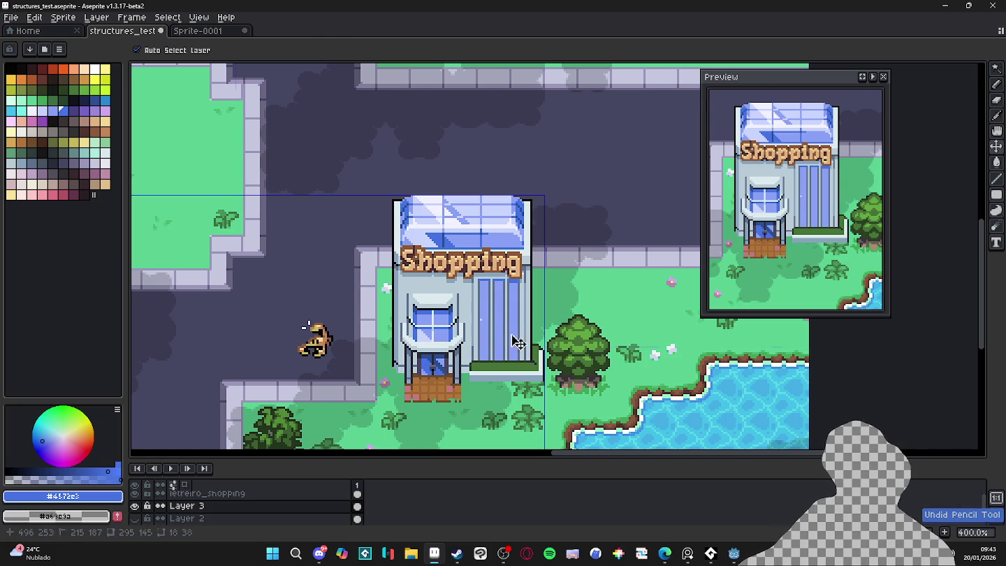
pyautogui.scroll(3, 457, 334)
pyautogui.press('b')
pyautogui.keyDown('alt'); pyautogui.click(397, 342); pyautogui.keyUp('alt')
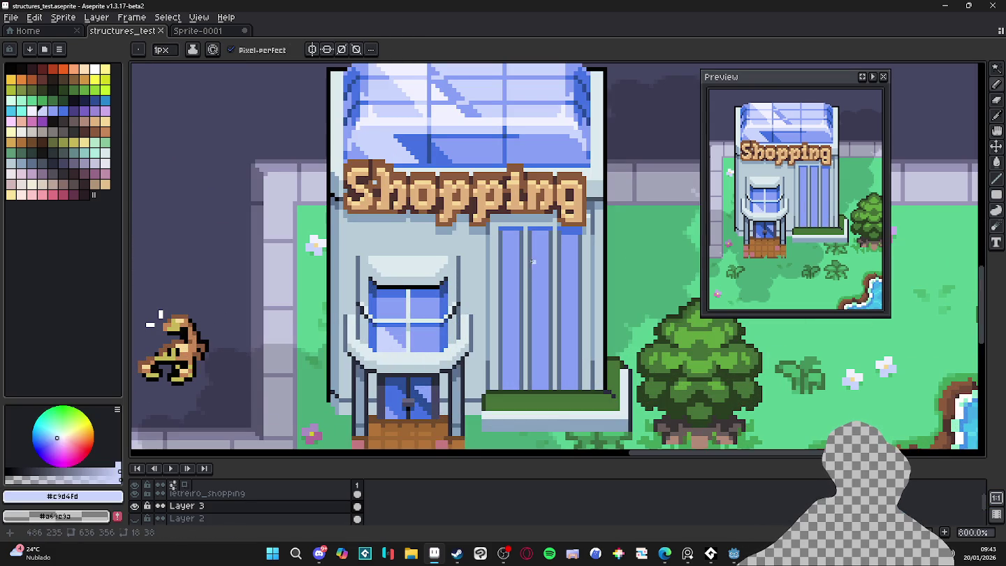
pyautogui.keyDown('shift'); pyautogui.click(578, 320); pyautogui.keyUp('shift')
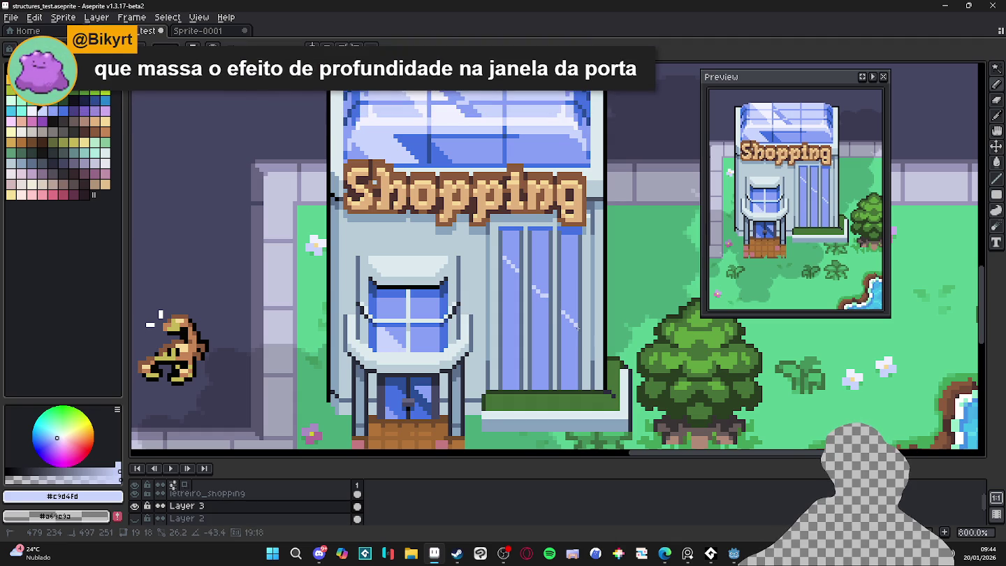
pyautogui.keyDown('shift'); pyautogui.click(579, 338); pyautogui.keyUp('shift')
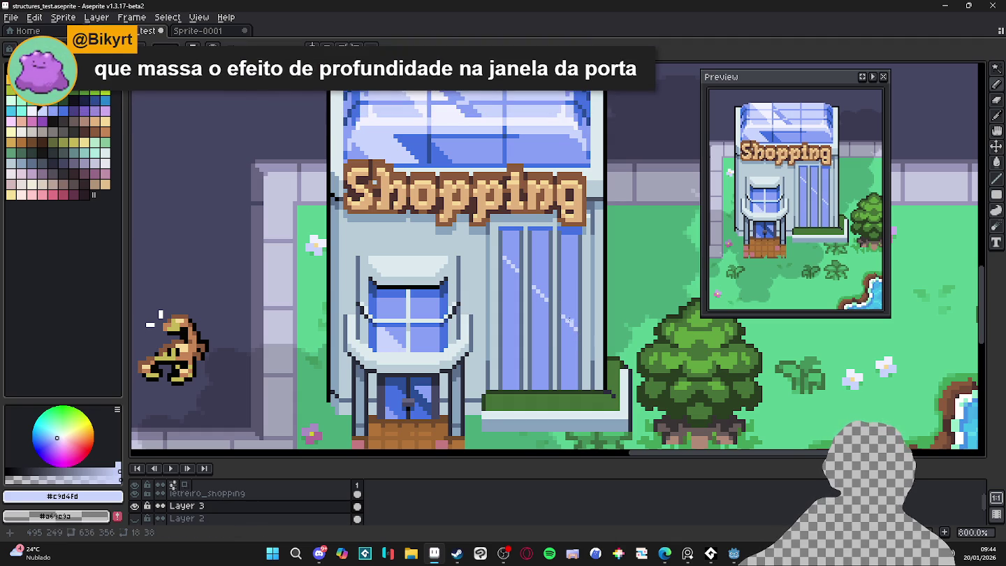
pyautogui.press('g')
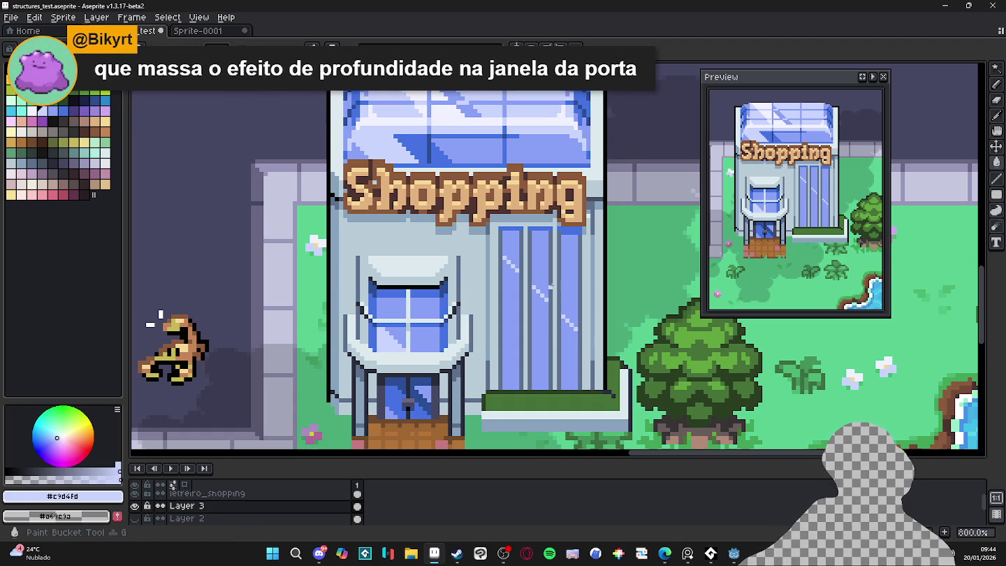
pyautogui.click(569, 299)
pyautogui.click(539, 279)
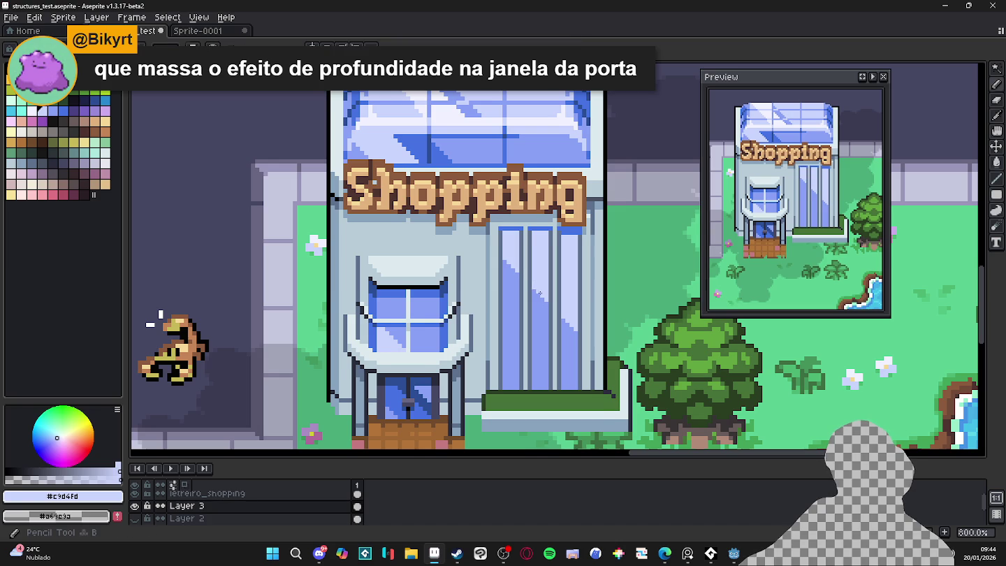
pyautogui.press('b')
pyautogui.scroll(-2, 538, 260)
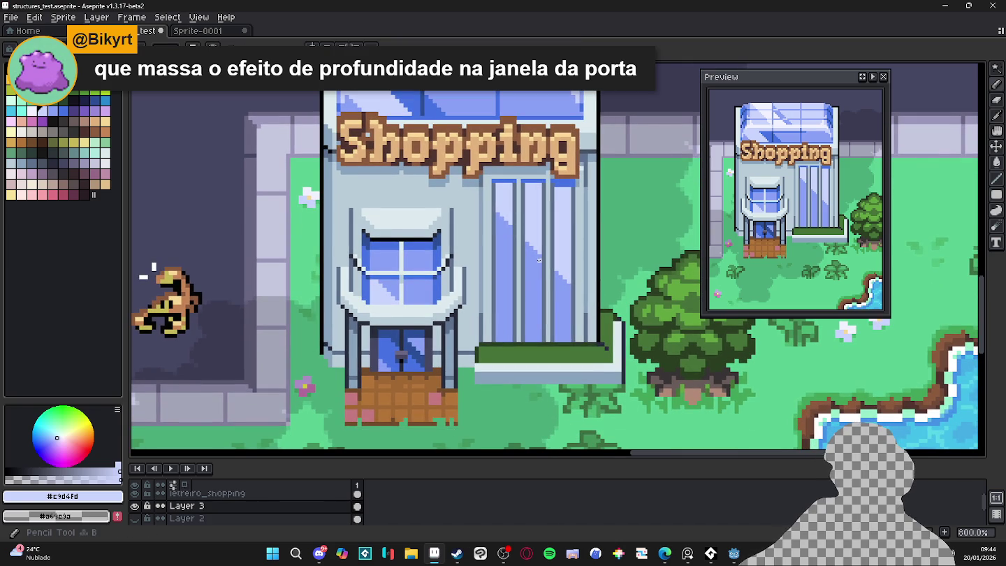
pyautogui.scroll(-1, 538, 269)
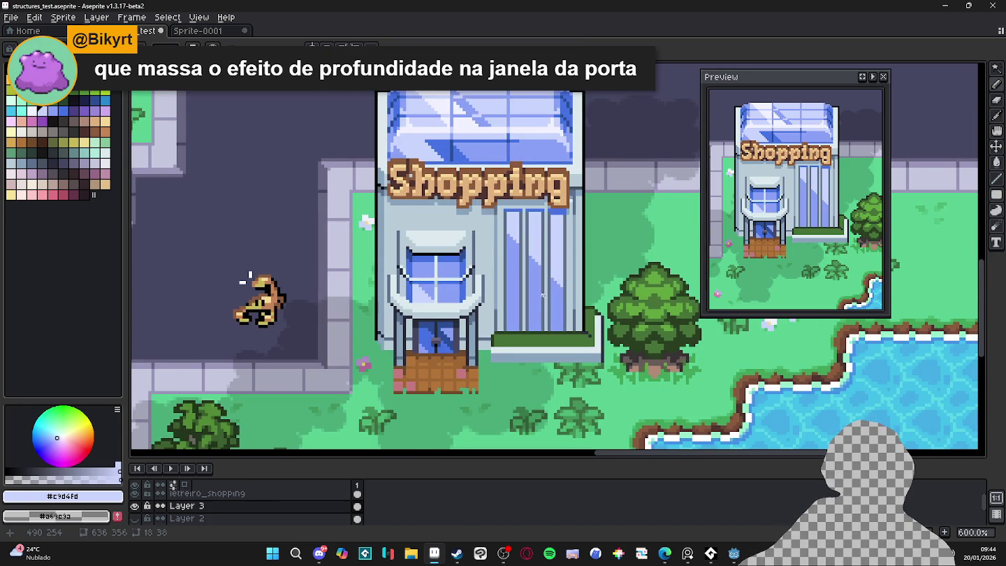
pyautogui.scroll(-1, 543, 295)
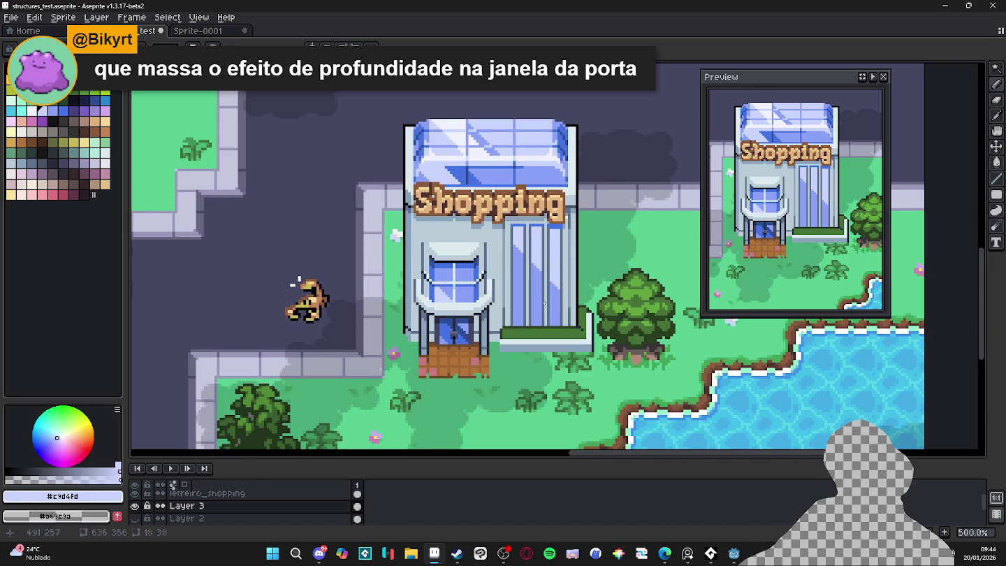
pyautogui.scroll(2, 563, 275)
pyautogui.scroll(2, 555, 223)
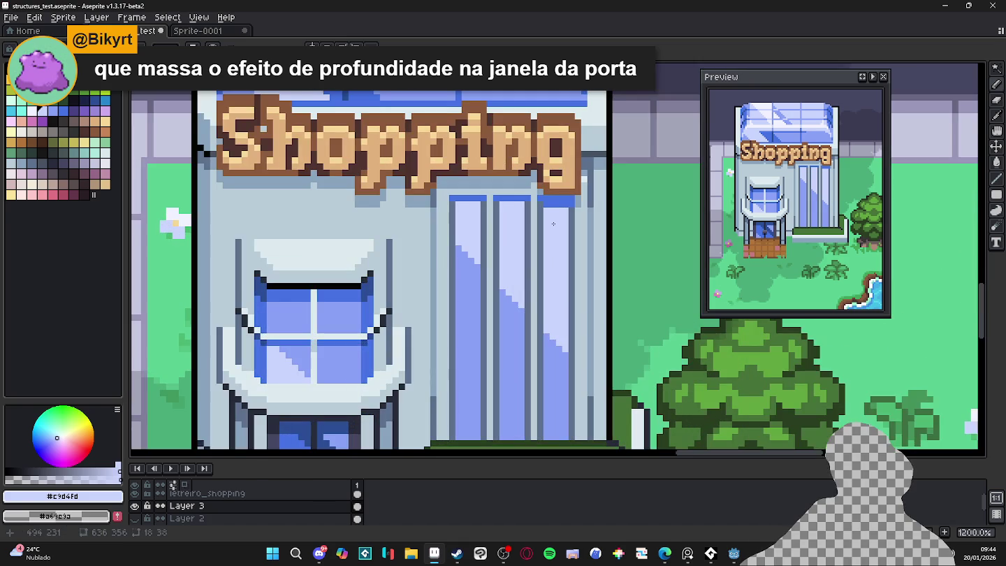
pyautogui.keyDown('alt'); pyautogui.click(552, 209); pyautogui.keyUp('alt')
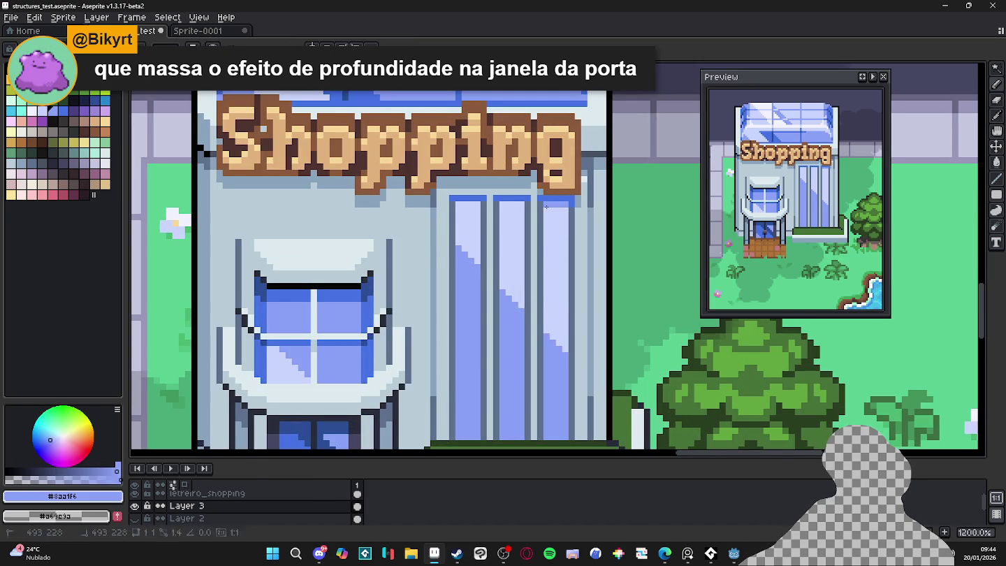
pyautogui.scroll(-2, 547, 207)
pyautogui.scroll(2, 551, 251)
pyautogui.keyDown('alt'); pyautogui.click(565, 280); pyautogui.keyUp('alt')
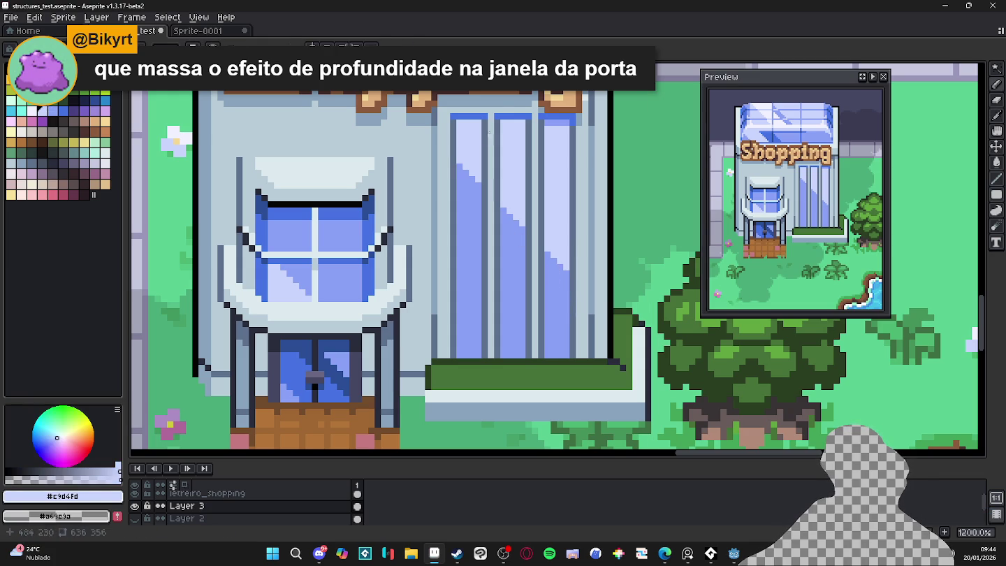
pyautogui.moveTo(457, 160); pyautogui.dragTo(482, 361)
# Draw #4572e3 diagonal strokes from the pane tops across all three panes, undoing a stray stroke
pyautogui.scroll(1, 519, 279)
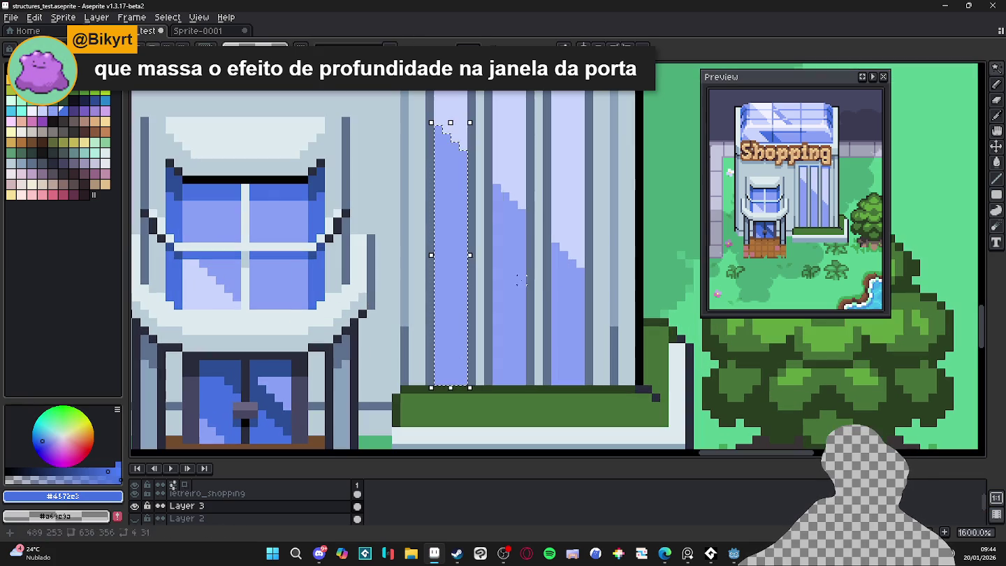
pyautogui.hotkey('ctrl', 'd')
pyautogui.press('b')
pyautogui.moveTo(438, 129); pyautogui.dragTo(584, 274)
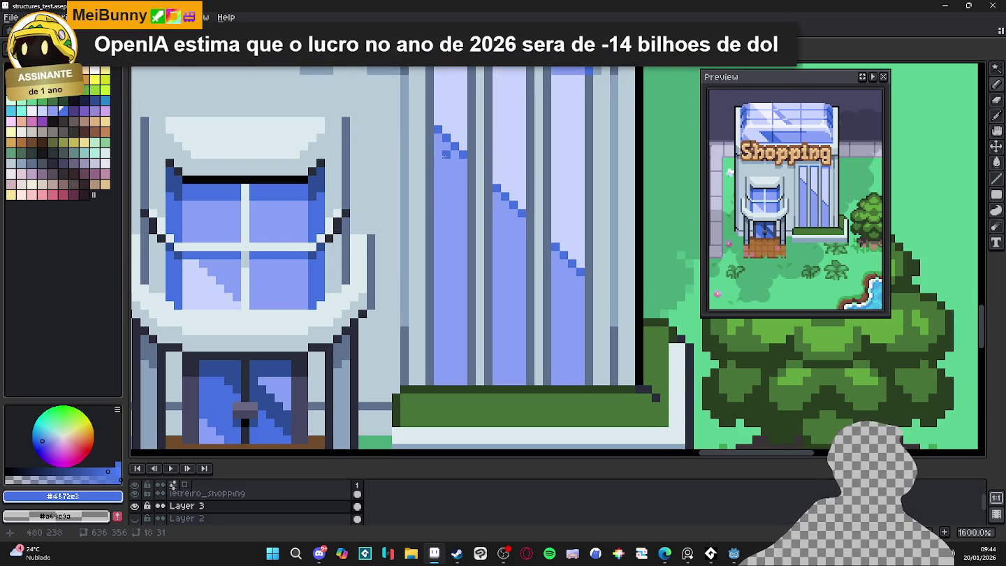
pyautogui.moveTo(424, 142); pyautogui.dragTo(543, 249)
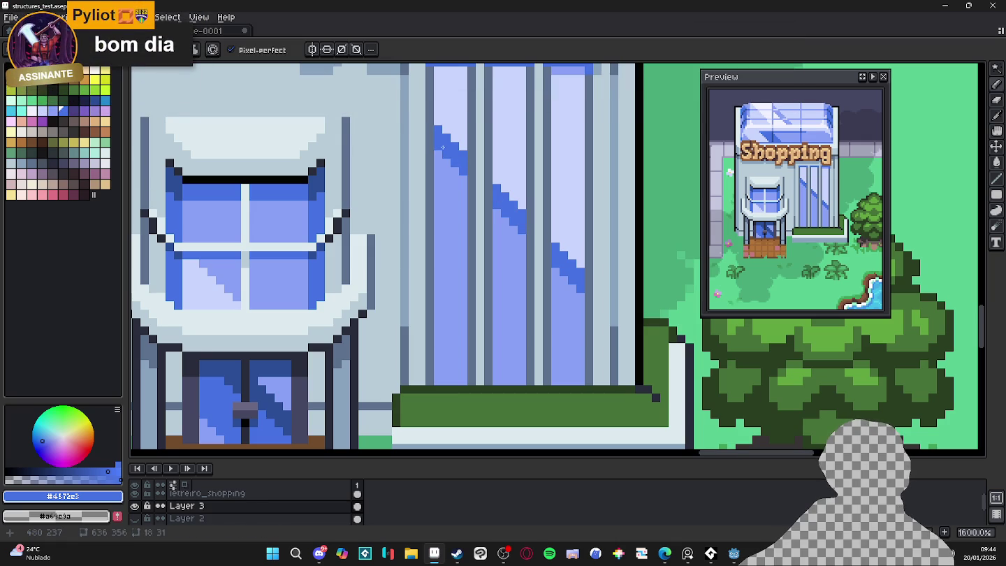
pyautogui.scroll(-1, 442, 147)
pyautogui.scroll(3, 448, 182)
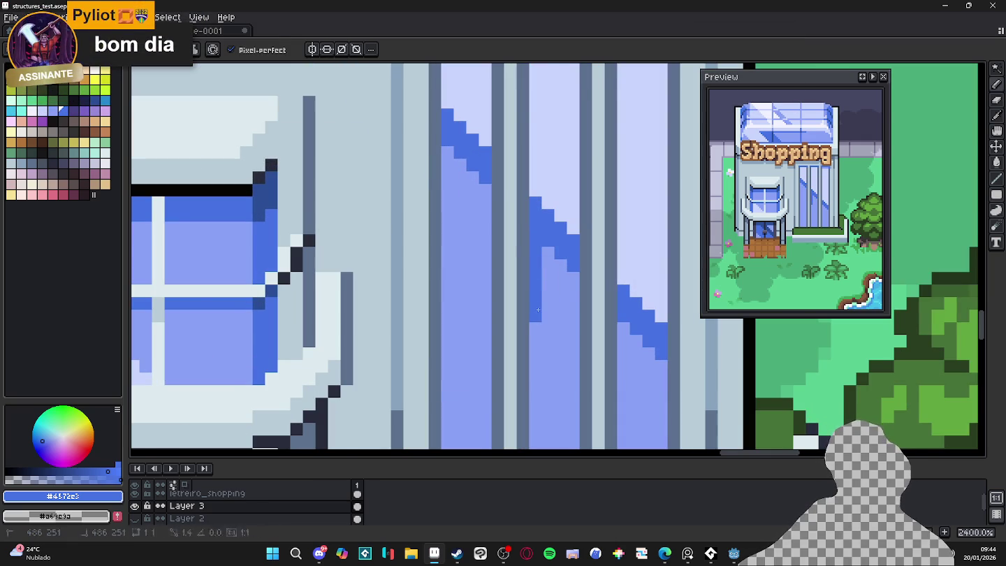
pyautogui.scroll(-3, 549, 280)
pyautogui.hotkey('ctrl', 'z')
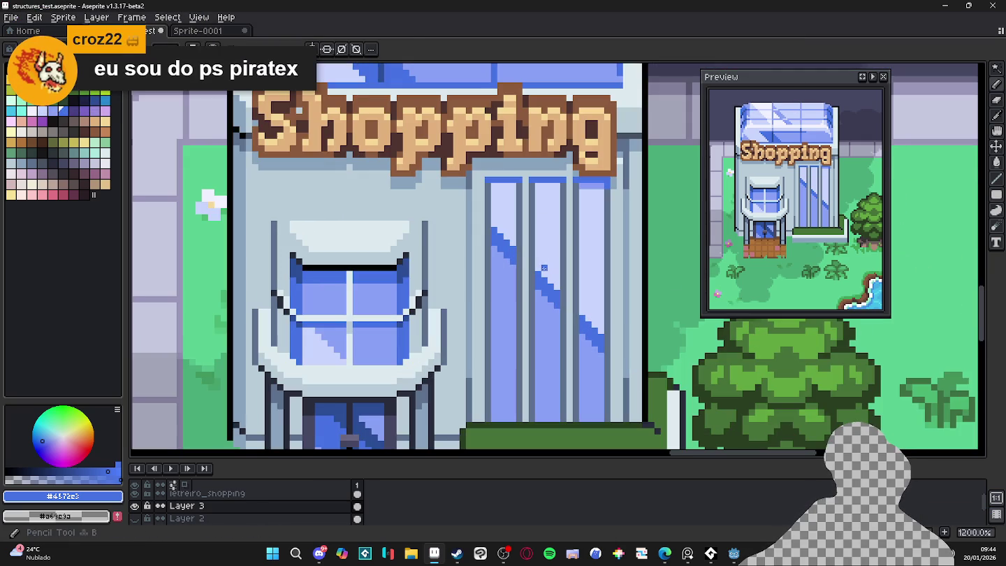
pyautogui.scroll(1, 548, 280)
pyautogui.keyDown('alt'); pyautogui.click(543, 277); pyautogui.keyUp('alt')
# Paint pale #c9d4fd over parts of the left, middle and right pane diagonals
pyautogui.moveTo(538, 275); pyautogui.dragTo(537, 306)
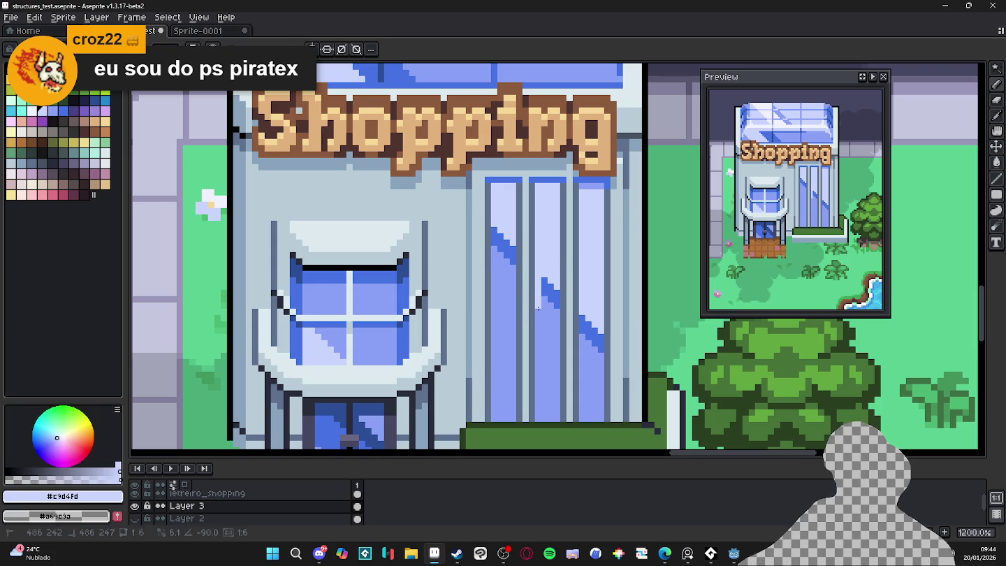
pyautogui.moveTo(494, 235); pyautogui.dragTo(495, 283)
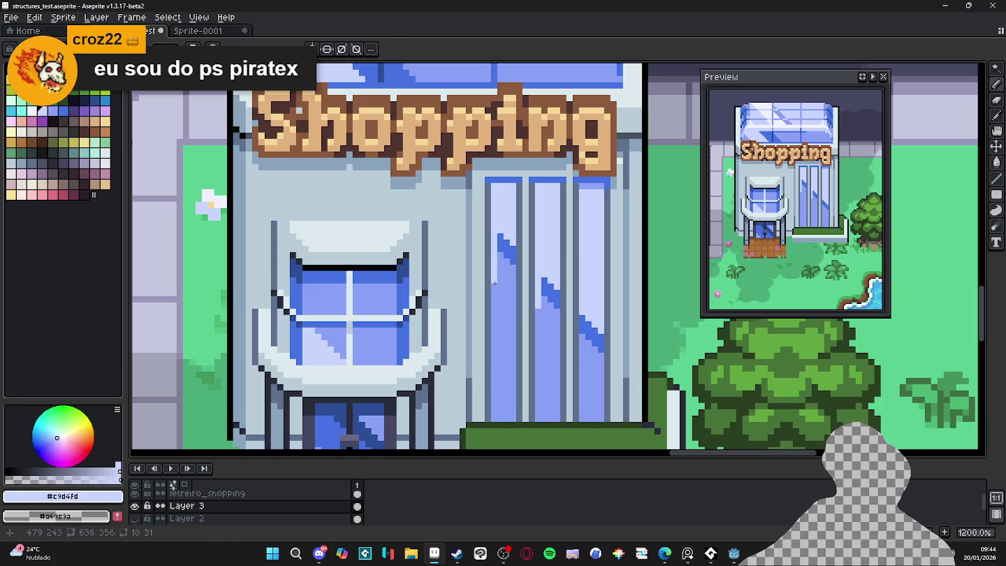
pyautogui.moveTo(584, 320); pyautogui.dragTo(583, 347)
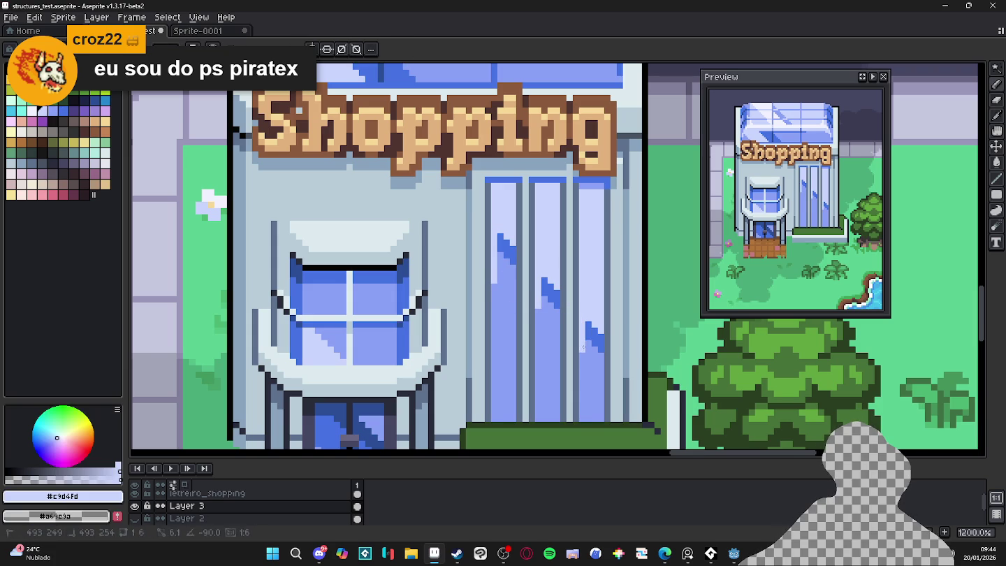
pyautogui.click(555, 312)
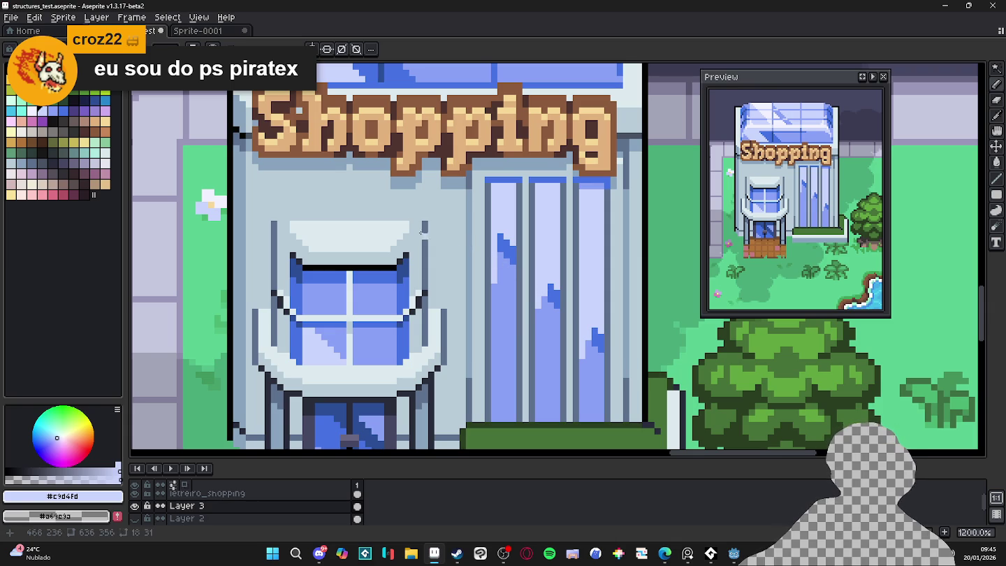
pyautogui.scroll(3, 476, 245)
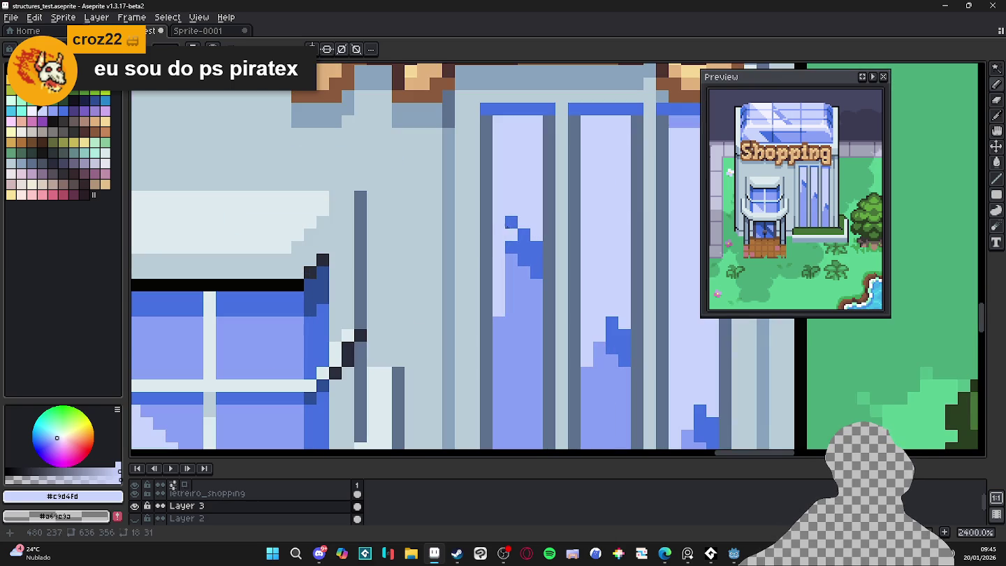
# Add #4572e3 blue pixels along the crack edges, then undo the last edit
pyautogui.keyDown('alt'); pyautogui.click(531, 255); pyautogui.keyUp('alt')
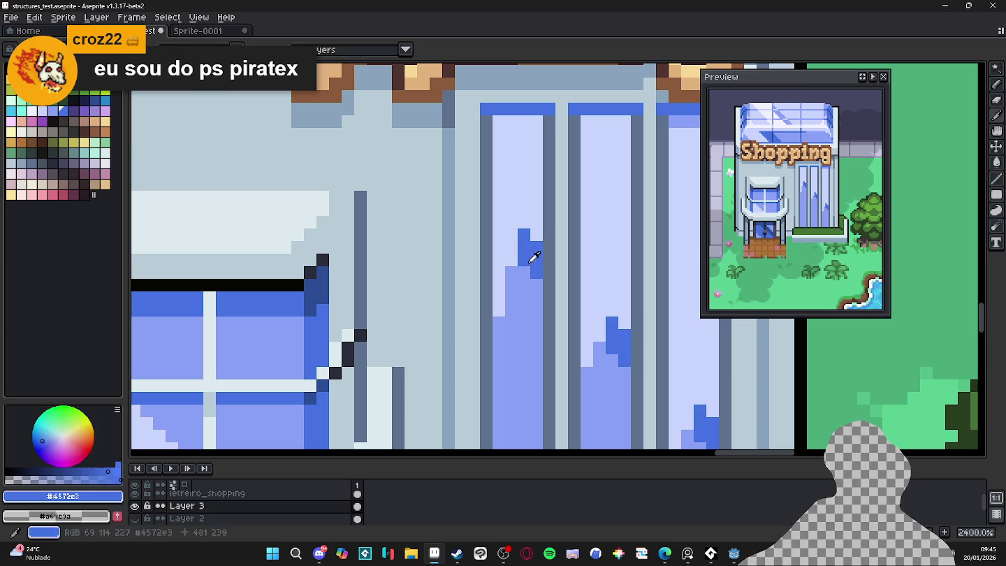
pyautogui.click(511, 278)
pyautogui.click(600, 348)
pyautogui.keyDown('alt'); pyautogui.click(585, 370); pyautogui.keyUp('alt')
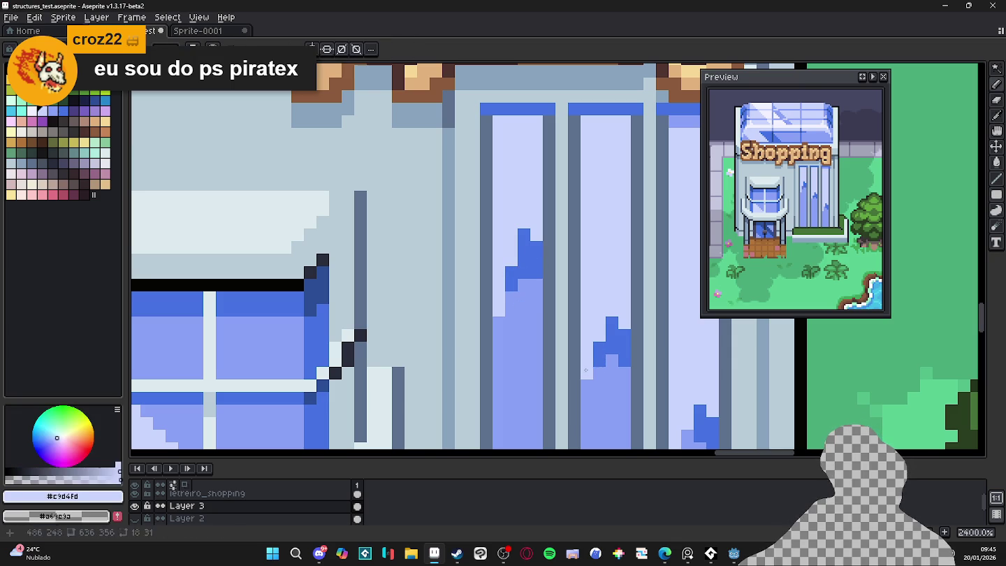
pyautogui.scroll(-2, 585, 370)
pyautogui.scroll(-1, 594, 360)
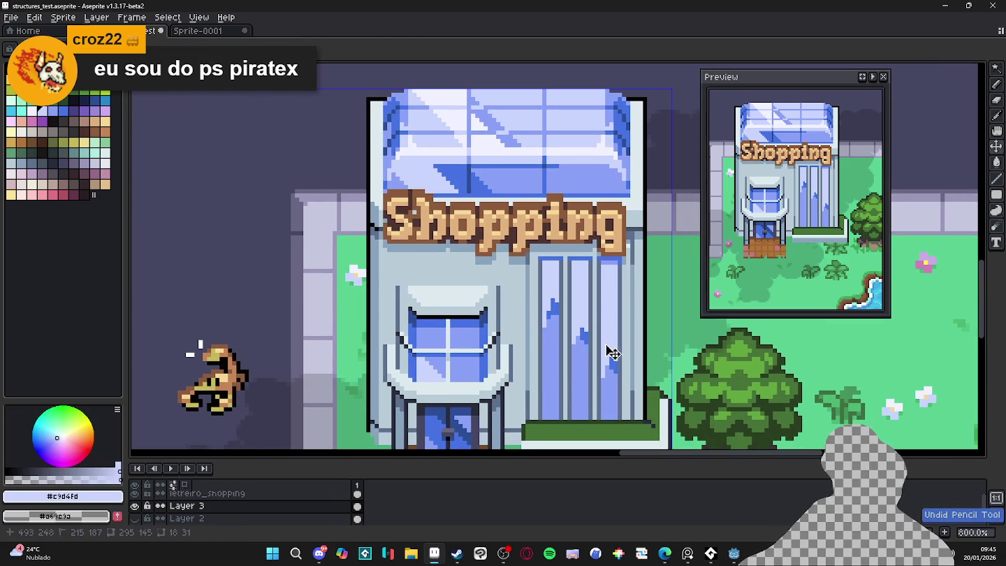
pyautogui.hotkey('ctrl', 'z')
pyautogui.hotkey('ctrl', 'z')
pyautogui.hotkey('ctrl', 'z')
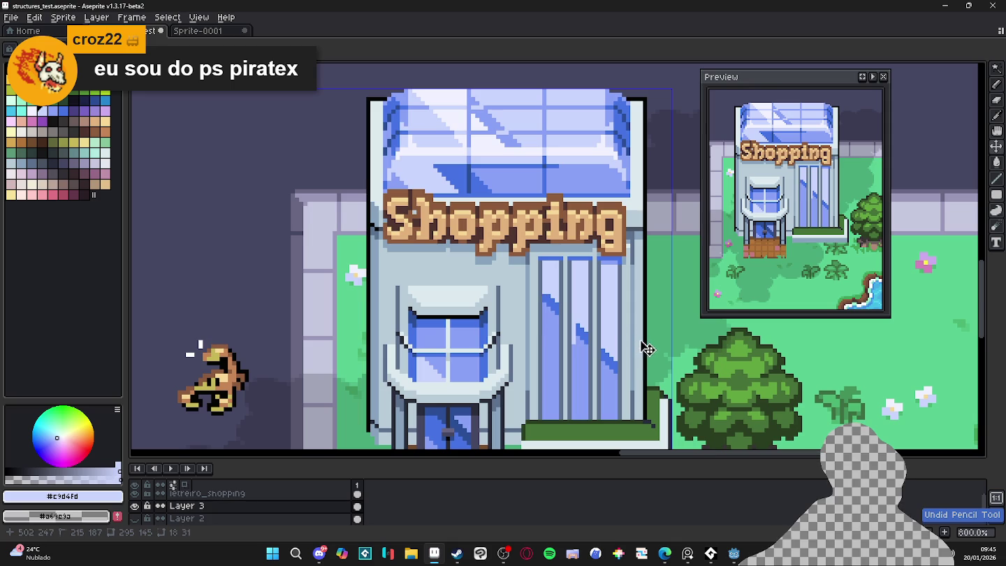
# Magic Wand-select the three glass panes and draw a light 45° highlight line across them
pyautogui.scroll(-2, 536, 329)
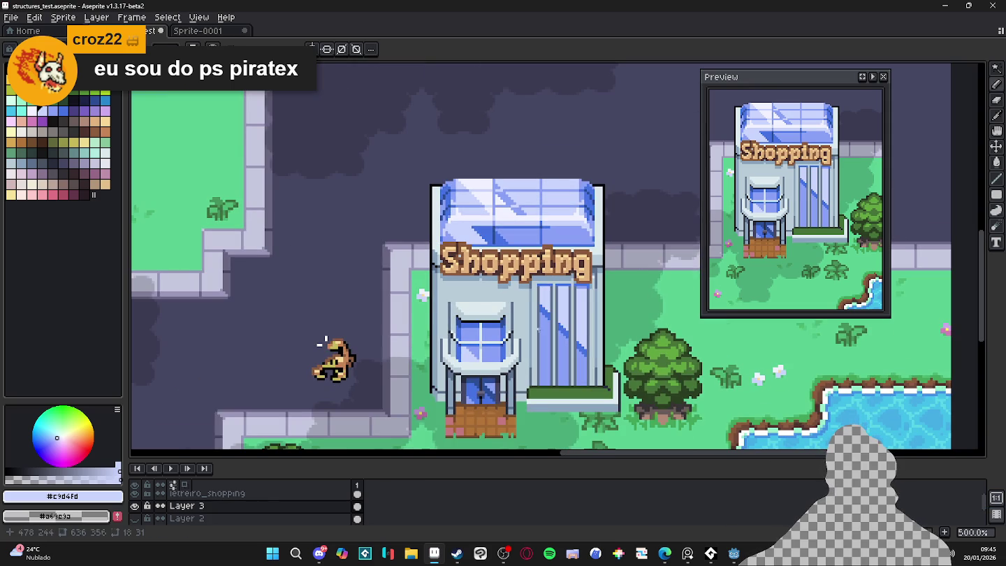
pyautogui.scroll(1, 551, 334)
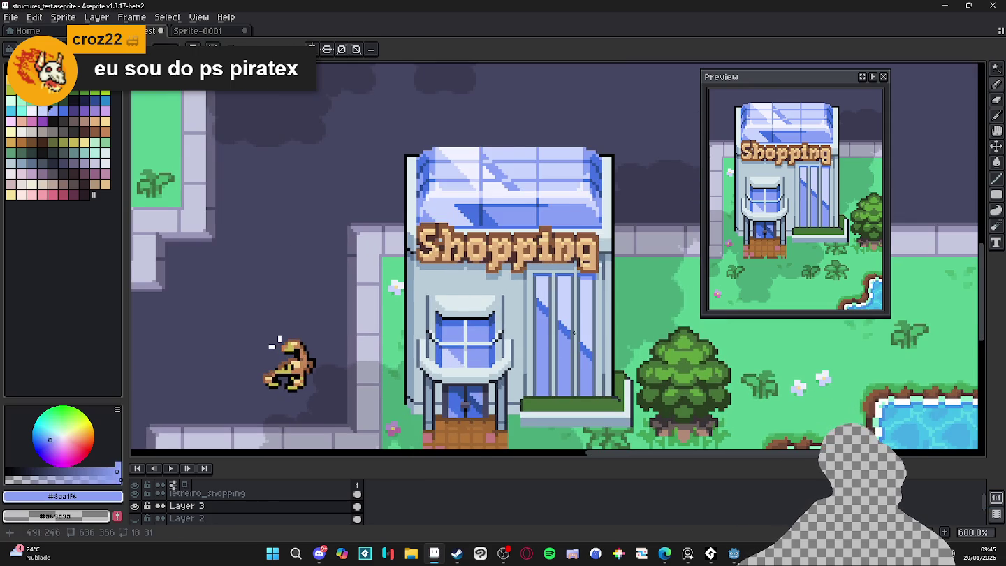
pyautogui.scroll(3, 607, 252)
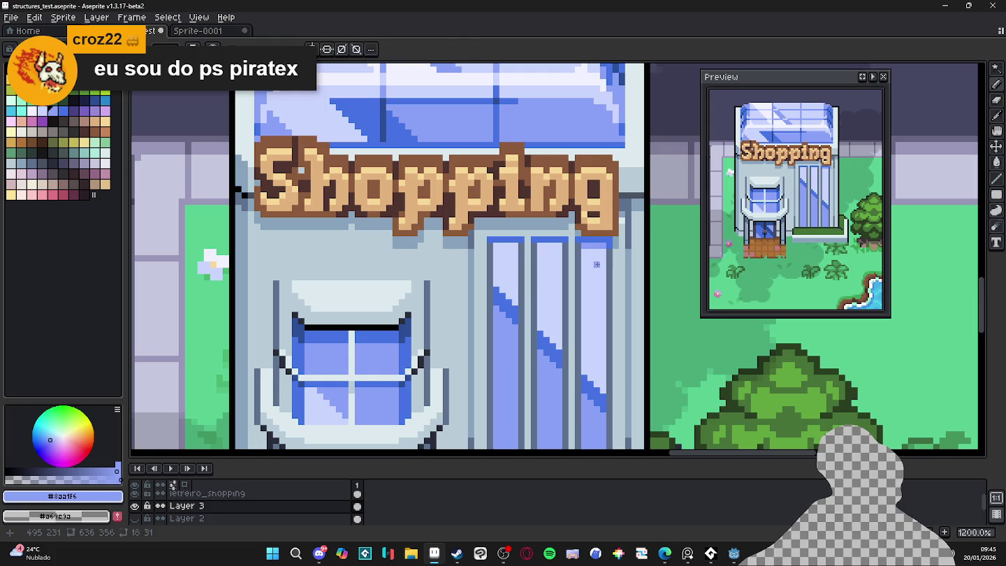
pyautogui.press('w')
pyautogui.click(597, 258)
pyautogui.scroll(1, 537, 252)
pyautogui.keyDown('shift'); pyautogui.click(552, 280); pyautogui.keyUp('shift')
pyautogui.keyDown('shift'); pyautogui.click(511, 265); pyautogui.keyUp('shift')
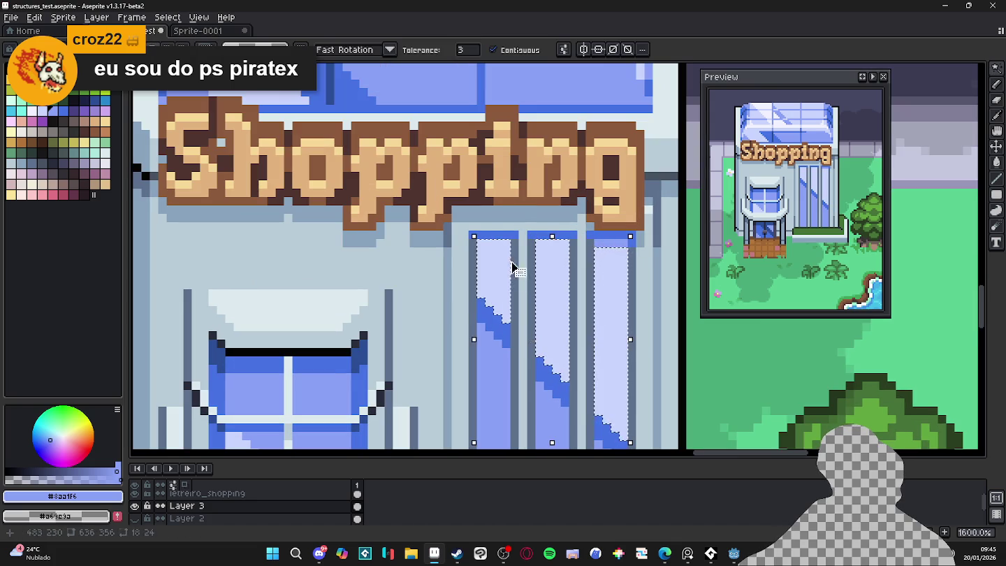
pyautogui.hotkey('ctrl', 'd')
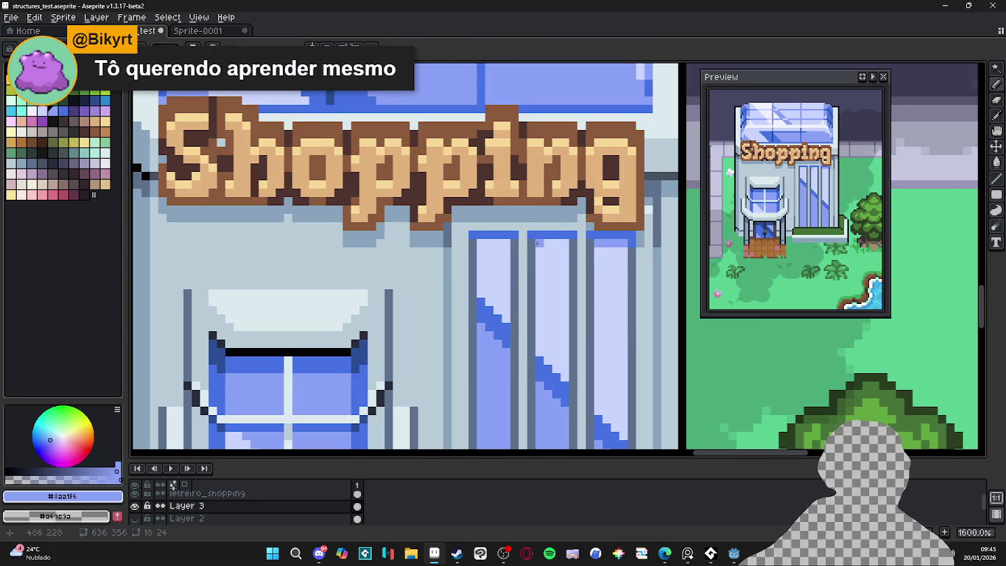
pyautogui.moveTo(548, 248); pyautogui.dragTo(642, 336)
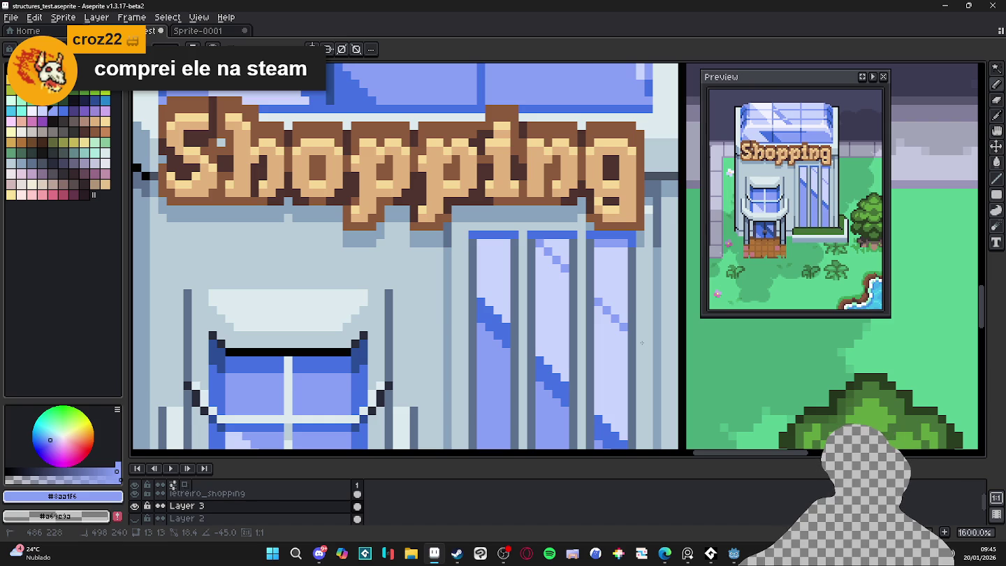
pyautogui.press('b')
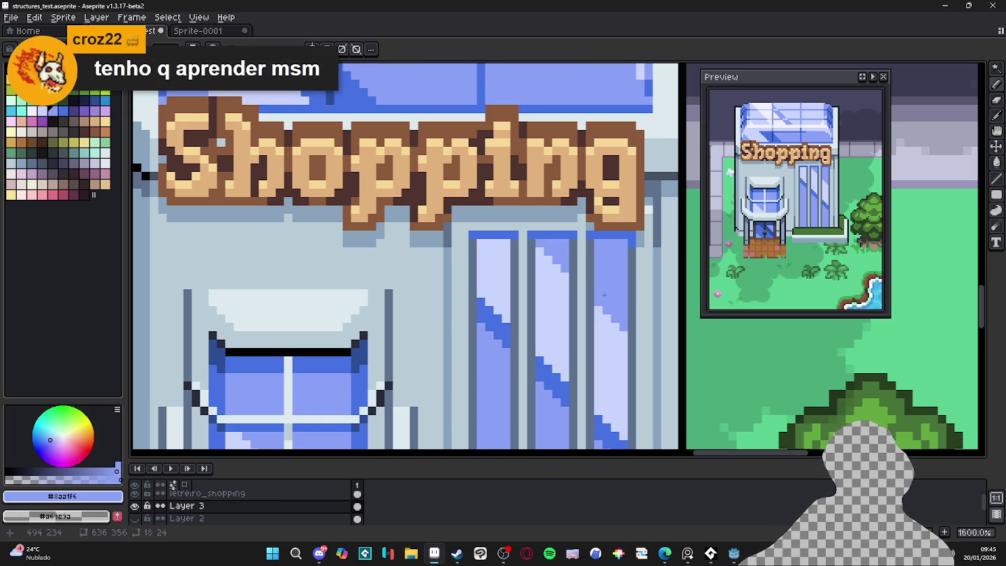
# Save the storefront as structures_test.aseprite
pyautogui.scroll(-2, 582, 268)
pyautogui.scroll(-2, 613, 303)
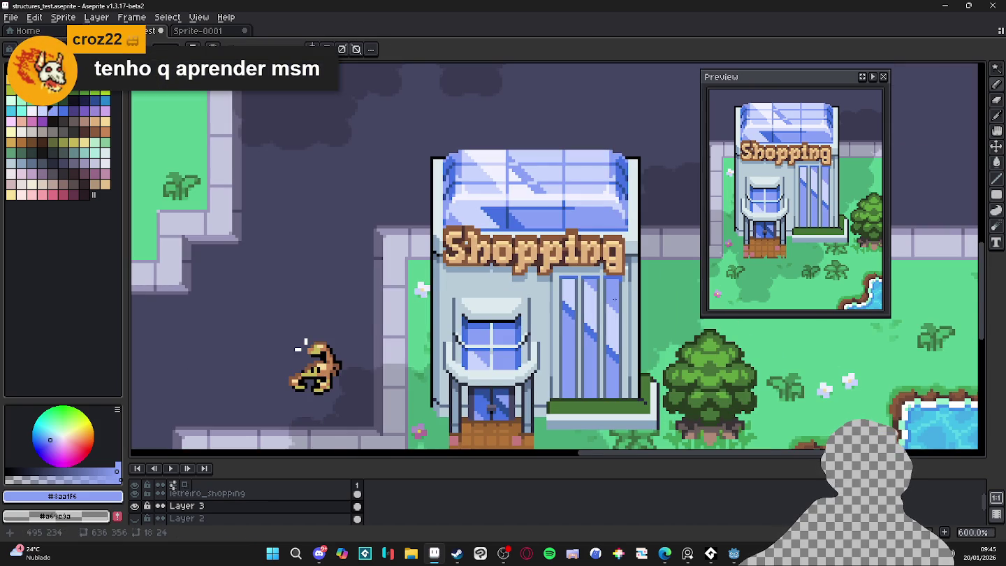
pyautogui.scroll(-1, 628, 275)
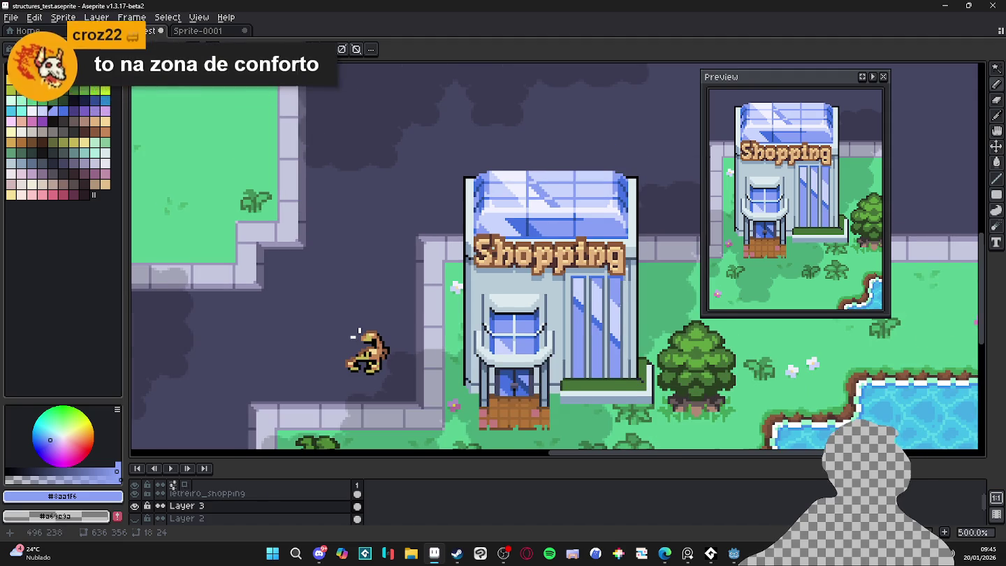
pyautogui.scroll(2, 614, 309)
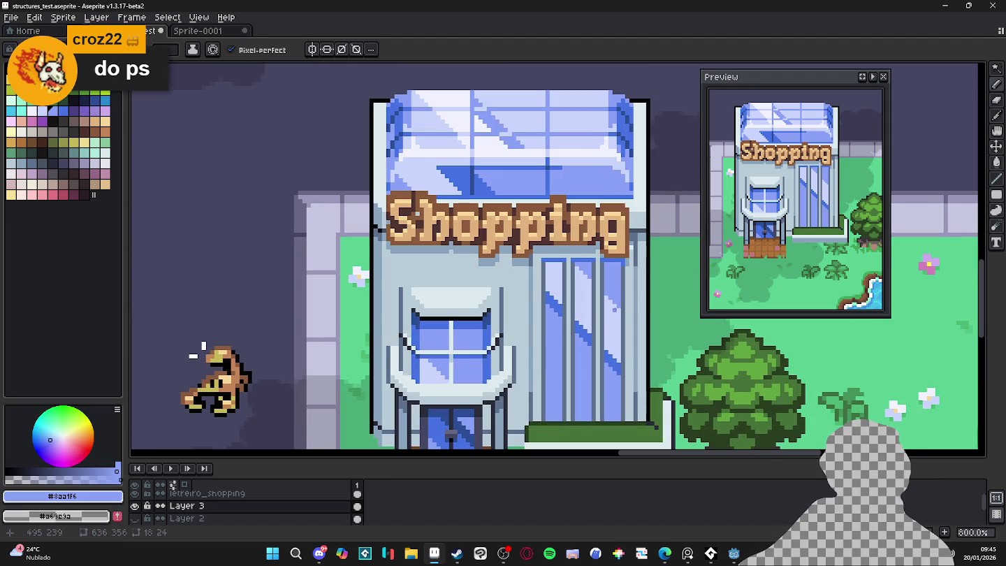
pyautogui.scroll(-1, 615, 309)
pyautogui.scroll(3, 615, 309)
pyautogui.scroll(-3, 615, 310)
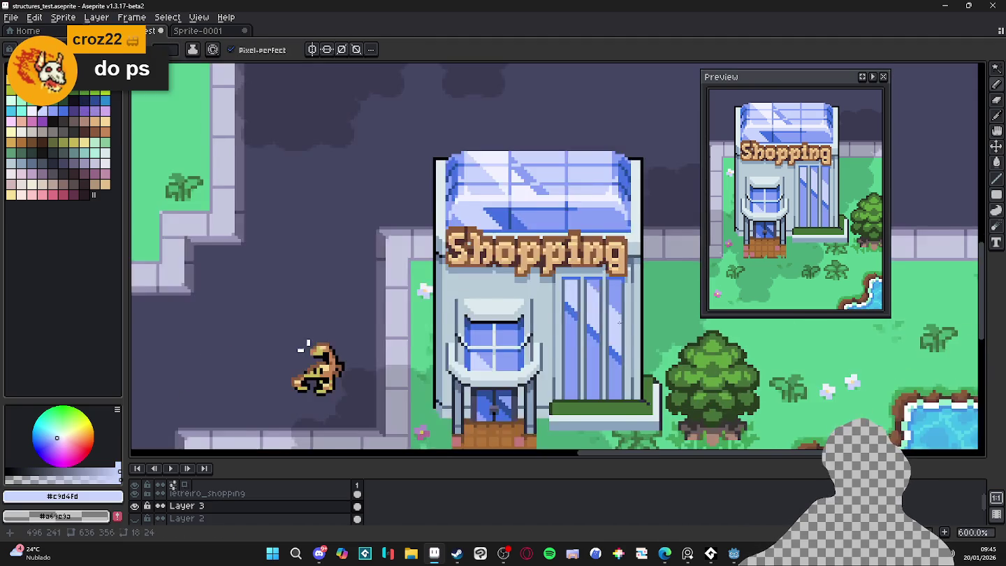
pyautogui.scroll(-4, 527, 297)
pyautogui.hotkey('ctrl', 's')
pyautogui.scroll(1, 524, 295)
pyautogui.scroll(1, 418, 322)
pyautogui.scroll(-2, 411, 286)
pyautogui.scroll(2, 448, 280)
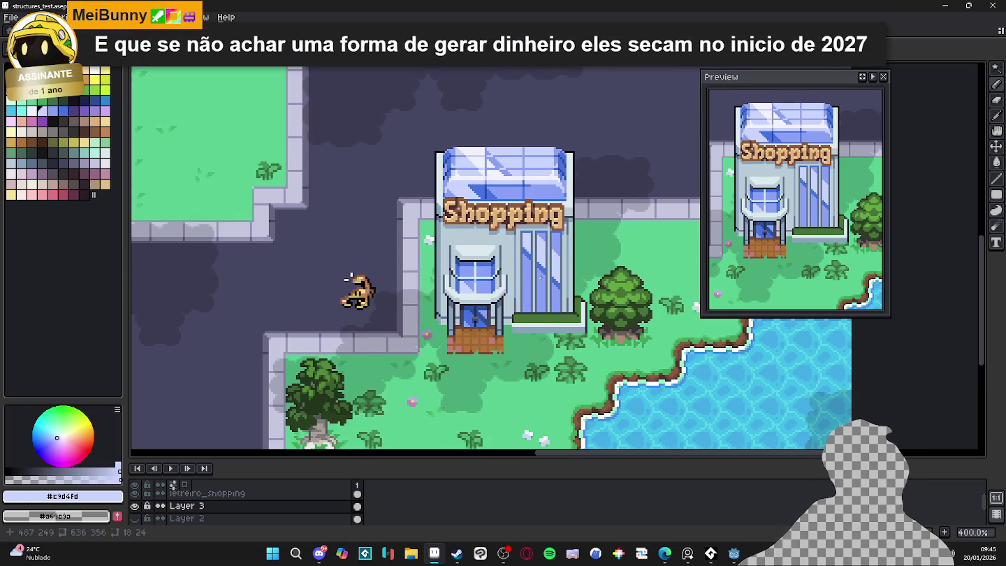
# Sample a dark colour and draw dark lines beside the glass panels' diagonal reflections
pyautogui.scroll(3, 540, 278)
pyautogui.scroll(3, 545, 280)
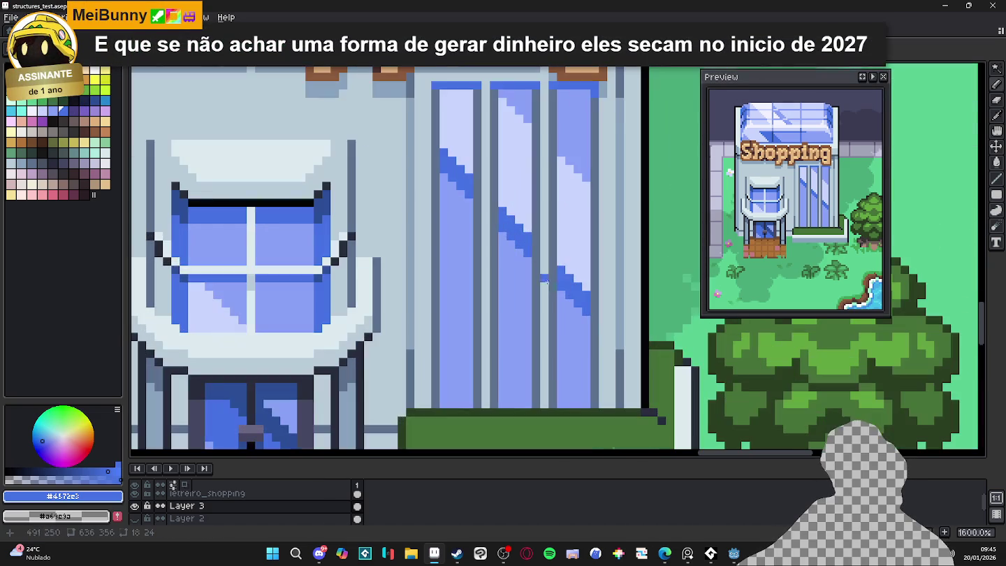
pyautogui.press('i')
pyautogui.click(551, 276)
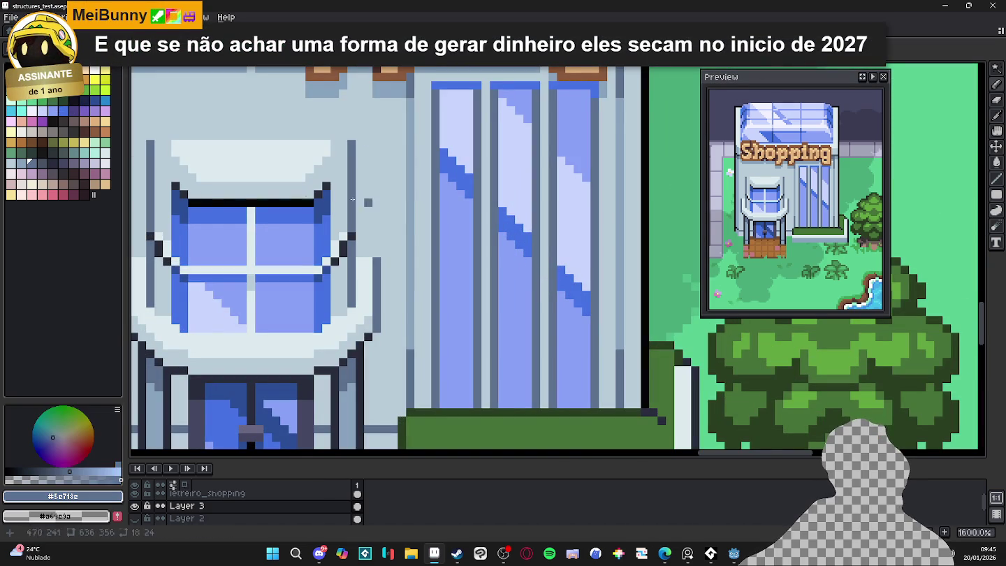
pyautogui.press('b')
pyautogui.scroll(1, 541, 278)
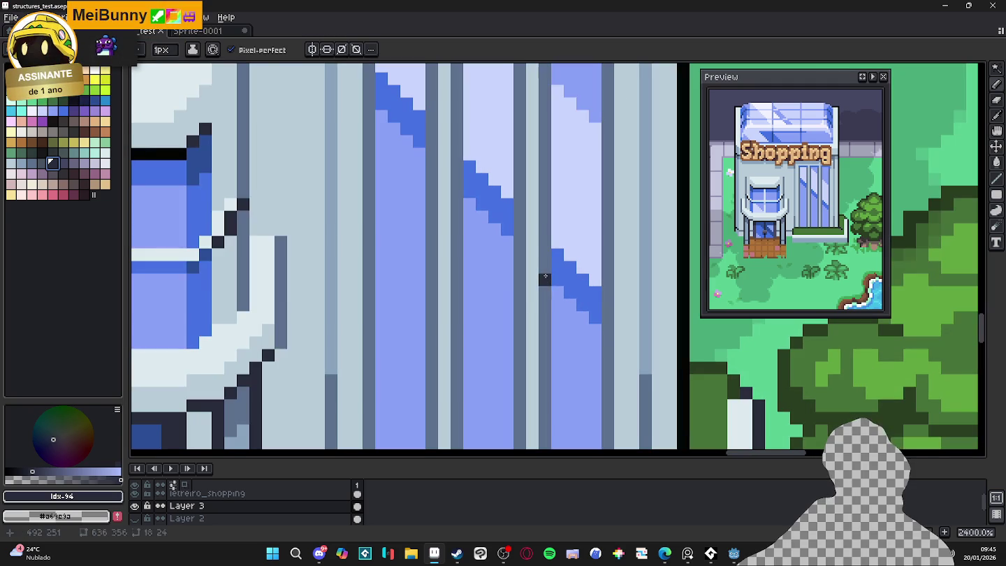
pyautogui.moveTo(541, 280)
pyautogui.mouseDown()
pyautogui.moveTo(546, 229)
pyautogui.moveTo(519, 204)
pyautogui.mouseUp()
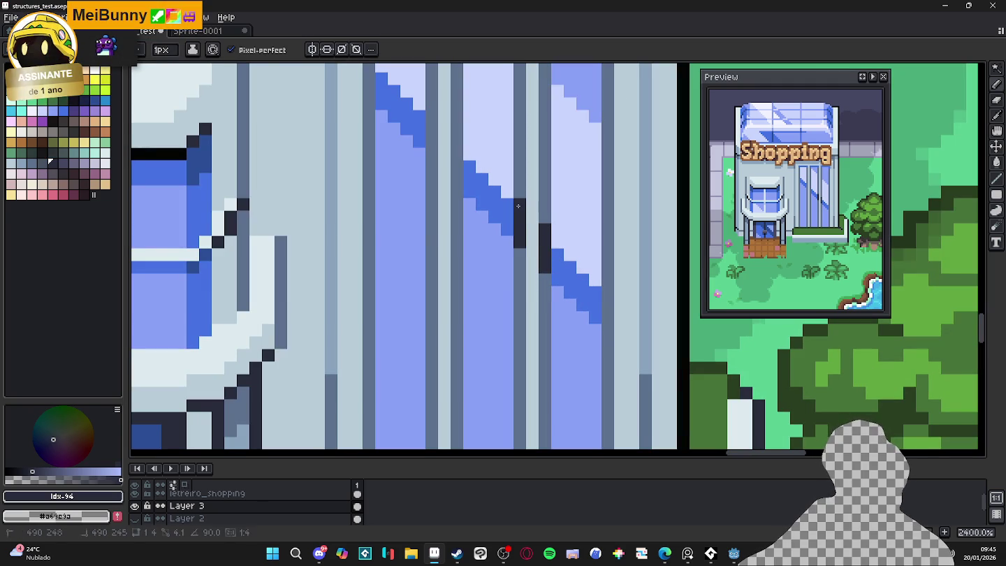
pyautogui.moveTo(431, 218)
pyautogui.mouseDown()
pyautogui.moveTo(461, 258)
pyautogui.moveTo(472, 295)
pyautogui.mouseUp()
pyautogui.scroll(-1, 449, 220)
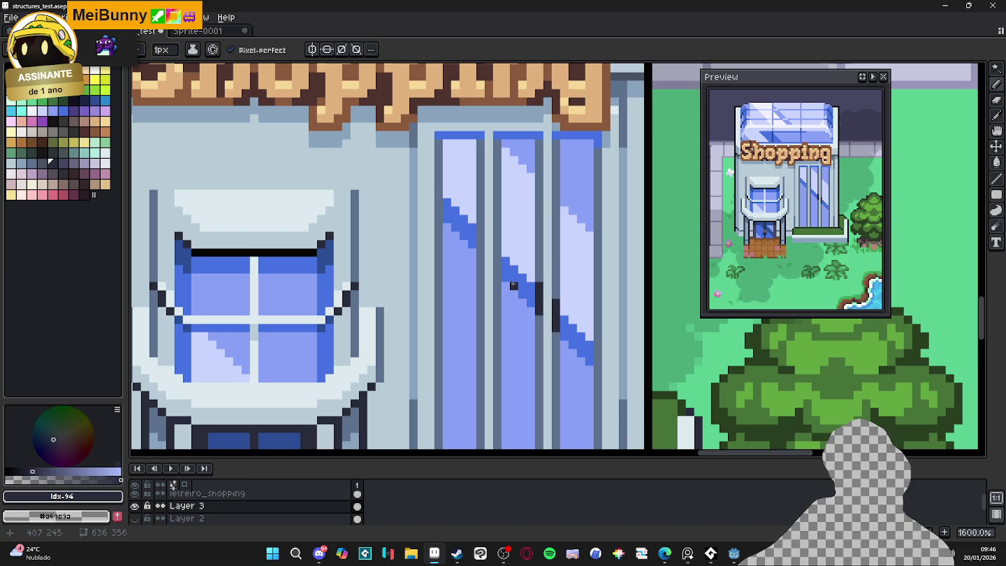
pyautogui.moveTo(514, 290)
pyautogui.mouseDown()
pyautogui.moveTo(519, 300)
pyautogui.moveTo(508, 237)
pyautogui.moveTo(475, 183)
pyautogui.mouseUp()
pyautogui.scroll(2, 520, 301)
pyautogui.scroll(-1, 528, 301)
pyautogui.scroll(-1, 529, 301)
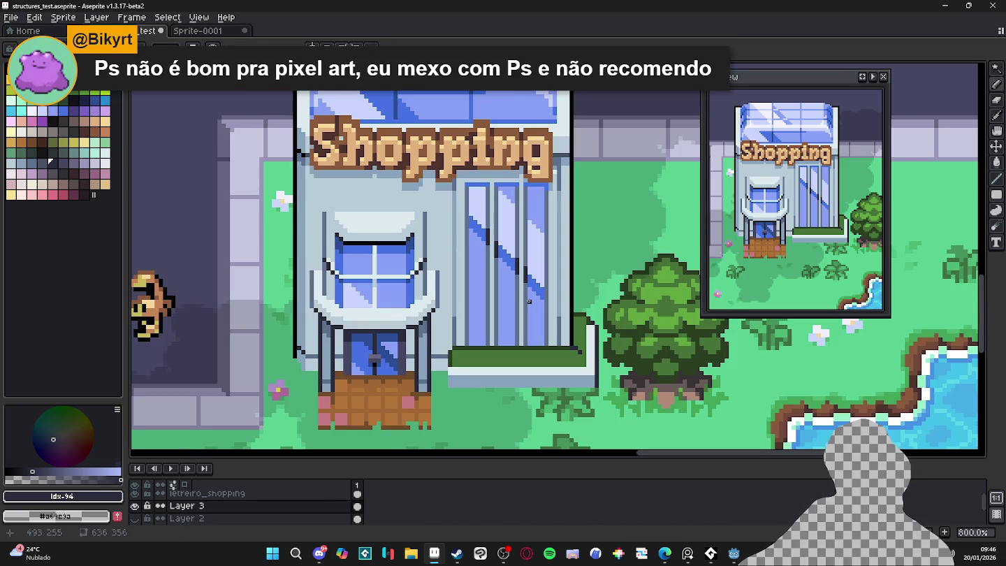
pyautogui.scroll(3, 525, 249)
pyautogui.scroll(2, 524, 249)
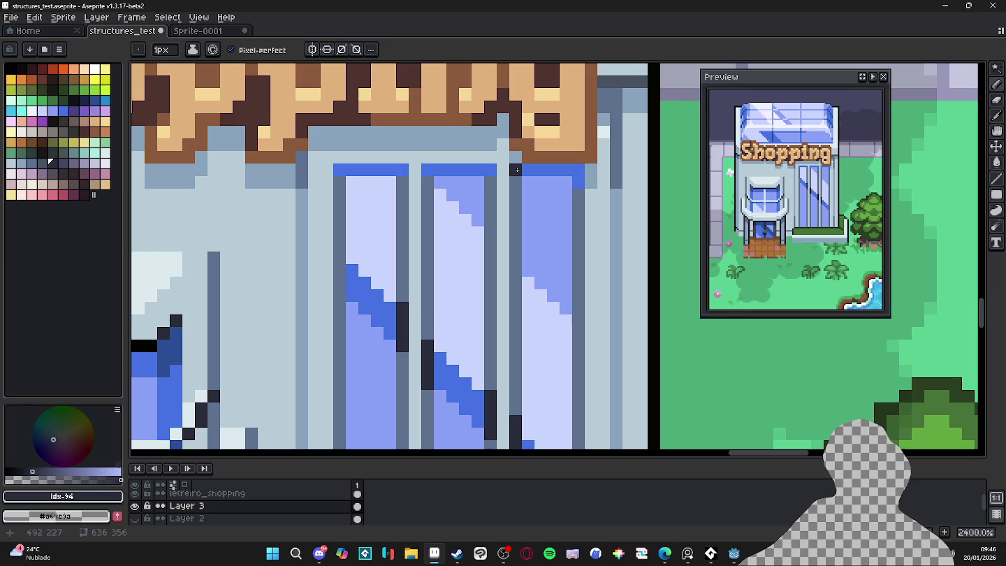
# Darken the right glass panel's top edge and save the file
pyautogui.moveTo(554, 170)
pyautogui.mouseDown()
pyautogui.moveTo(577, 182)
pyautogui.moveTo(545, 162)
pyautogui.moveTo(409, 160)
pyautogui.mouseUp()
pyautogui.scroll(-5, 558, 219)
pyautogui.scroll(5, 546, 205)
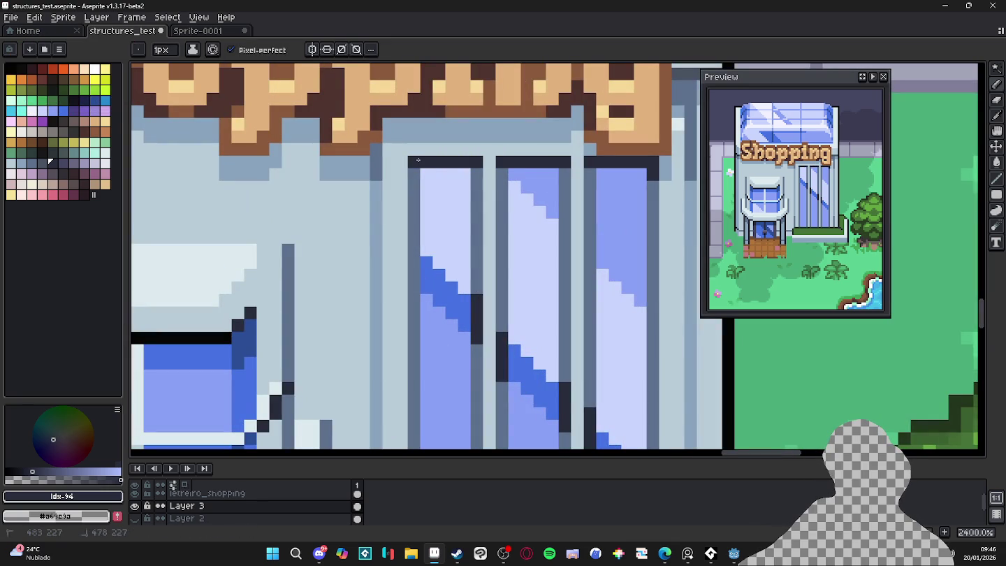
pyautogui.scroll(-2, 469, 195)
pyautogui.scroll(-3, 469, 195)
pyautogui.scroll(-1, 469, 194)
pyautogui.scroll(1, 469, 195)
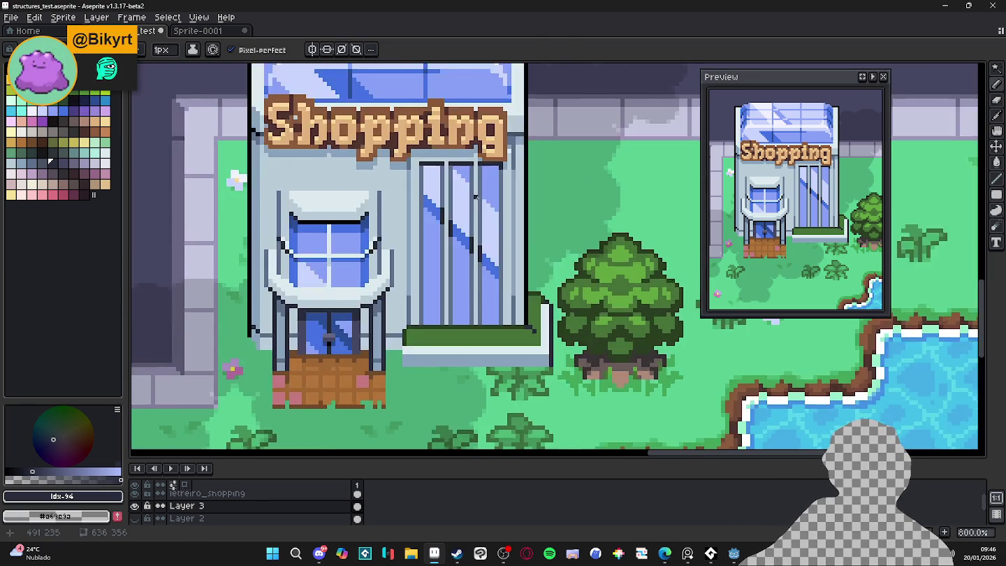
pyautogui.scroll(2, 474, 209)
pyautogui.moveTo(478, 218); pyautogui.dragTo(488, 220)
pyautogui.hotkey('ctrl', 's')
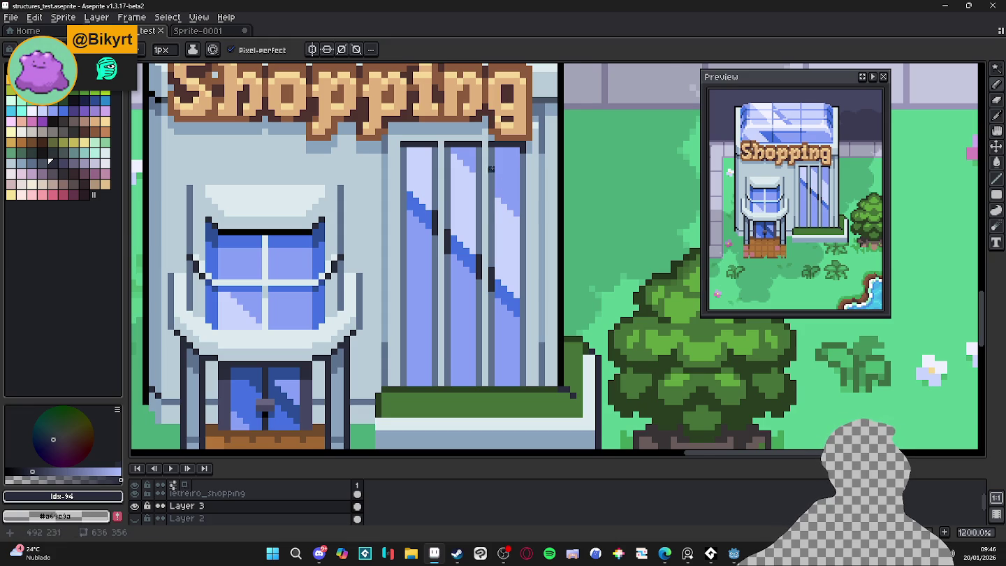
# Paint door-glass blue #4572e3 pixels along the right panel's top and diagonal reflection
pyautogui.scroll(1, 420, 149)
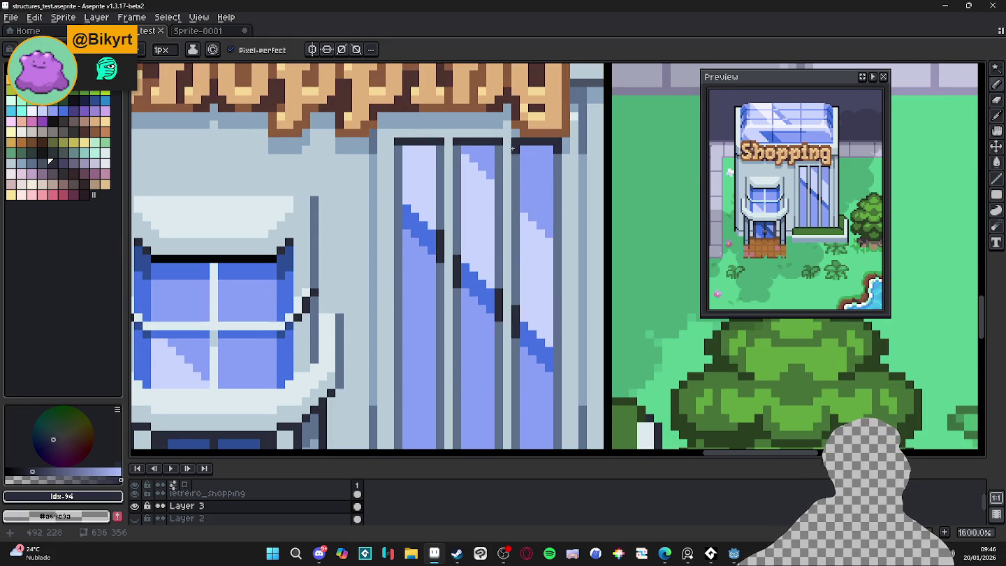
pyautogui.scroll(-2, 555, 147)
pyautogui.scroll(-1, 234, 233)
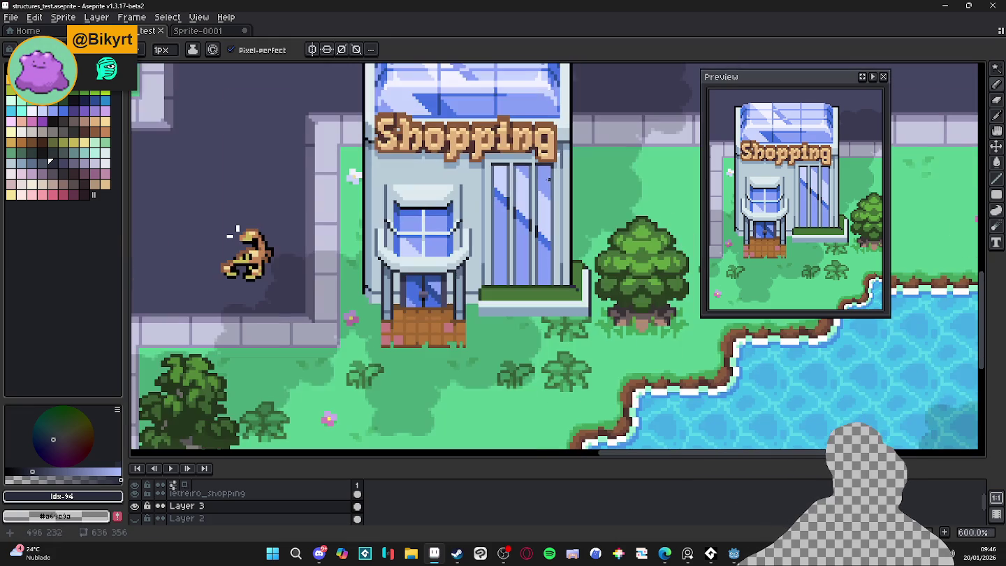
pyautogui.scroll(1, 348, 231)
pyautogui.scroll(1, 552, 223)
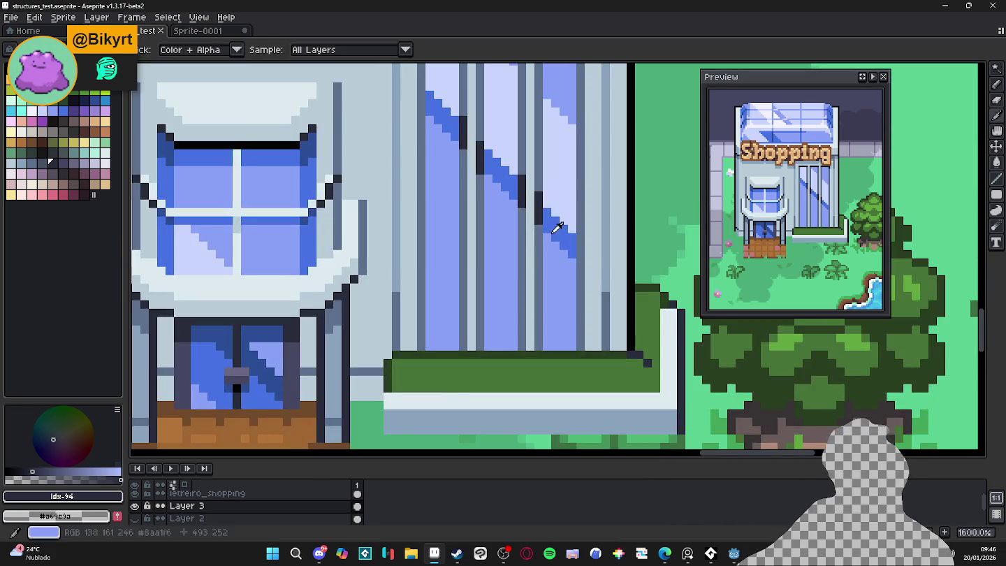
pyautogui.keyDown('alt'); pyautogui.click(557, 224); pyautogui.keyUp('alt')
pyautogui.scroll(-1, 548, 206)
pyautogui.scroll(1, 545, 200)
pyautogui.click(562, 161)
pyautogui.click(550, 161)
pyautogui.click(563, 174)
pyautogui.click(550, 172)
pyautogui.click(538, 161)
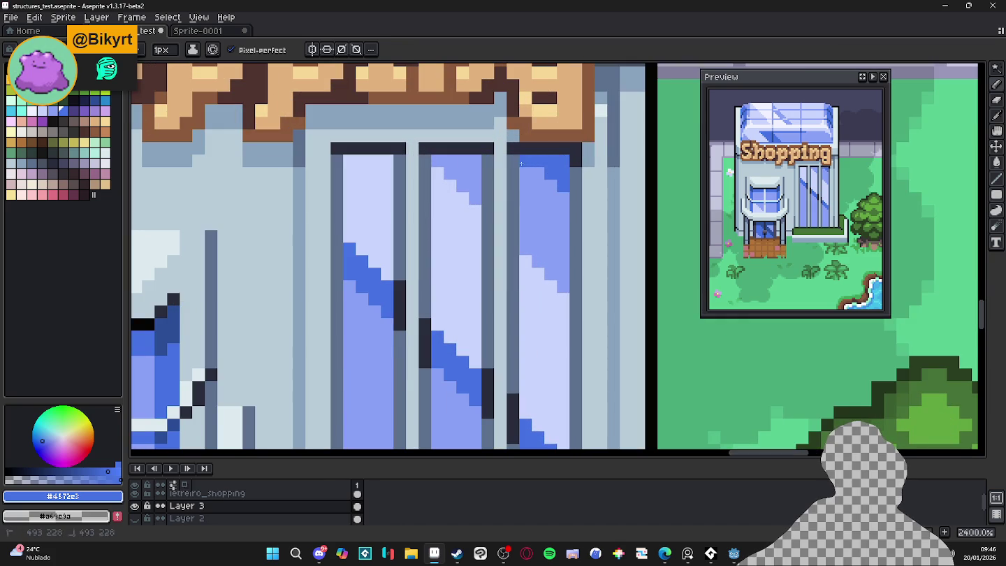
pyautogui.click(550, 186)
pyautogui.click(562, 198)
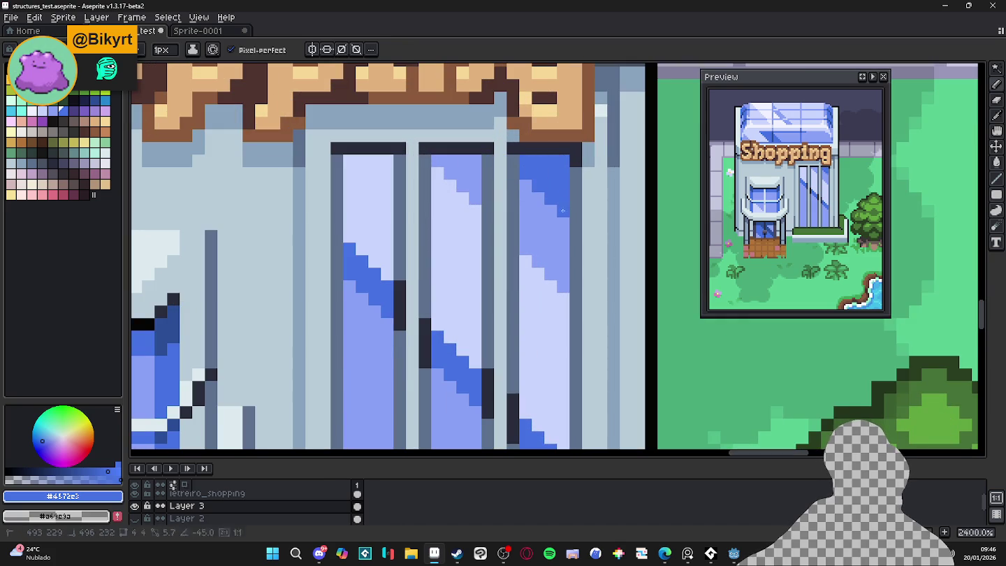
# Paint darker blue along the middle panel's top and save again
pyautogui.scroll(-1, 547, 196)
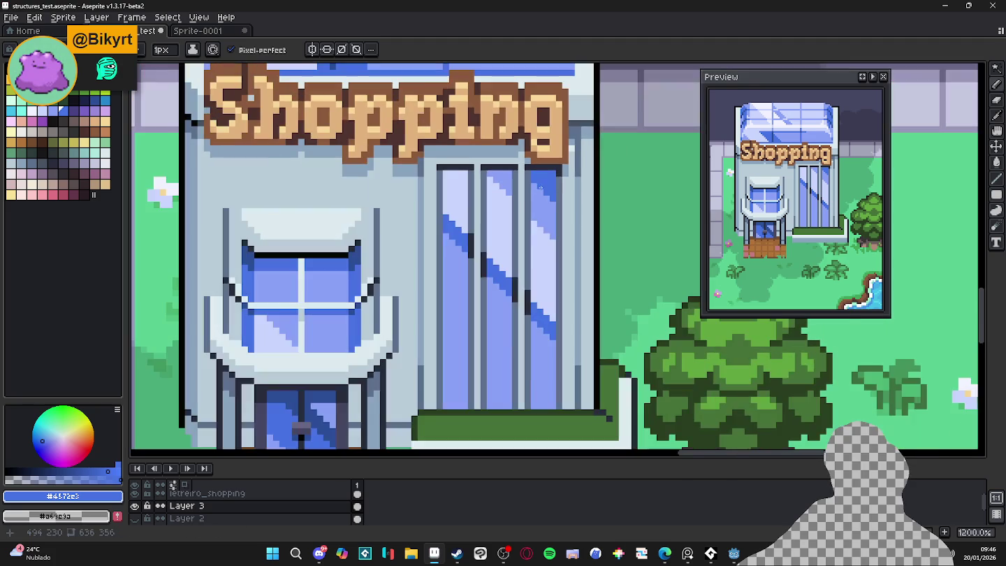
pyautogui.scroll(-1, 566, 217)
pyautogui.scroll(2, 524, 188)
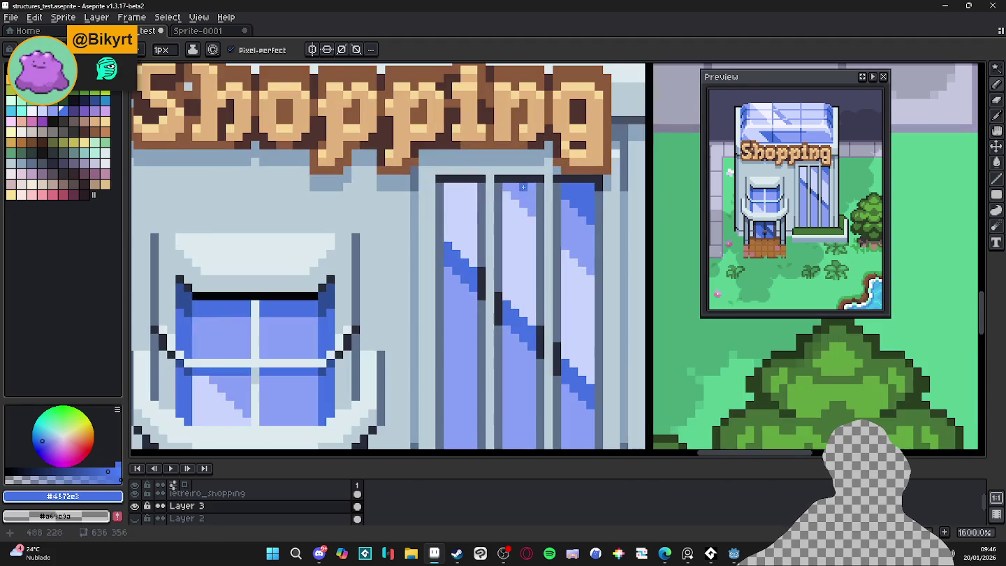
pyautogui.moveTo(531, 189)
pyautogui.mouseDown()
pyautogui.moveTo(509, 188)
pyautogui.moveTo(530, 196)
pyautogui.mouseUp()
pyautogui.scroll(-3, 573, 230)
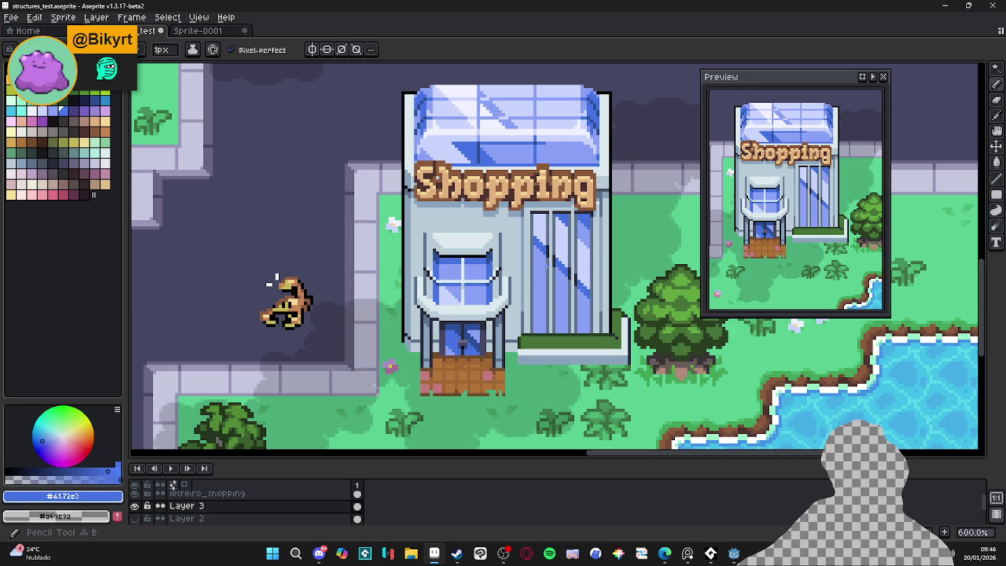
pyautogui.hotkey('ctrl', 's')
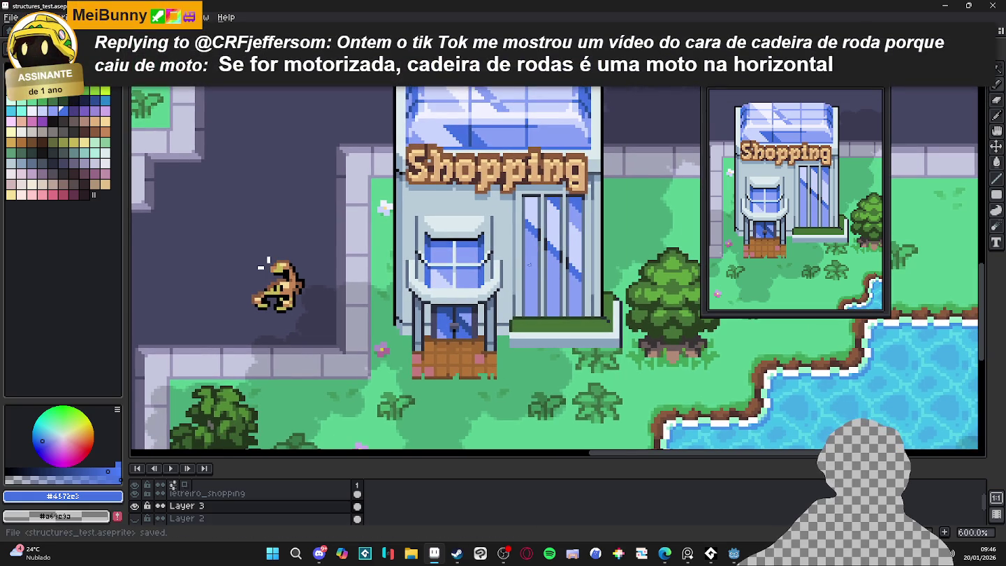
pyautogui.scroll(-2, 563, 313)
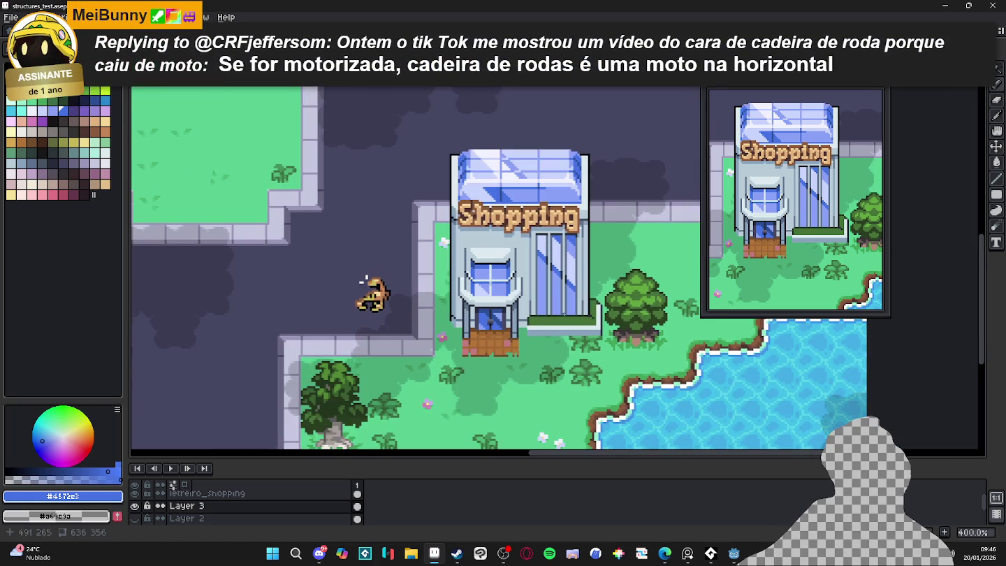
pyautogui.scroll(5, 564, 313)
pyautogui.press('w')
pyautogui.click(538, 318)
pyautogui.hotkey('ctrl', 'd')
pyautogui.press('b')
pyautogui.moveTo(526, 284); pyautogui.dragTo(543, 304)
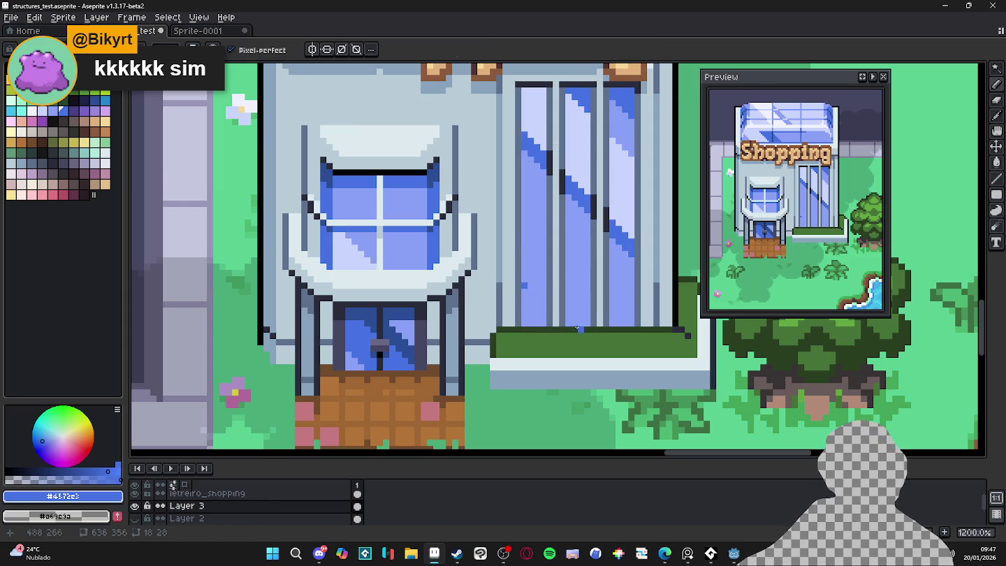
pyautogui.moveTo(525, 271); pyautogui.dragTo(590, 304)
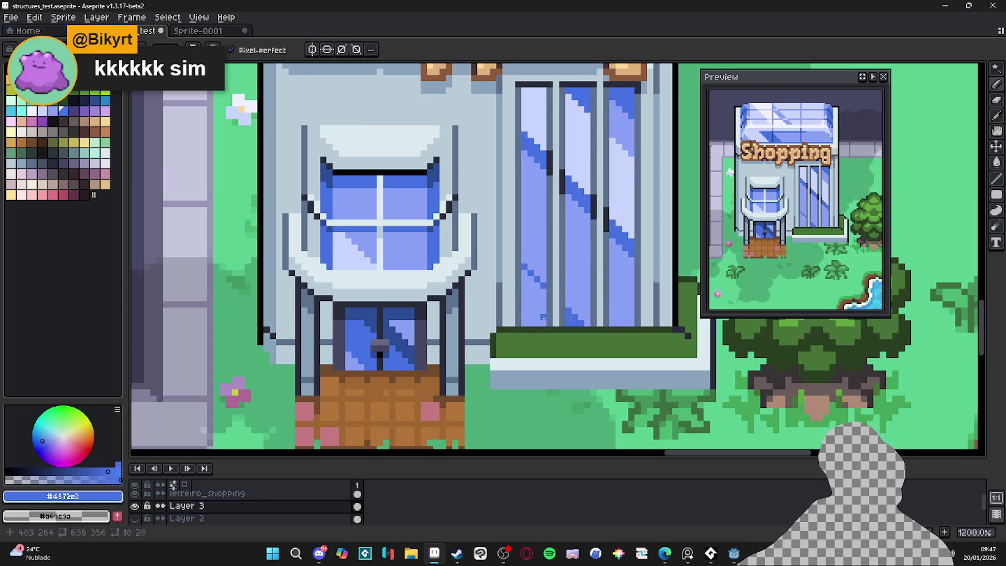
pyautogui.scroll(-3, 546, 324)
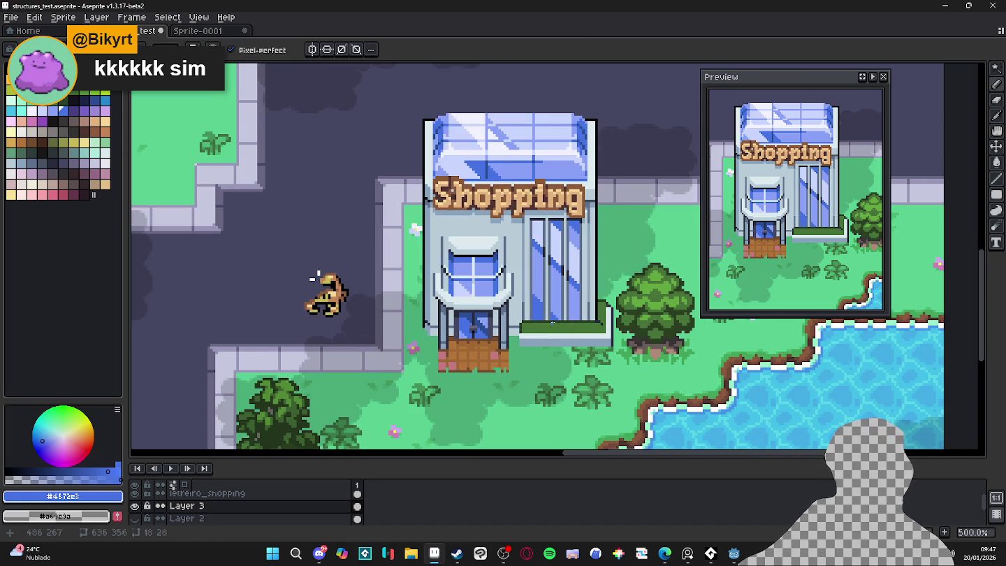
pyautogui.scroll(-1, 553, 322)
pyautogui.scroll(3, 557, 326)
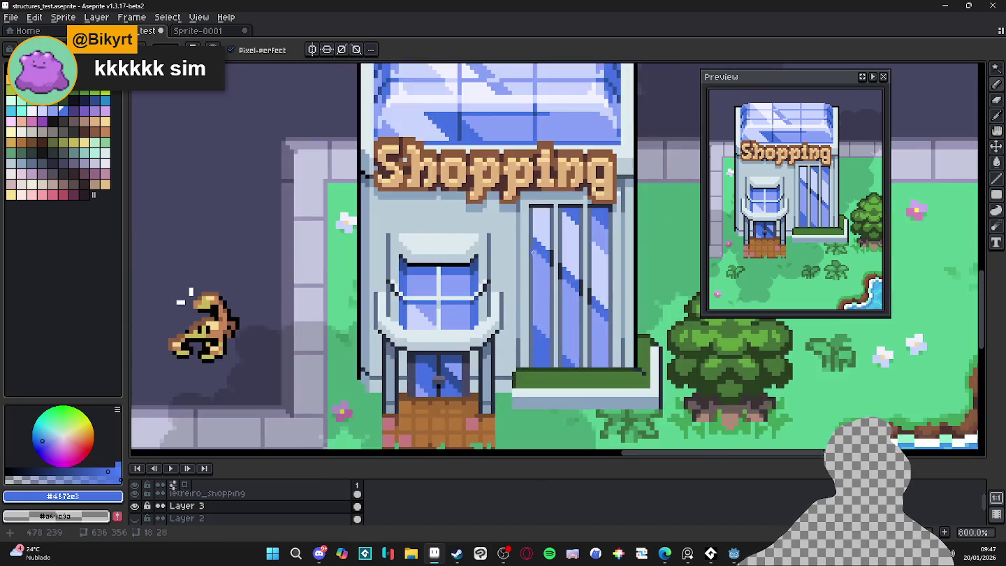
pyautogui.scroll(3, 535, 279)
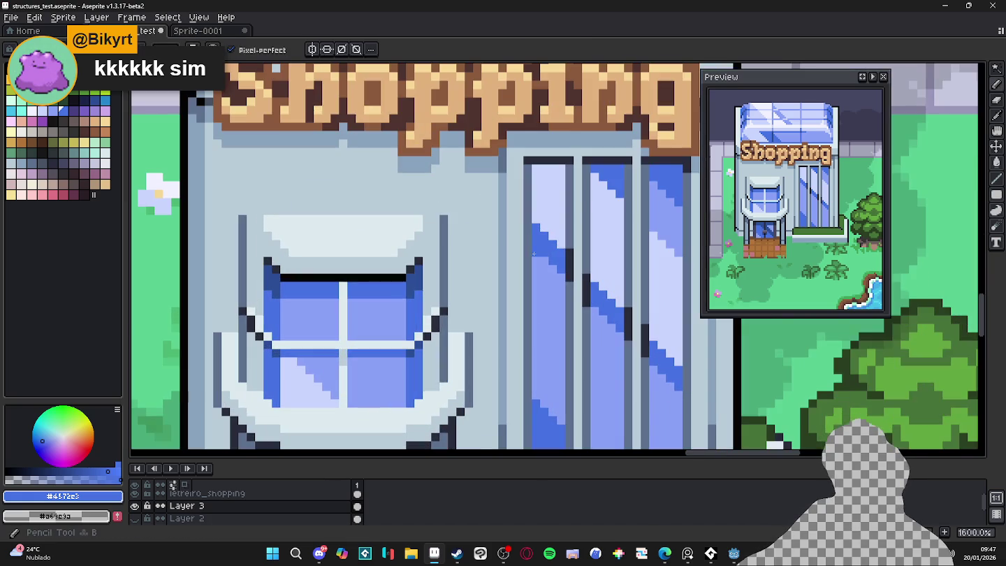
pyautogui.keyDown('shift'); pyautogui.click(532, 393); pyautogui.keyUp('shift')
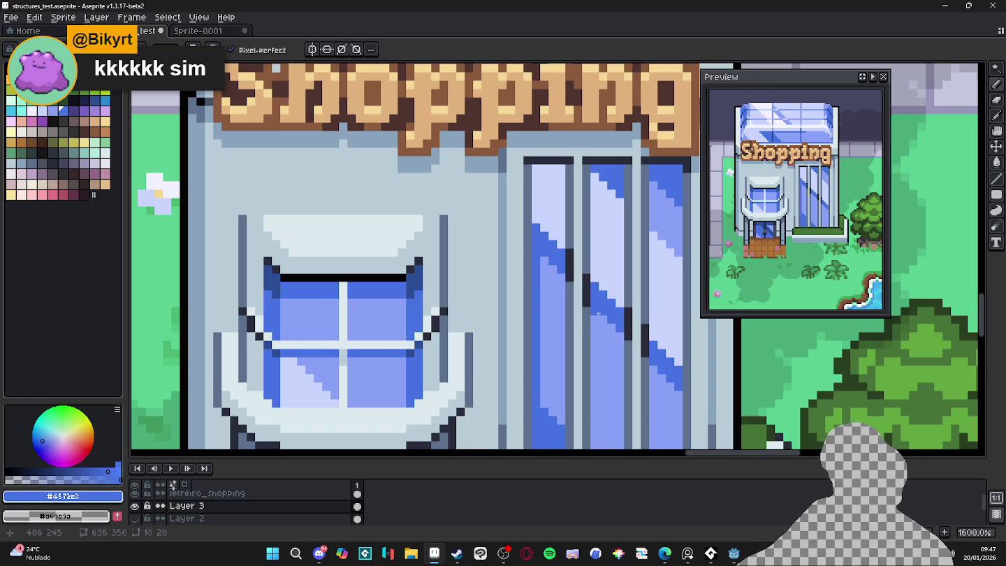
pyautogui.scroll(-1, 599, 314)
pyautogui.scroll(-1, 570, 281)
pyautogui.scroll(1, 544, 274)
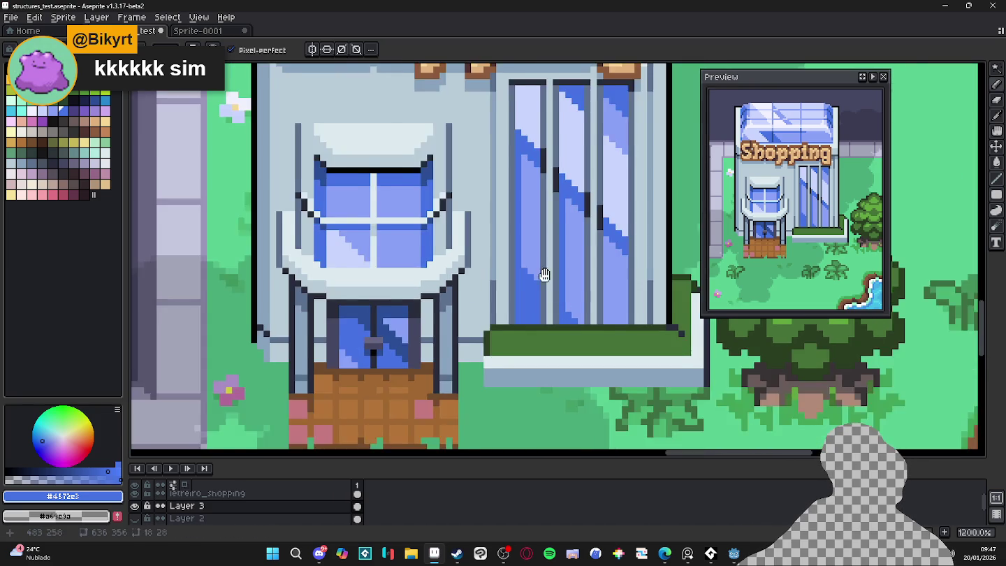
pyautogui.moveTo(544, 274); pyautogui.dragTo(552, 333)
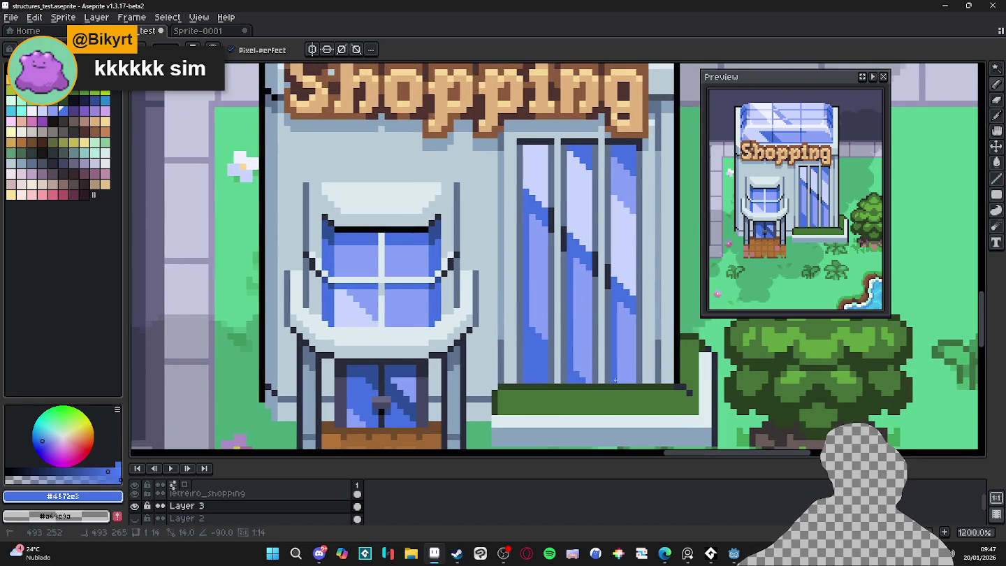
pyautogui.scroll(1, 612, 311)
pyautogui.keyDown('alt'); pyautogui.click(607, 280); pyautogui.keyUp('alt')
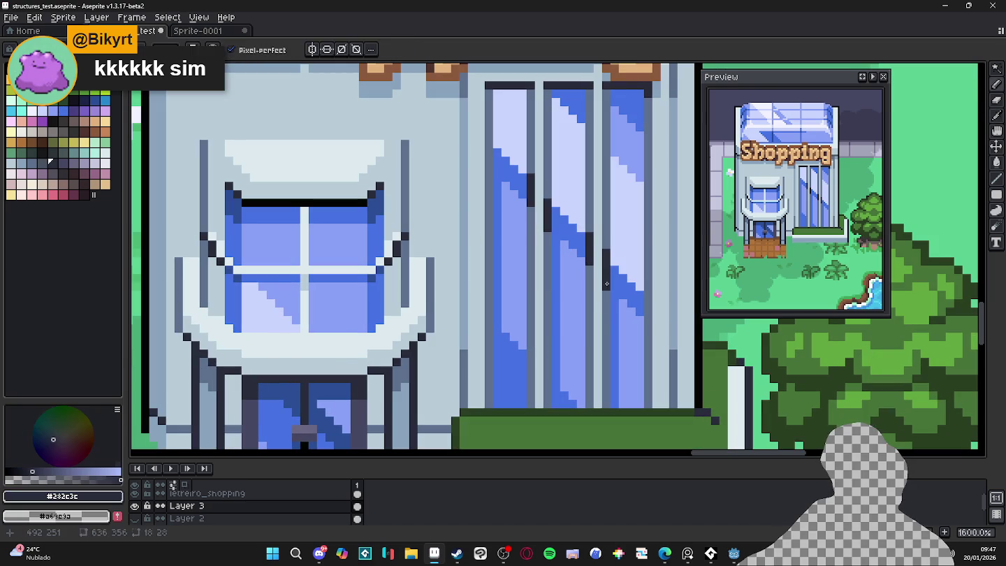
pyautogui.moveTo(606, 290); pyautogui.dragTo(606, 387)
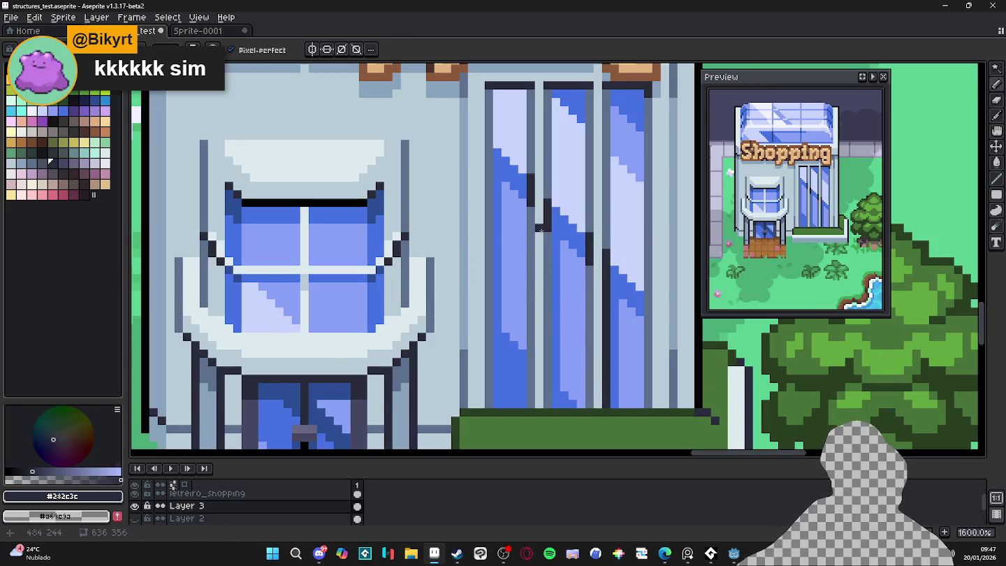
pyautogui.moveTo(549, 231); pyautogui.dragTo(548, 406)
pyautogui.scroll(-2, 544, 391)
pyautogui.scroll(-1, 542, 390)
pyautogui.scroll(-1, 539, 388)
pyautogui.scroll(5, 538, 388)
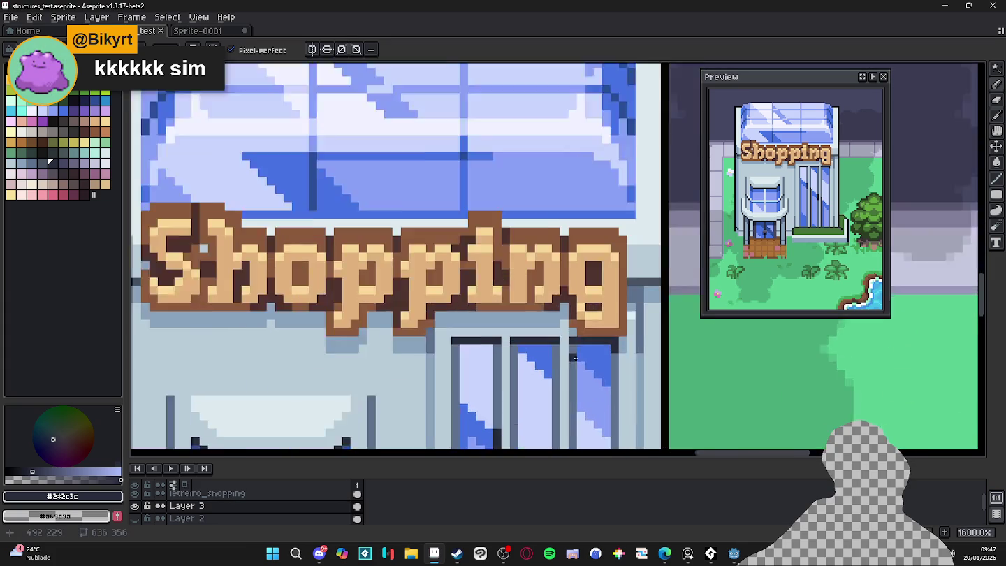
pyautogui.scroll(2, 570, 356)
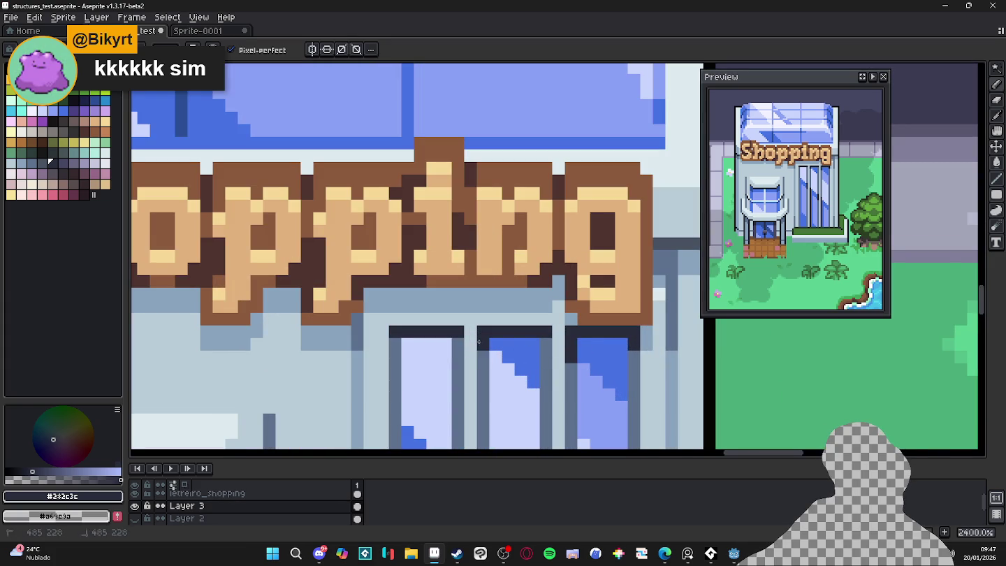
pyautogui.scroll(-3, 478, 341)
pyautogui.scroll(-2, 384, 322)
pyautogui.scroll(-1, 299, 308)
pyautogui.scroll(1, 293, 303)
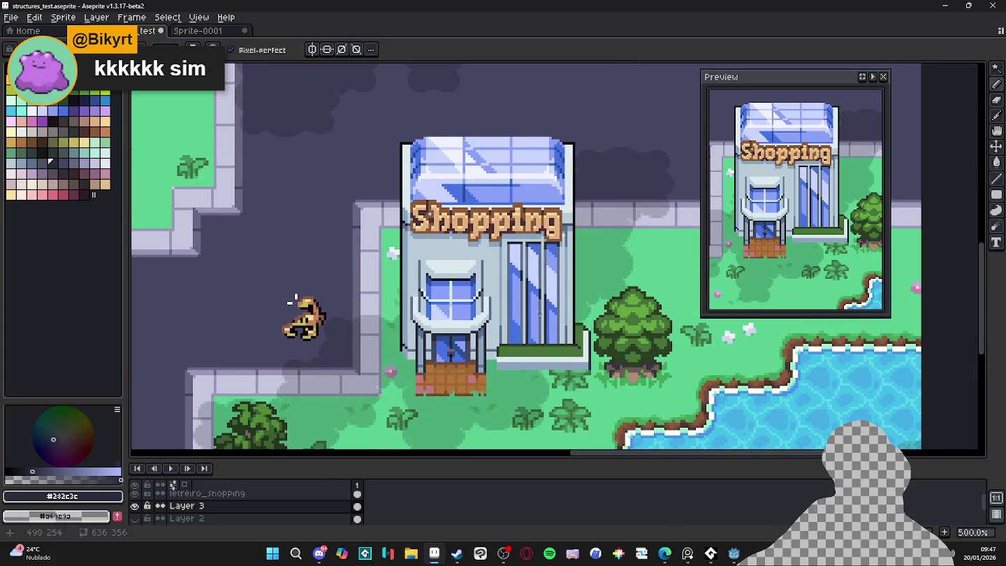
pyautogui.scroll(-1, 314, 302)
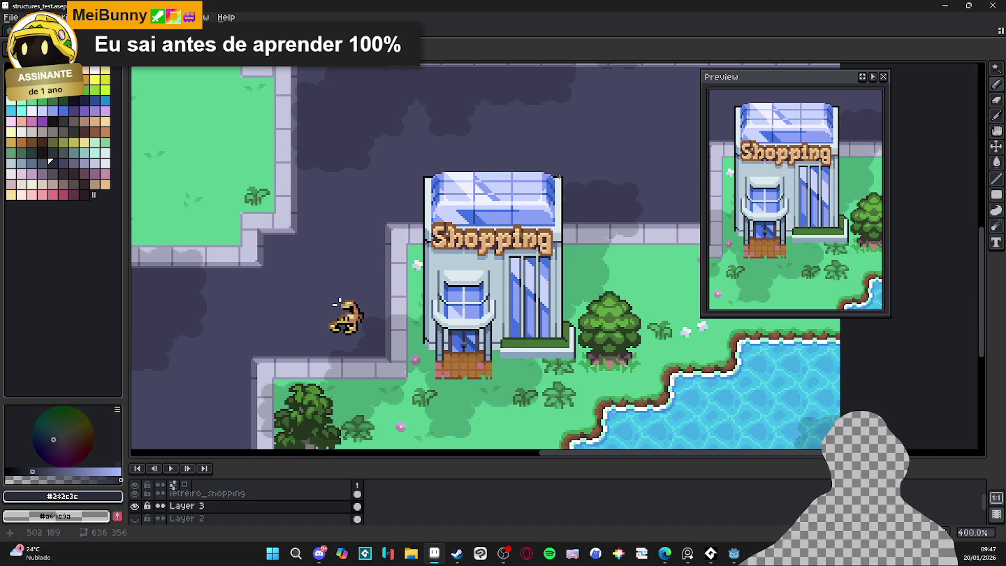
pyautogui.scroll(-1, 337, 306)
# Select white from the palette as the drawing colour
pyautogui.scroll(1, 336, 305)
pyautogui.scroll(1, 337, 305)
pyautogui.scroll(-1, 337, 305)
pyautogui.scroll(2, 557, 241)
pyautogui.scroll(3, 556, 241)
pyautogui.click(97, 72)
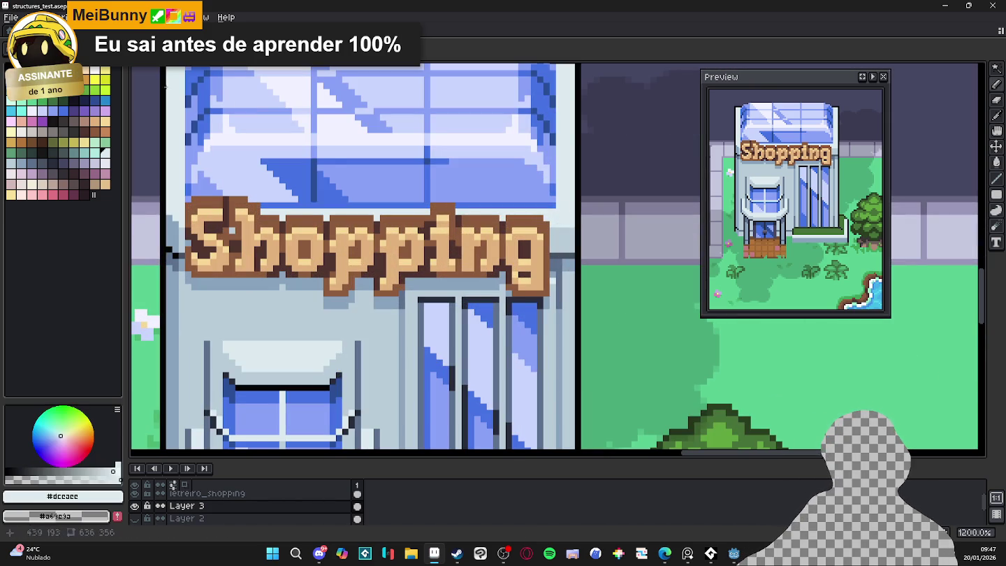
pyautogui.scroll(1, 559, 224)
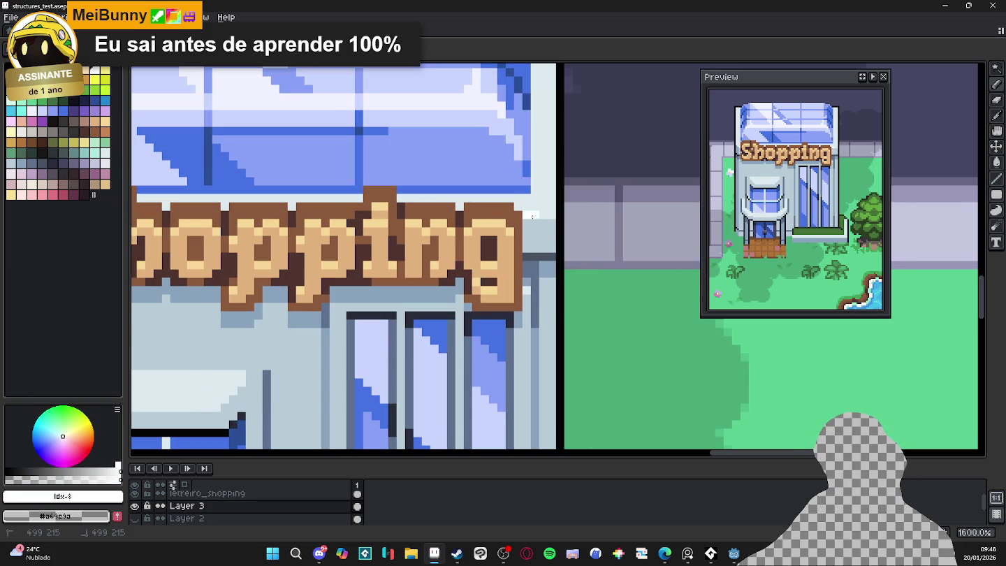
pyautogui.scroll(-4, 546, 214)
pyautogui.scroll(3, 345, 214)
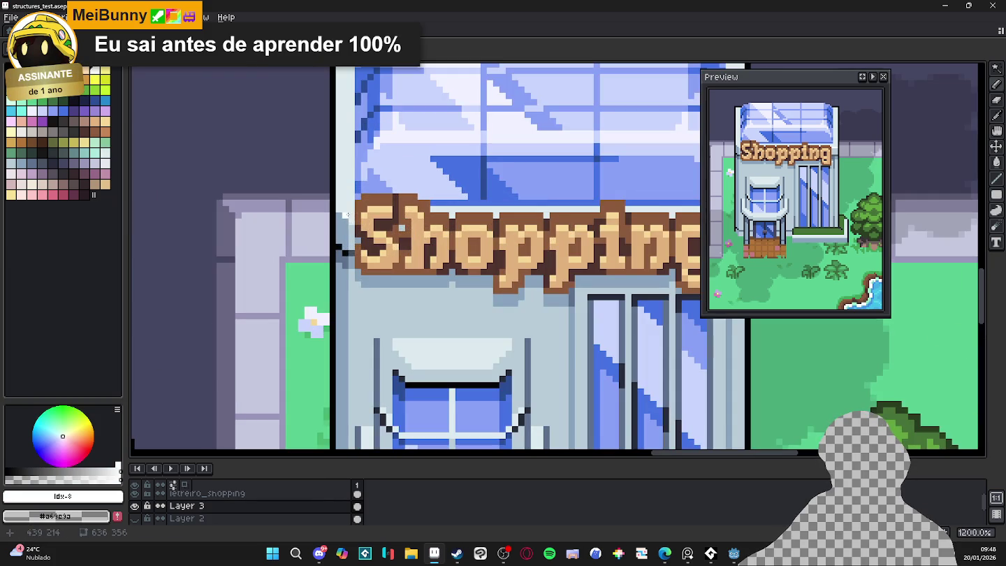
pyautogui.scroll(-4, 343, 211)
pyautogui.scroll(7, 391, 343)
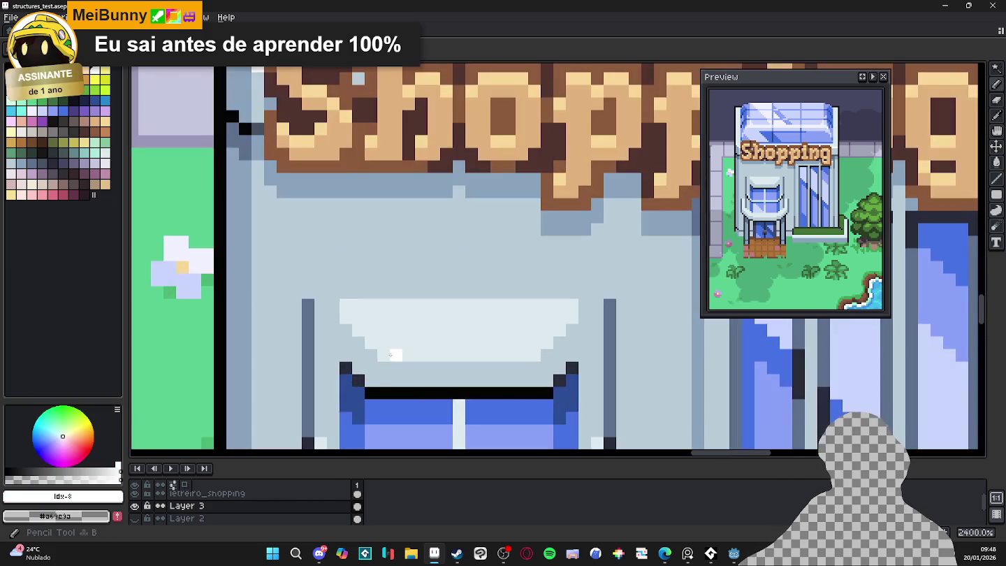
# Draw a white highlight on the awning bottom, stepping it up at the right end
pyautogui.click(421, 355)
pyautogui.keyDown('shift'); pyautogui.click(543, 358); pyautogui.keyUp('shift')
pyautogui.hotkey('ctrl', 'z')
pyautogui.keyDown('shift'); pyautogui.click(534, 356); pyautogui.keyUp('shift')
pyautogui.click(547, 343)
pyautogui.click(560, 330)
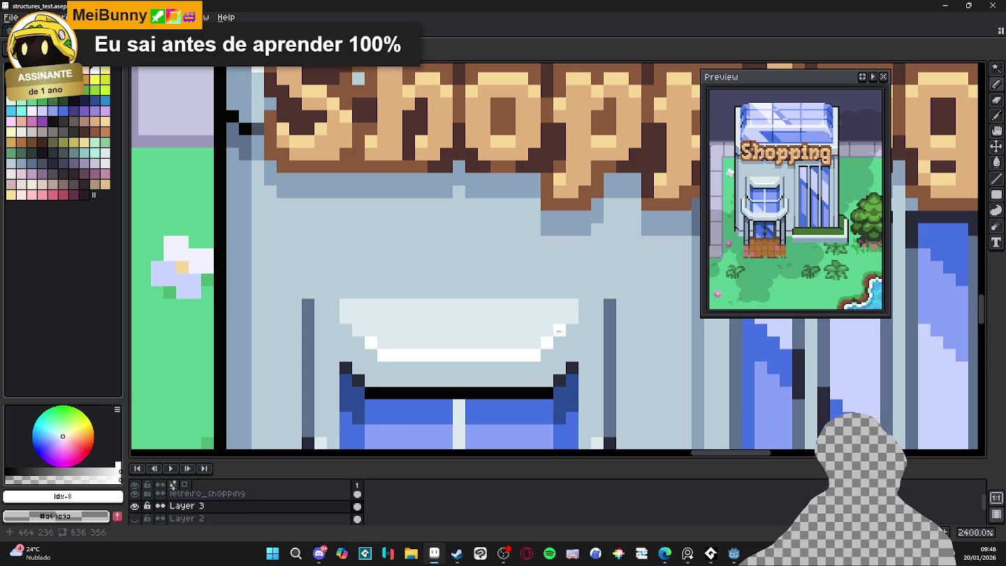
# Extend the white line along the awning bottom to its left end and save
pyautogui.scroll(-6, 366, 340)
pyautogui.scroll(1, 391, 339)
pyautogui.scroll(3, 405, 339)
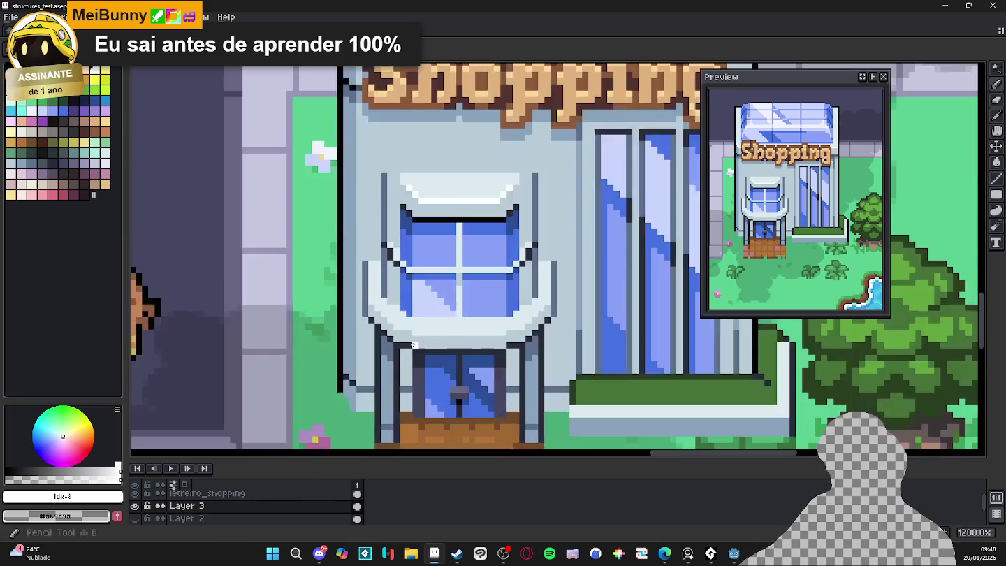
pyautogui.scroll(1, 415, 337)
pyautogui.moveTo(414, 334); pyautogui.dragTo(533, 330)
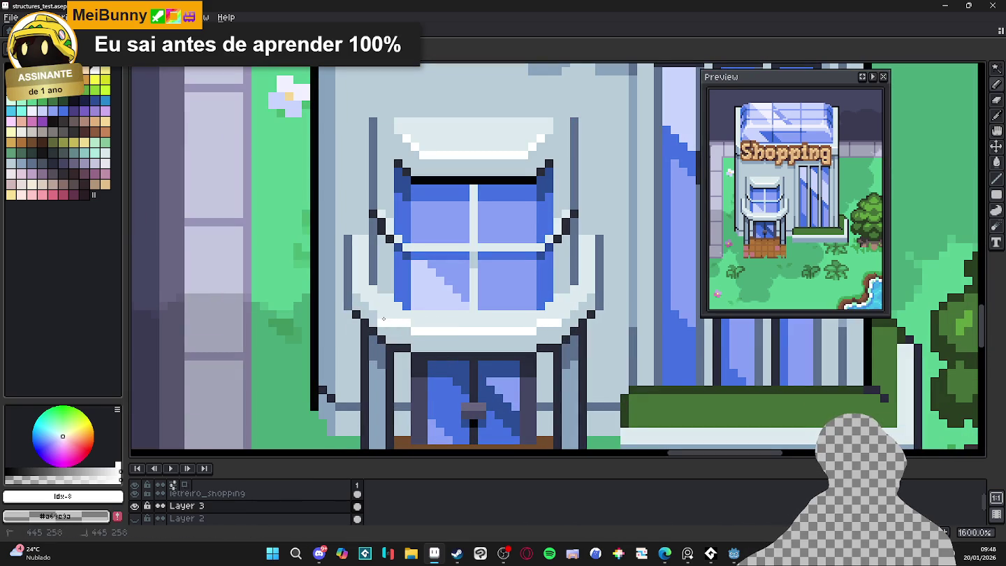
pyautogui.moveTo(400, 321); pyautogui.dragTo(383, 318)
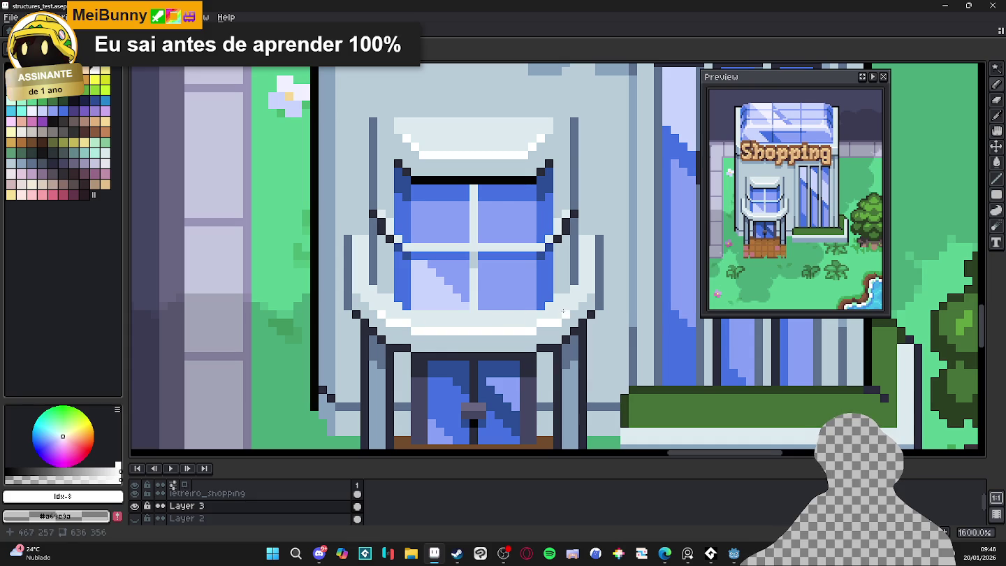
pyautogui.scroll(-4, 336, 304)
pyautogui.scroll(-1, 340, 293)
pyautogui.hotkey('ctrl', 's')
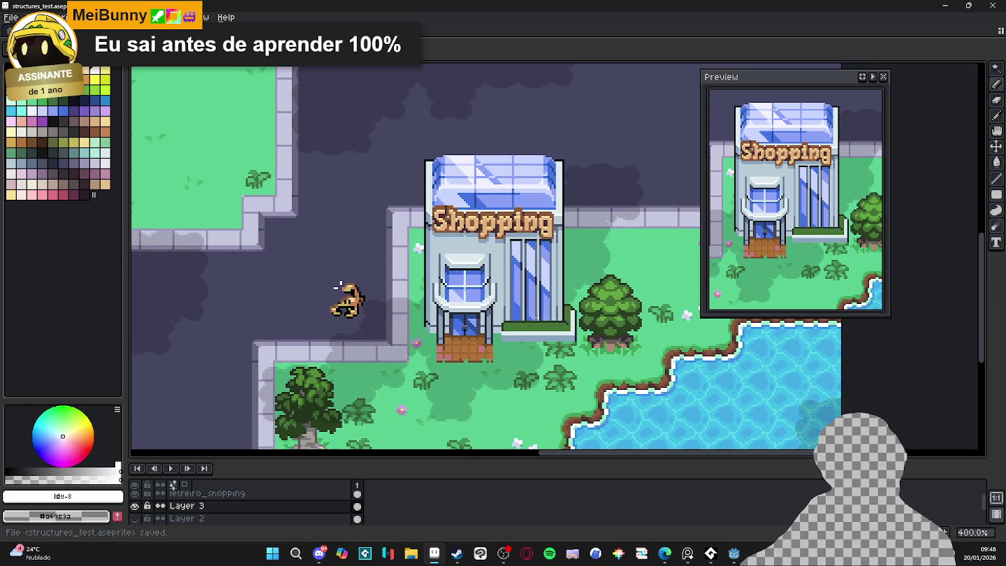
# Return to the Pencil and reposition the map view
pyautogui.press('b')
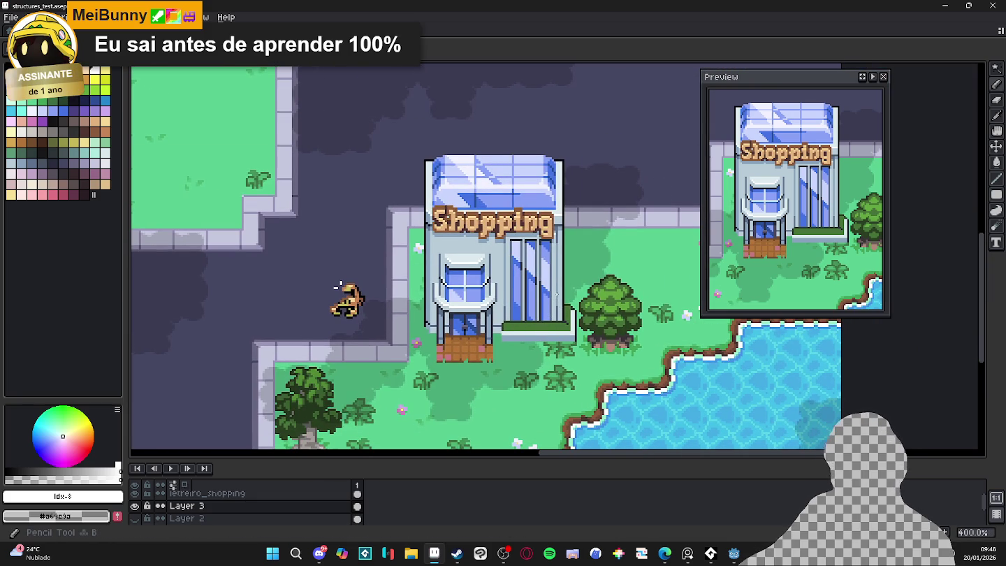
pyautogui.moveTo(338, 284); pyautogui.dragTo(326, 274)
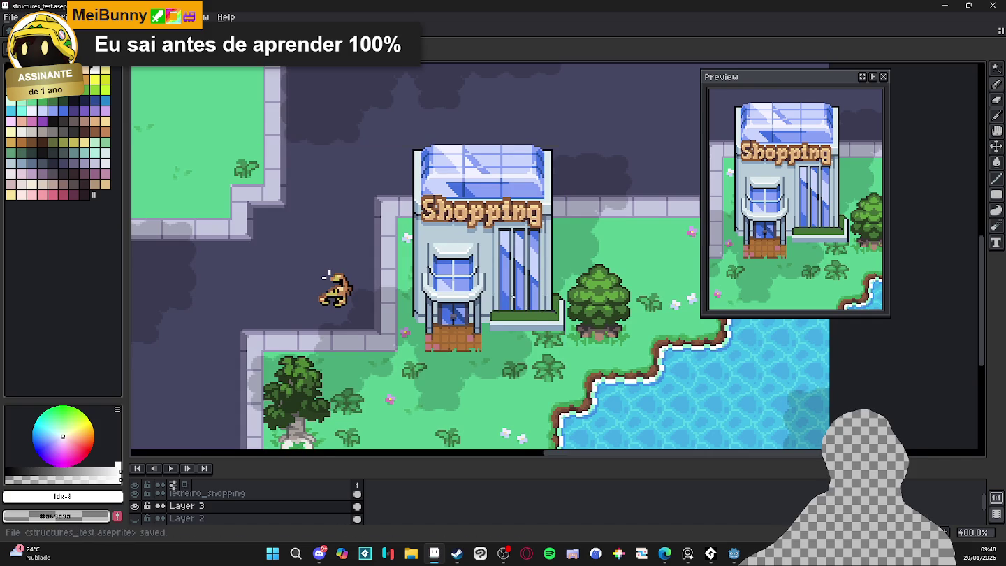
pyautogui.scroll(-1, 327, 274)
pyautogui.scroll(1, 326, 273)
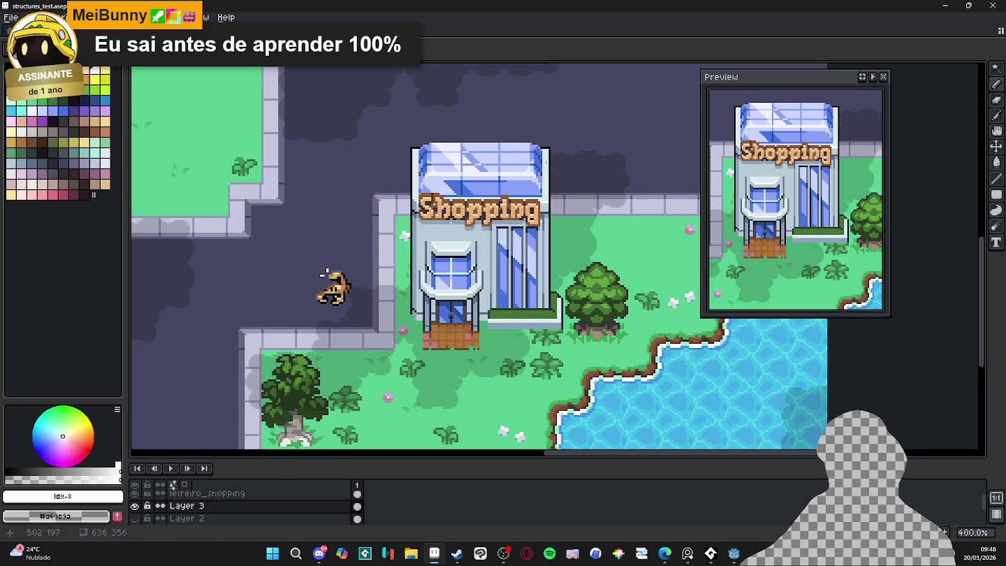
pyautogui.scroll(1, 305, 302)
pyautogui.scroll(2, 305, 301)
pyautogui.scroll(-2, 304, 302)
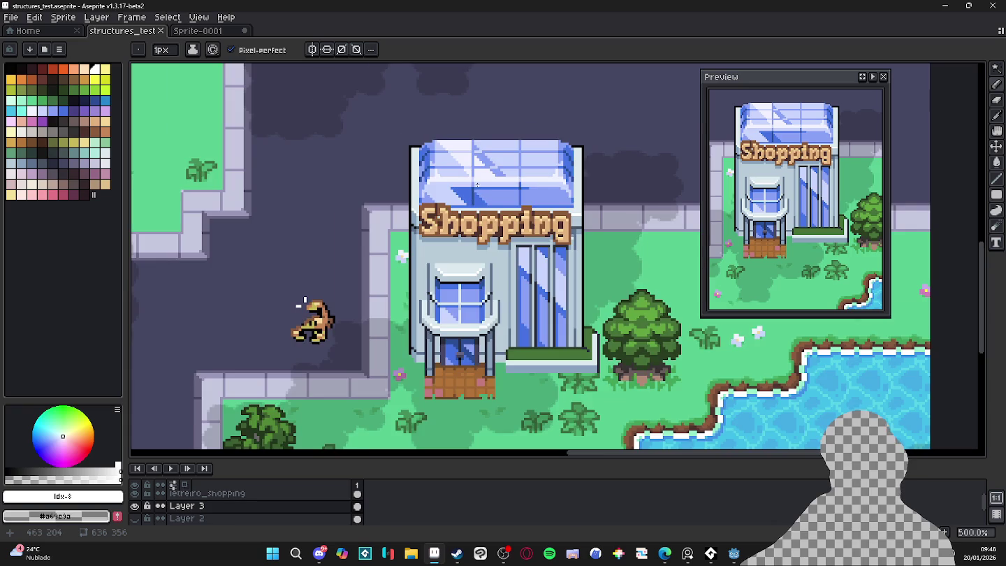
pyautogui.scroll(4, 472, 203)
pyautogui.scroll(-4, 473, 207)
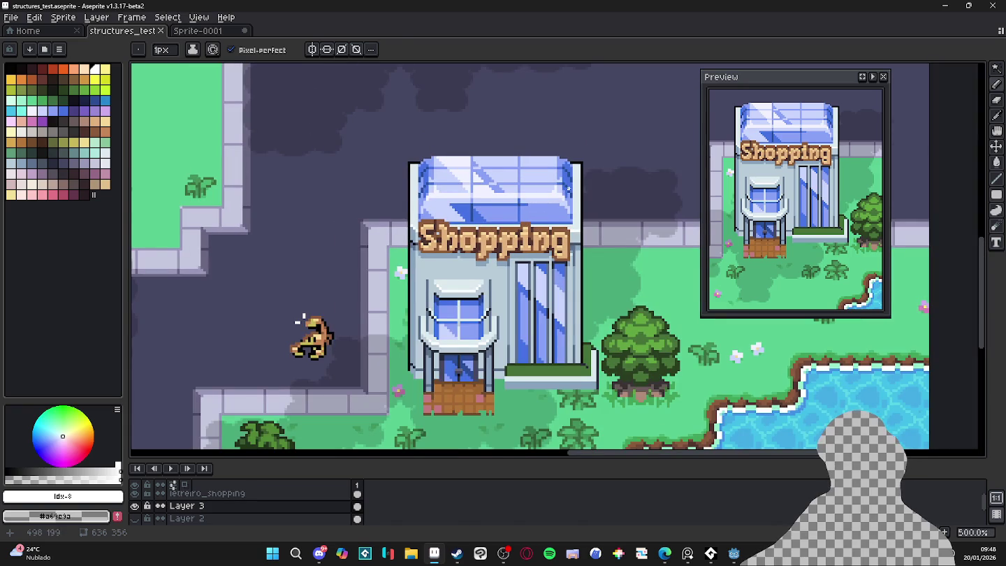
pyautogui.scroll(4, 303, 319)
pyautogui.scroll(-5, 355, 294)
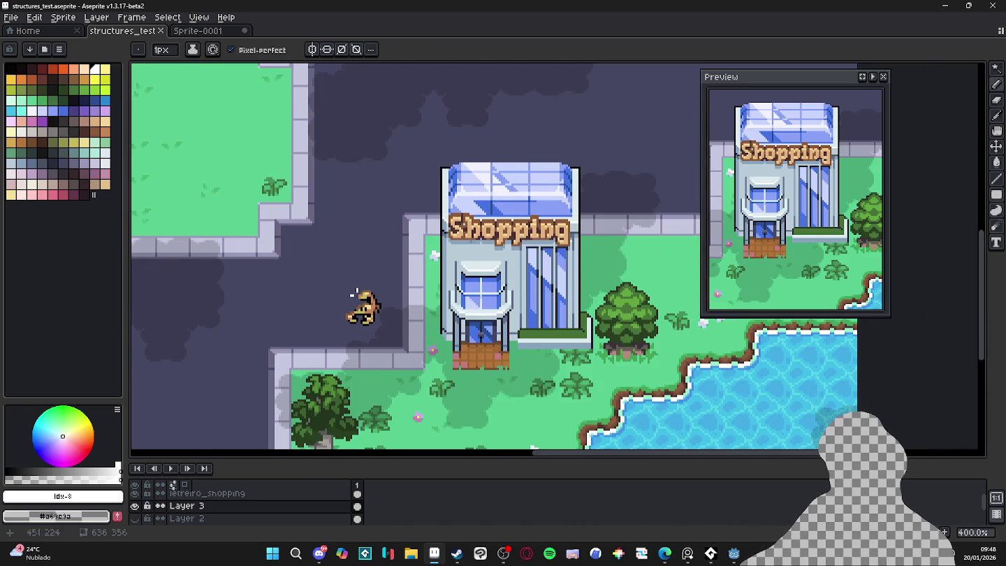
pyautogui.scroll(-1, 355, 294)
pyautogui.scroll(1, 523, 311)
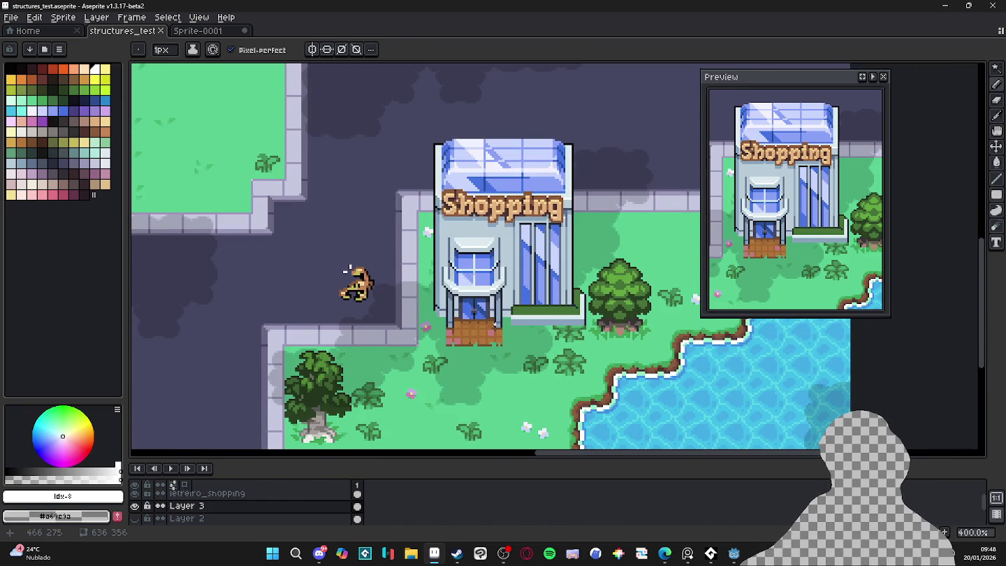
pyautogui.scroll(-1, 523, 311)
pyautogui.scroll(3, 523, 311)
pyautogui.scroll(3, 523, 311)
pyautogui.keyDown('alt'); pyautogui.click(520, 310); pyautogui.keyUp('alt')
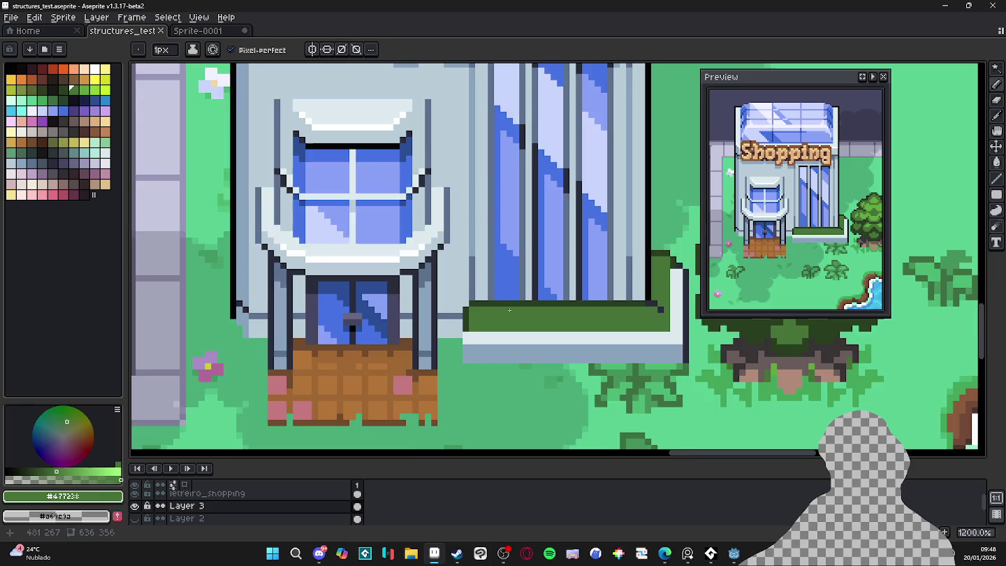
# With a 2px brush, add dark-green leafy bumps to the planter's top edge
pyautogui.scroll(2, 519, 310)
pyautogui.scroll(1, 488, 303)
pyautogui.press('+')
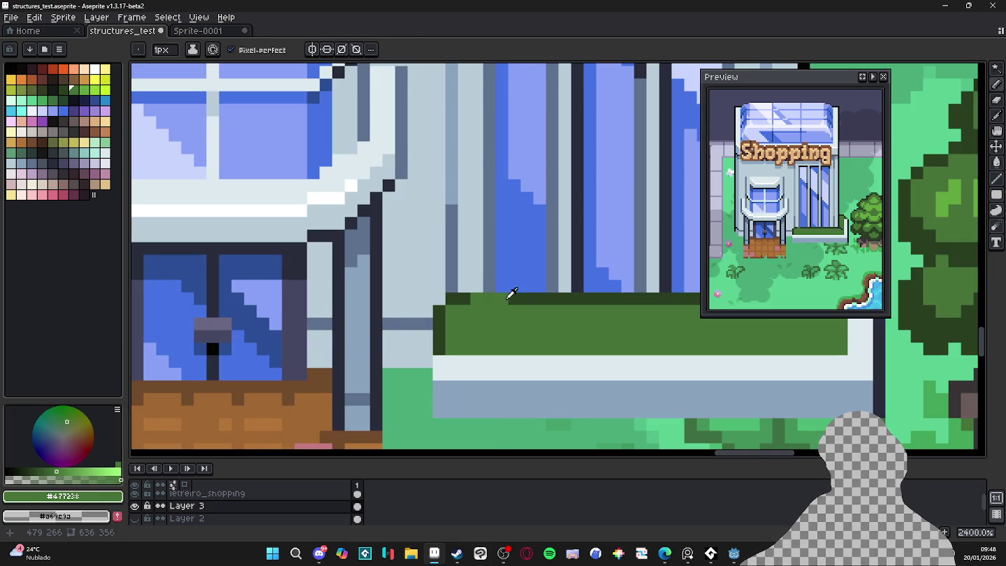
pyautogui.keyDown('alt'); pyautogui.click(506, 298); pyautogui.keyUp('alt')
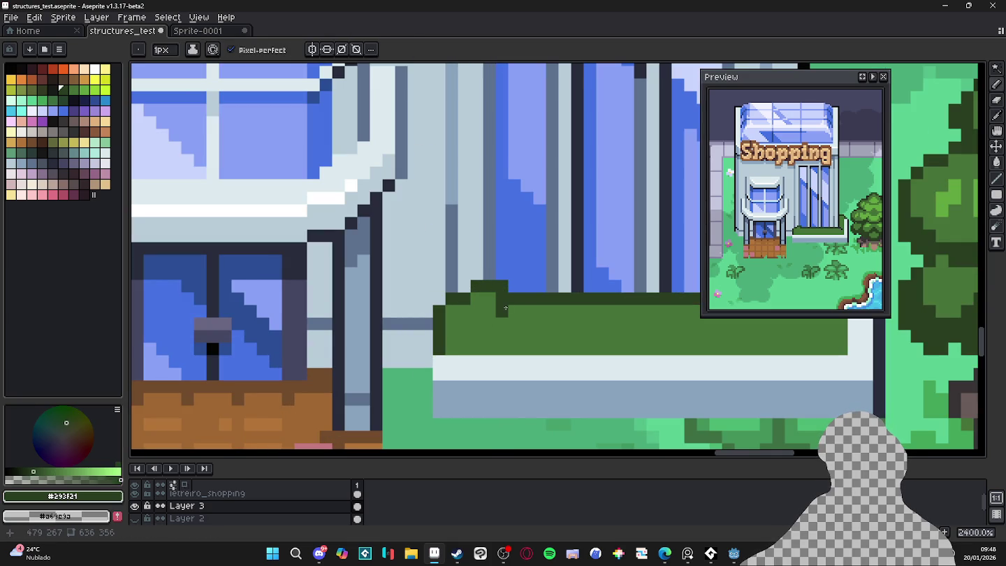
pyautogui.keyDown('alt'); pyautogui.click(505, 320); pyautogui.keyUp('alt')
pyautogui.click(576, 300)
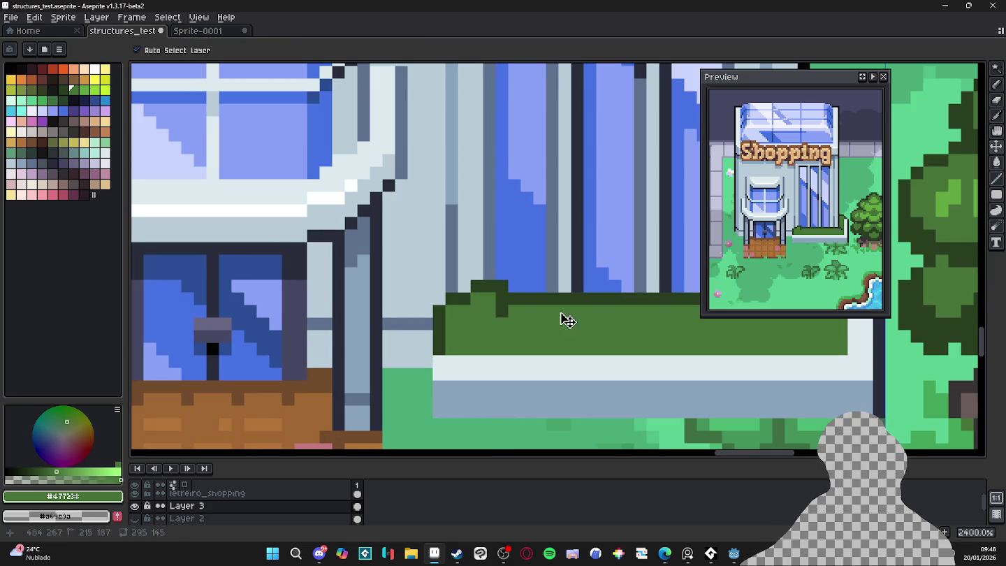
# With a 1px brush, dot dark outline pixels on the planter, then undo them
pyautogui.press('-')
pyautogui.keyDown('alt'); pyautogui.click(569, 292); pyautogui.keyUp('alt')
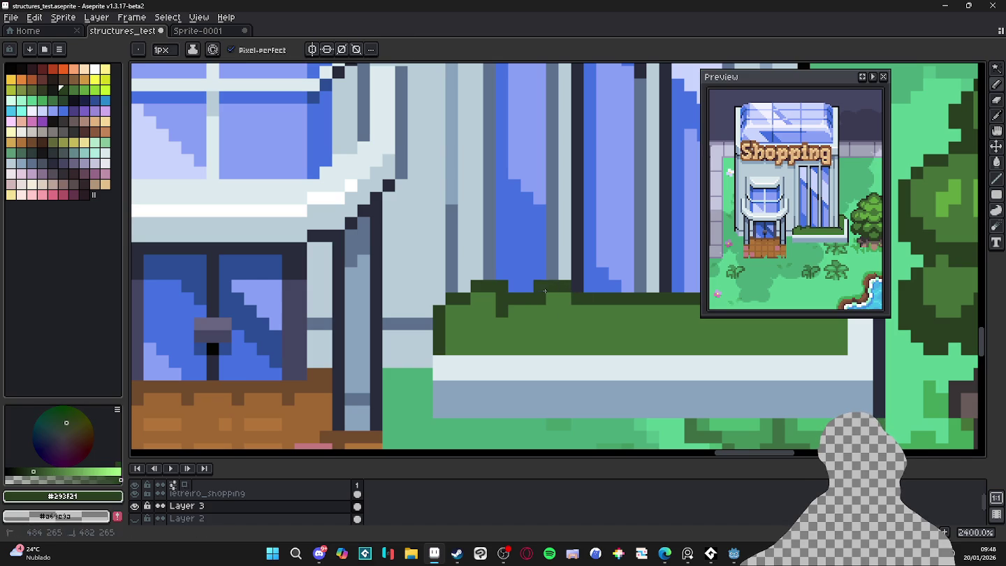
pyautogui.click(552, 311)
pyautogui.click(577, 309)
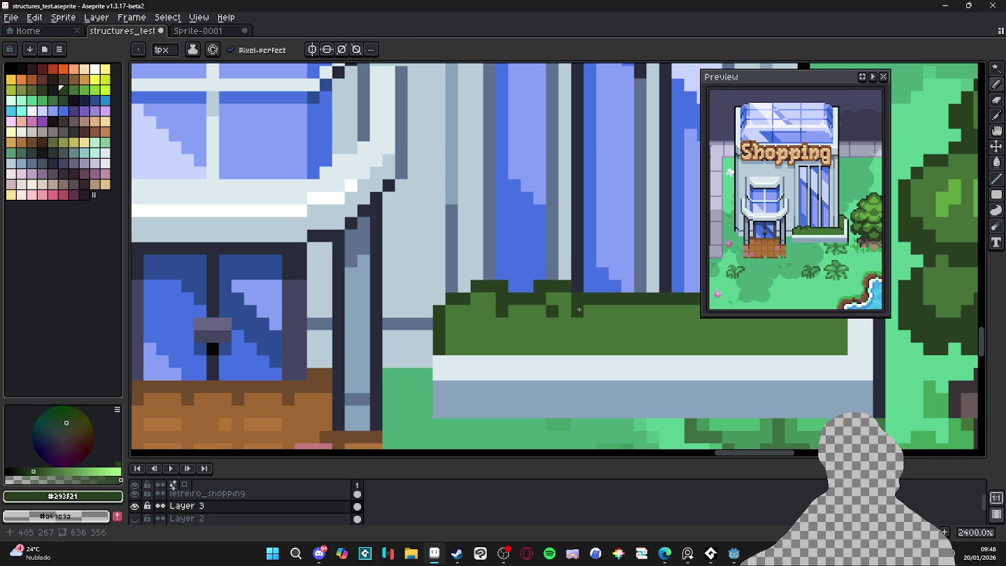
pyautogui.hotkey('ctrl', 'z')
pyautogui.hotkey('ctrl', 'z')
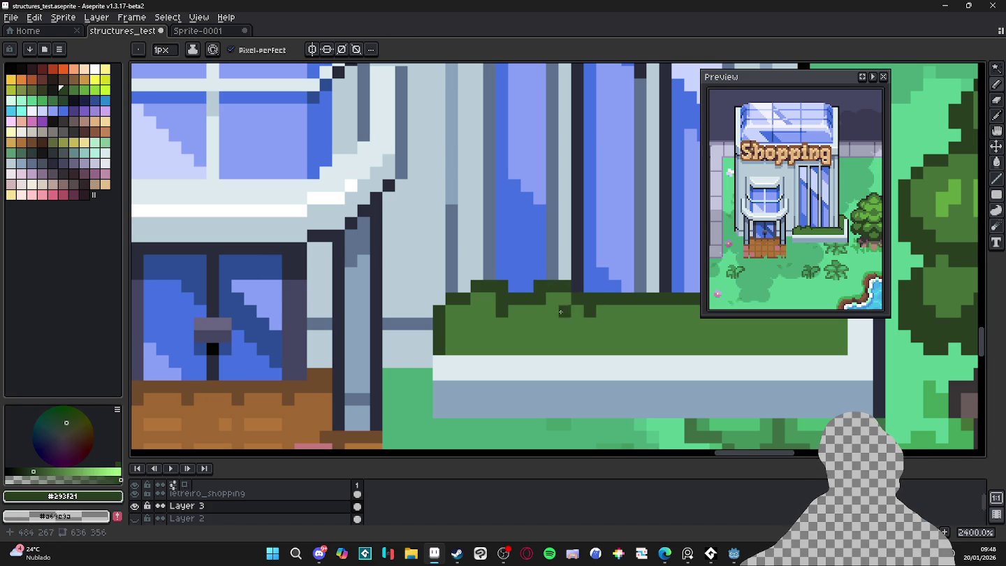
pyautogui.scroll(-3, 555, 323)
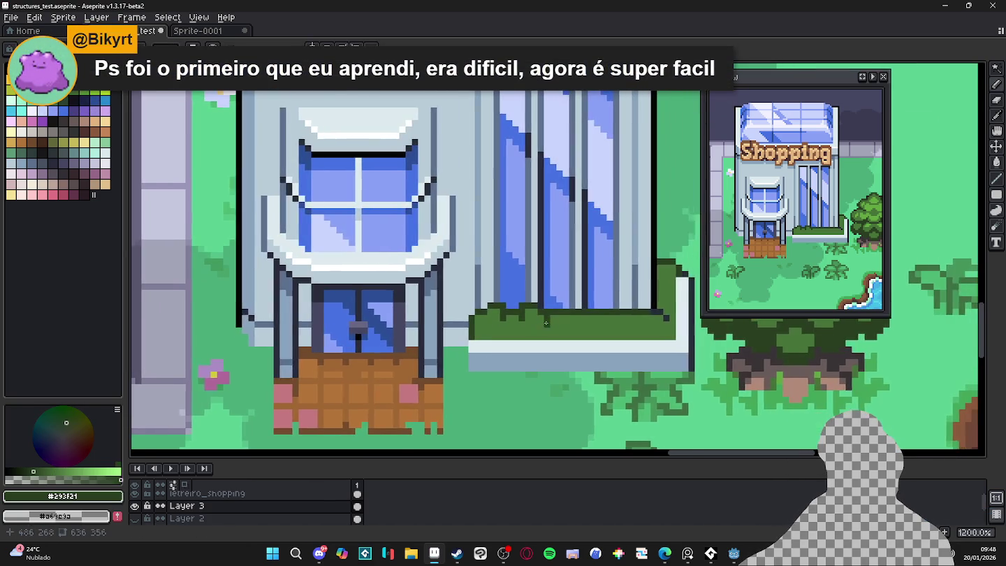
pyautogui.scroll(1, 564, 324)
pyautogui.hotkey('ctrl', 'z')
pyautogui.hotkey('ctrl', 'z')
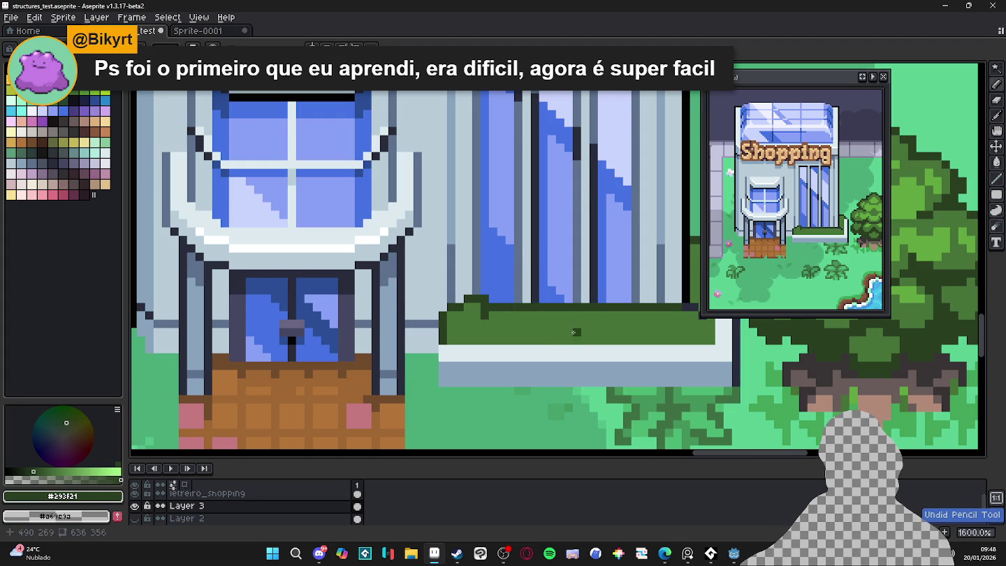
# Fill the planter top with dark green #293F21
pyautogui.scroll(-3, 568, 336)
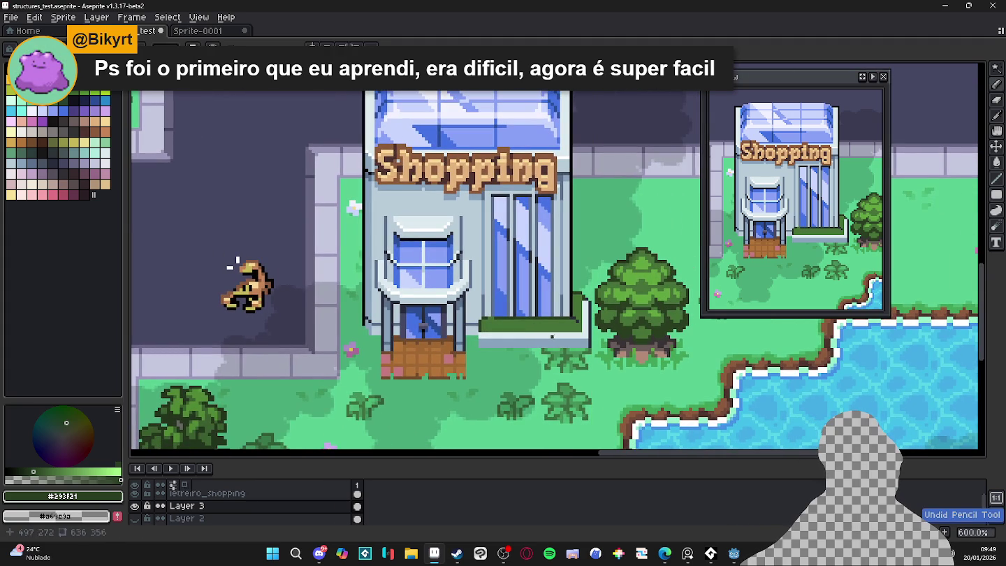
pyautogui.scroll(1, 595, 318)
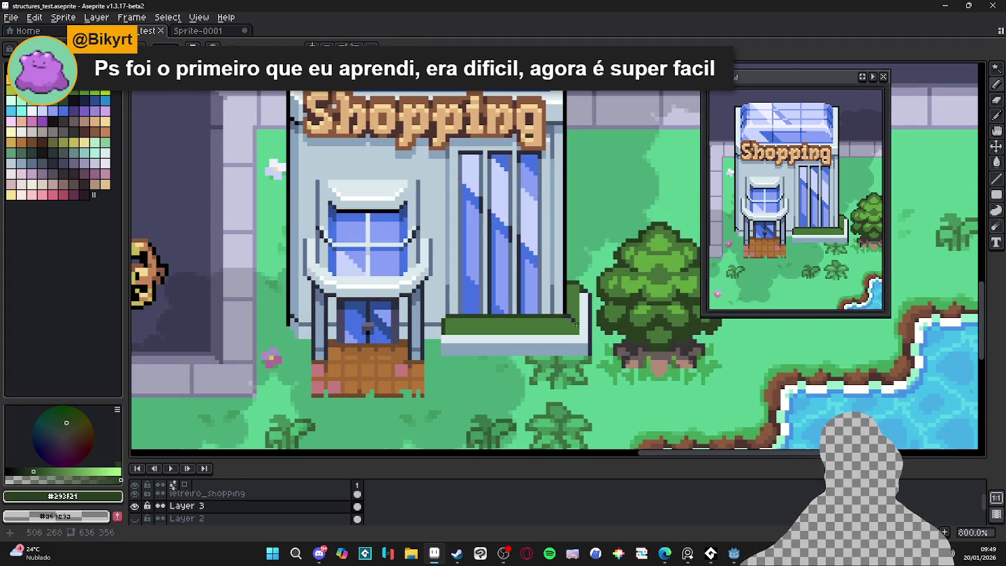
pyautogui.scroll(2, 500, 320)
pyautogui.click(412, 348)
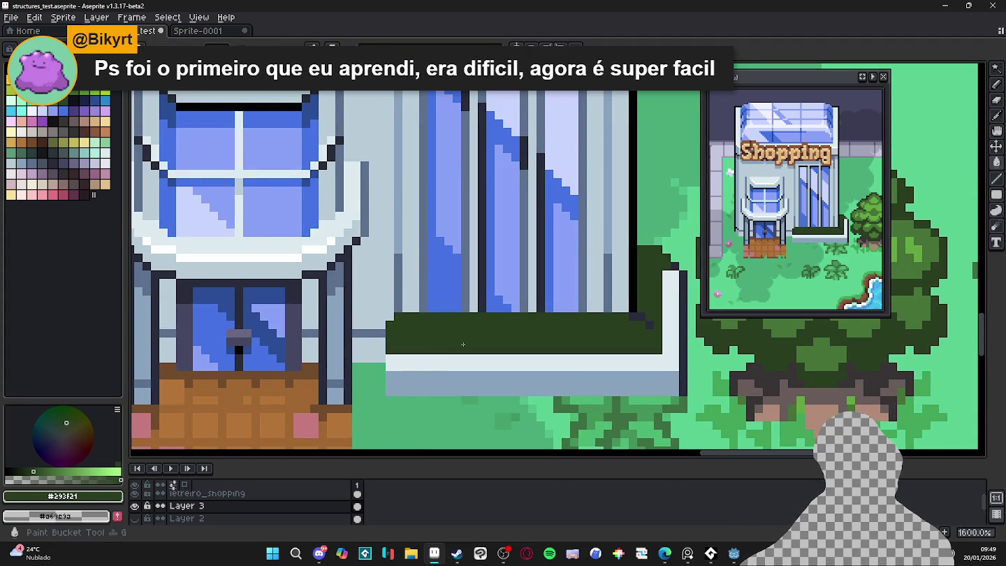
pyautogui.scroll(-1, 488, 336)
# Paint the first light-green #477238 leaf blocks on the left of the bush
pyautogui.keyDown('alt'); pyautogui.click(614, 328); pyautogui.keyUp('alt')
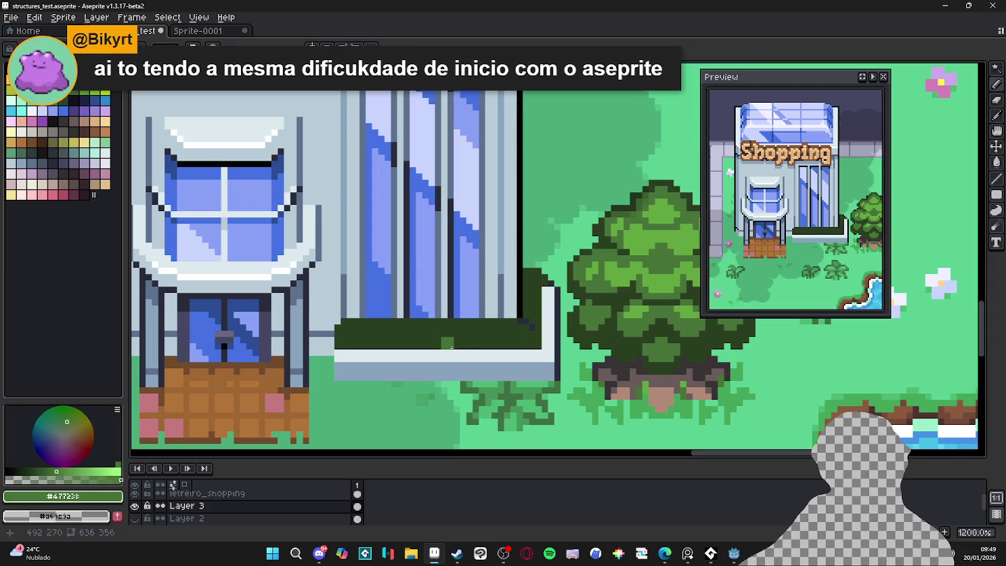
pyautogui.scroll(3, 451, 348)
pyautogui.moveTo(322, 335)
pyautogui.mouseDown()
pyautogui.moveTo(340, 324)
pyautogui.moveTo(312, 298)
pyautogui.mouseUp()
pyautogui.keyDown('alt'); pyautogui.click(364, 310); pyautogui.keyUp('alt')
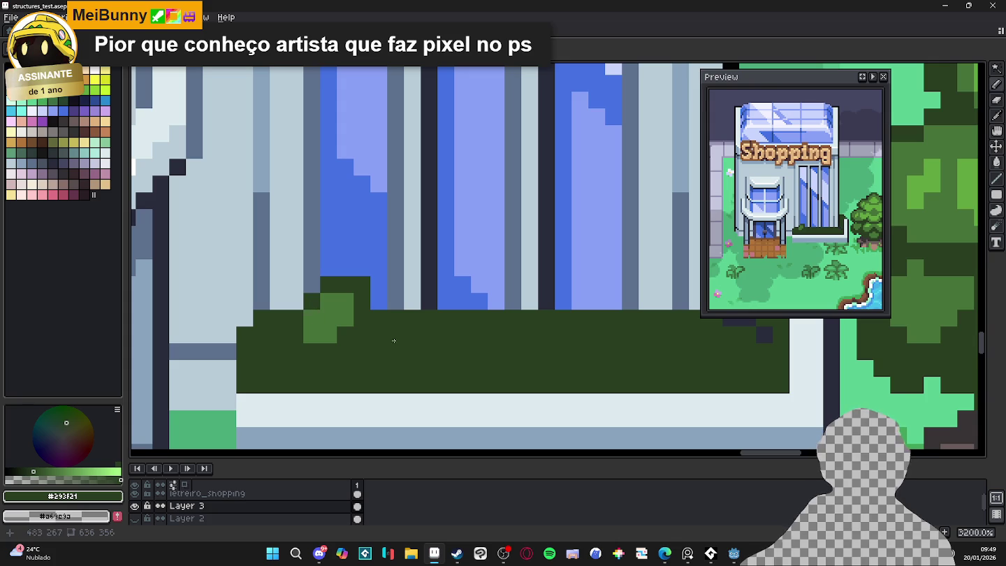
pyautogui.press('x')
pyautogui.moveTo(428, 336); pyautogui.dragTo(412, 317)
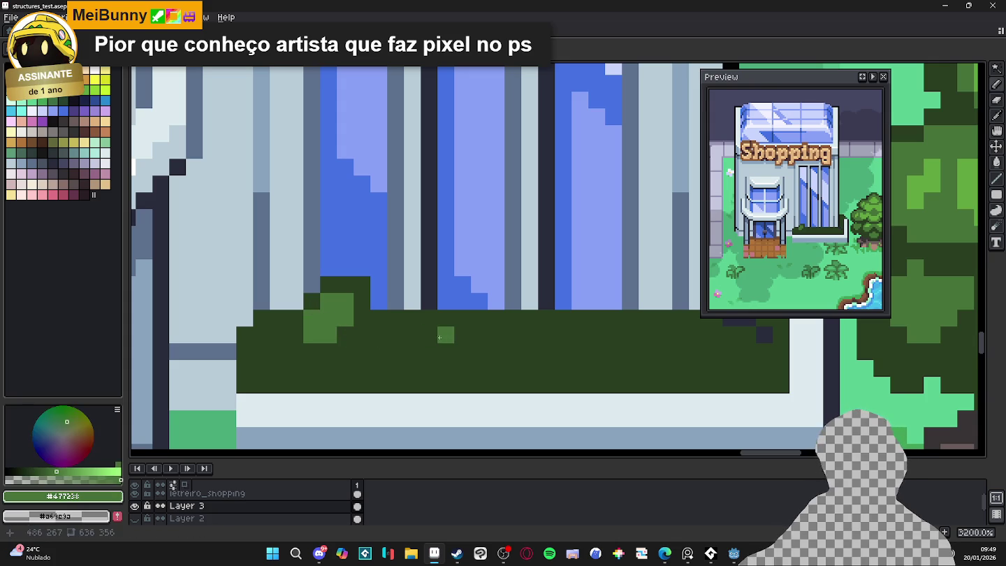
# Extend the light-green leaf cluster and reshape it with dark green pixels
pyautogui.press('x')
pyautogui.press('m')
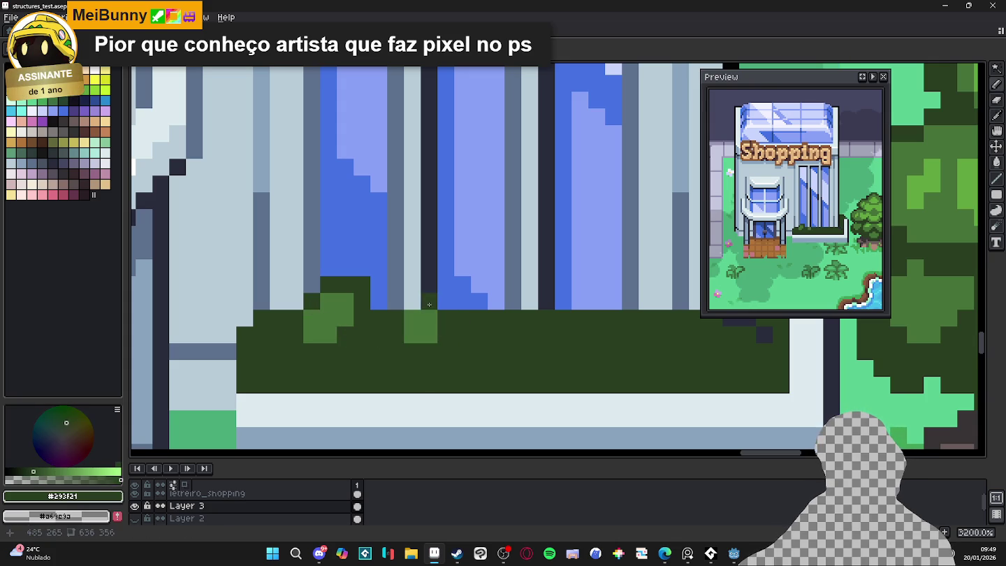
pyautogui.press('b')
pyautogui.keyDown('alt'); pyautogui.click(419, 331); pyautogui.keyUp('alt')
pyautogui.moveTo(429, 335); pyautogui.dragTo(442, 350)
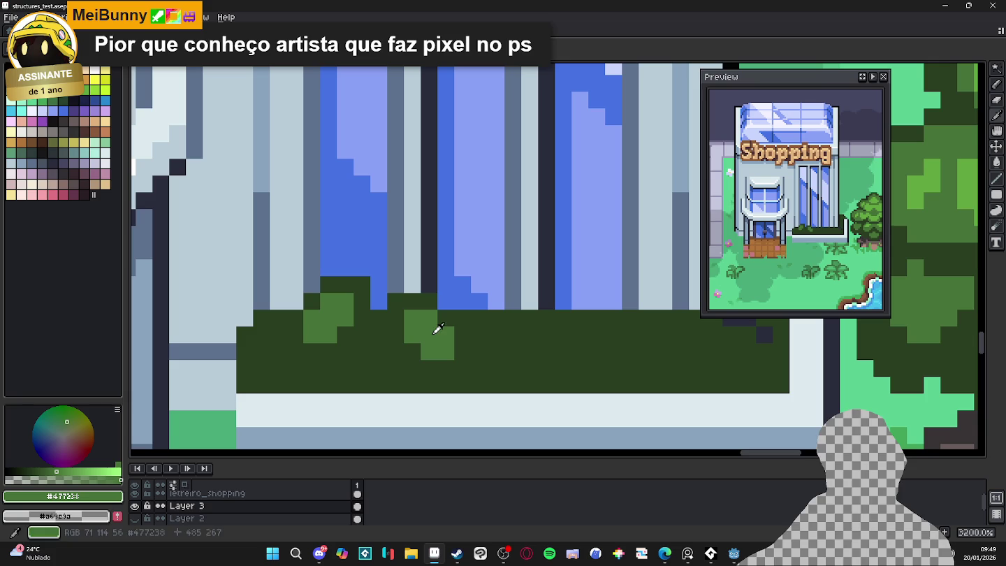
pyautogui.moveTo(377, 362); pyautogui.dragTo(362, 336)
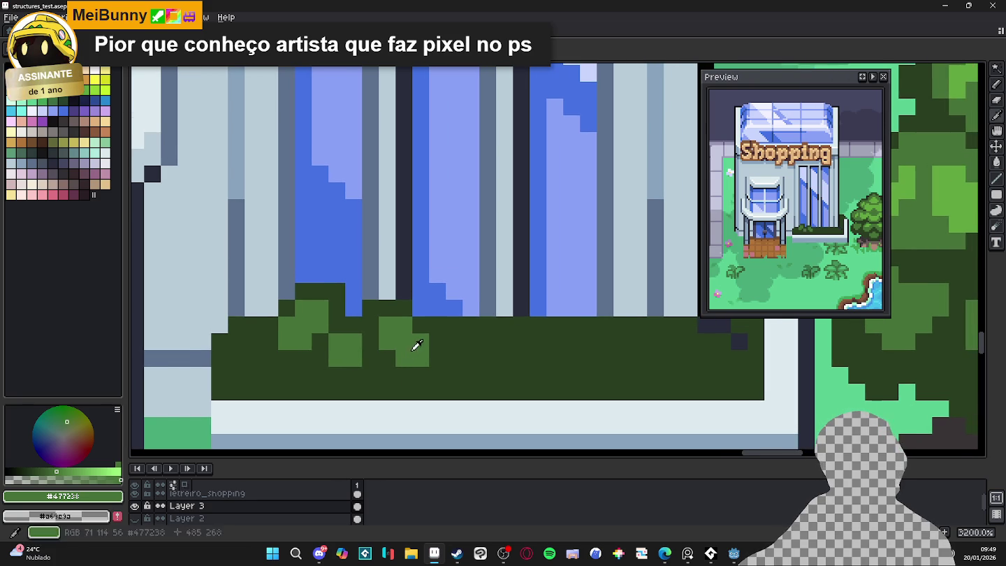
pyautogui.keyDown('alt'); pyautogui.click(286, 356); pyautogui.keyUp('alt')
pyautogui.click(286, 340)
# Add light-green leaf blocks across the bush and carve dark-green #293f21 bumps along its top
pyautogui.keyDown('alt'); pyautogui.click(300, 341); pyautogui.keyUp('alt')
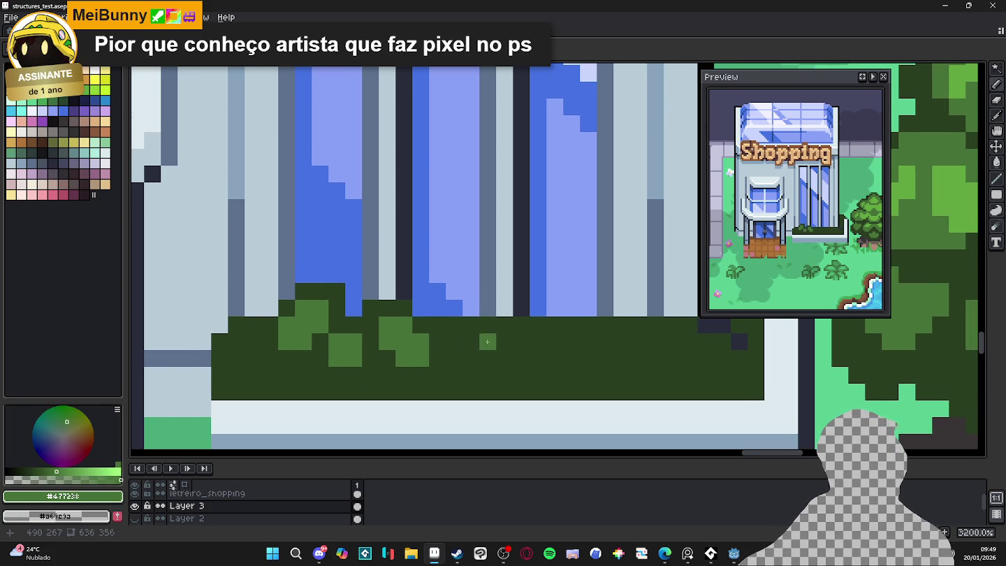
pyautogui.click(477, 329)
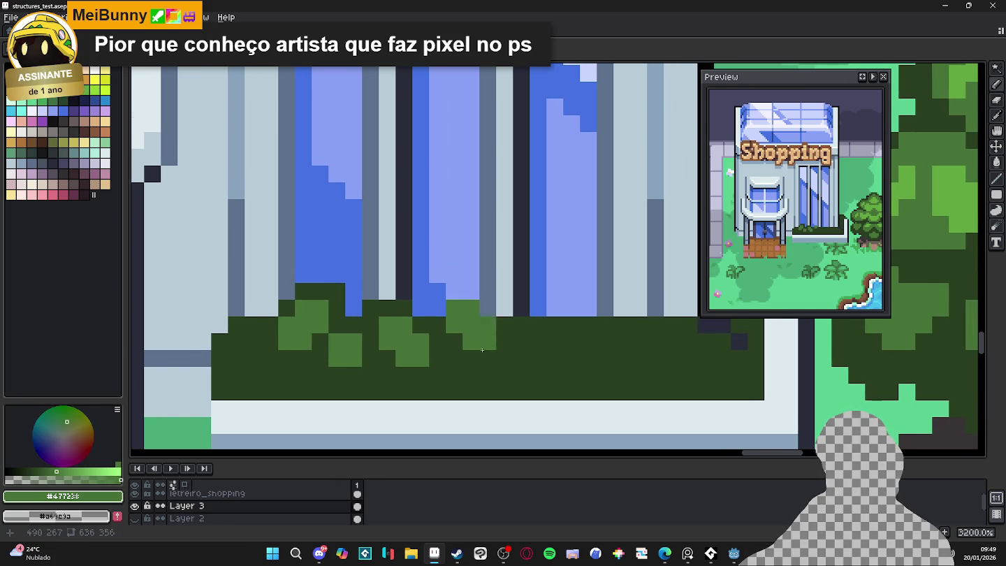
pyautogui.keyDown('alt'); pyautogui.click(482, 331); pyautogui.keyUp('alt')
pyautogui.moveTo(465, 294); pyautogui.dragTo(436, 308)
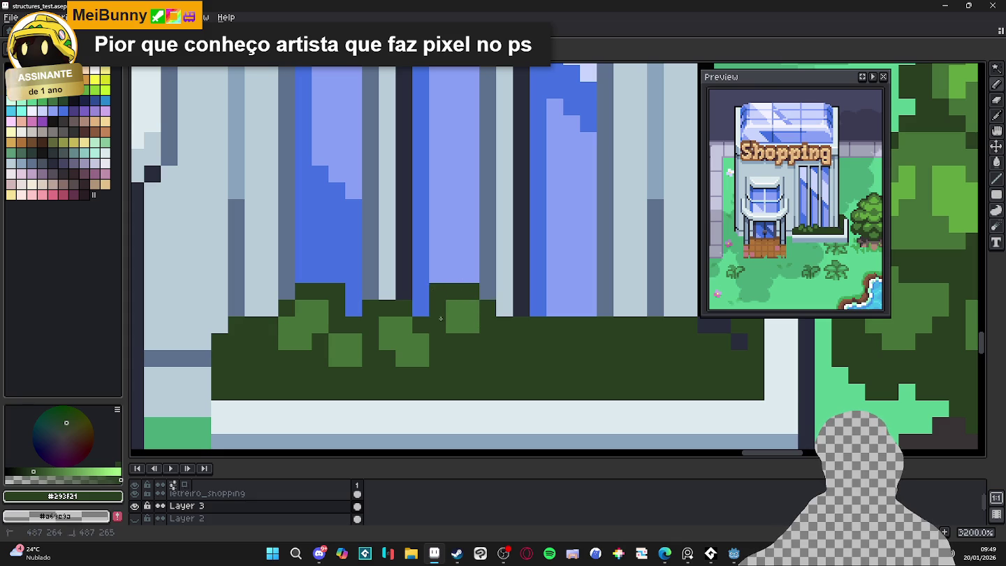
pyautogui.keyDown('alt'); pyautogui.click(471, 319); pyautogui.keyUp('alt')
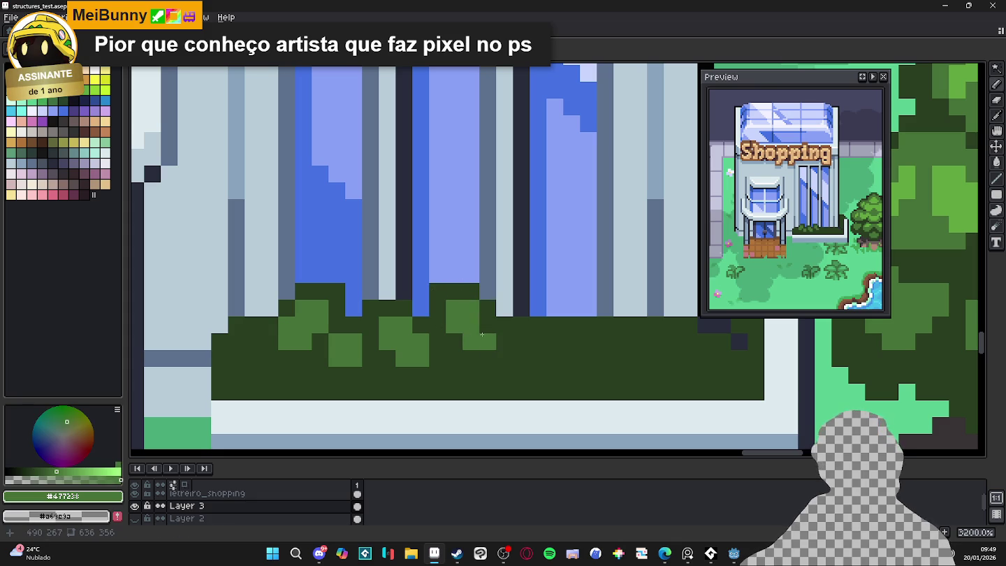
pyautogui.click(537, 316)
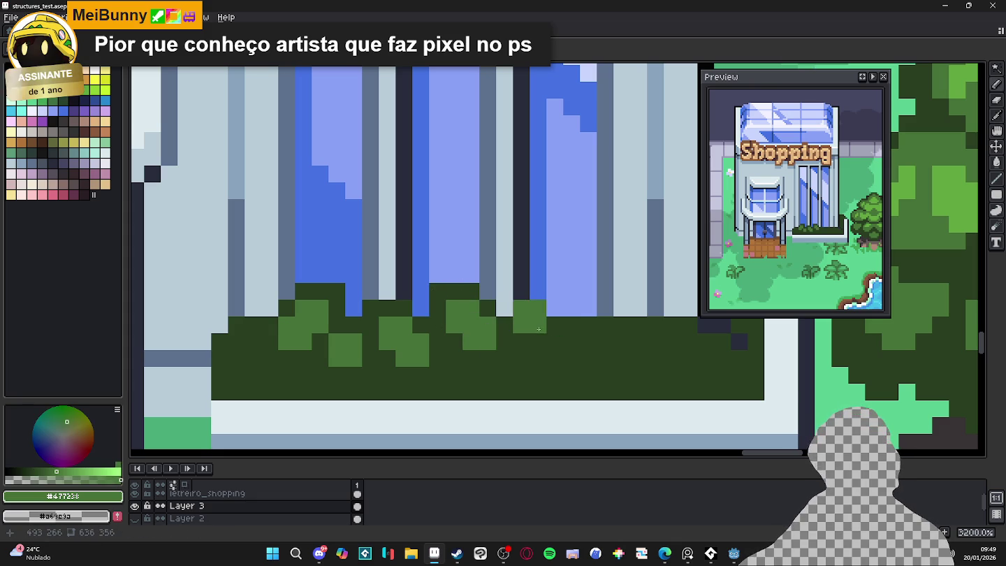
pyautogui.keyDown('alt'); pyautogui.click(556, 335); pyautogui.keyUp('alt')
pyautogui.moveTo(555, 307); pyautogui.dragTo(503, 315)
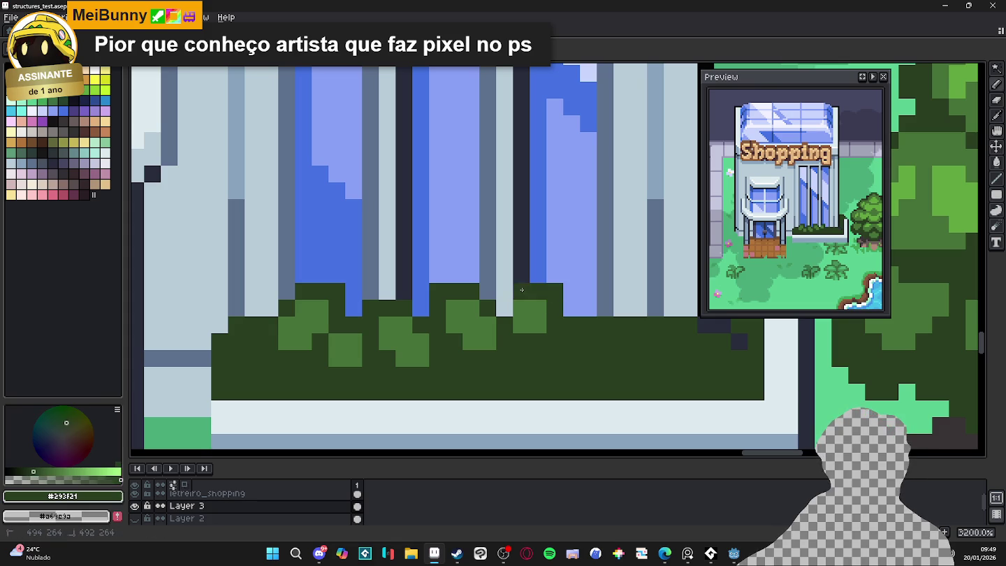
# Re-sample the light and dark bush greens from the canvas
pyautogui.scroll(-4, 503, 315)
pyautogui.scroll(2, 518, 329)
pyautogui.scroll(1, 528, 338)
pyautogui.scroll(1, 524, 318)
pyautogui.keyDown('alt'); pyautogui.click(521, 295); pyautogui.keyUp('alt')
pyautogui.scroll(-2, 517, 335)
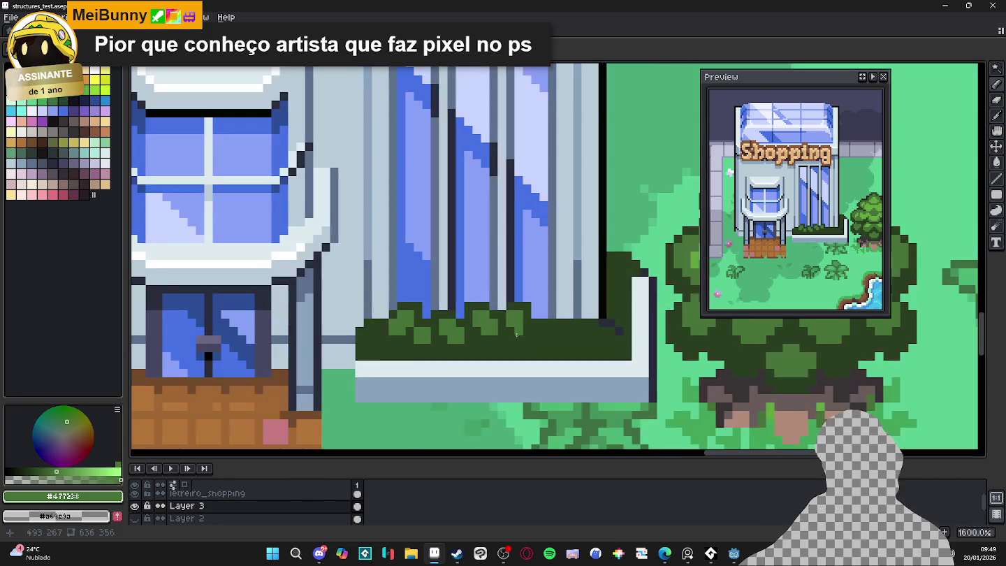
pyautogui.scroll(1, 517, 335)
pyautogui.scroll(1, 517, 336)
pyautogui.keyDown('alt'); pyautogui.click(471, 347); pyautogui.keyUp('alt')
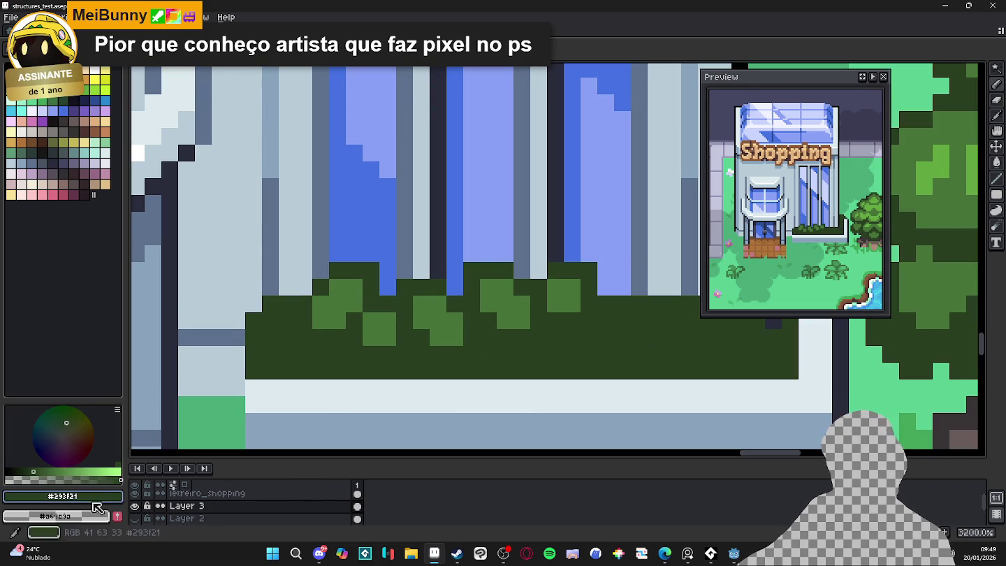
# Replace a trial dark-green block with mid-green #38582c shading beside a leaf block
pyautogui.moveTo(454, 337); pyautogui.dragTo(437, 322)
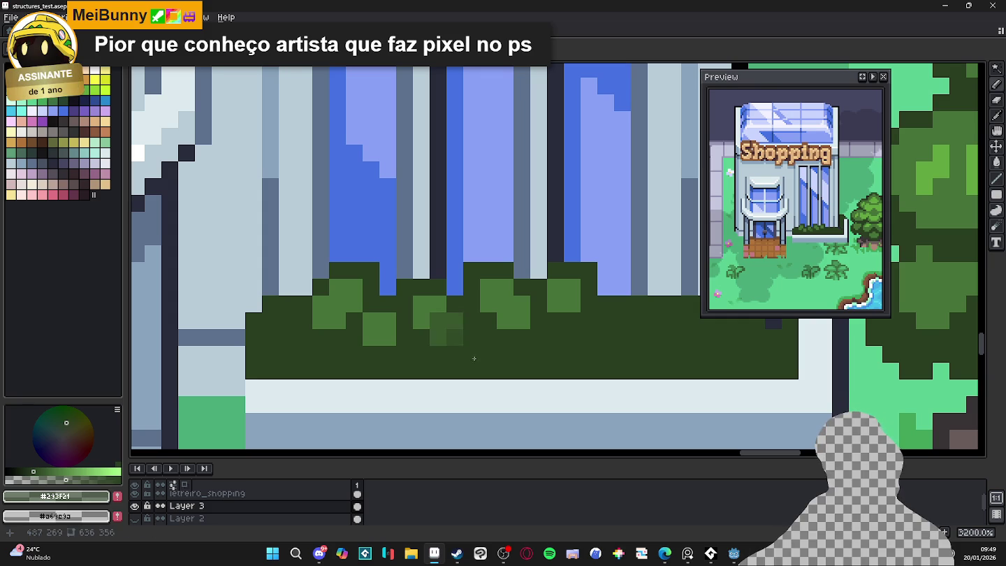
pyautogui.click(457, 338)
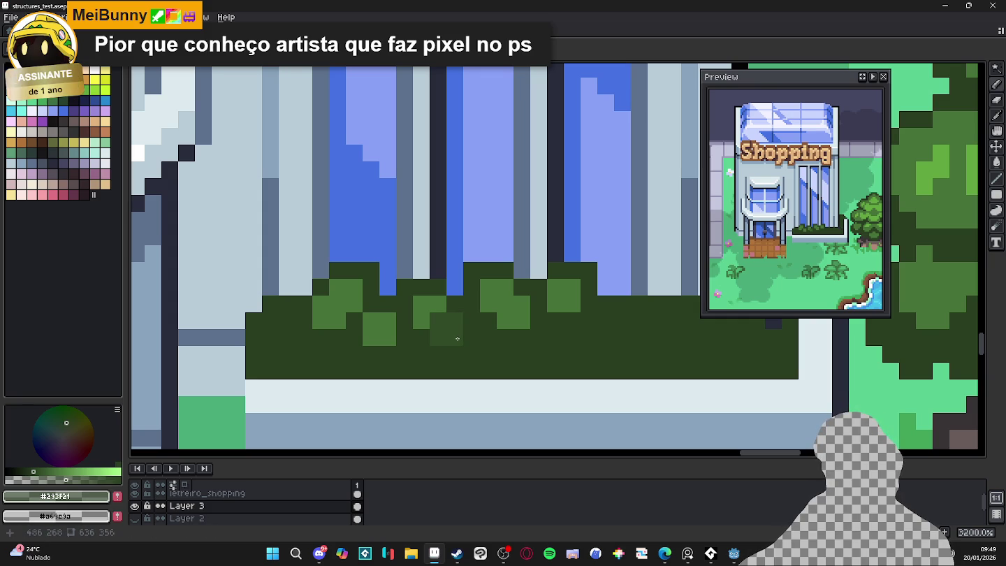
pyautogui.hotkey('ctrl', 'z')
pyautogui.keyDown('alt'); pyautogui.click(419, 298); pyautogui.keyUp('alt')
pyautogui.click(438, 321)
pyautogui.keyDown('alt'); pyautogui.click(454, 333); pyautogui.keyUp('alt')
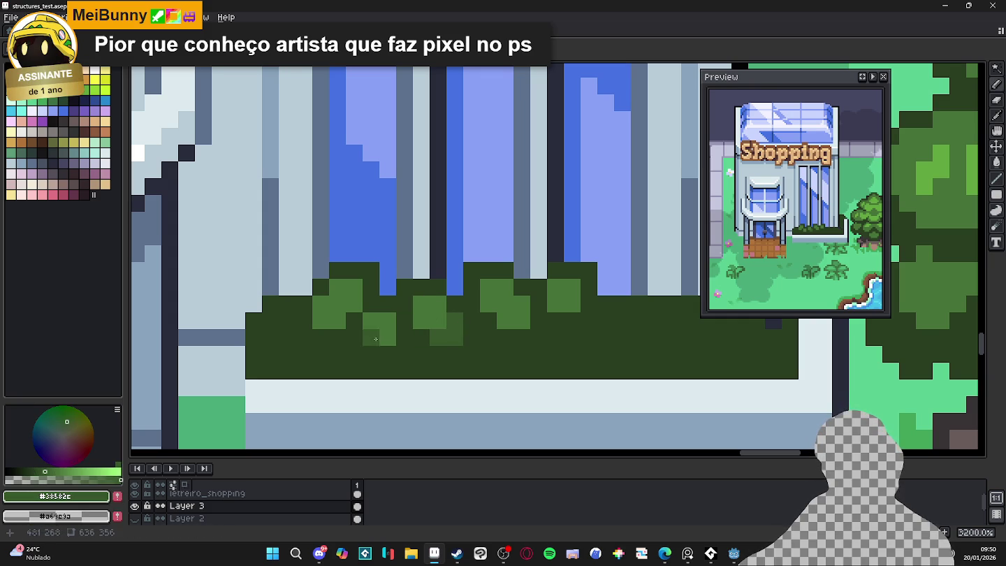
# Add a short straight line of mid-green shading and darken a light-leaf pixel
pyautogui.press('l')
pyautogui.moveTo(338, 320); pyautogui.dragTo(325, 319)
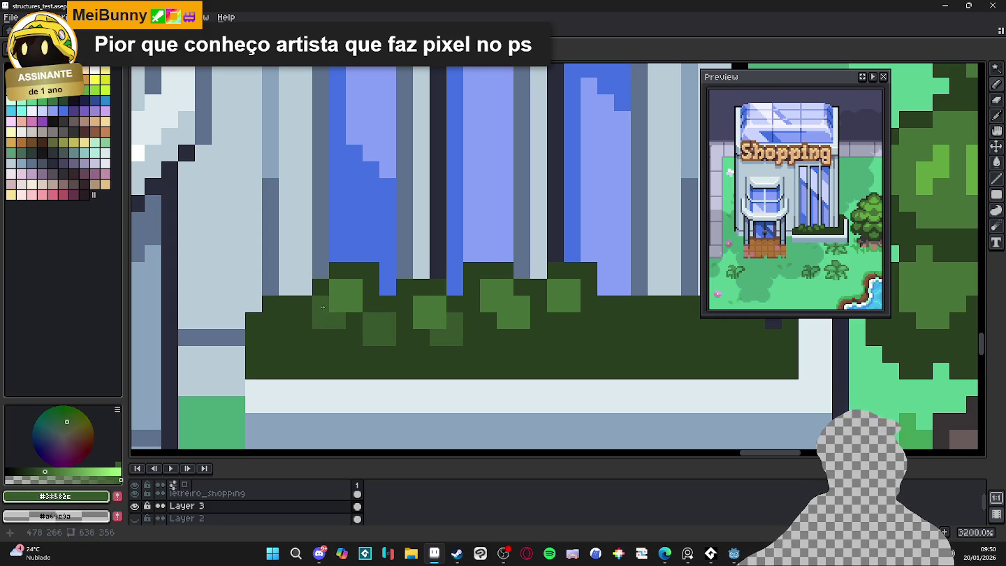
pyautogui.hscroll(1, 450, 348)
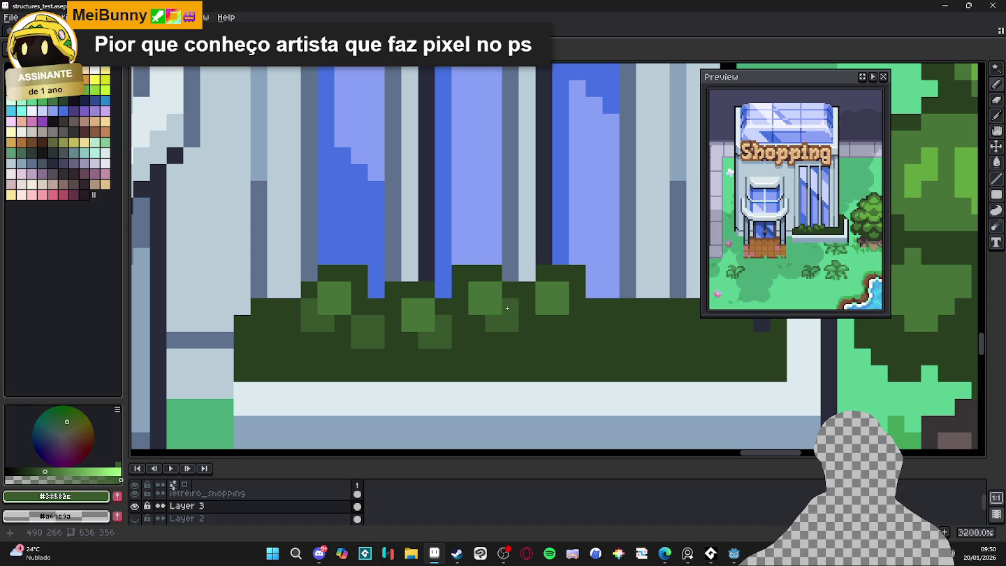
pyautogui.click(544, 306)
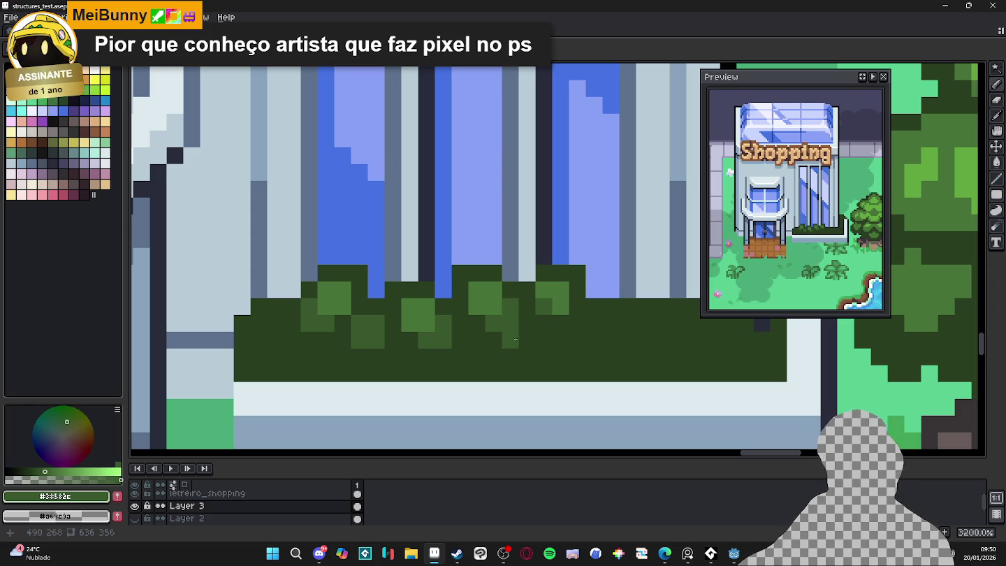
# Touch up the bush's left side with light, dark and mid-green pixels, then save
pyautogui.keyDown('alt'); pyautogui.click(334, 311); pyautogui.keyUp('alt')
pyautogui.click(284, 308)
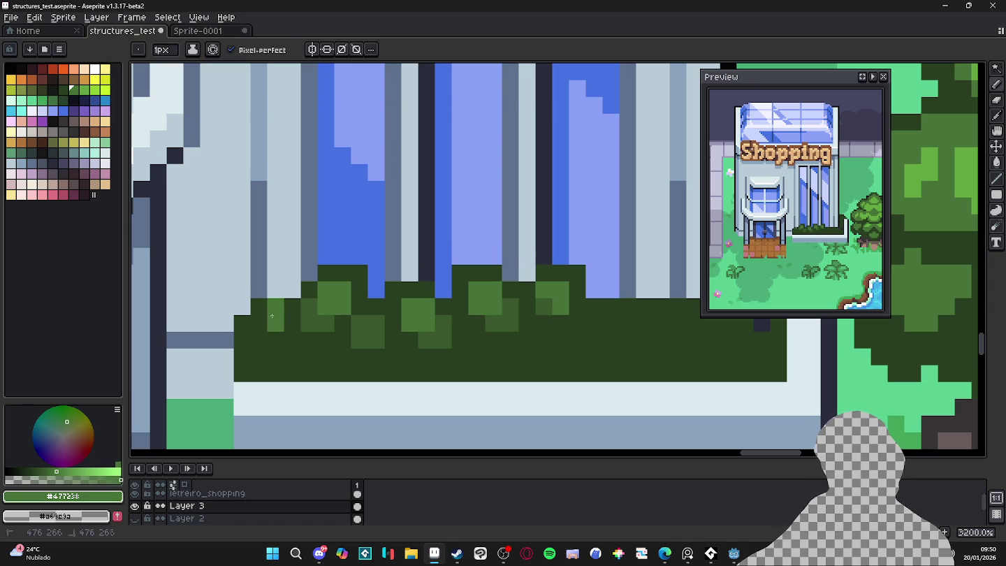
pyautogui.keyDown('alt'); pyautogui.click(262, 307); pyautogui.keyUp('alt')
pyautogui.click(278, 295)
pyautogui.keyDown('alt'); pyautogui.click(274, 325); pyautogui.keyUp('alt')
pyautogui.click(274, 307)
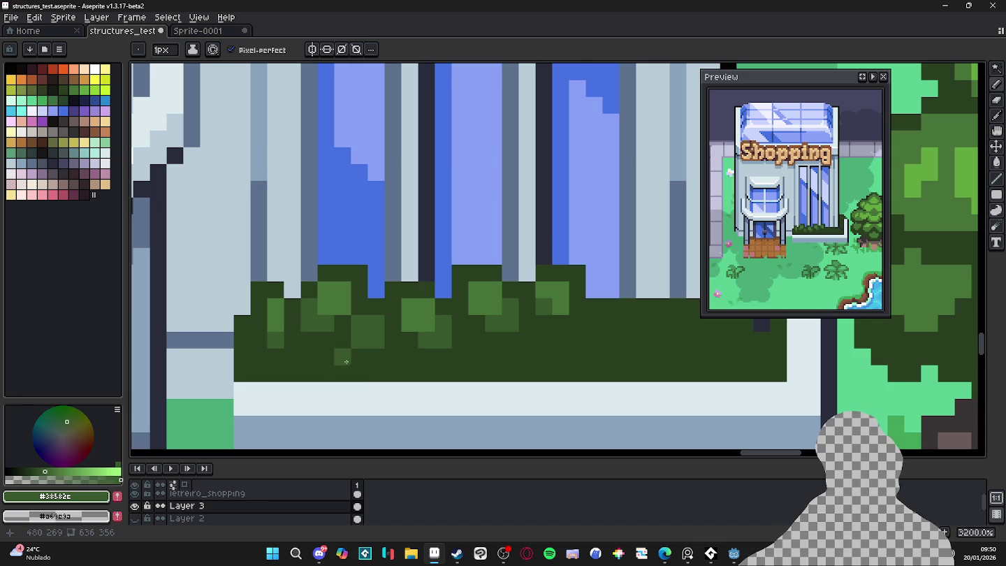
pyautogui.hscroll(2, 376, 361)
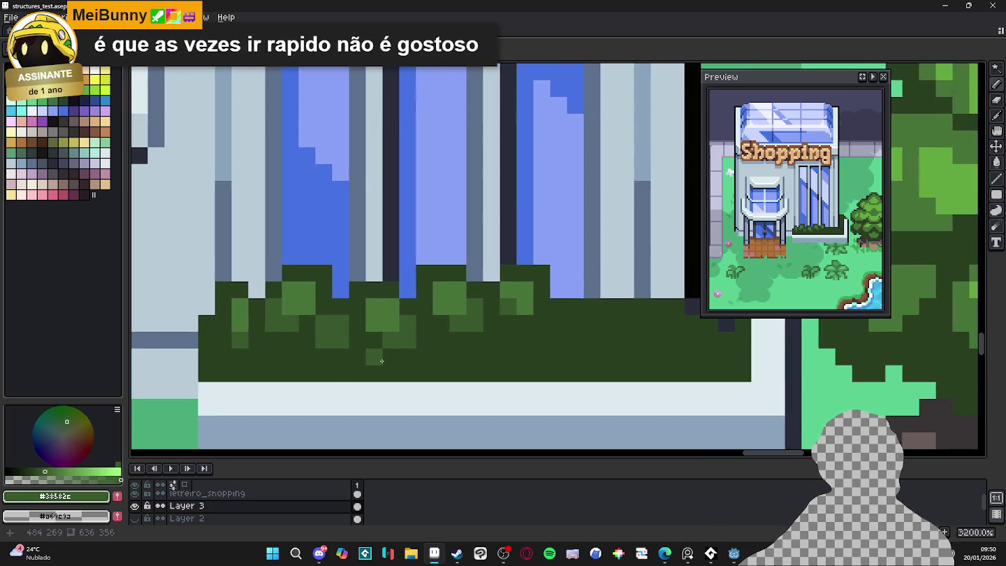
pyautogui.hotkey('ctrl', 's')
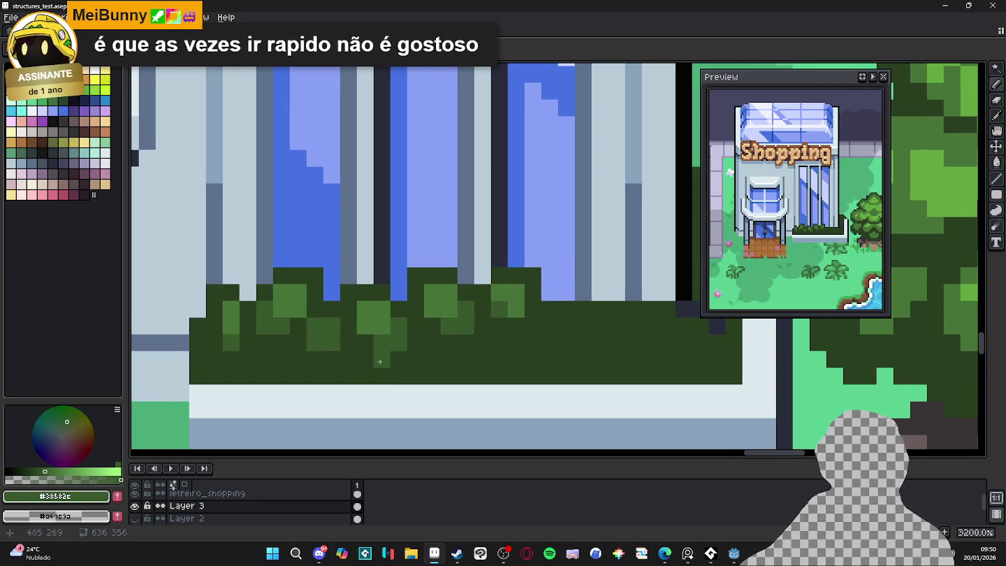
# Add a light-green leaf block near the bush's right end with mid-green shading below
pyautogui.hscroll(3, 450, 357)
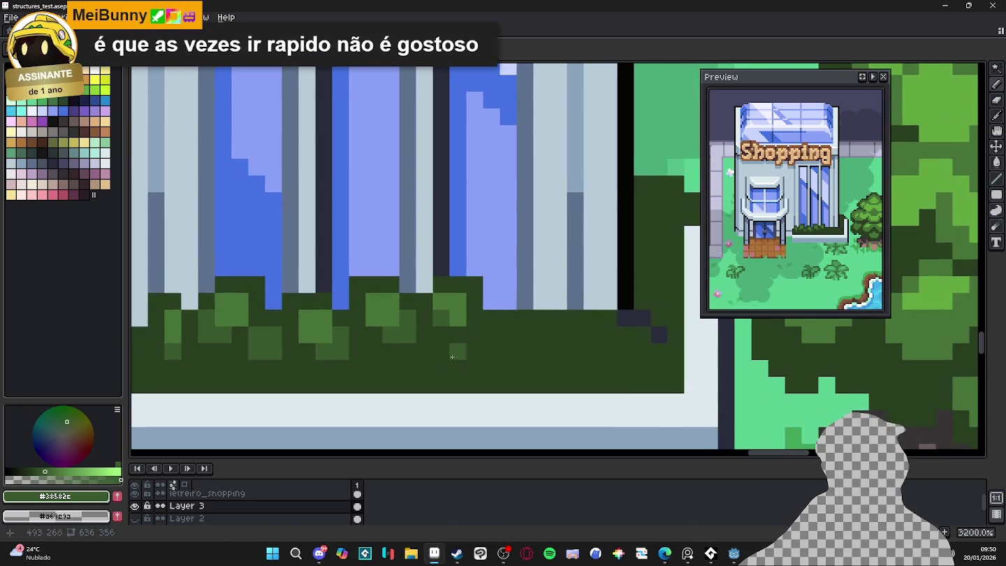
pyautogui.moveTo(474, 334); pyautogui.dragTo(498, 356)
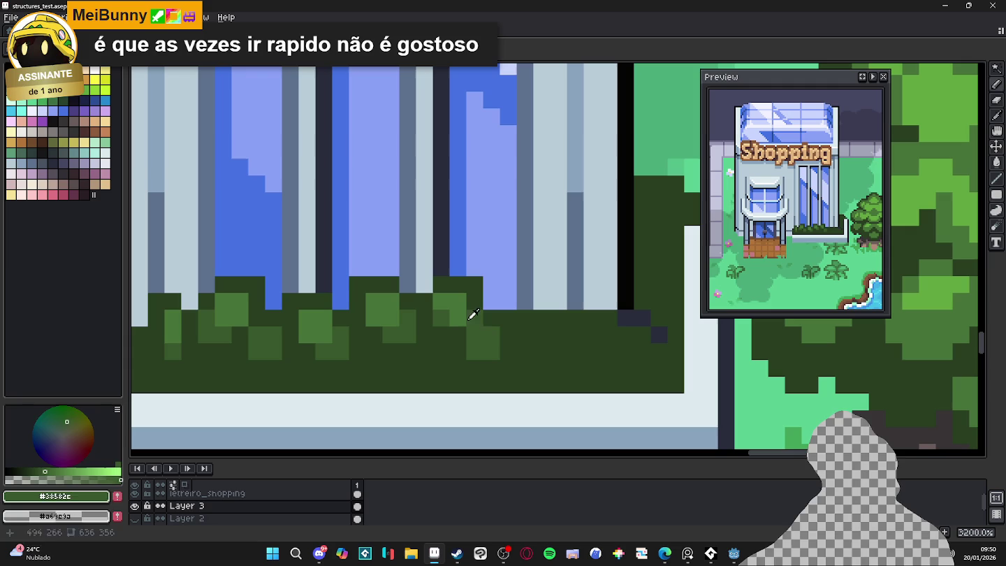
pyautogui.moveTo(508, 318)
pyautogui.mouseDown()
pyautogui.moveTo(508, 333)
pyautogui.moveTo(492, 305)
pyautogui.moveTo(531, 341)
pyautogui.moveTo(519, 338)
pyautogui.mouseUp()
pyautogui.keyDown('alt'); pyautogui.click(519, 305); pyautogui.keyUp('alt')
pyautogui.scroll(-1, 523, 309)
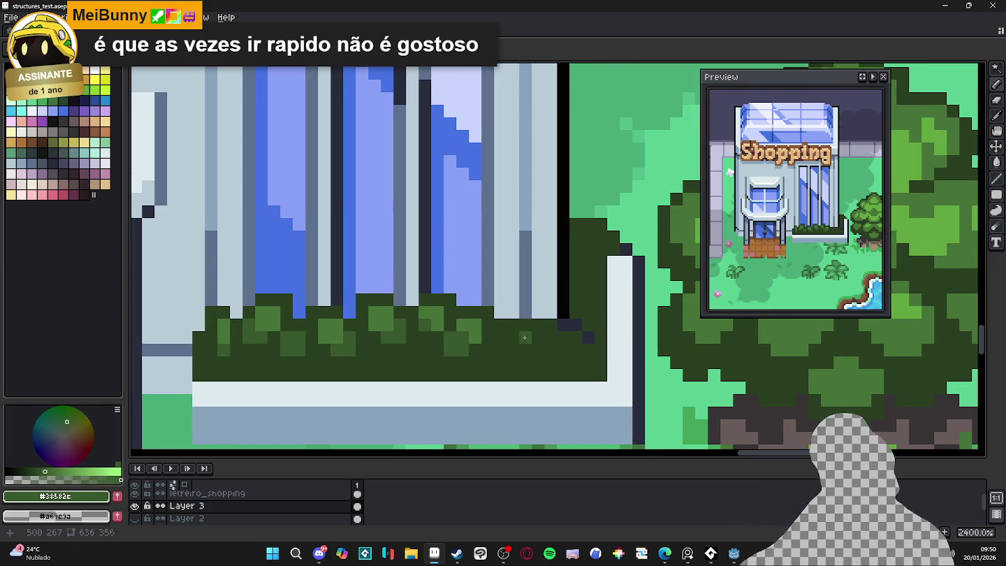